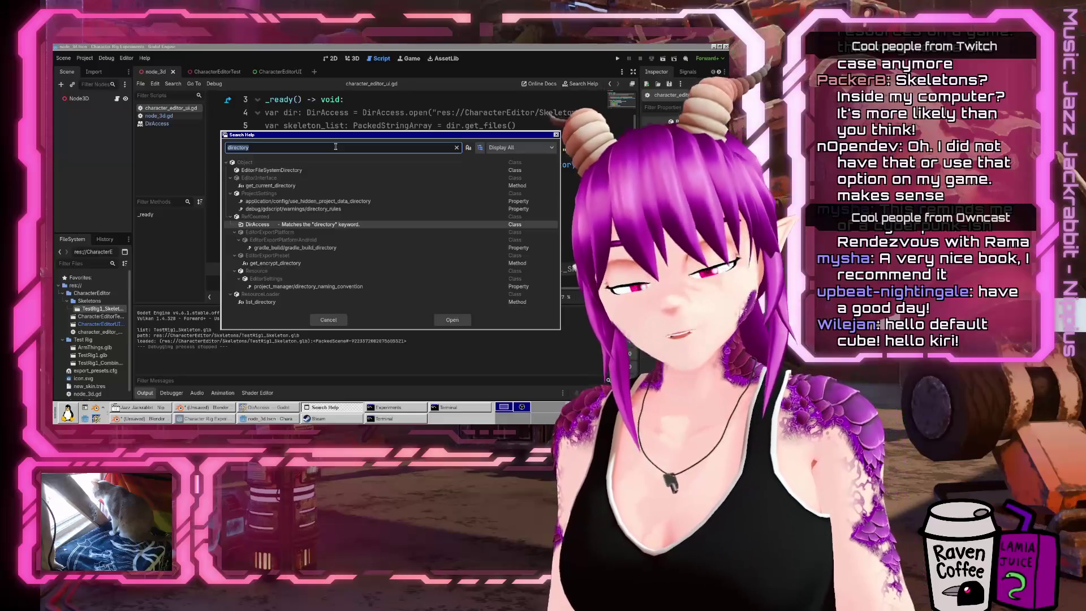
# Search the help for 'list', read the ItemList entry, then cancel the search
pyautogui.write('list')
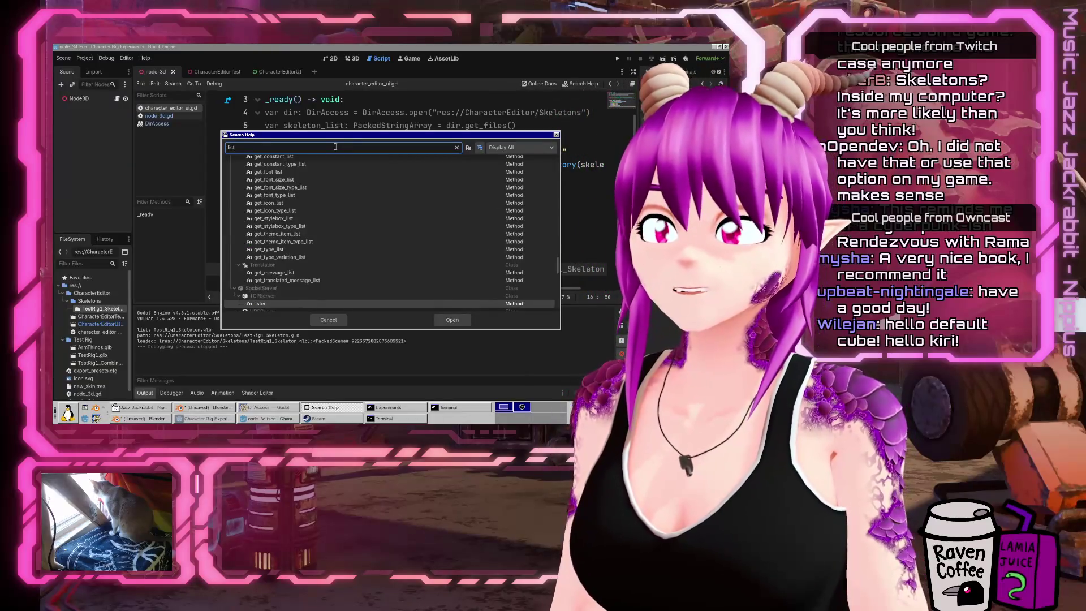
pyautogui.scroll(5, 554, 255)
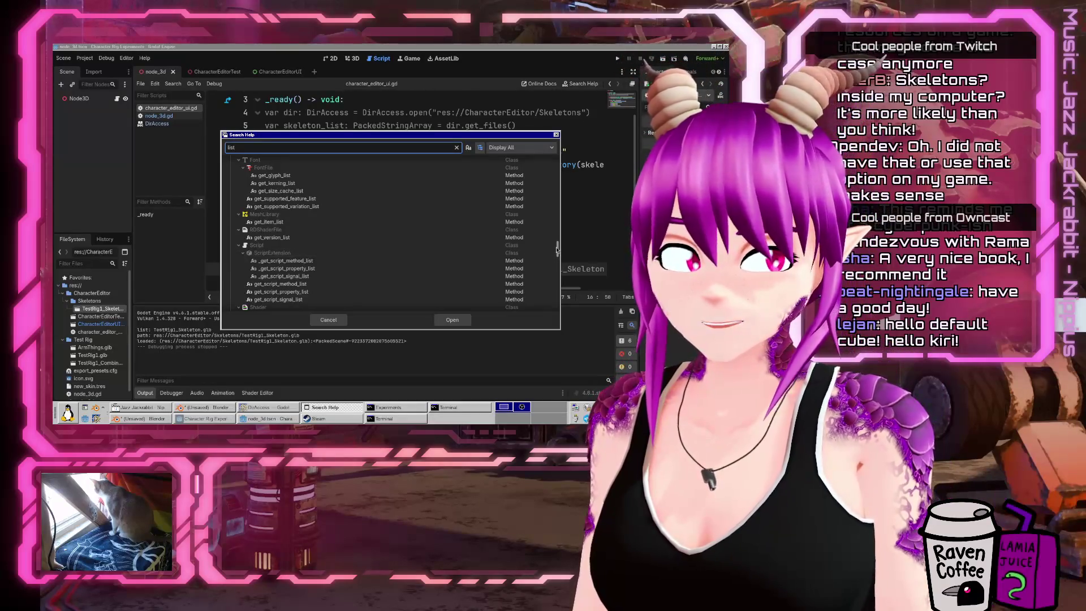
pyautogui.moveTo(557, 249); pyautogui.dragTo(554, 182)
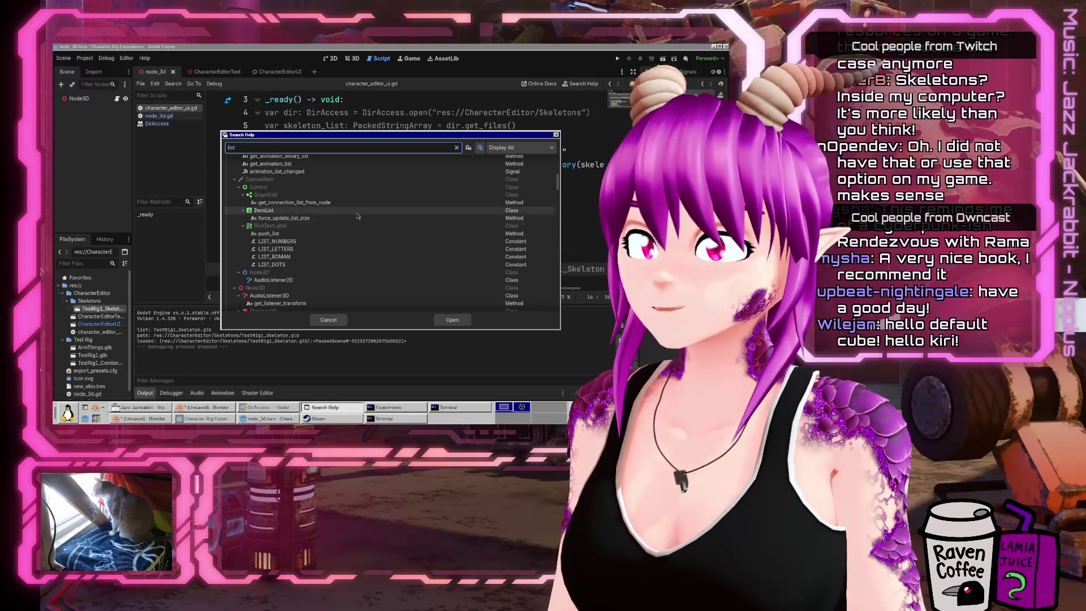
pyautogui.scroll(3, 357, 216)
pyautogui.scroll(-3, 357, 217)
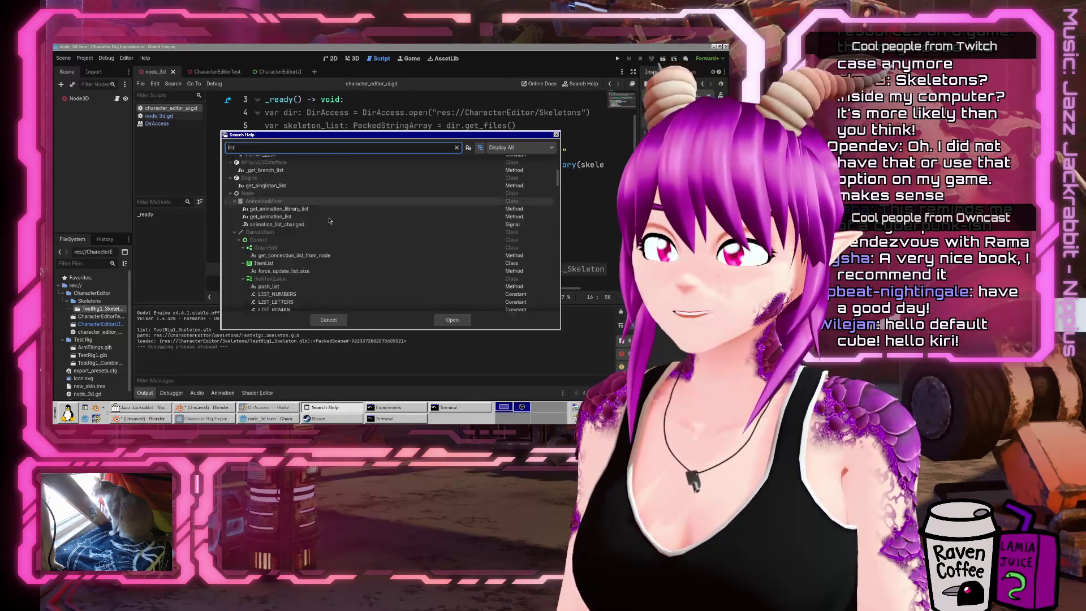
pyautogui.click(258, 247)
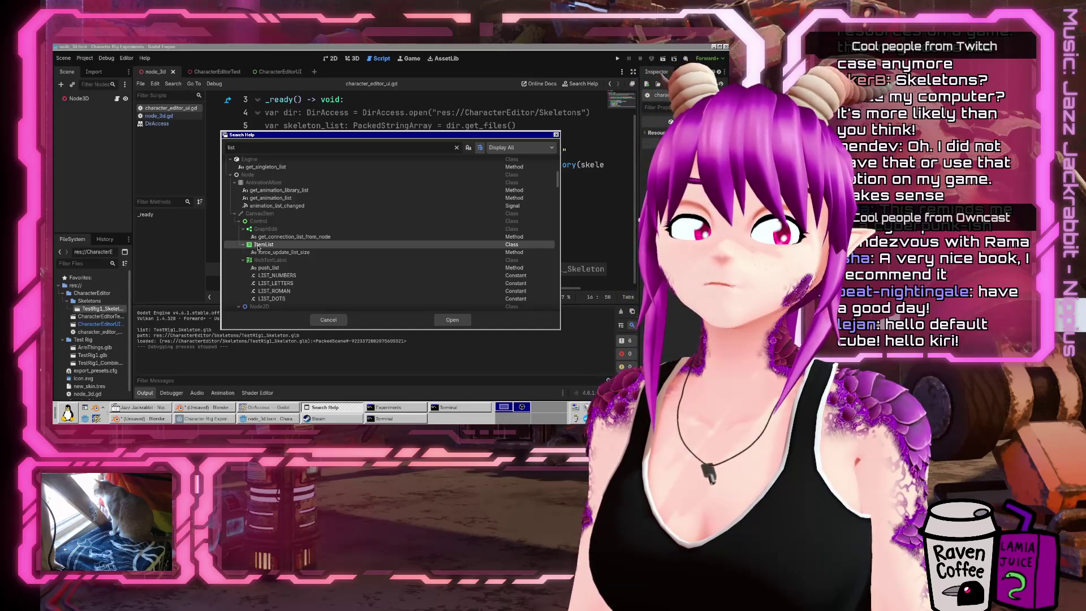
pyautogui.moveTo(258, 245)
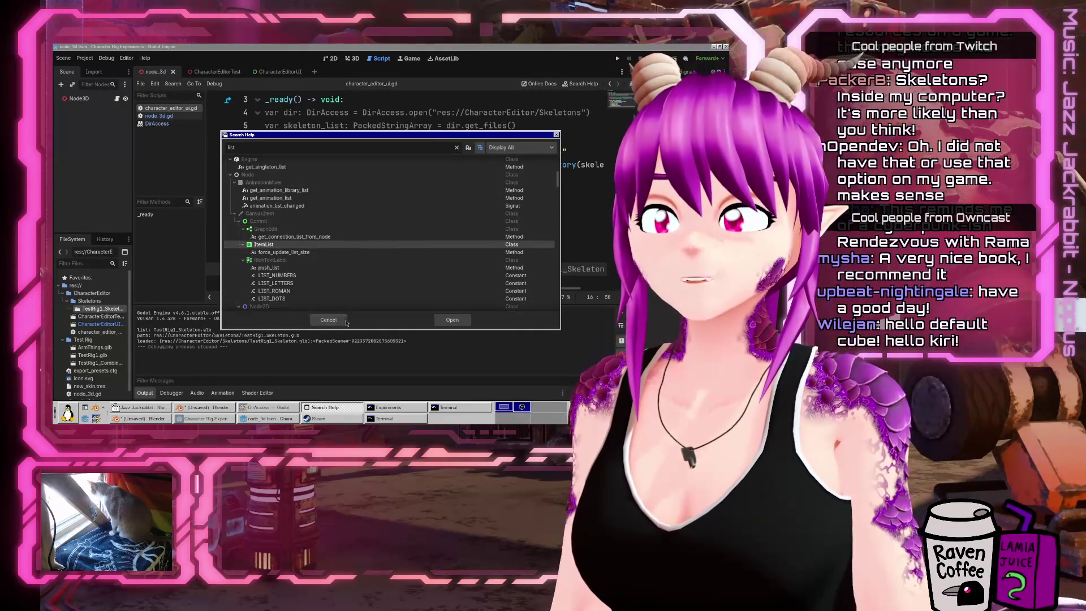
pyautogui.click(328, 319)
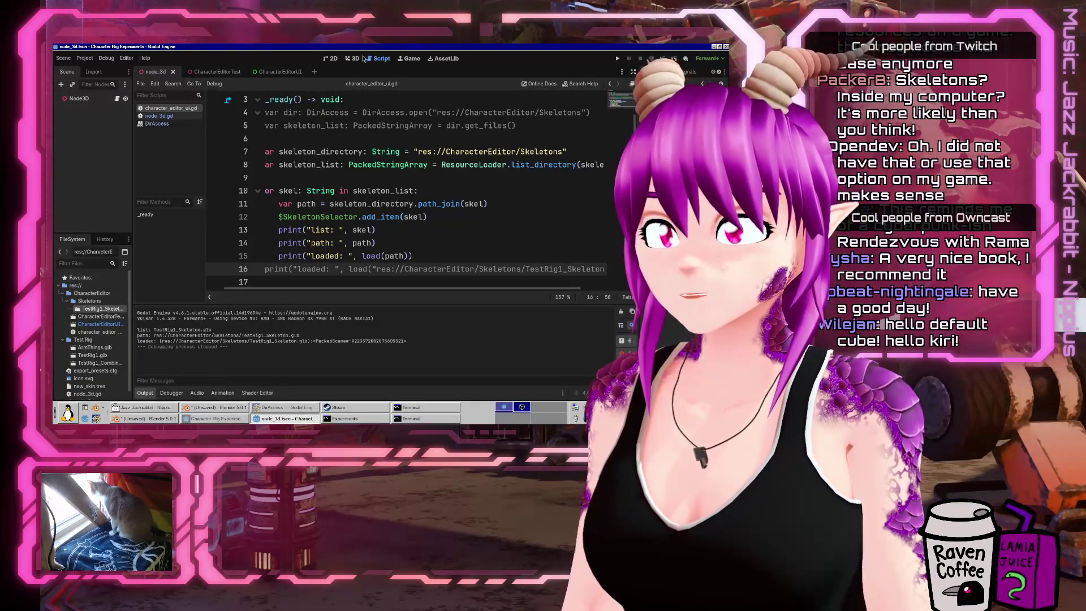
# In the CharacterEditorUI 2D view, narrow the Skeleton label and move it beside the selector
pyautogui.click(278, 71)
pyautogui.click(352, 58)
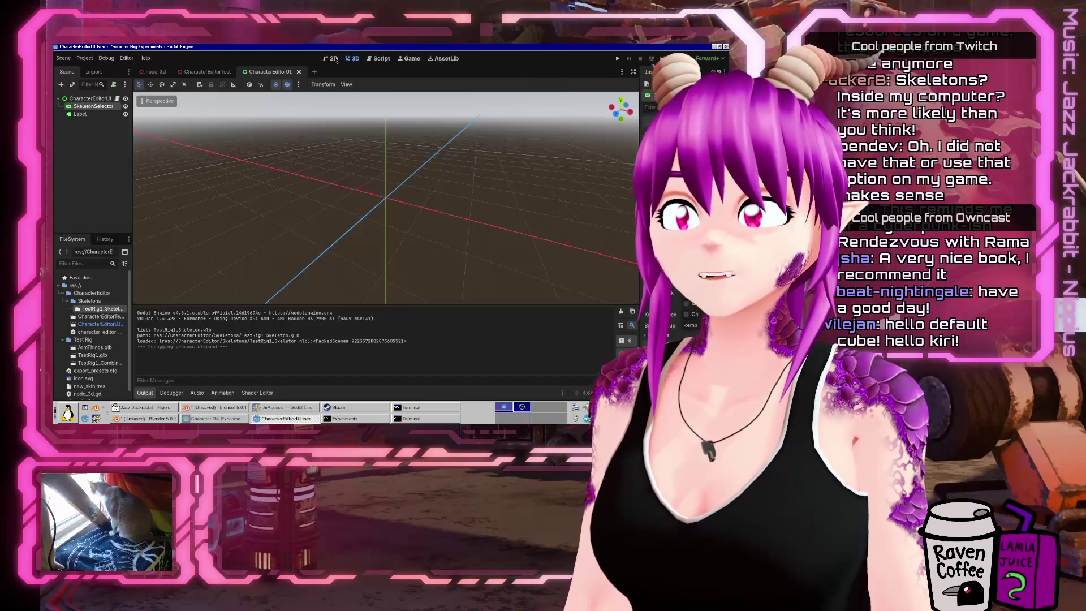
pyautogui.click(331, 58)
pyautogui.click(301, 163)
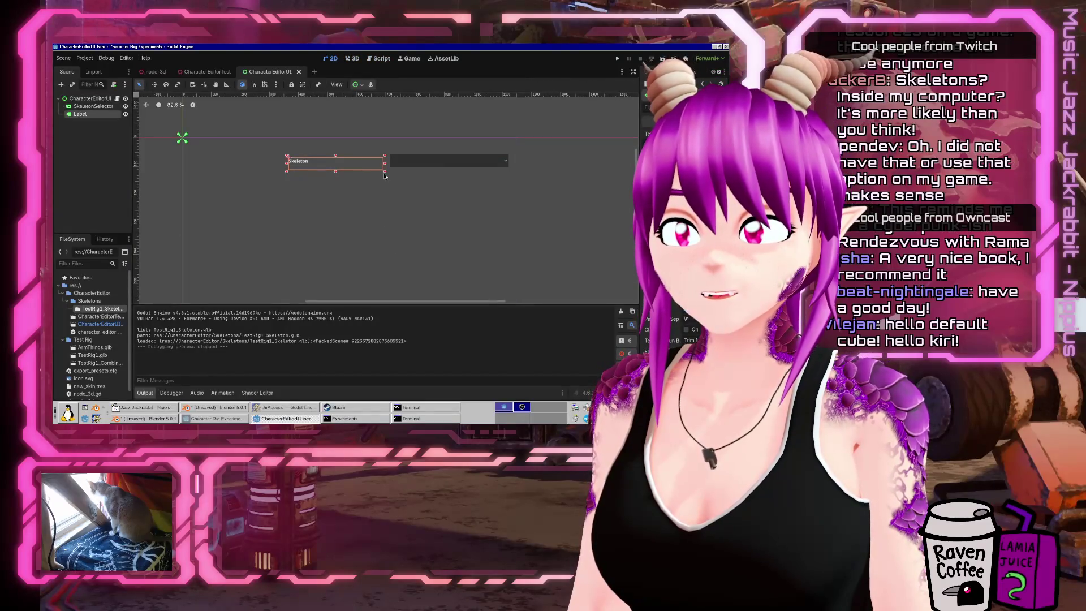
pyautogui.moveTo(365, 165)
pyautogui.mouseDown()
pyautogui.moveTo(304, 177)
pyautogui.moveTo(374, 160)
pyautogui.mouseUp()
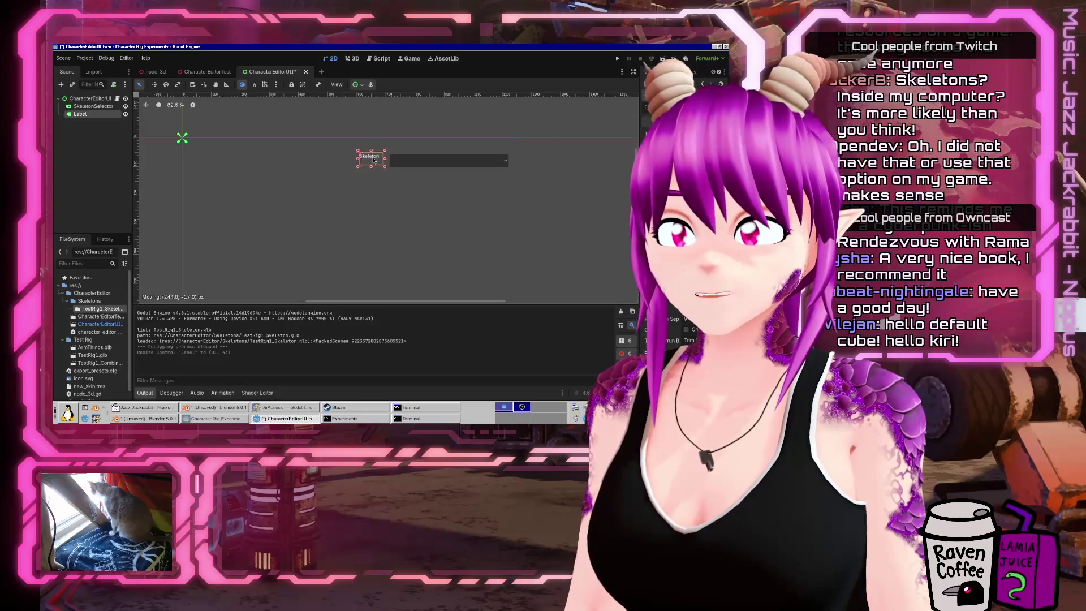
pyautogui.click(164, 153)
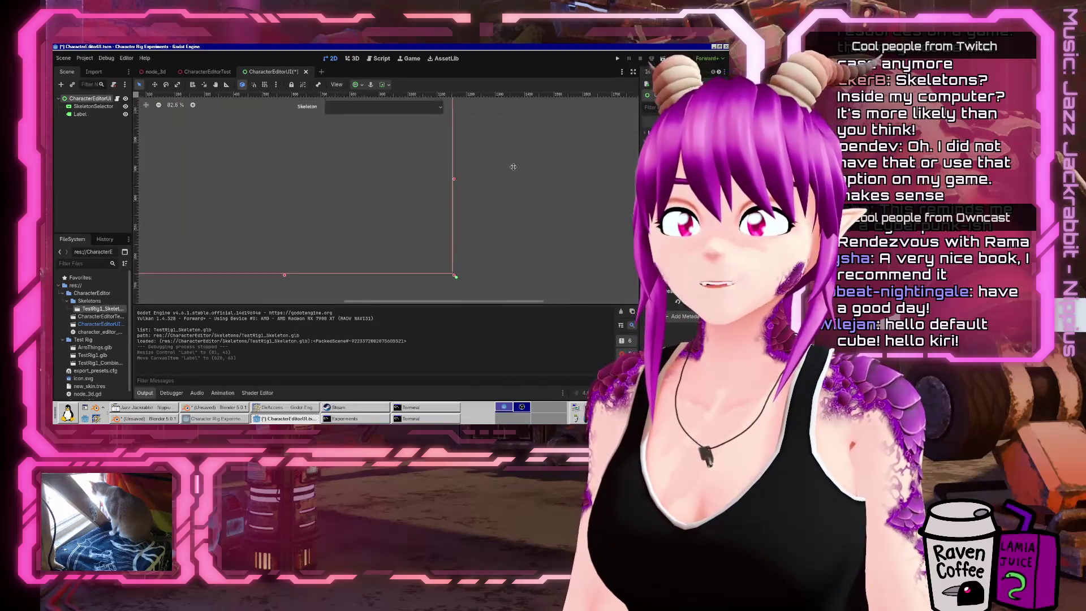
# Add a Panel node, enlarge it and place it below the skeleton selector
pyautogui.click(61, 84)
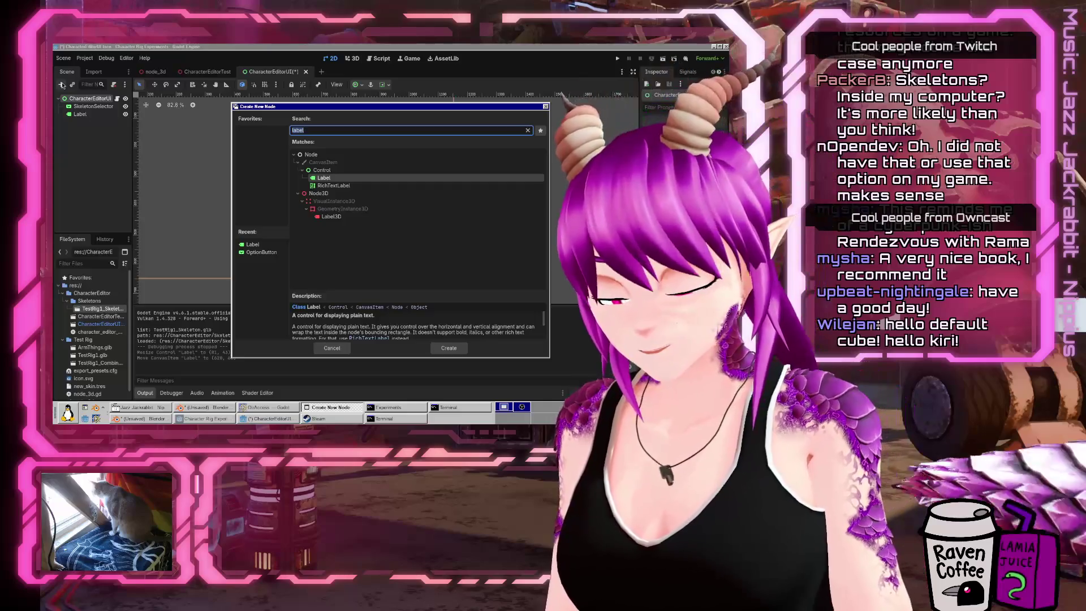
pyautogui.write('panel')
pyautogui.press('Return')
pyautogui.scroll(-2, 239, 154)
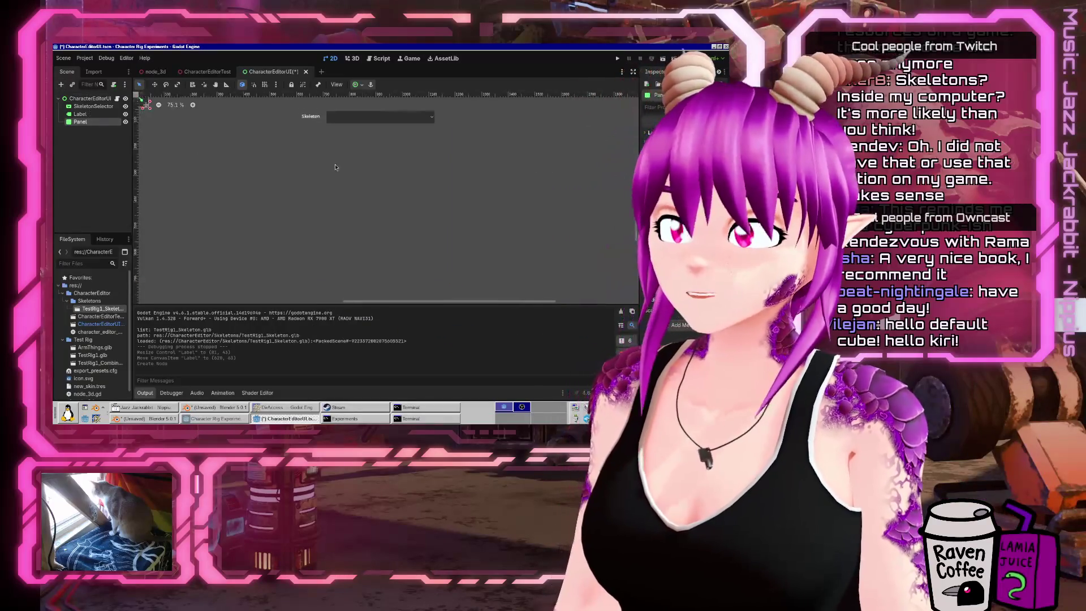
pyautogui.moveTo(224, 149); pyautogui.dragTo(283, 211)
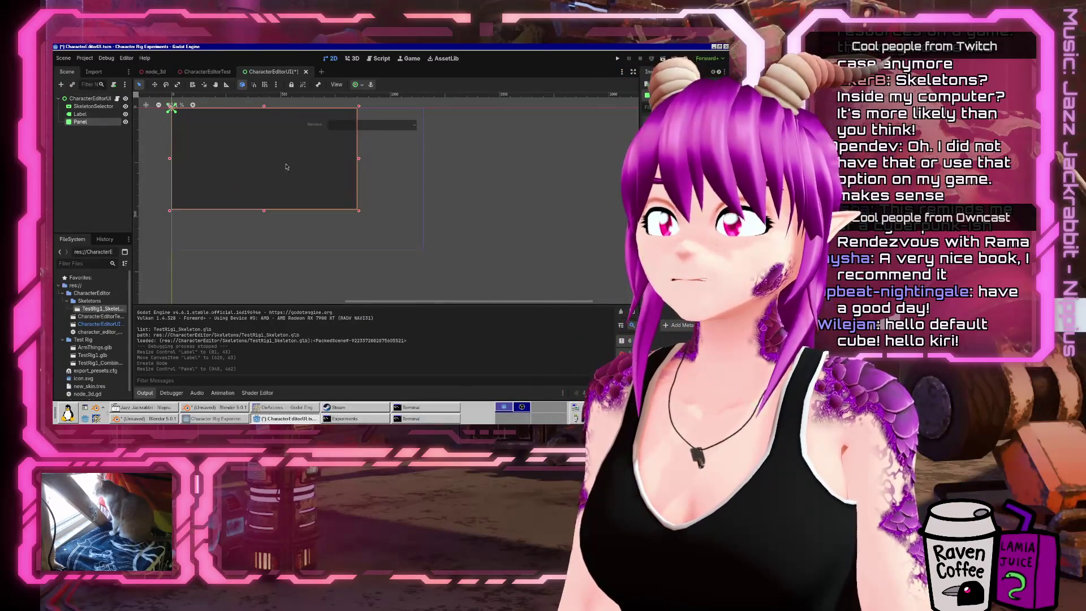
pyautogui.moveTo(243, 170)
pyautogui.mouseDown()
pyautogui.moveTo(395, 196)
pyautogui.moveTo(362, 199)
pyautogui.mouseUp()
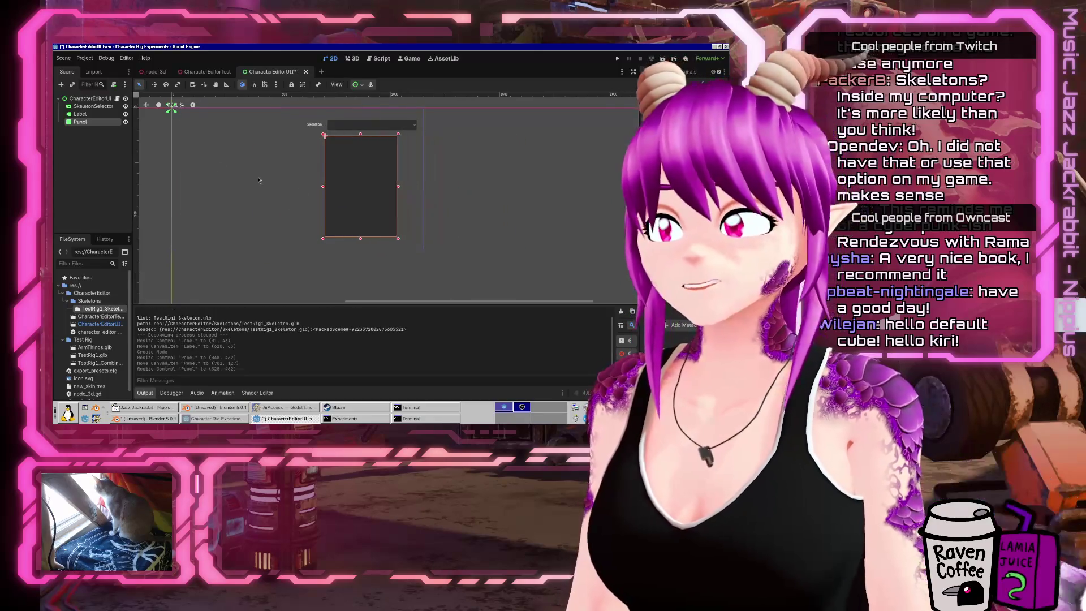
# Add a Label inside the Panel reading 'Some_file.glb' and resize it to fit
pyautogui.click(61, 85)
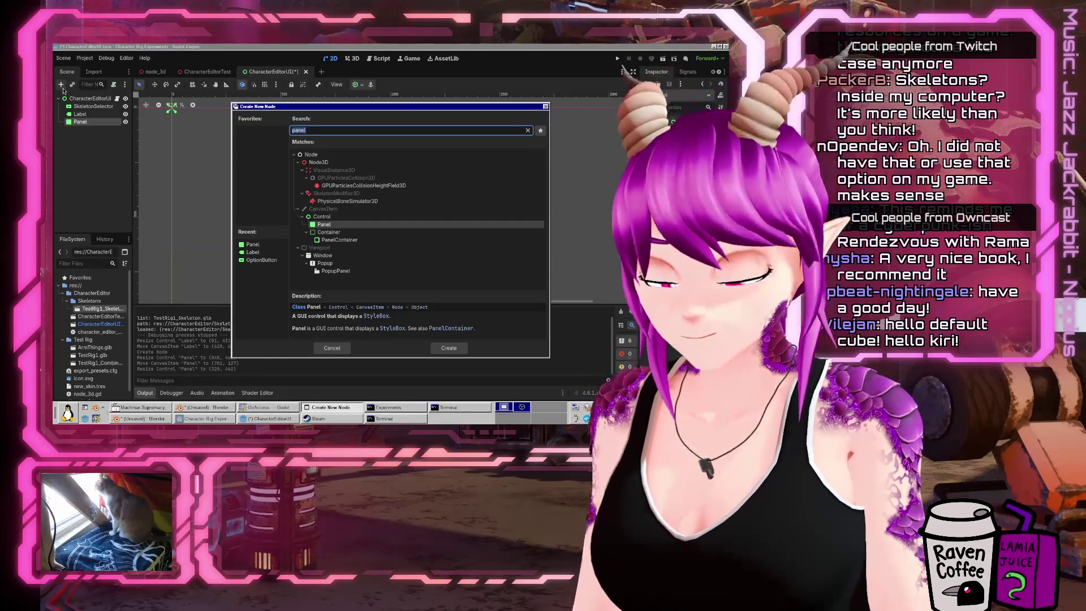
pyautogui.write('labe')
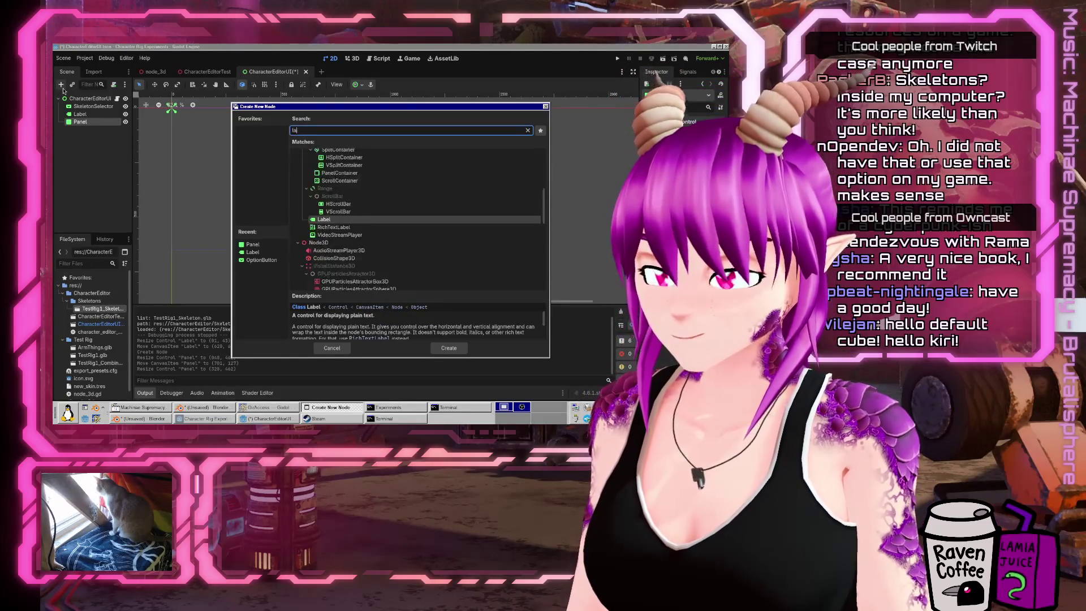
pyautogui.press('Return')
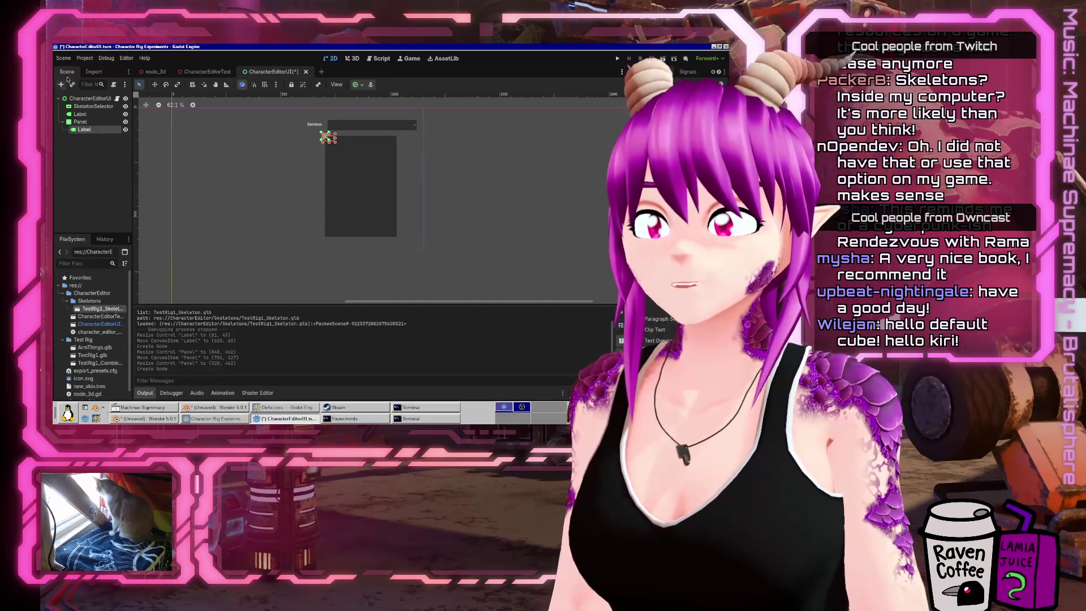
pyautogui.scroll(2, 363, 144)
pyautogui.moveTo(364, 152)
pyautogui.mouseDown()
pyautogui.moveTo(439, 178)
pyautogui.moveTo(440, 166)
pyautogui.moveTo(408, 155)
pyautogui.mouseUp()
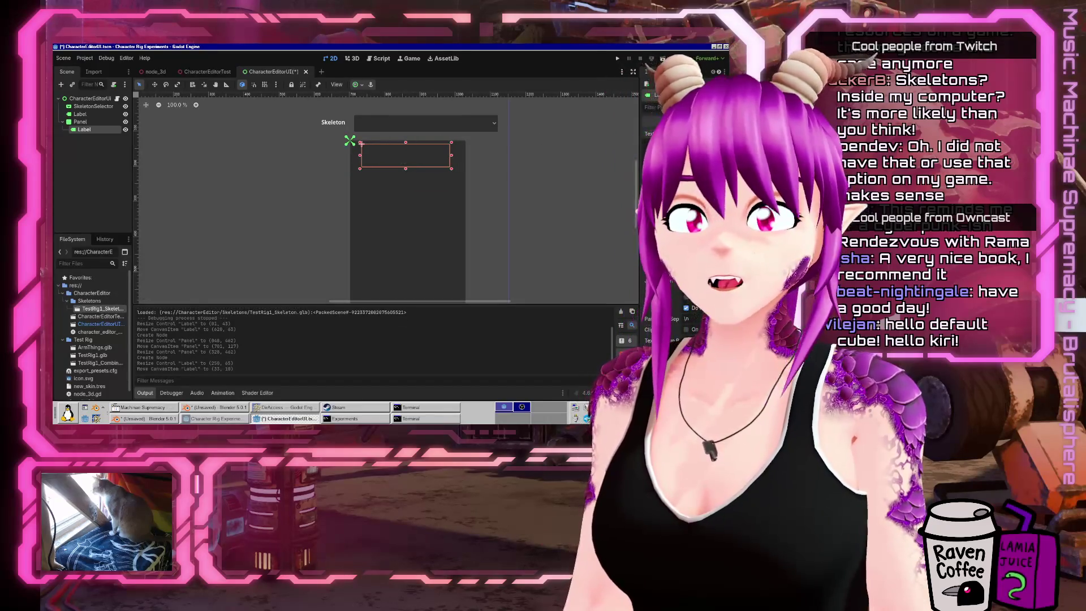
pyautogui.write('Some_file.')
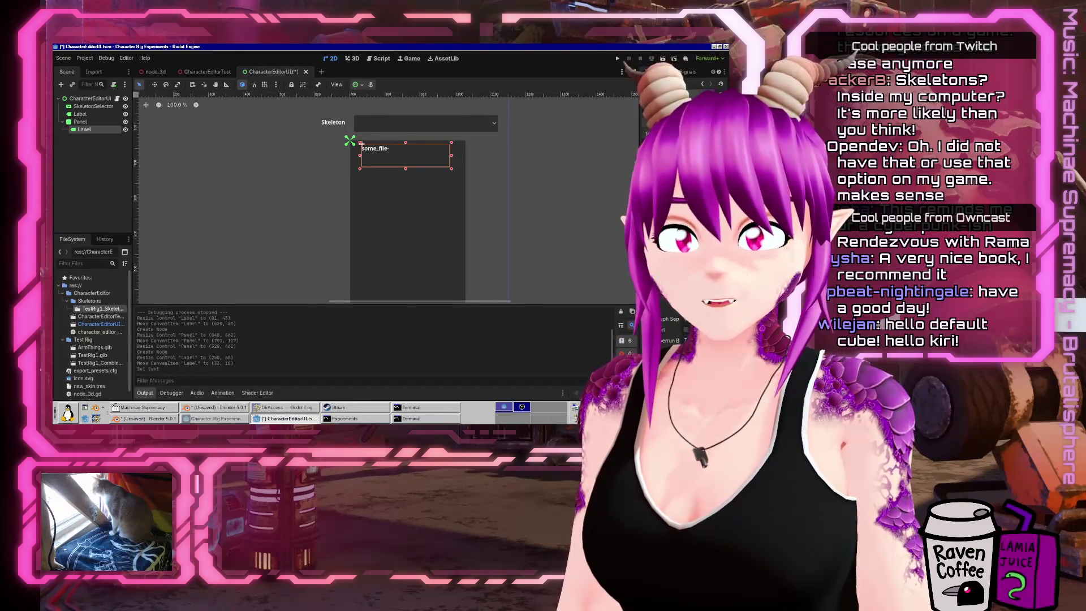
pyautogui.write('glb')
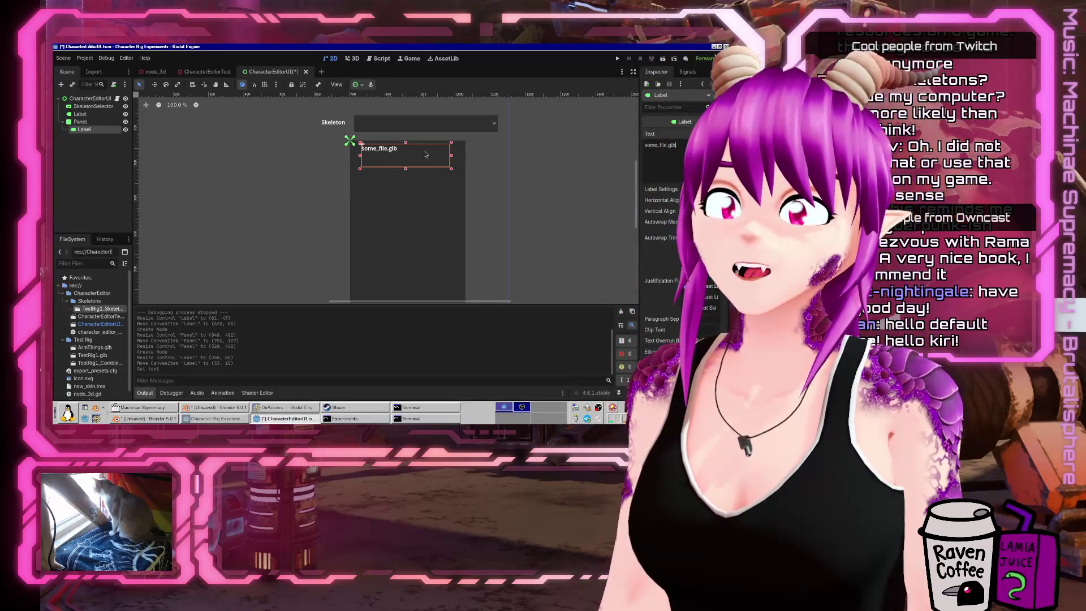
pyautogui.moveTo(406, 168); pyautogui.dragTo(407, 160)
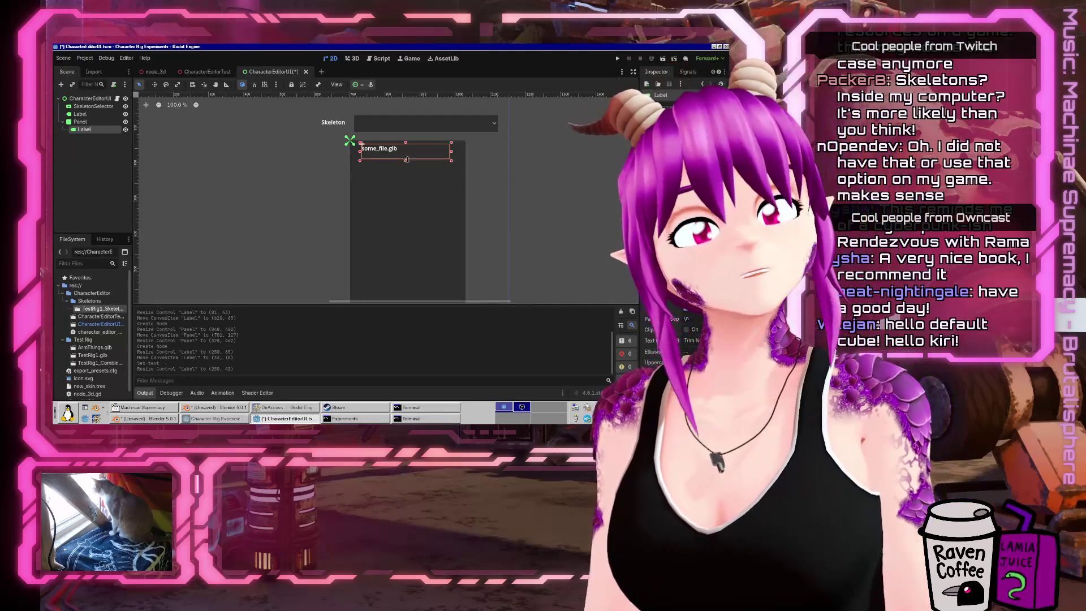
pyautogui.click(527, 174)
pyautogui.click(378, 151)
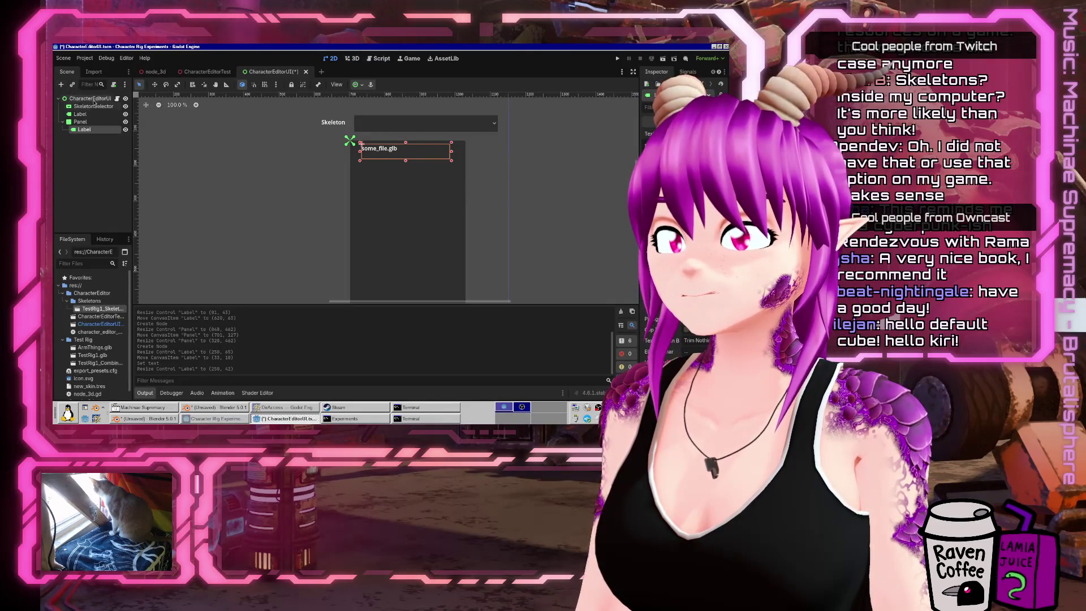
pyautogui.click(92, 123)
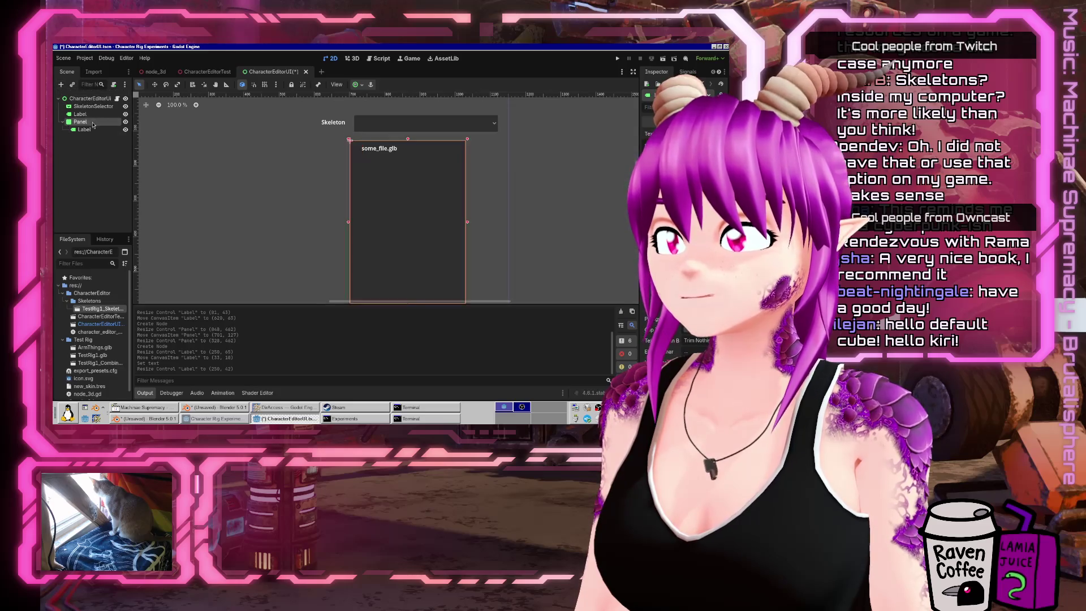
pyautogui.click(61, 85)
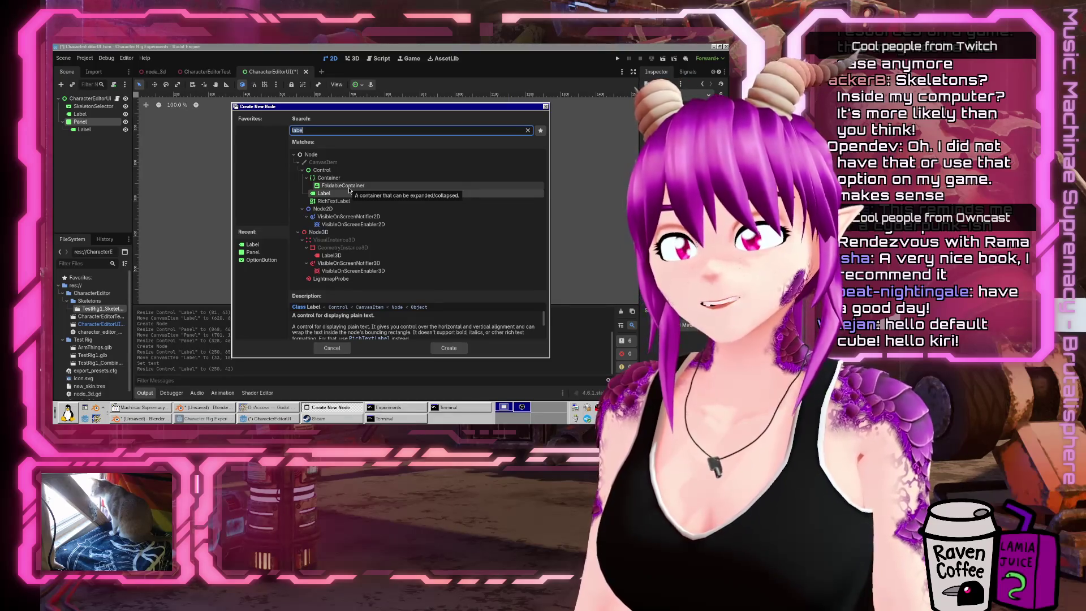
# Add a FoldableContainer inside the Panel and size it to fit
pyautogui.click(347, 187)
pyautogui.click(448, 349)
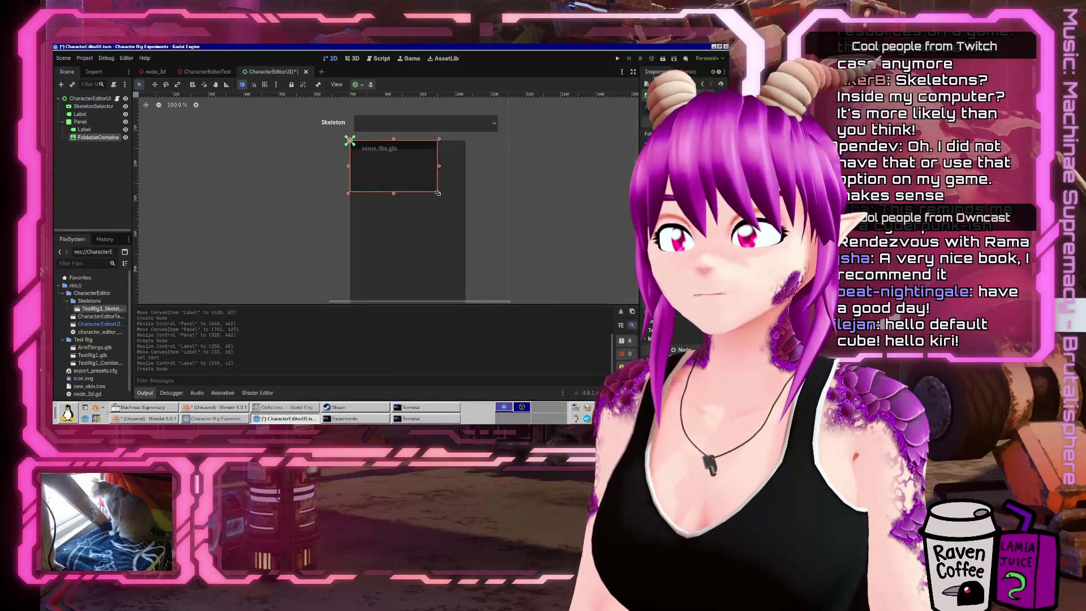
pyautogui.moveTo(407, 172); pyautogui.dragTo(414, 203)
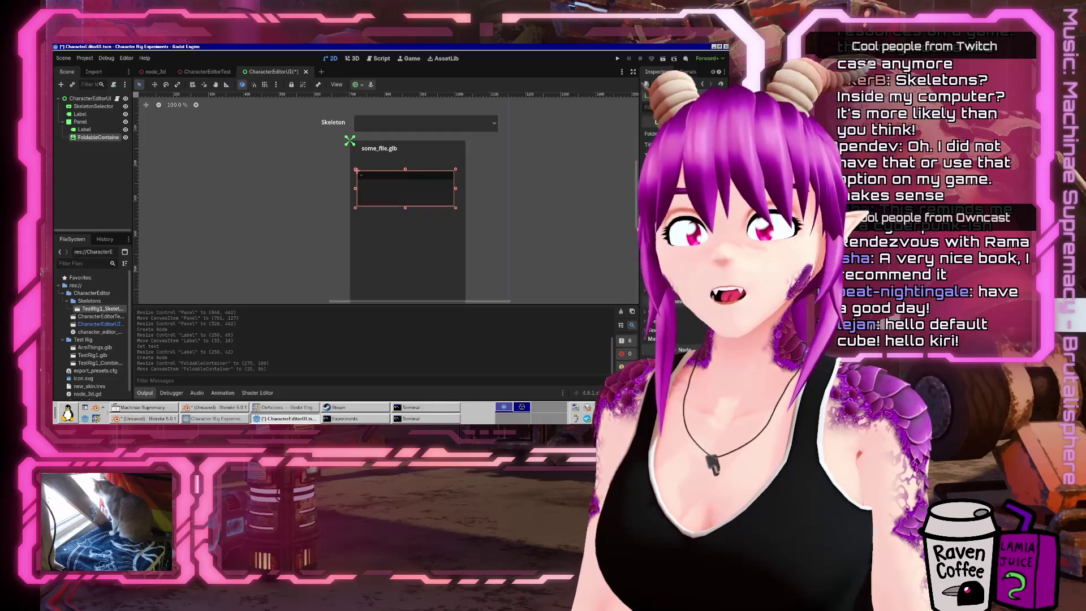
pyautogui.write('some_file.glb')
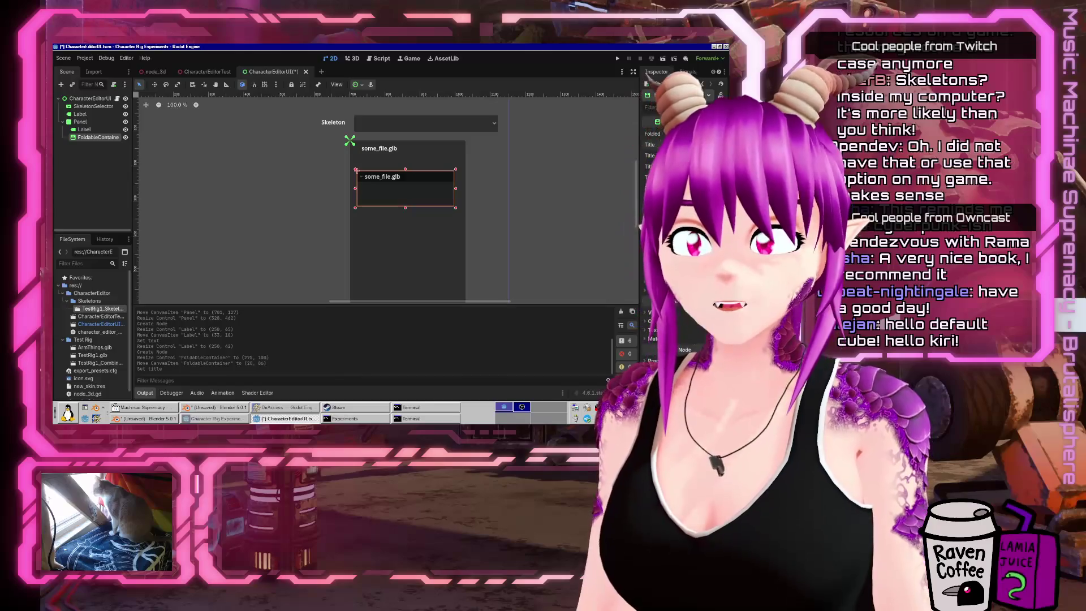
pyautogui.moveTo(639, 163); pyautogui.dragTo(567, 164)
# Add a CheckBox labelled 'some costume piece' inside the FoldableContainer
pyautogui.click(61, 85)
pyautogui.write('labe')
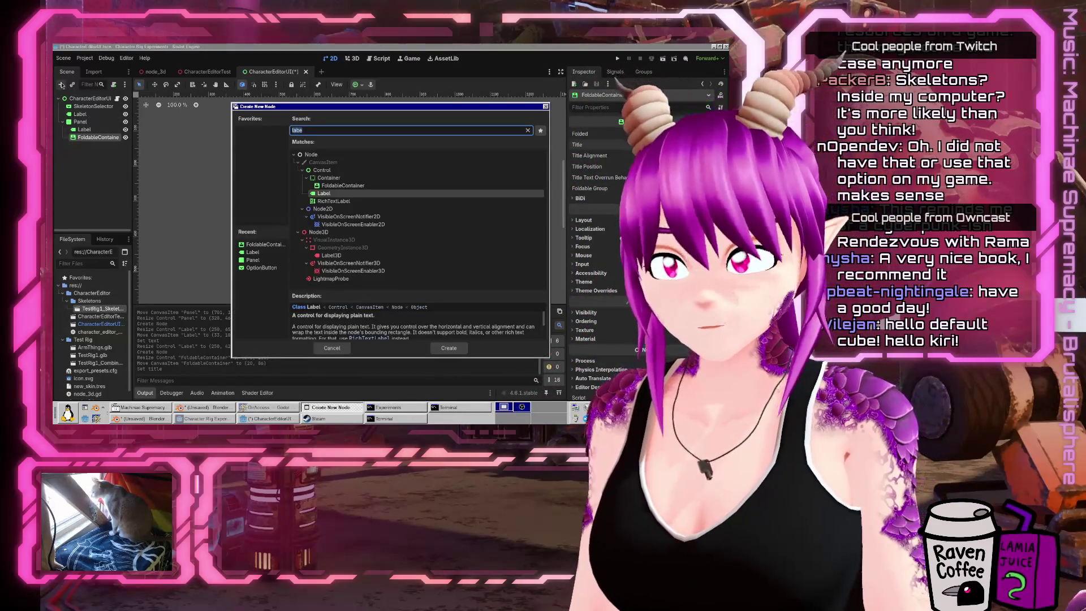
pyautogui.write('checkbox')
pyautogui.press('Return')
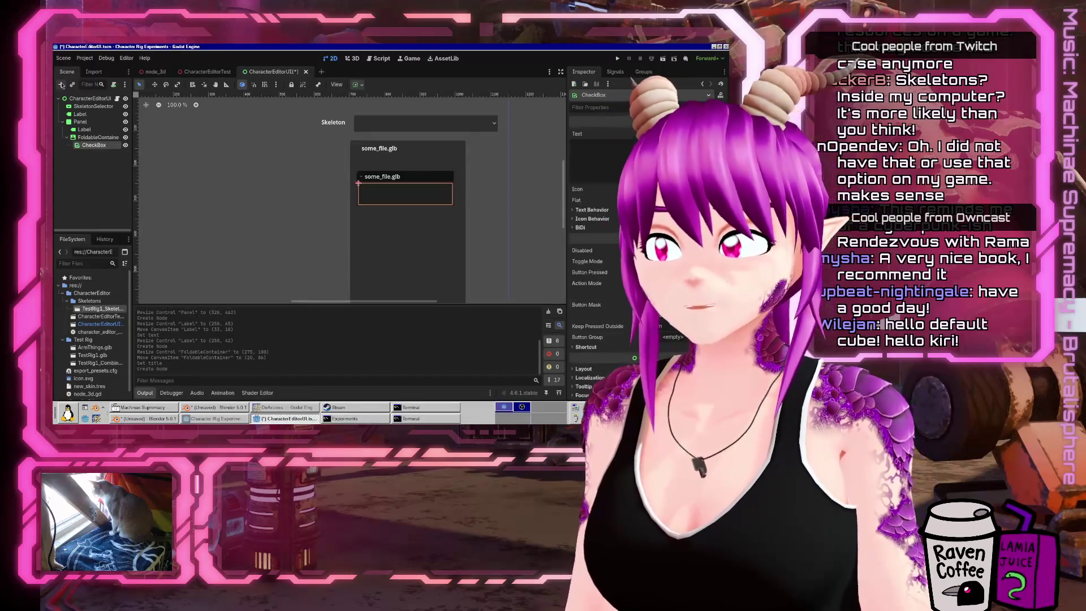
pyautogui.write('some_')
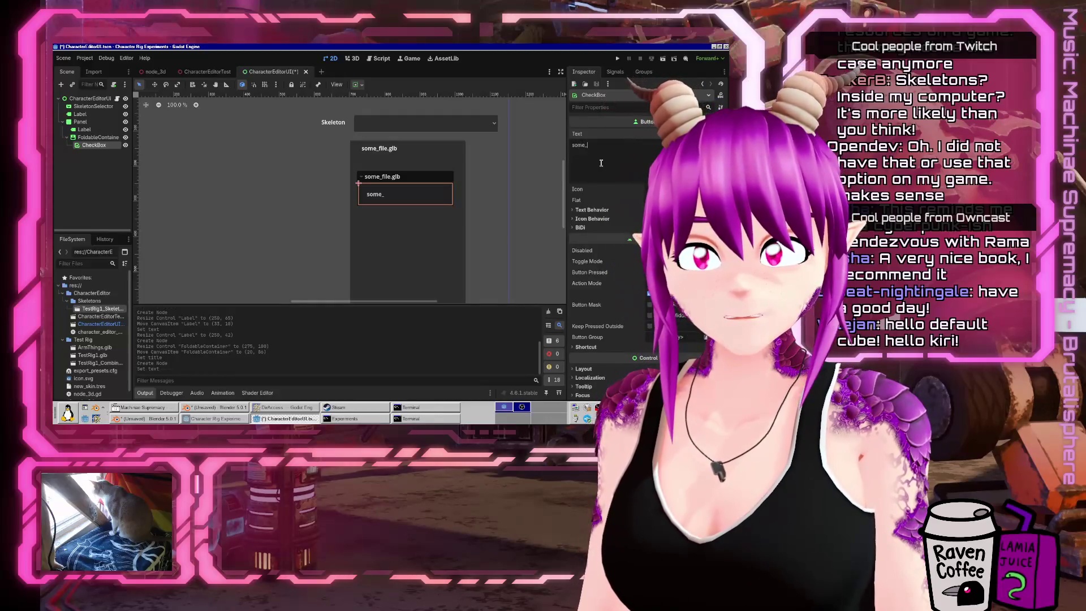
pyautogui.press('BackSpace')
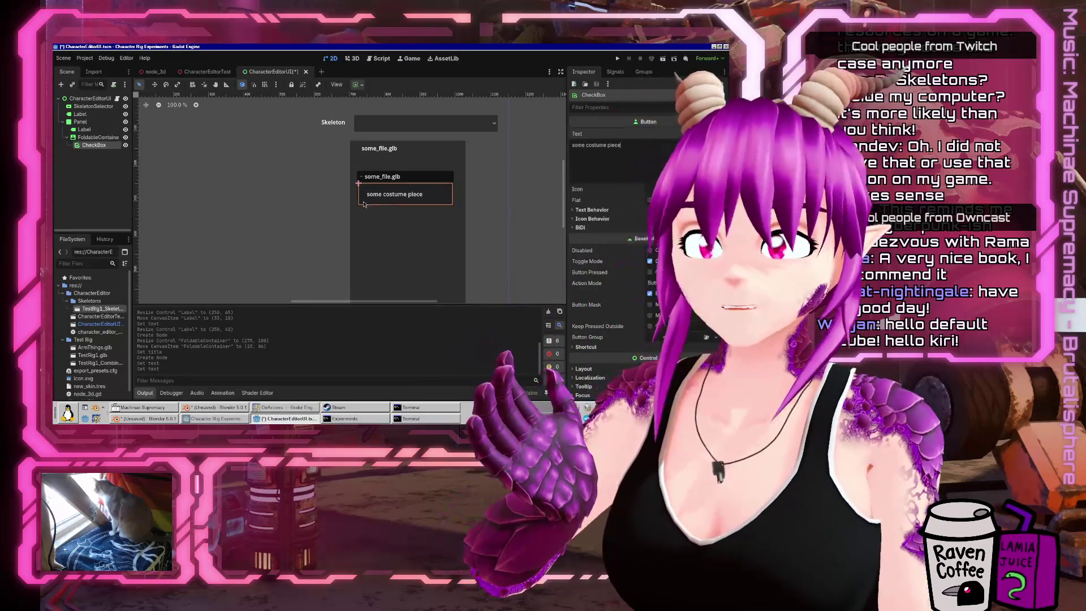
# Add a second CheckBox below the first, labelled 'some other costume piece'
pyautogui.click(61, 85)
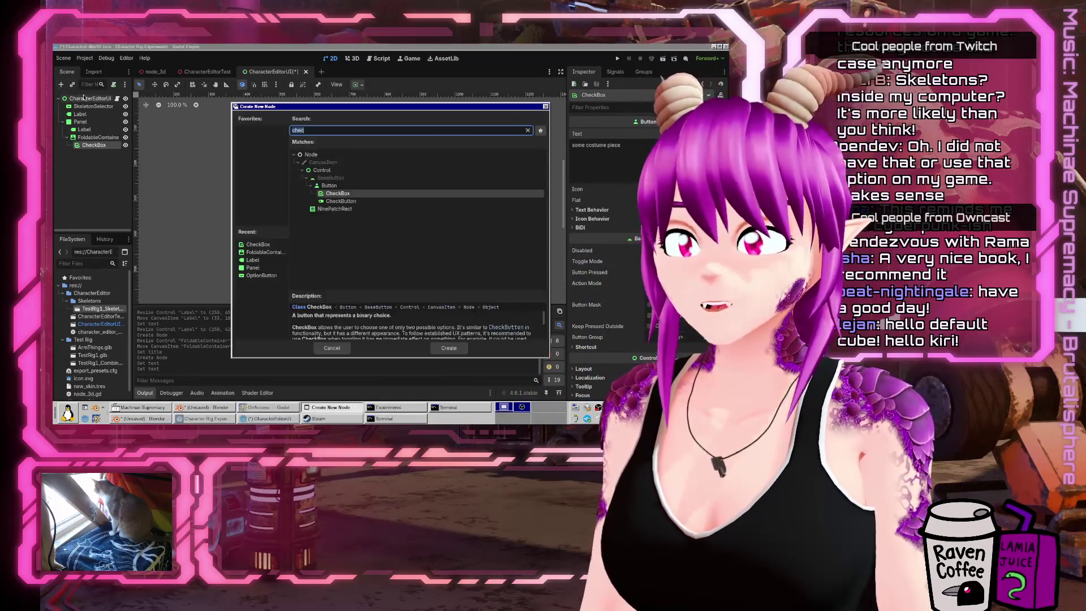
pyautogui.press('Return')
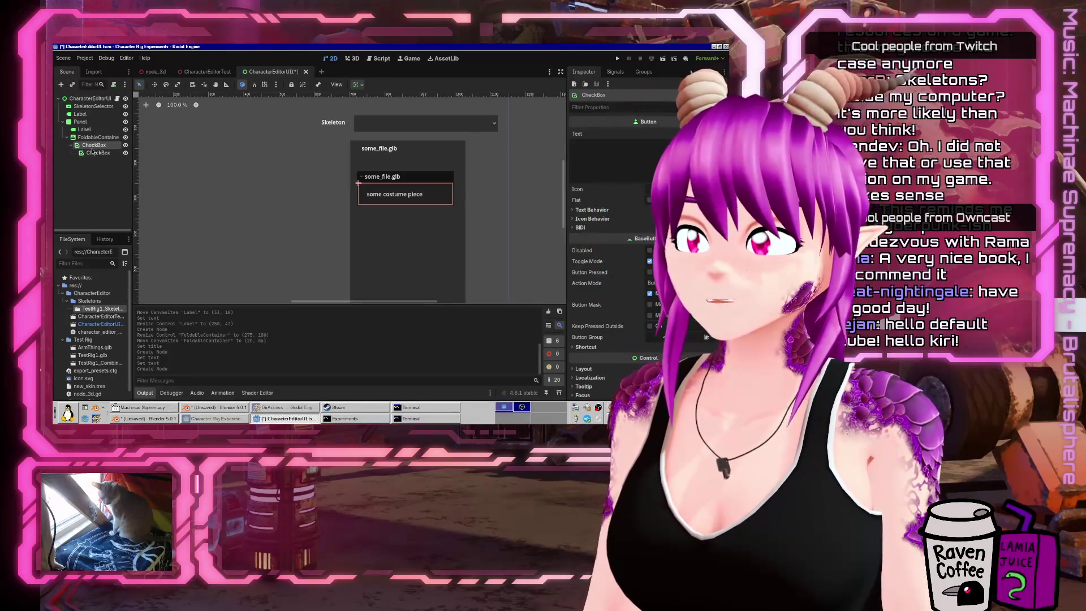
pyautogui.moveTo(92, 153); pyautogui.dragTo(93, 142)
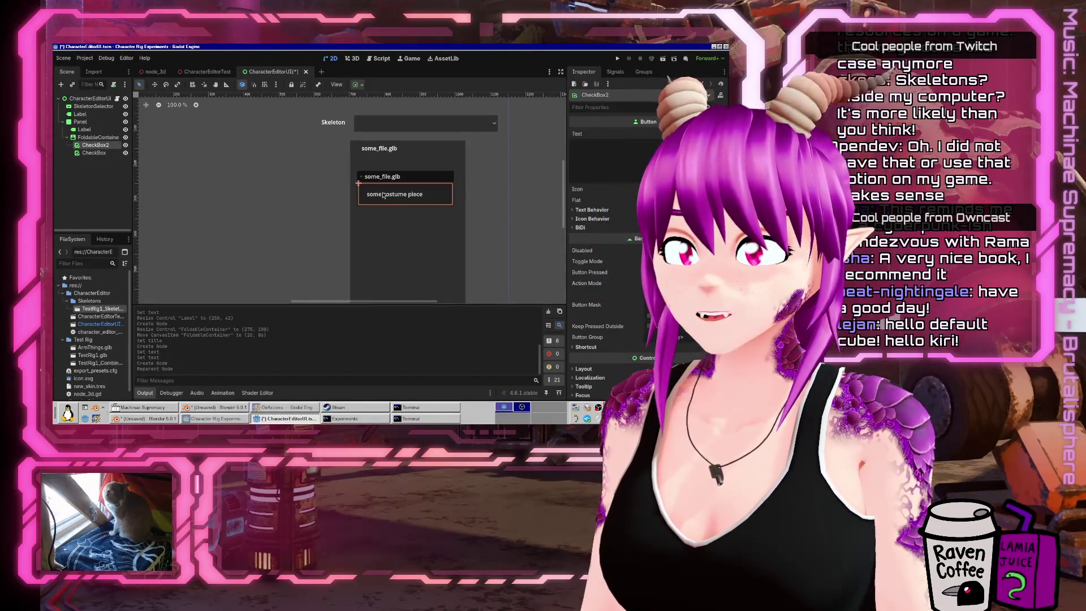
pyautogui.click(94, 153)
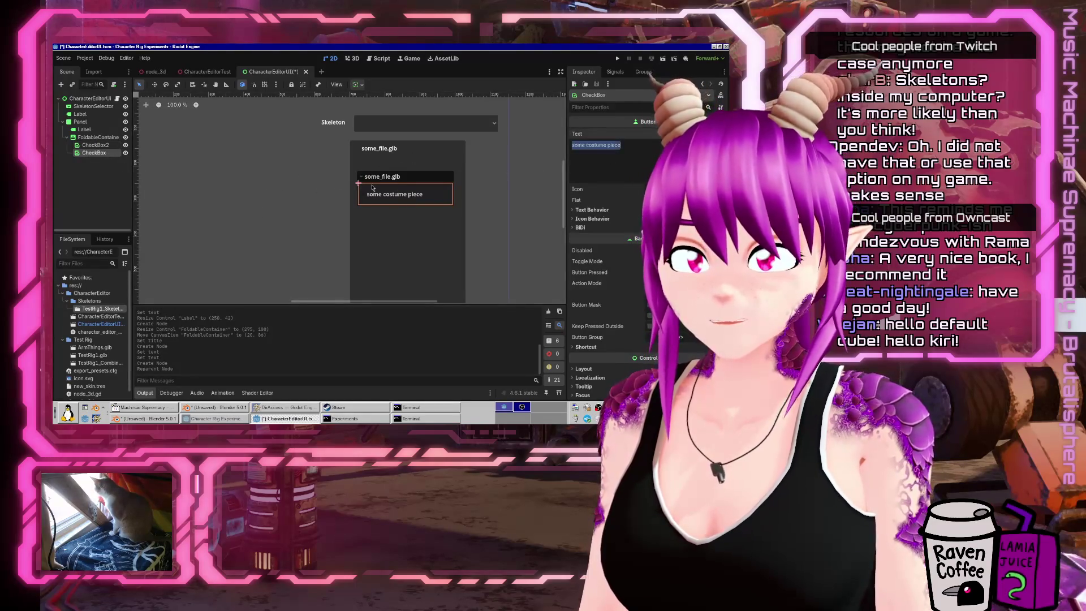
pyautogui.click(101, 146)
pyautogui.moveTo(103, 147); pyautogui.dragTo(103, 144)
pyautogui.click(653, 167)
pyautogui.write('some costume piece')
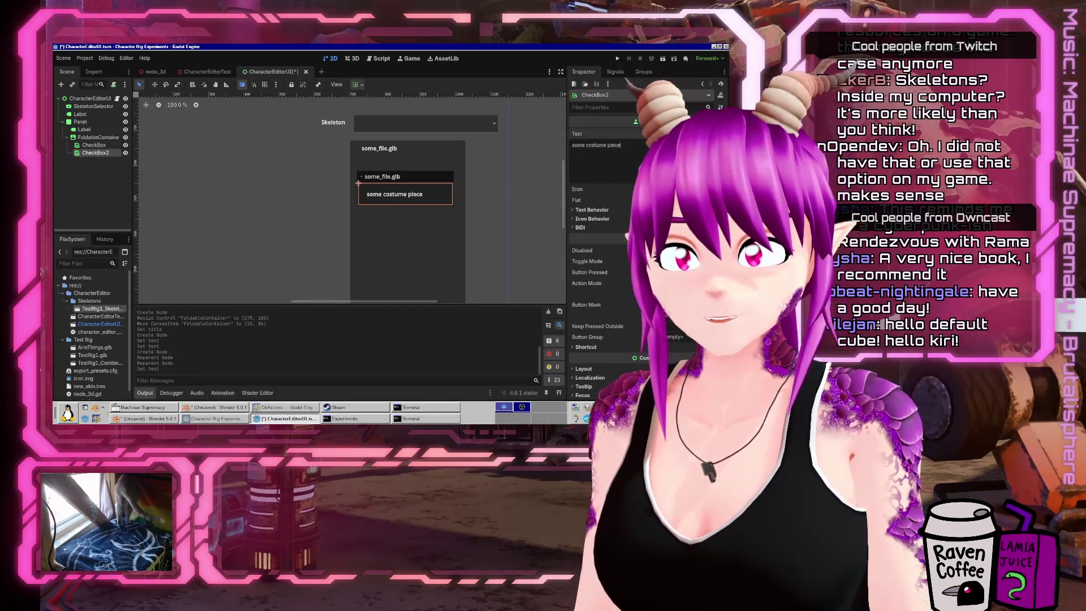
pyautogui.hotkey('ctrl', 'Left')
pyautogui.hotkey('ctrl', 'Left')
pyautogui.write('other')
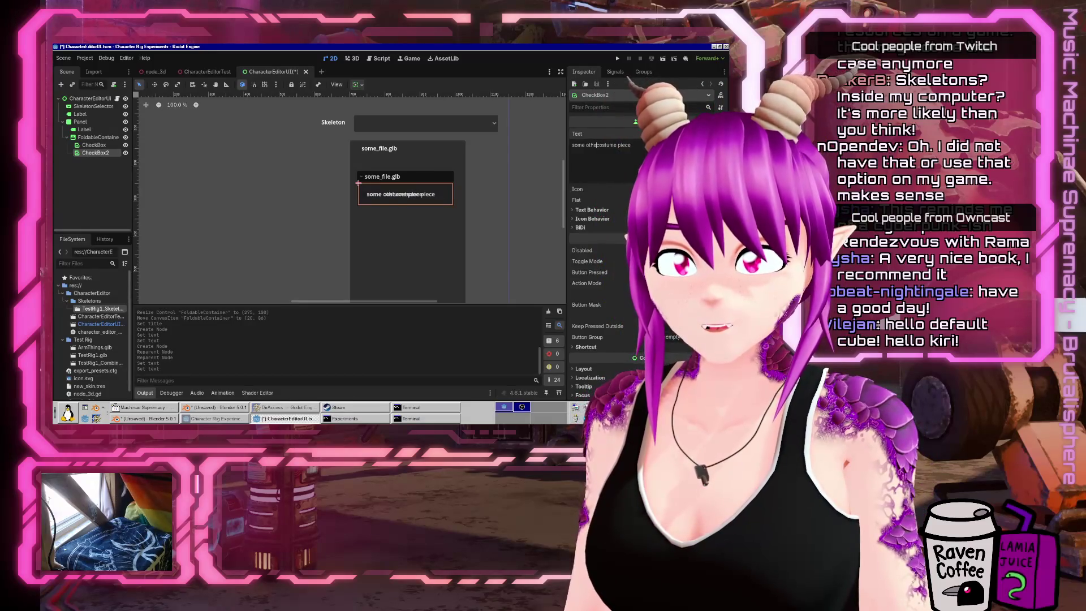
pyautogui.click(78, 138)
# Move both checkboxes into a new VBoxContainer, then save and run the scene
pyautogui.click(87, 138)
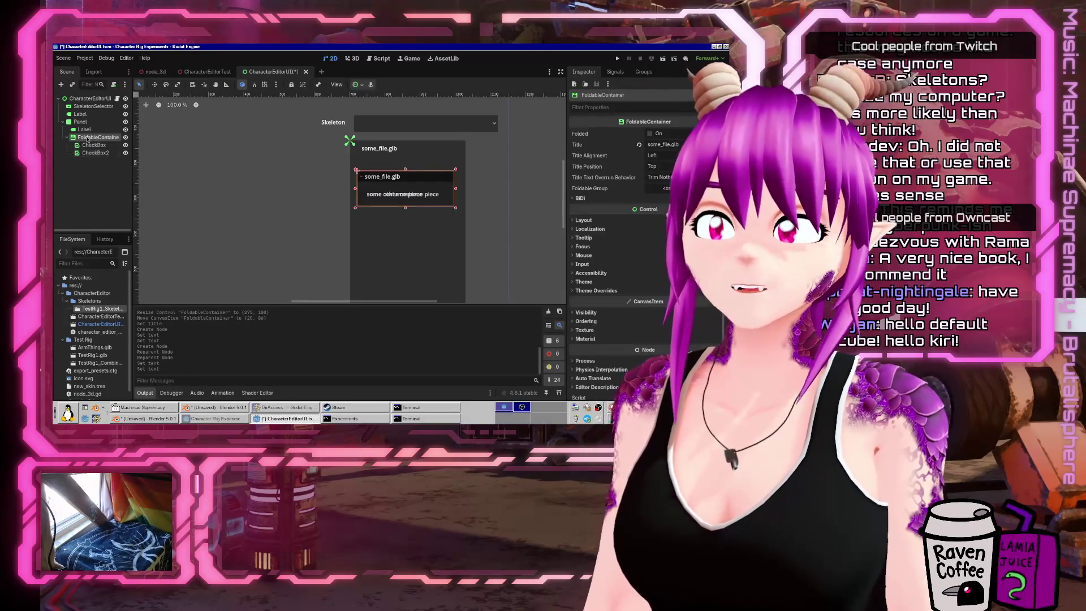
pyautogui.click(61, 84)
pyautogui.write('vbox')
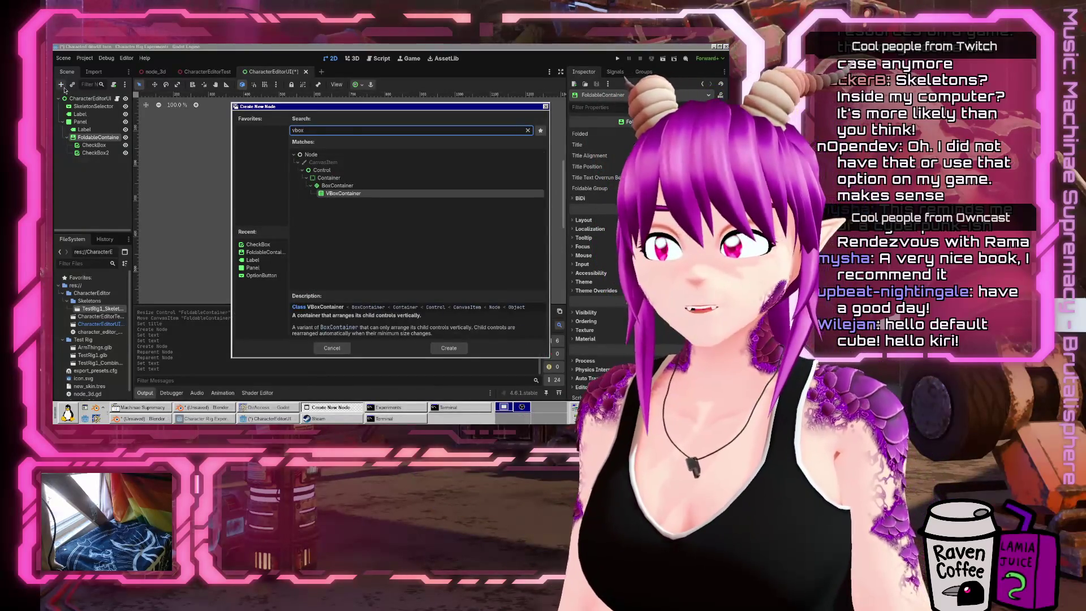
pyautogui.press('Return')
pyautogui.moveTo(95, 161)
pyautogui.mouseDown()
pyautogui.moveTo(95, 142)
pyautogui.moveTo(108, 153)
pyautogui.mouseUp()
pyautogui.click(93, 153)
pyautogui.keyDown('shift'); pyautogui.click(95, 160); pyautogui.keyUp('shift')
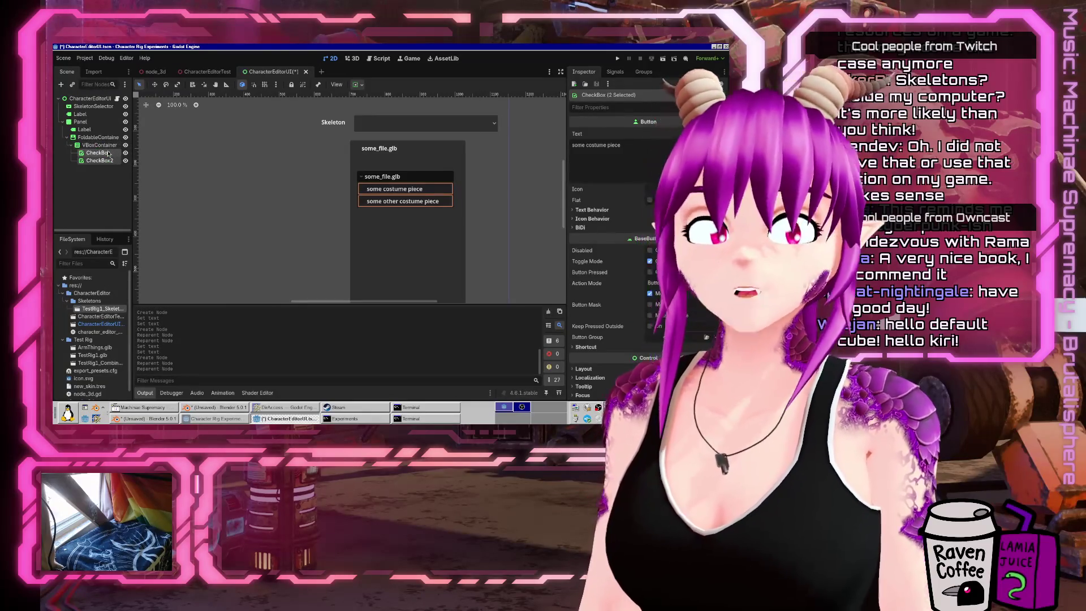
pyautogui.click(377, 290)
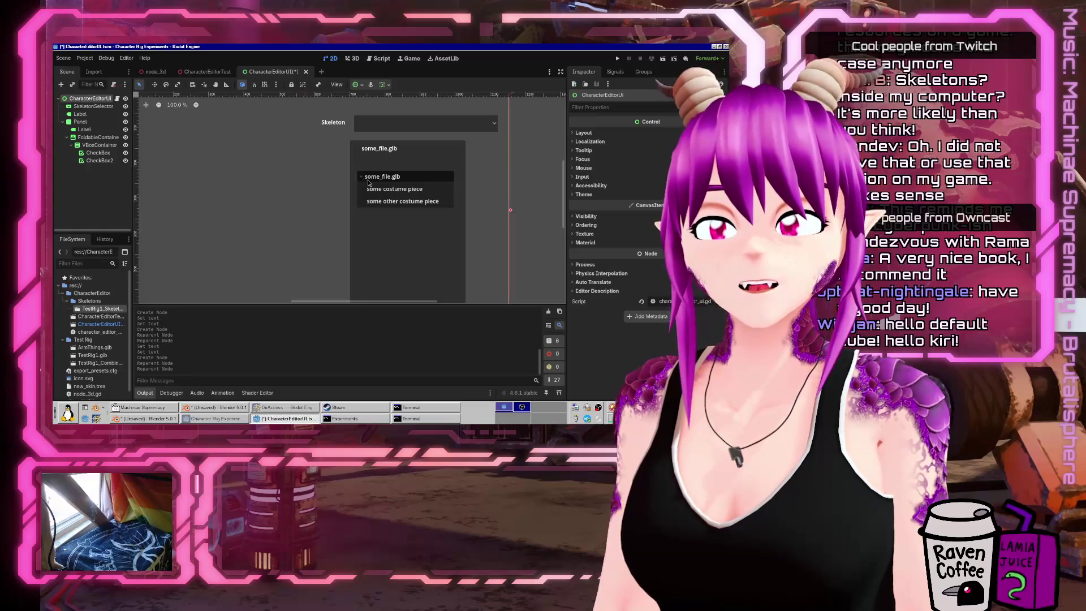
pyautogui.hotkey('ctrl', 's')
pyautogui.click(617, 59)
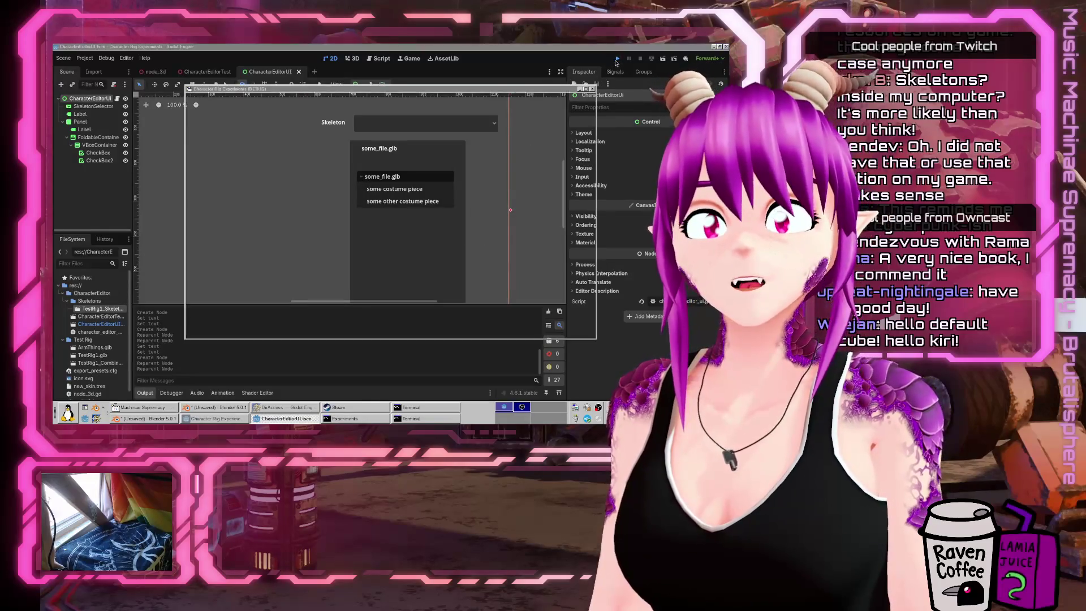
pyautogui.click(454, 189)
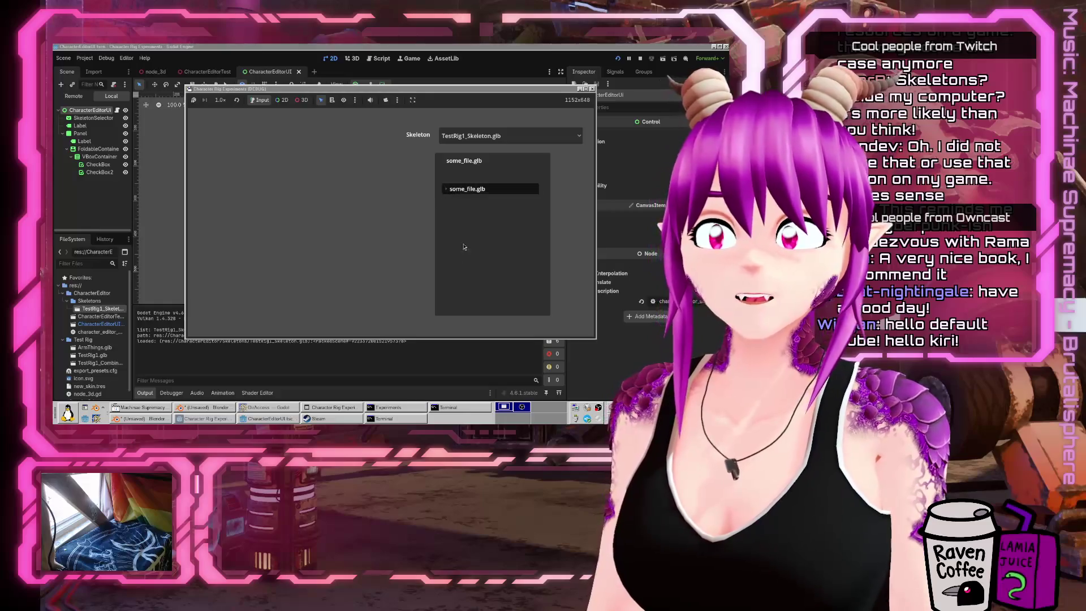
pyautogui.click(455, 189)
pyautogui.click(504, 194)
pyautogui.click(504, 193)
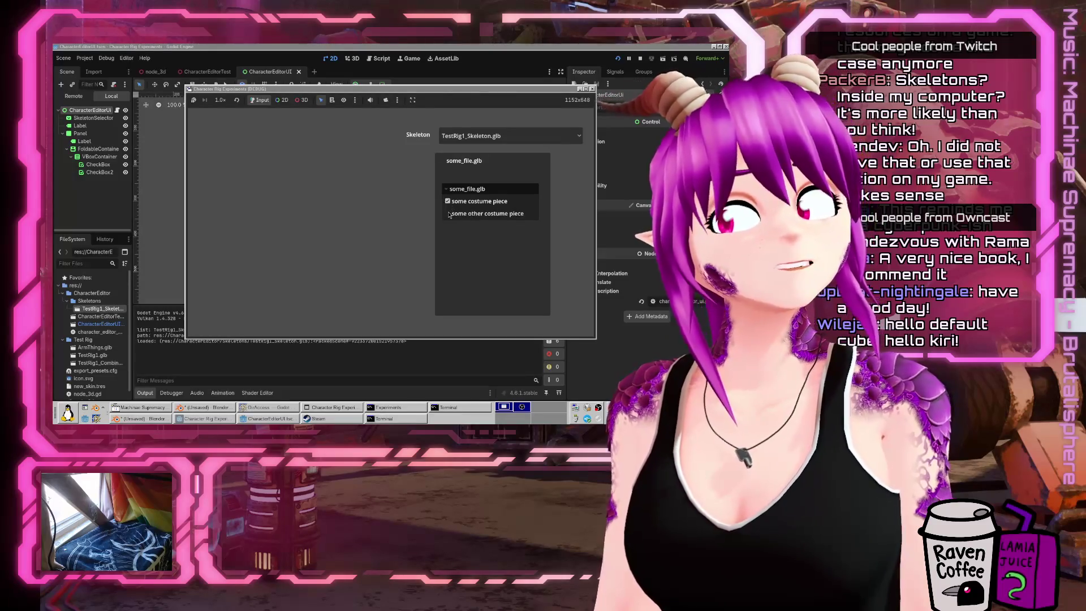
pyautogui.click(448, 214)
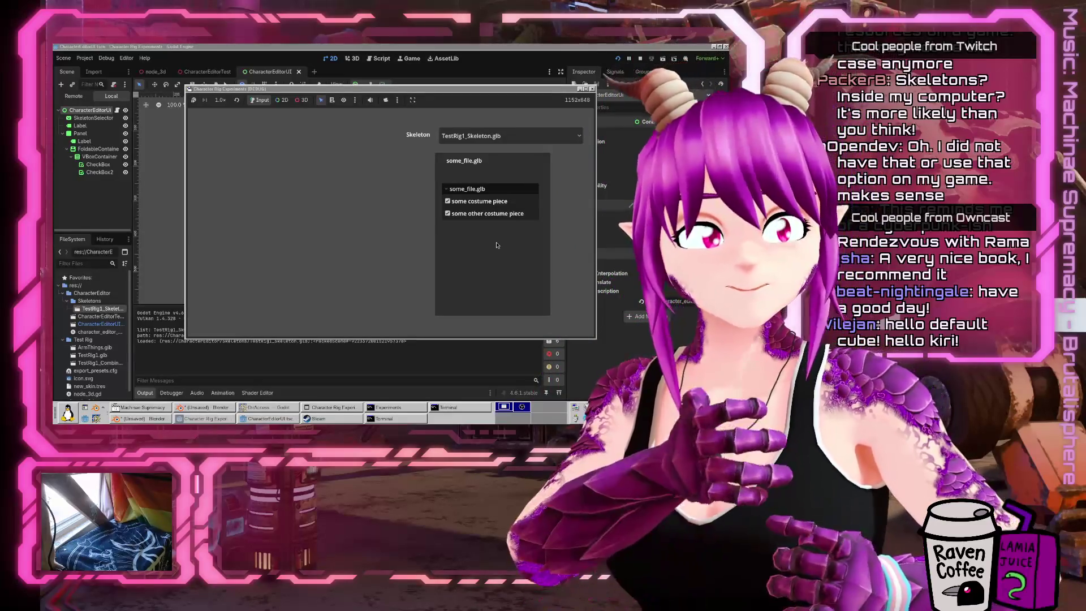
pyautogui.click(487, 189)
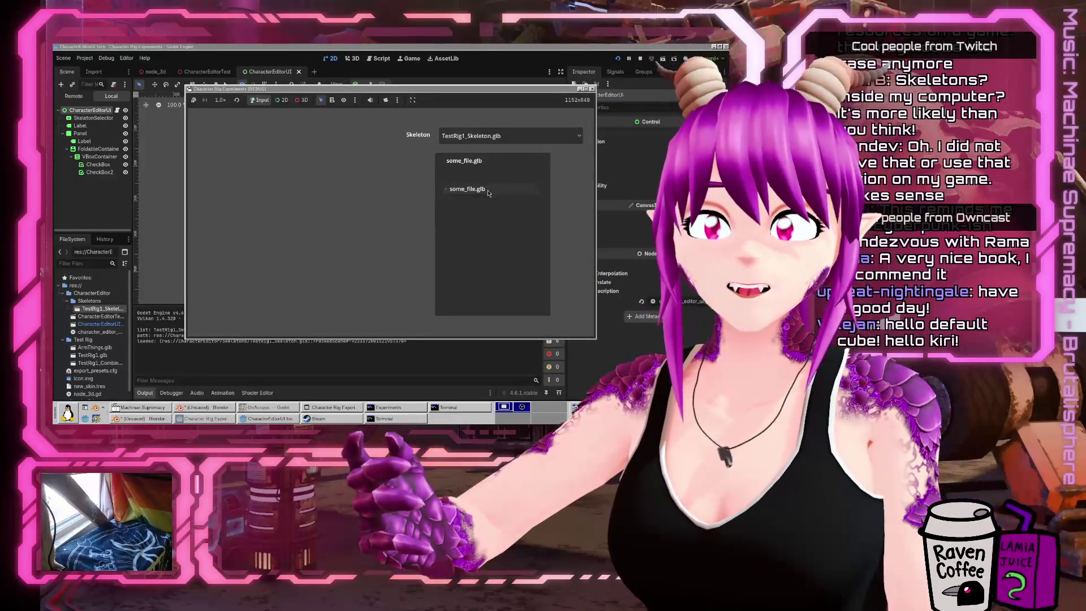
pyautogui.click(489, 189)
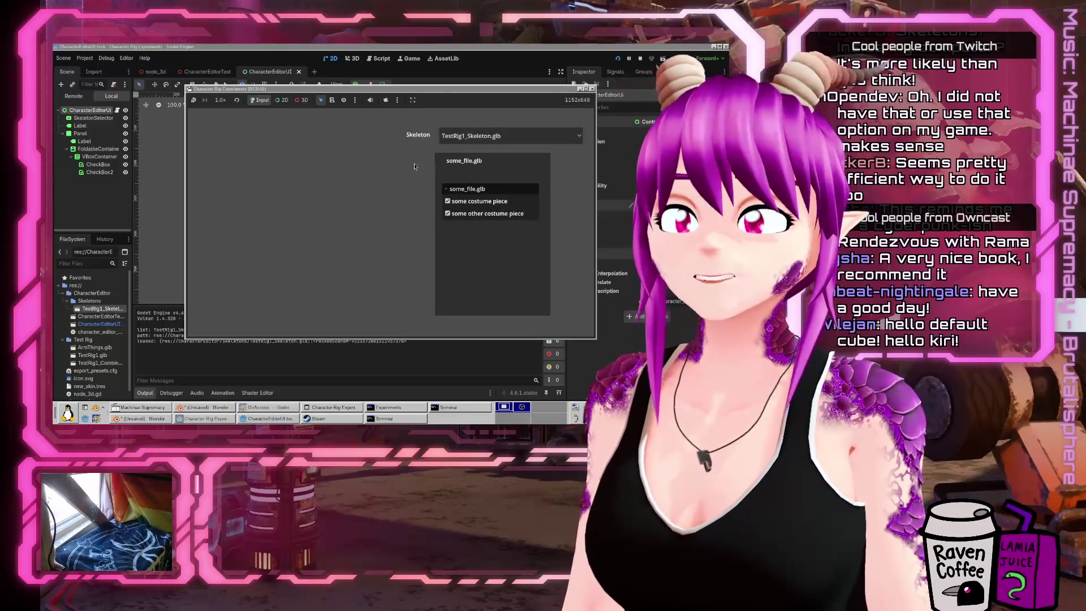
pyautogui.click(457, 189)
pyautogui.click(457, 189)
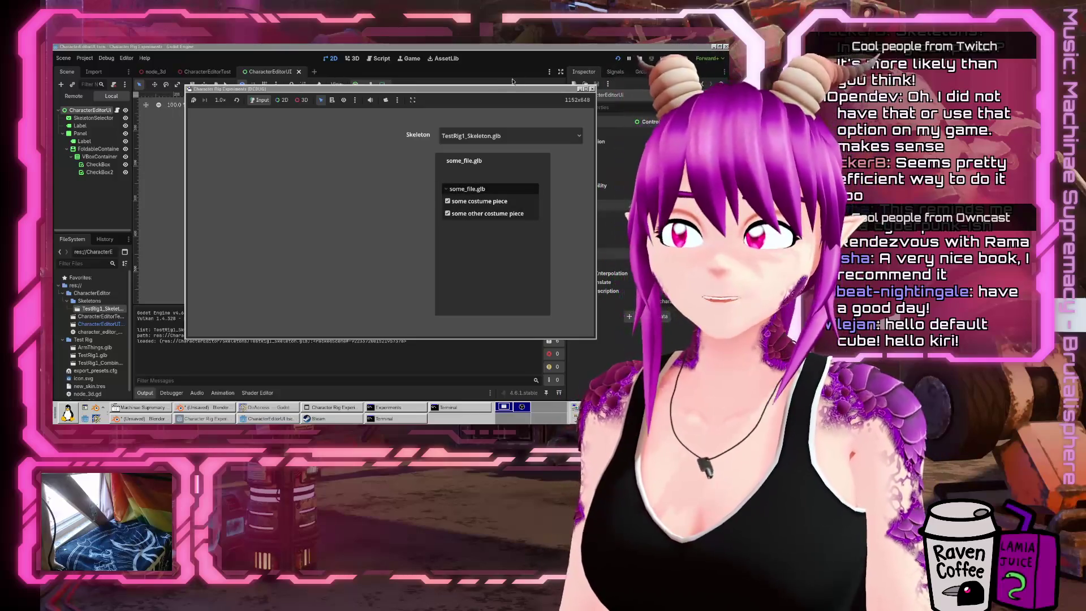
pyautogui.click(591, 90)
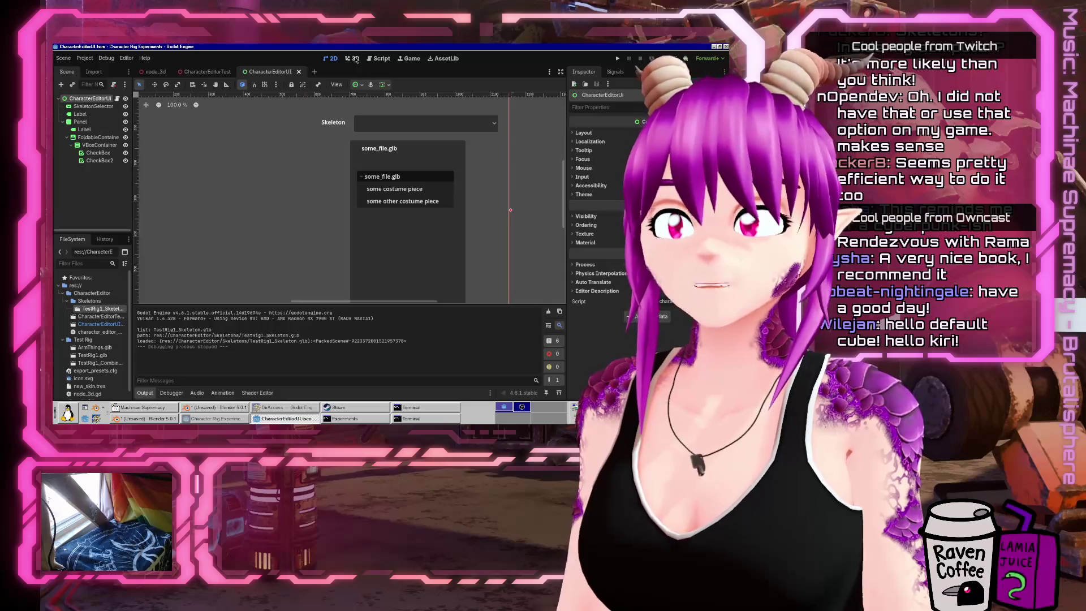
pyautogui.click(353, 59)
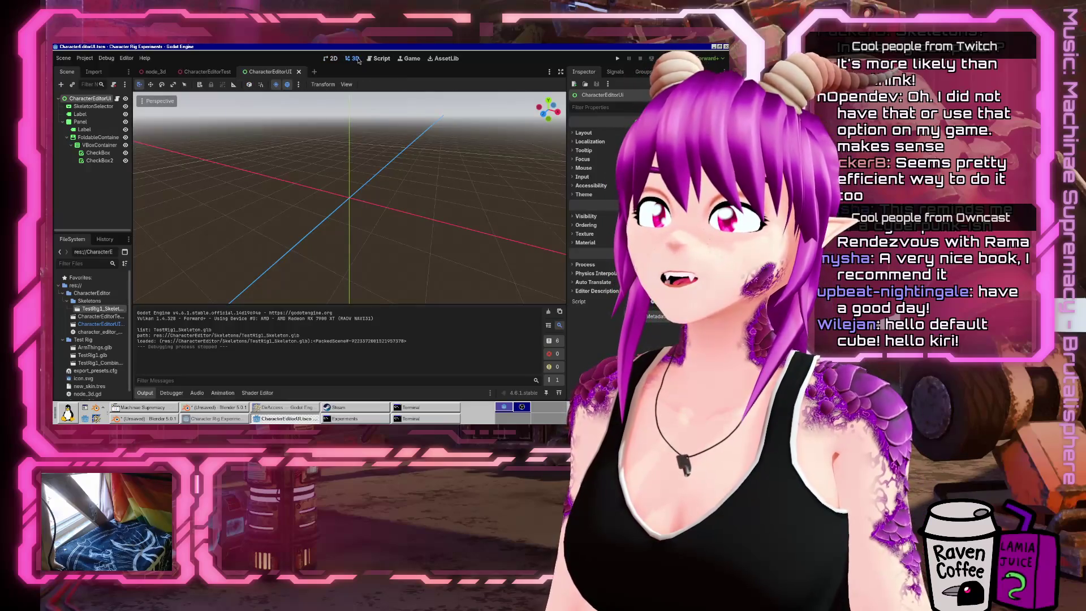
pyautogui.click(340, 60)
pyautogui.click(376, 59)
pyautogui.click(353, 59)
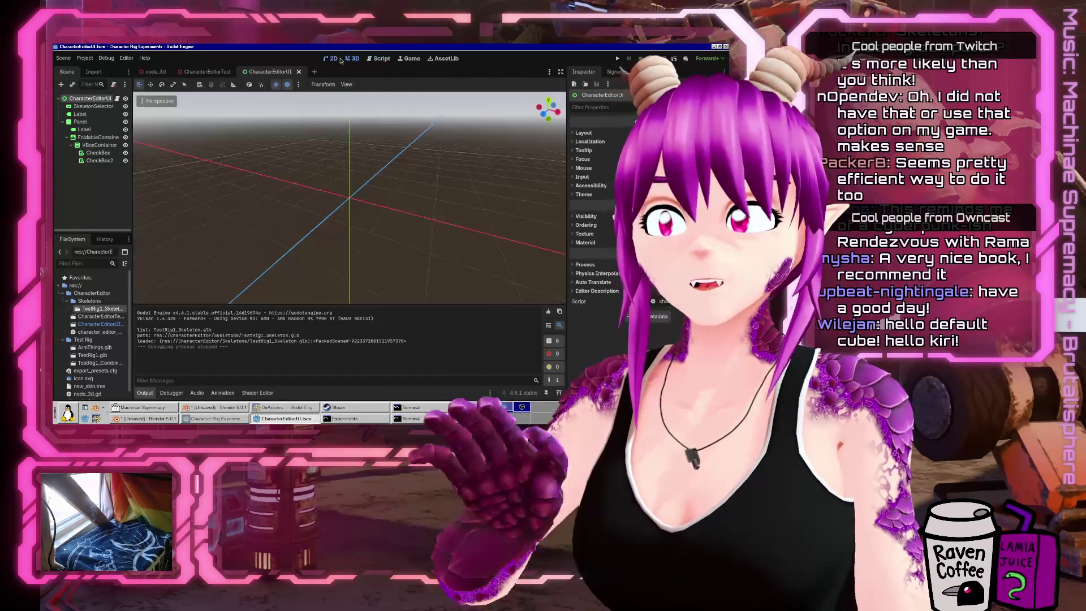
pyautogui.click(340, 60)
pyautogui.click(405, 180)
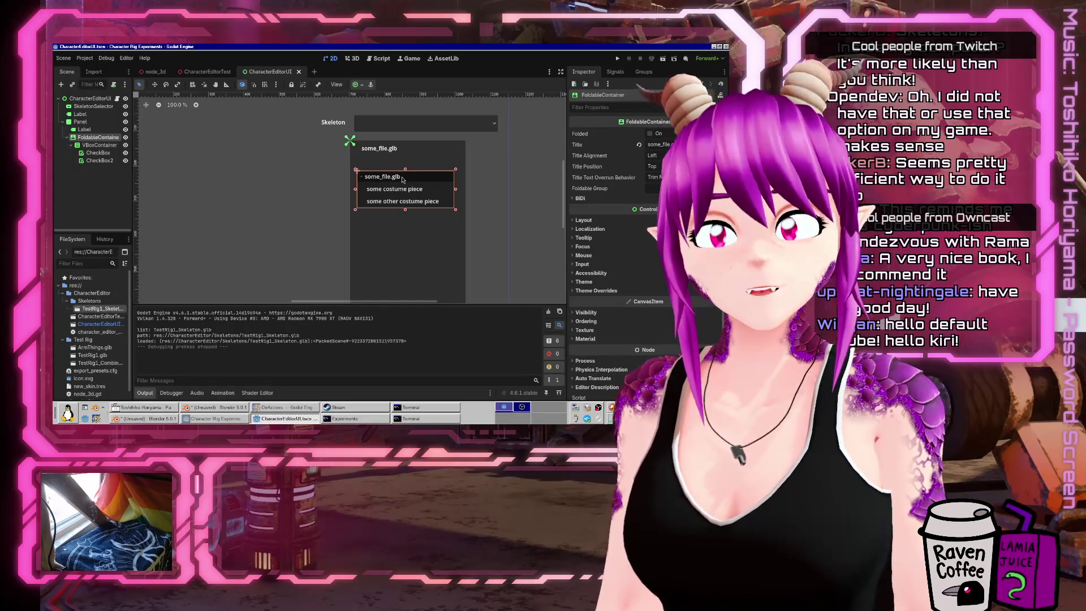
# Search the script editor help for 'tree' and read the Tree class reference
pyautogui.click(358, 60)
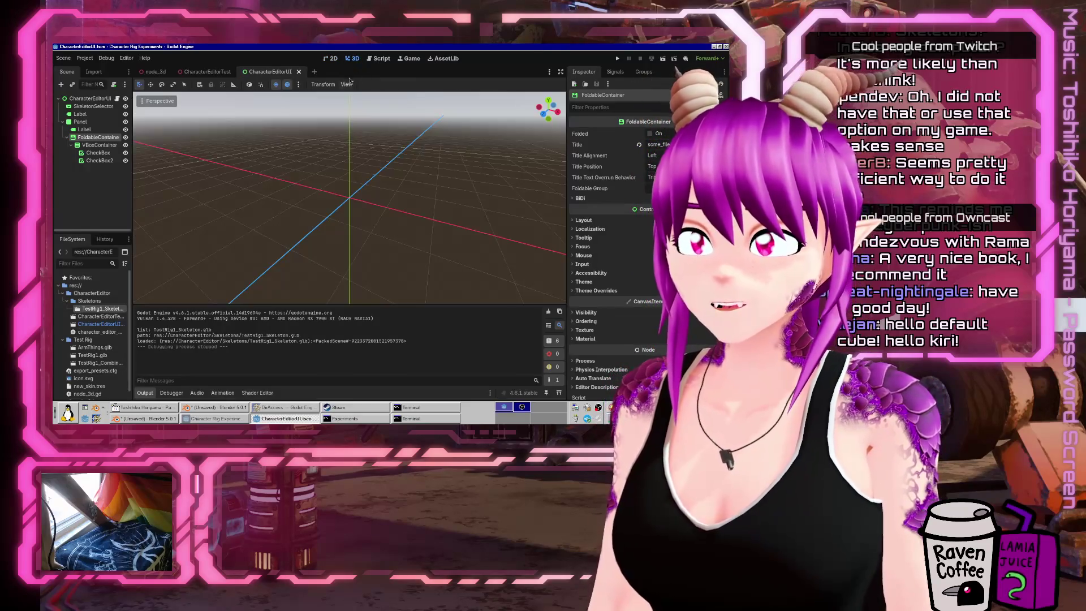
pyautogui.click(328, 60)
pyautogui.click(379, 60)
pyautogui.click(500, 84)
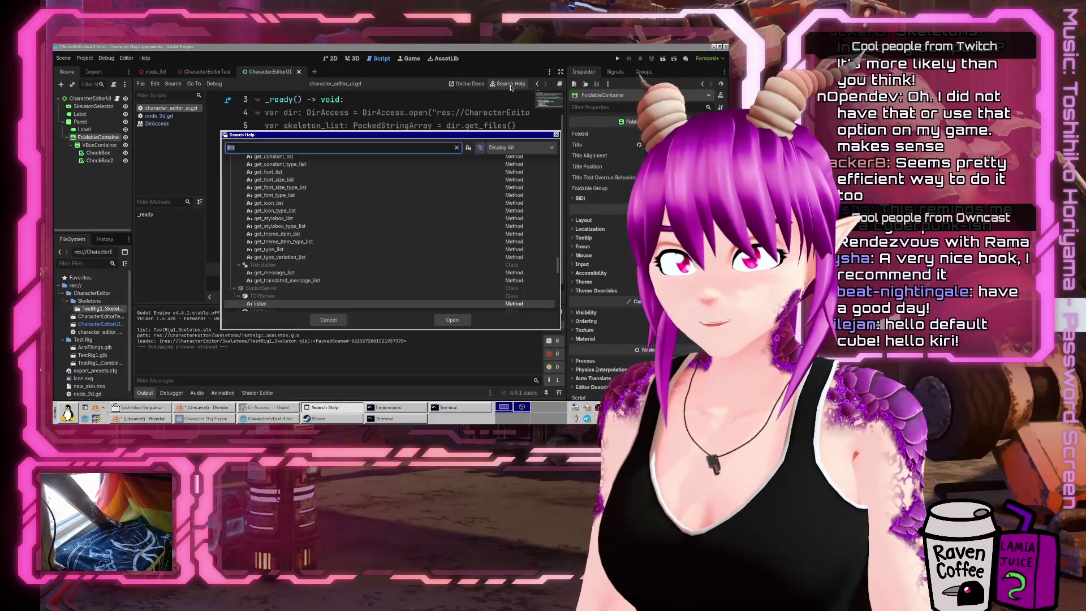
pyautogui.write('tree')
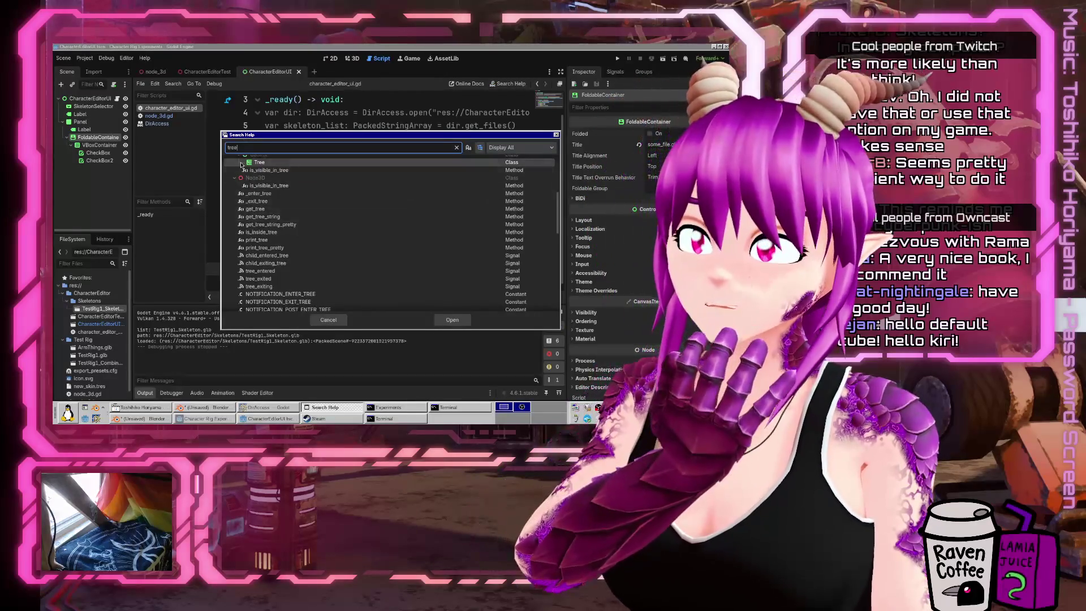
pyautogui.press('Return')
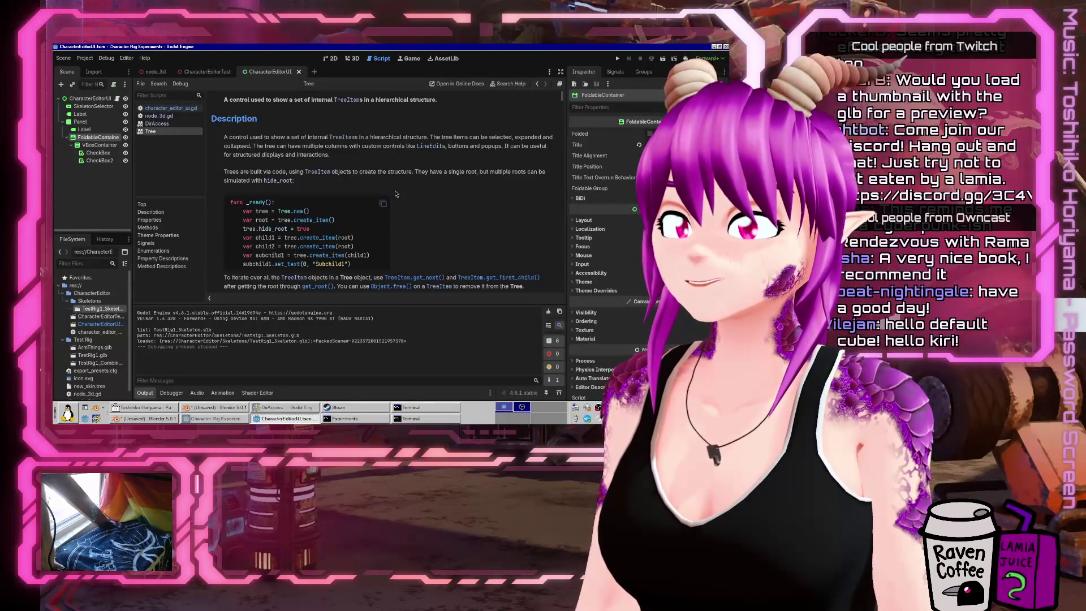
pyautogui.scroll(-2, 396, 194)
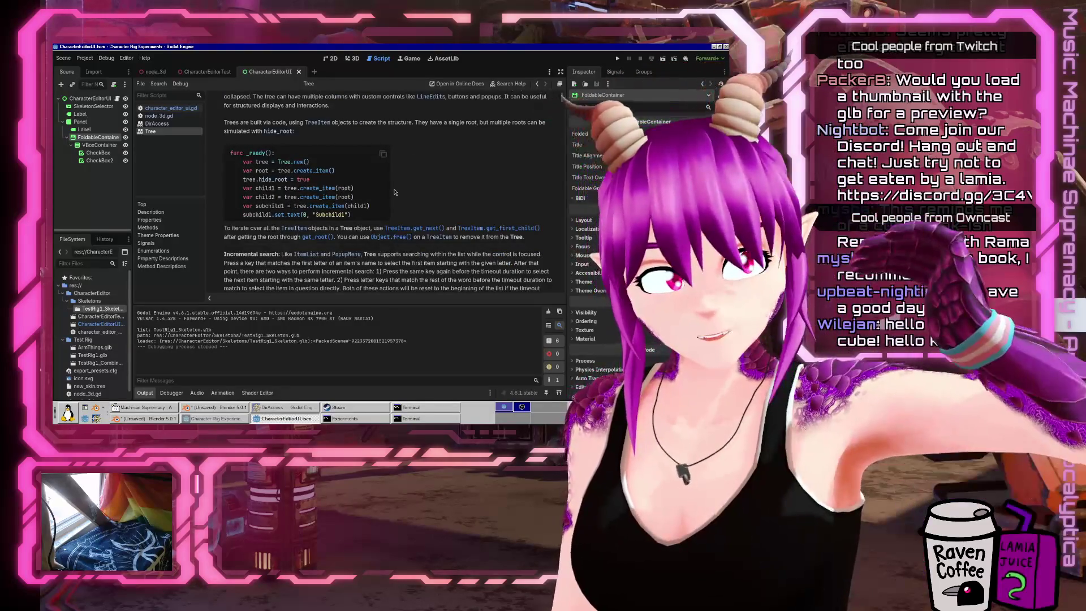
pyautogui.scroll(1, 362, 141)
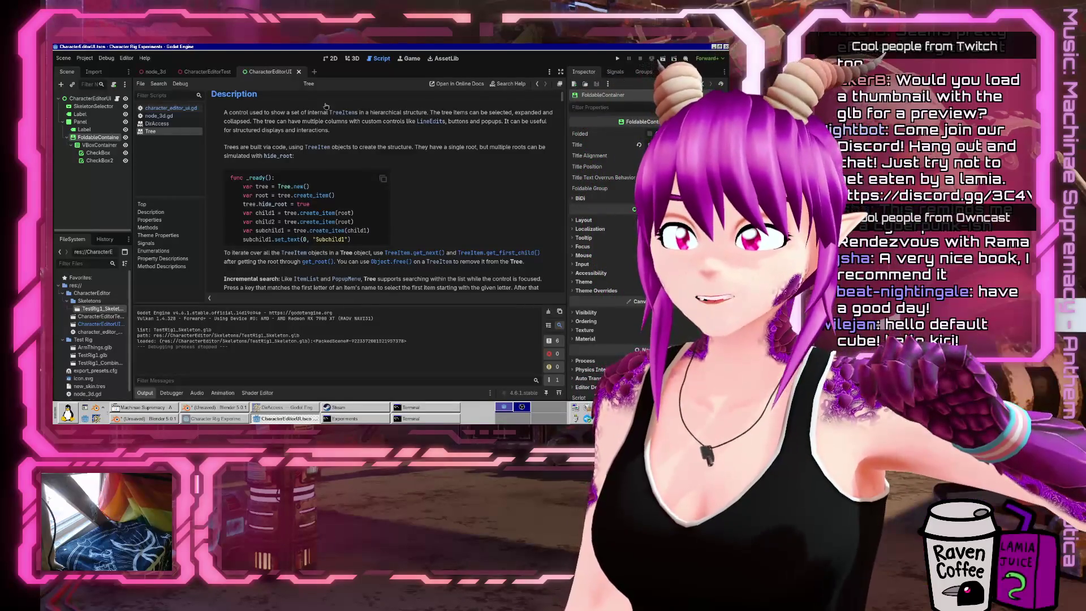
pyautogui.scroll(1, 331, 214)
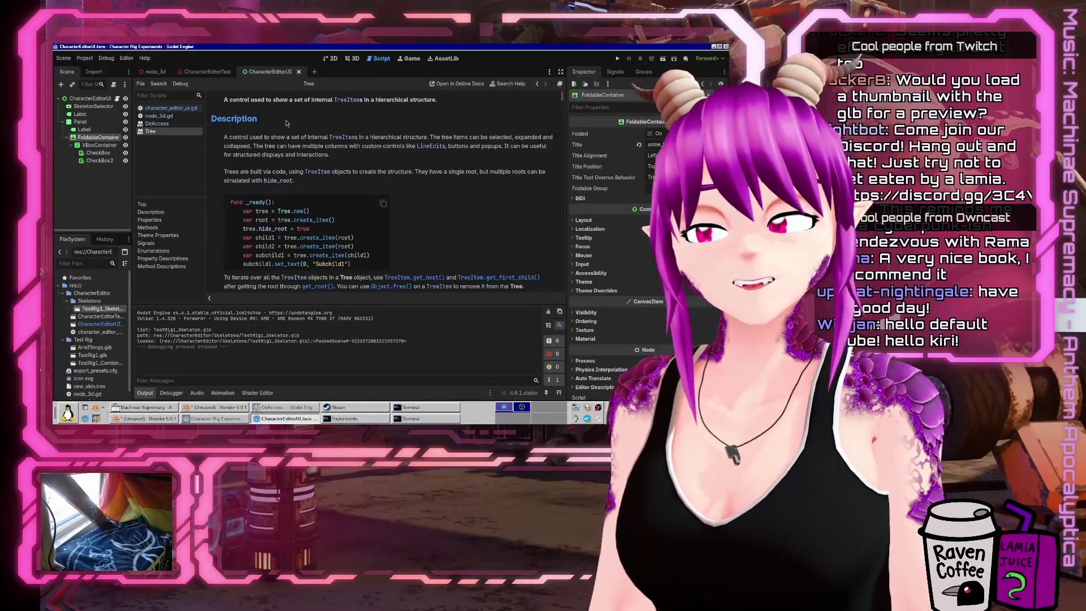
pyautogui.click(112, 295)
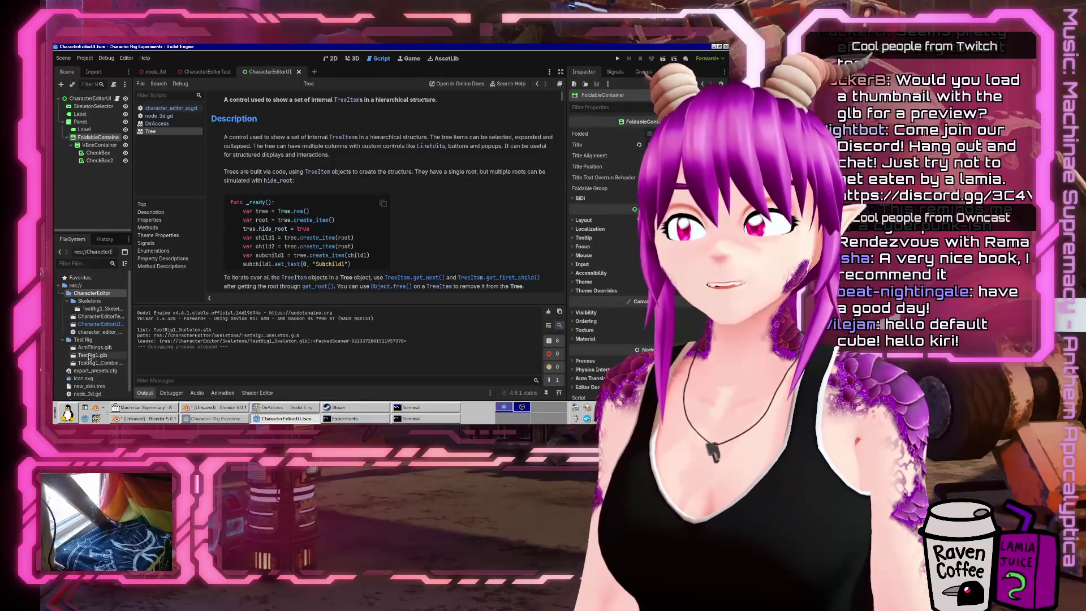
# Create a Parts folder in the project's FileSystem
pyautogui.rightClick(98, 301)
pyautogui.moveTo(115, 276)
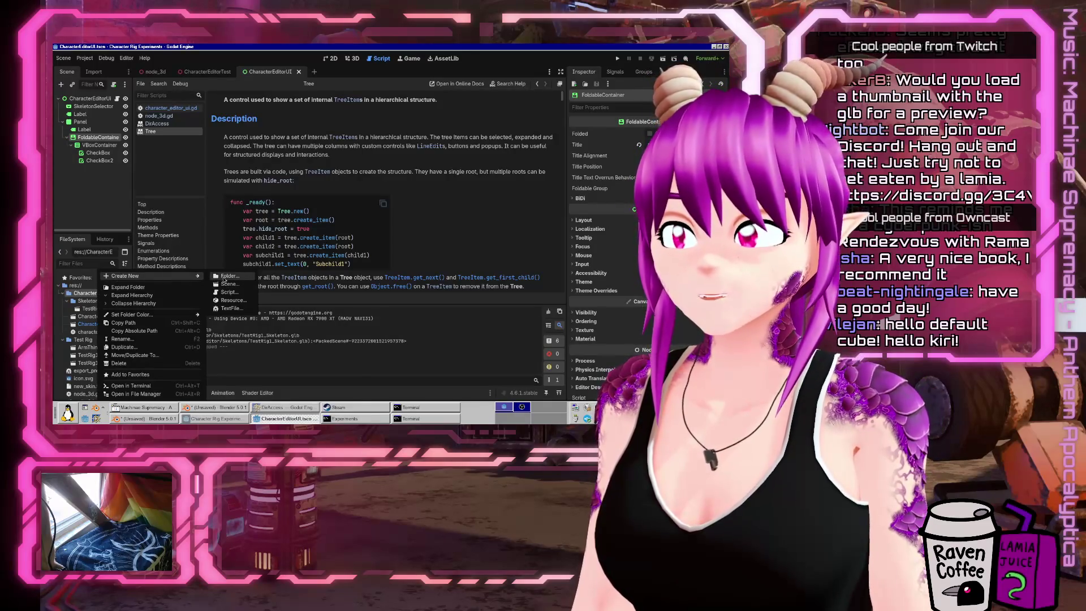
pyautogui.click(225, 277)
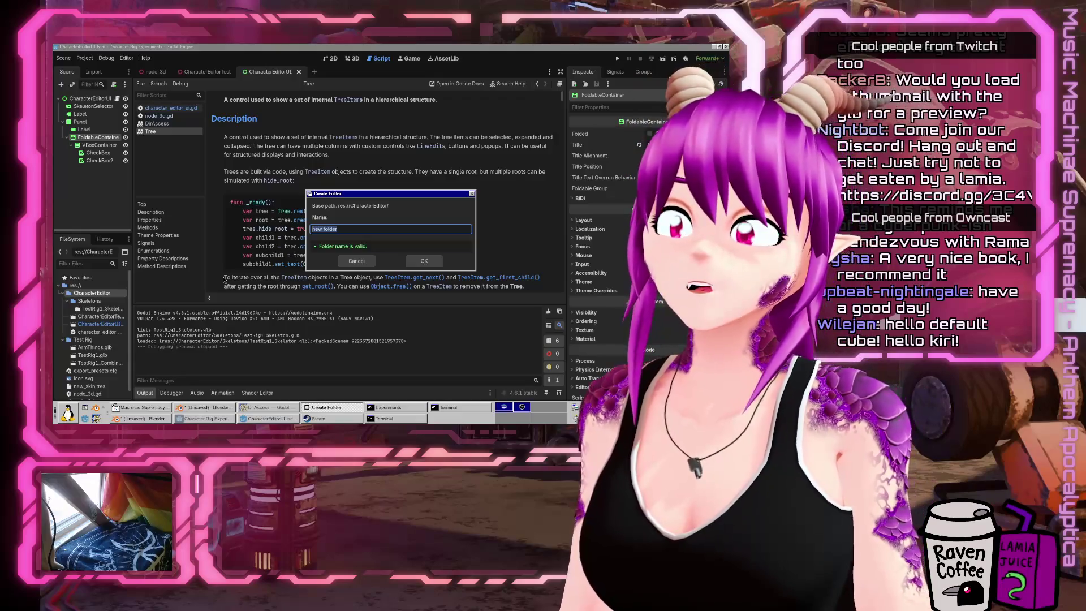
pyautogui.press('Return')
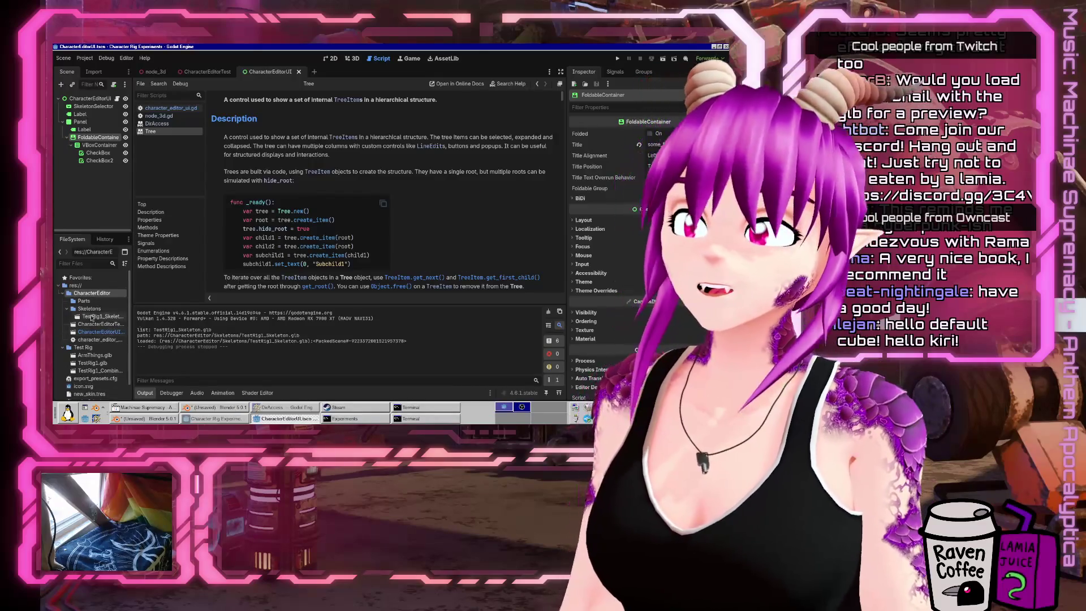
pyautogui.click(85, 301)
# Create Heads and Arms subfolders inside Parts
pyautogui.rightClick(95, 301)
pyautogui.moveTo(183, 276)
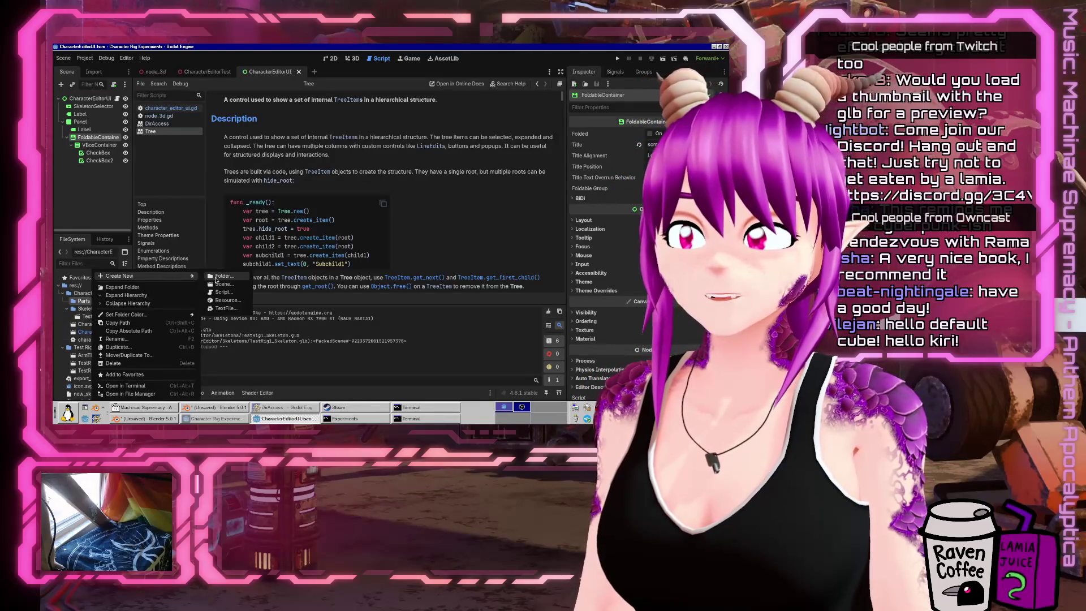
pyautogui.click(221, 277)
pyautogui.press('Escape')
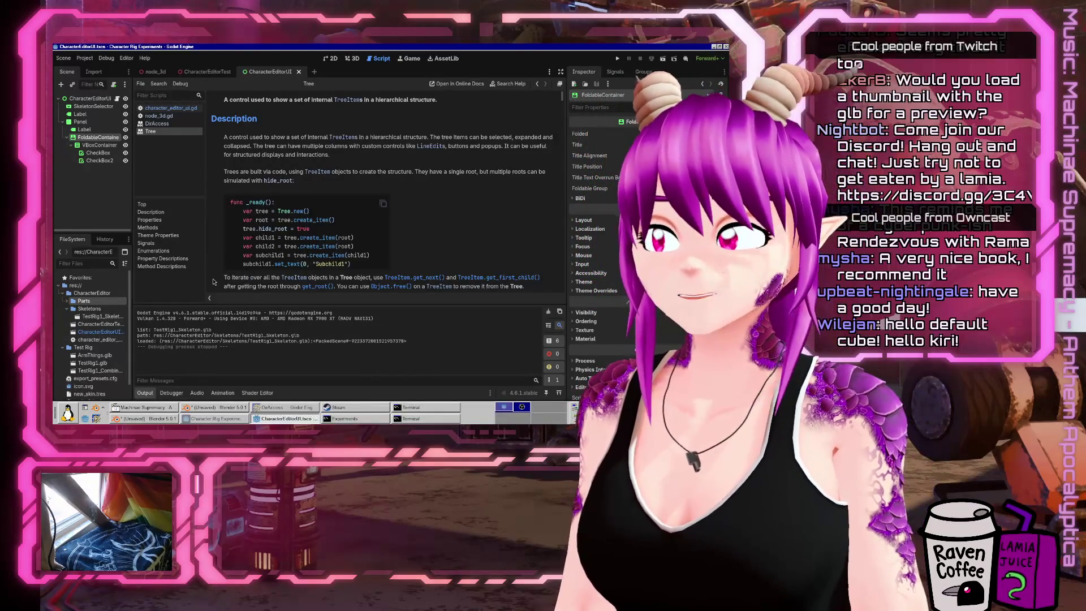
pyautogui.click(72, 301)
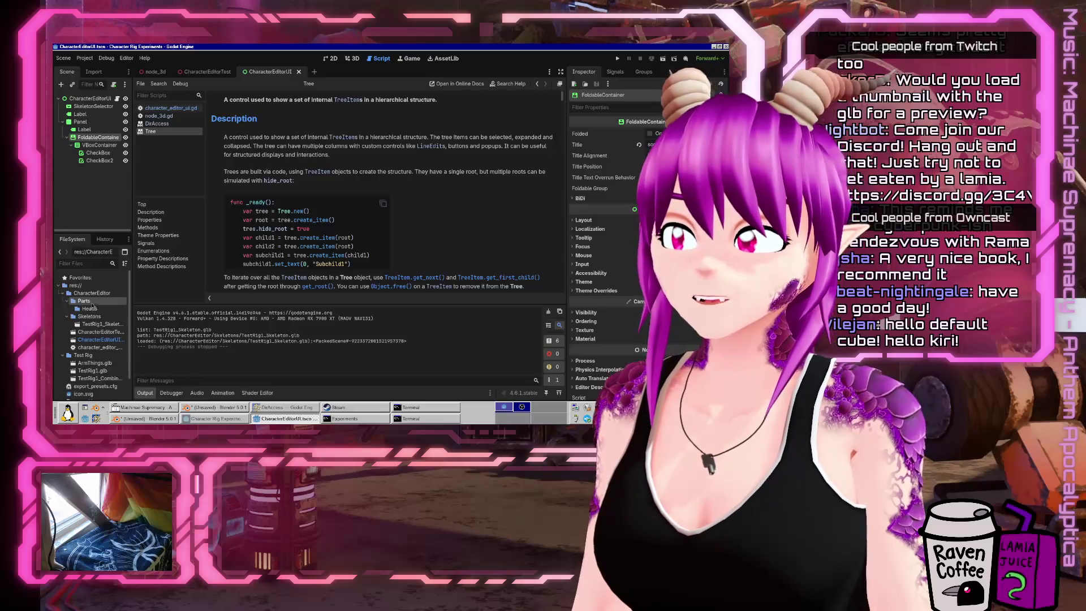
pyautogui.rightClick(93, 306)
pyautogui.moveTo(186, 276)
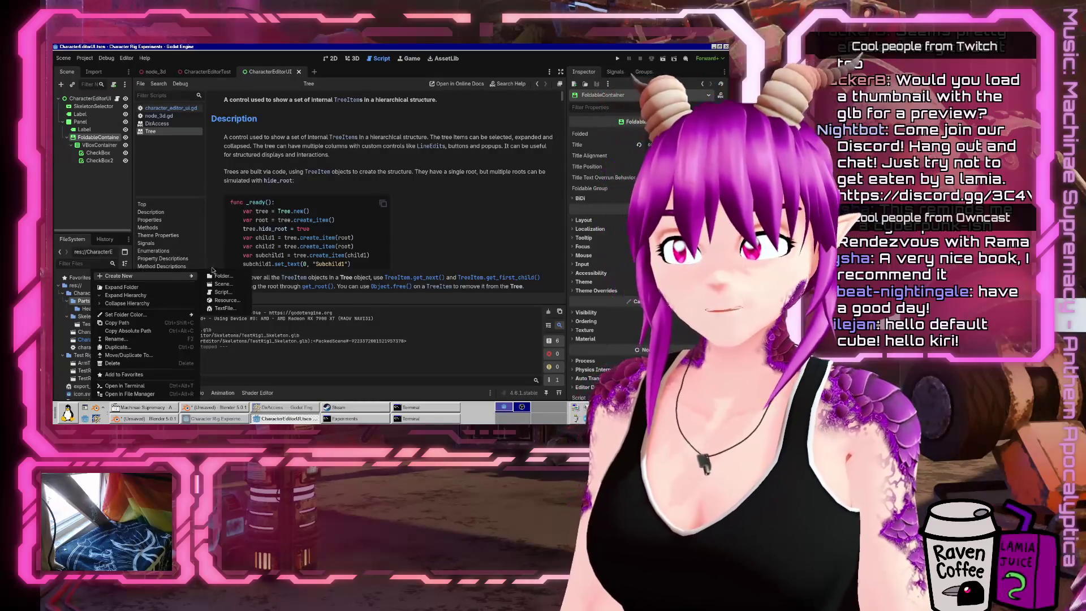
pyautogui.click(220, 276)
pyautogui.write('Arms')
pyautogui.press('Return')
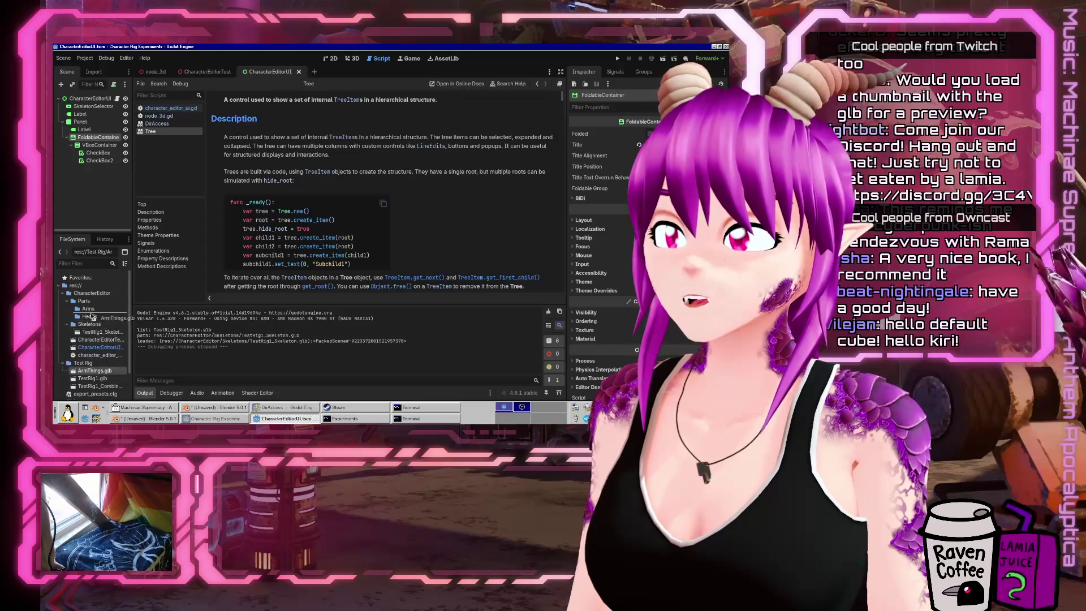
# Move ArmThings.glb into Arms and the TestRig1 combined file into Heads
pyautogui.moveTo(95, 371); pyautogui.dragTo(94, 311)
pyautogui.click(413, 243)
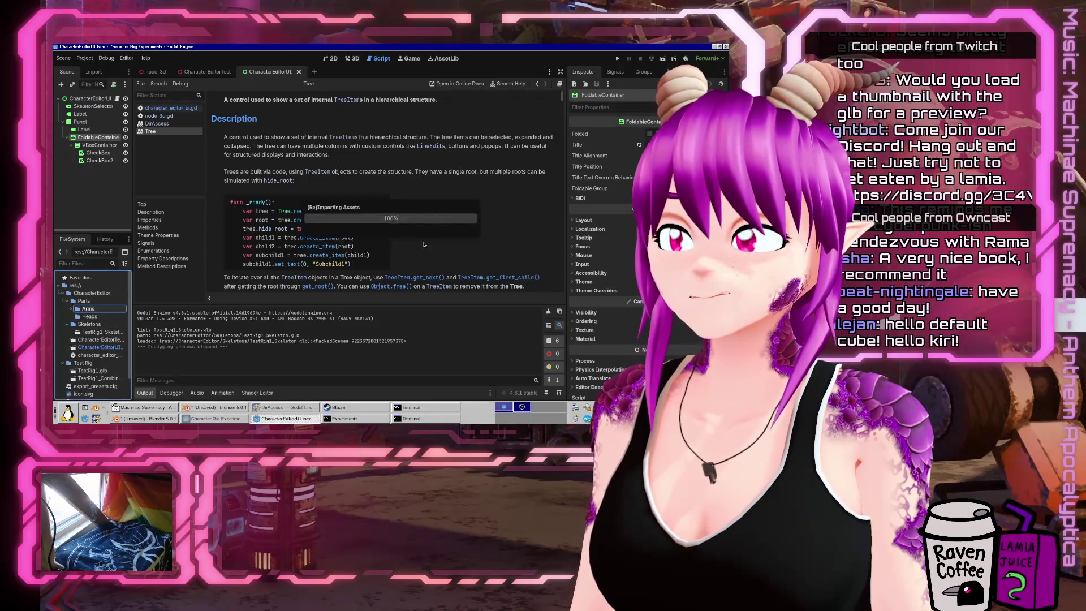
pyautogui.moveTo(104, 380); pyautogui.dragTo(93, 317)
pyautogui.click(422, 242)
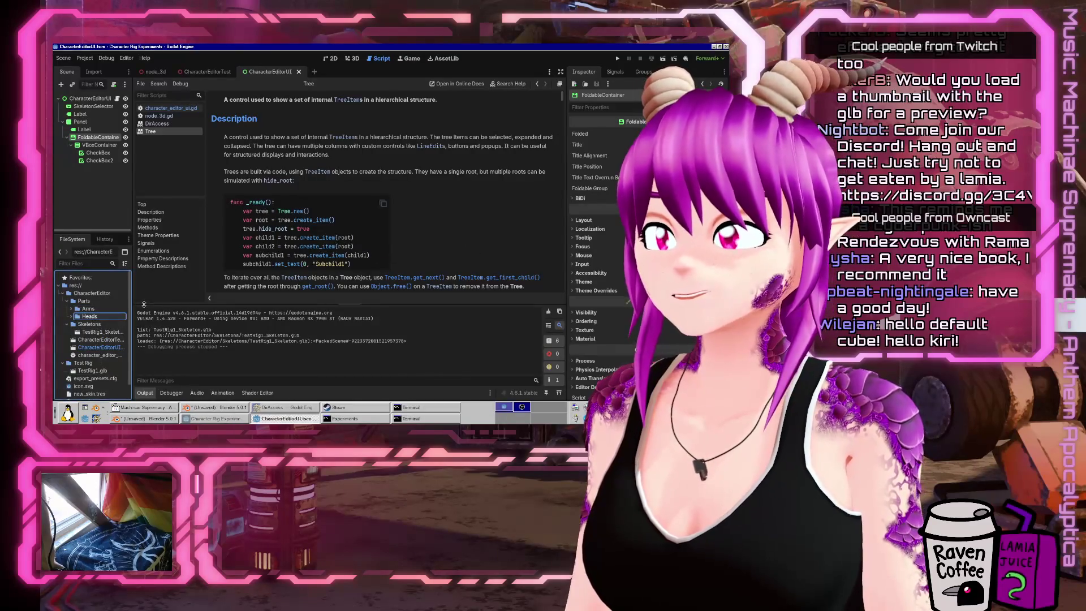
pyautogui.click(72, 316)
pyautogui.click(71, 308)
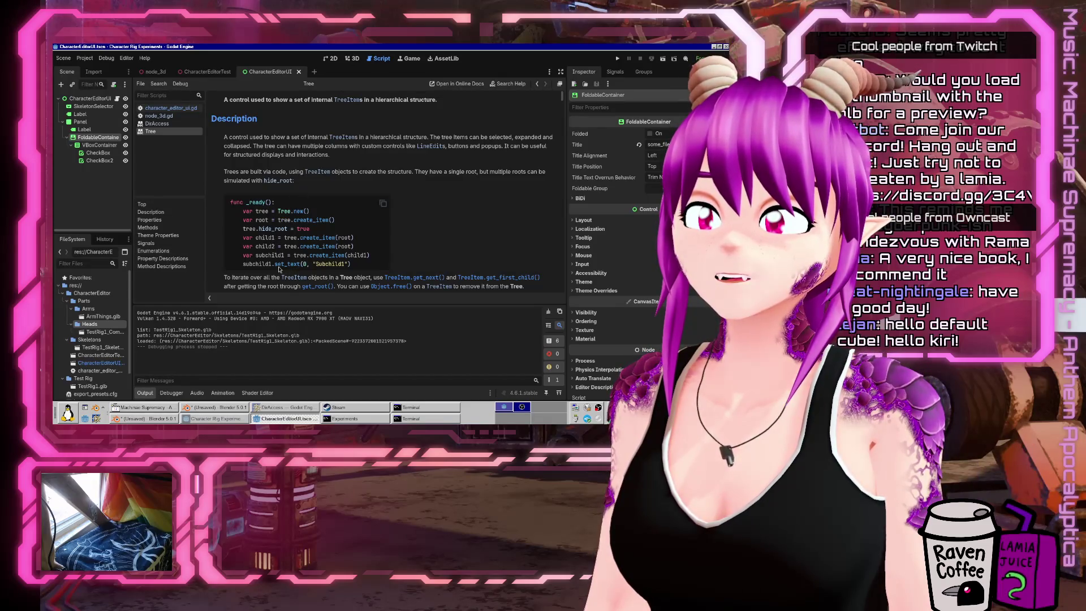
# Follow the TreeItem link and scroll through the TreeItem class methods
pyautogui.scroll(-1, 379, 258)
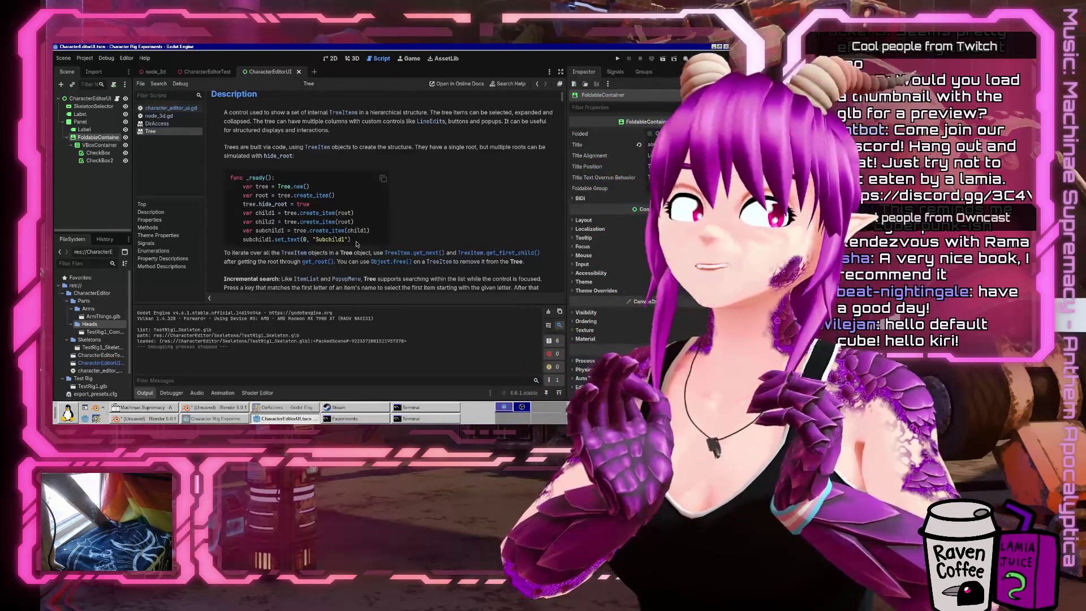
pyautogui.scroll(-3, 426, 214)
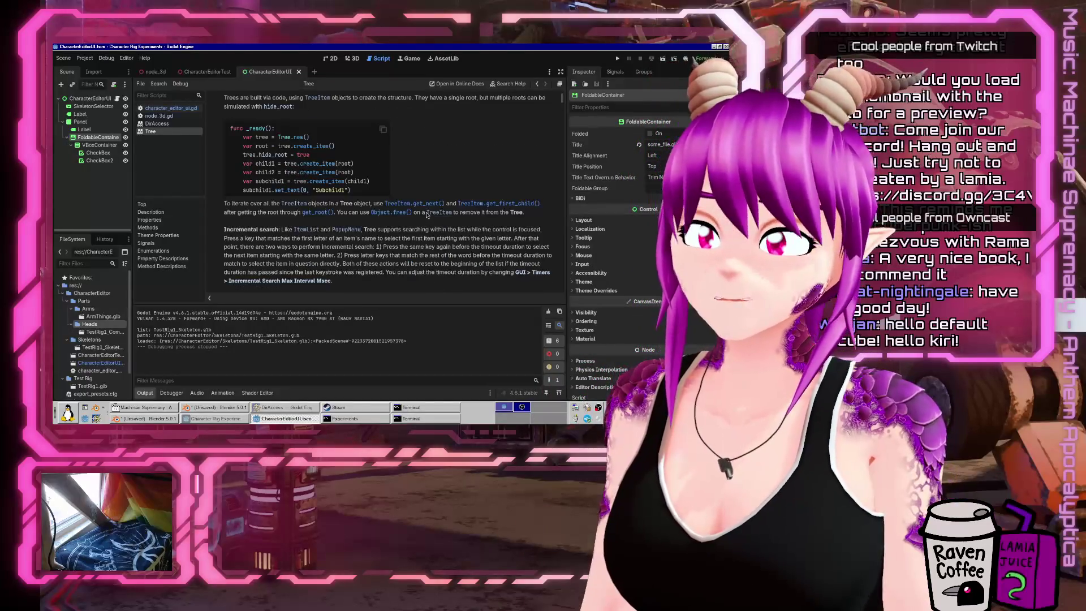
pyautogui.click(427, 213)
pyautogui.scroll(-3, 415, 248)
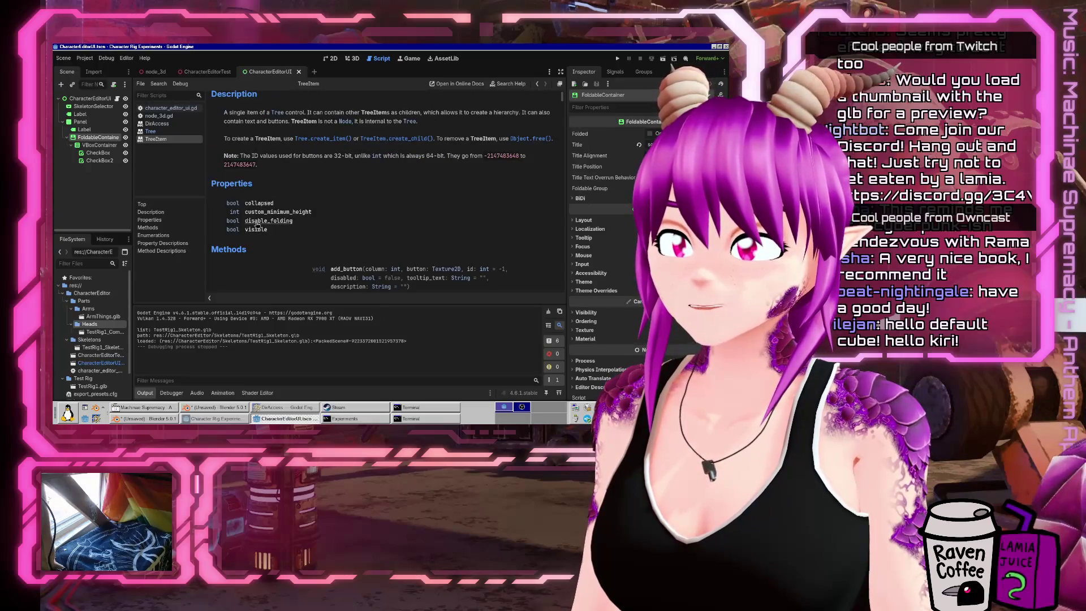
pyautogui.scroll(-4, 261, 209)
pyautogui.scroll(-8, 264, 202)
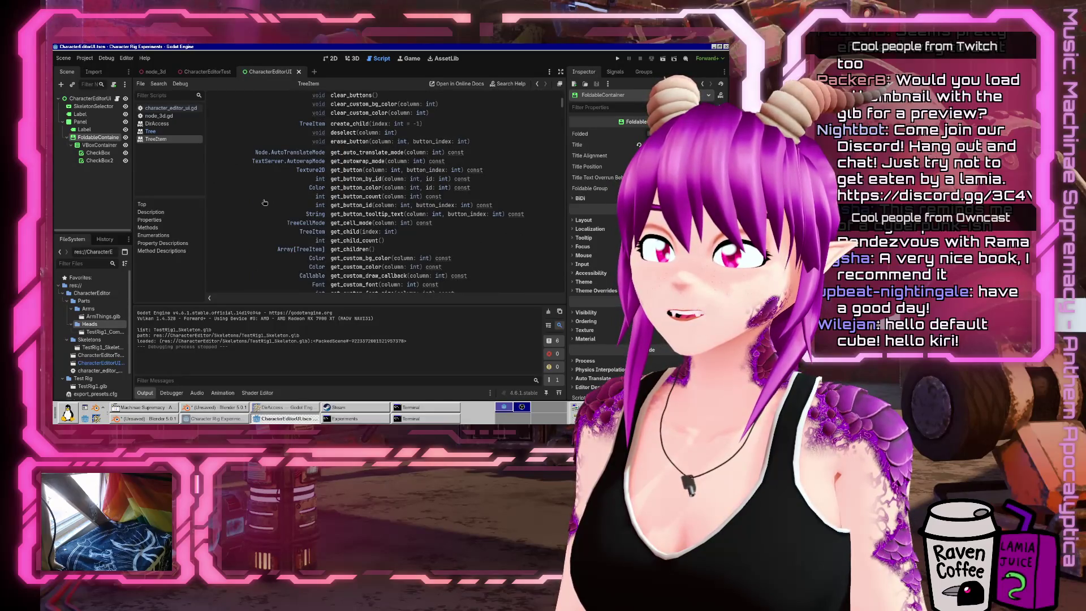
pyautogui.scroll(-5, 264, 202)
pyautogui.scroll(-5, 264, 201)
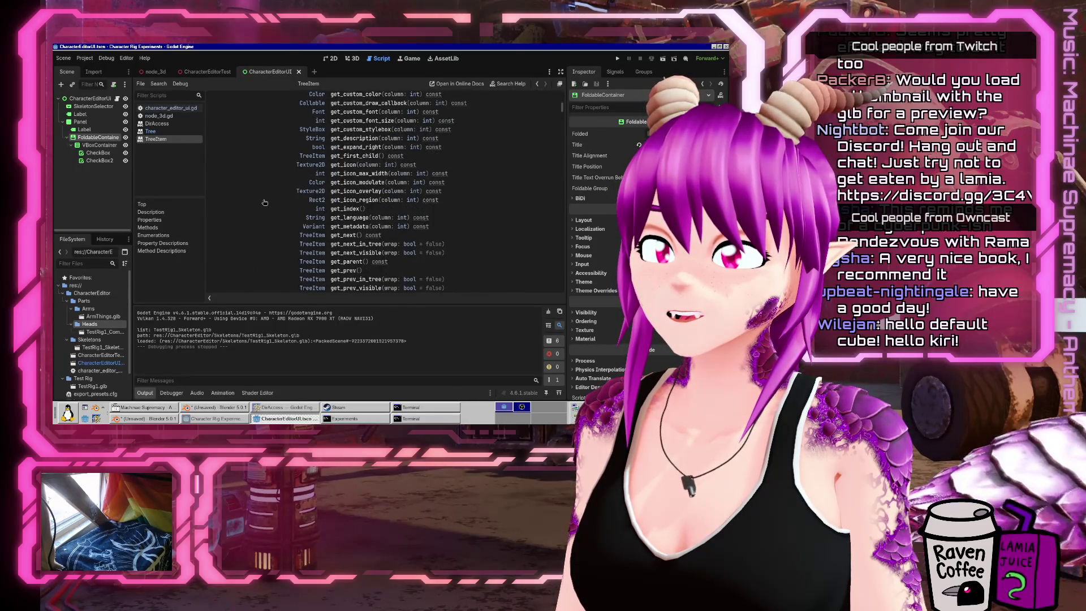
pyautogui.scroll(-8, 265, 202)
pyautogui.scroll(-4, 264, 202)
pyautogui.scroll(-8, 264, 202)
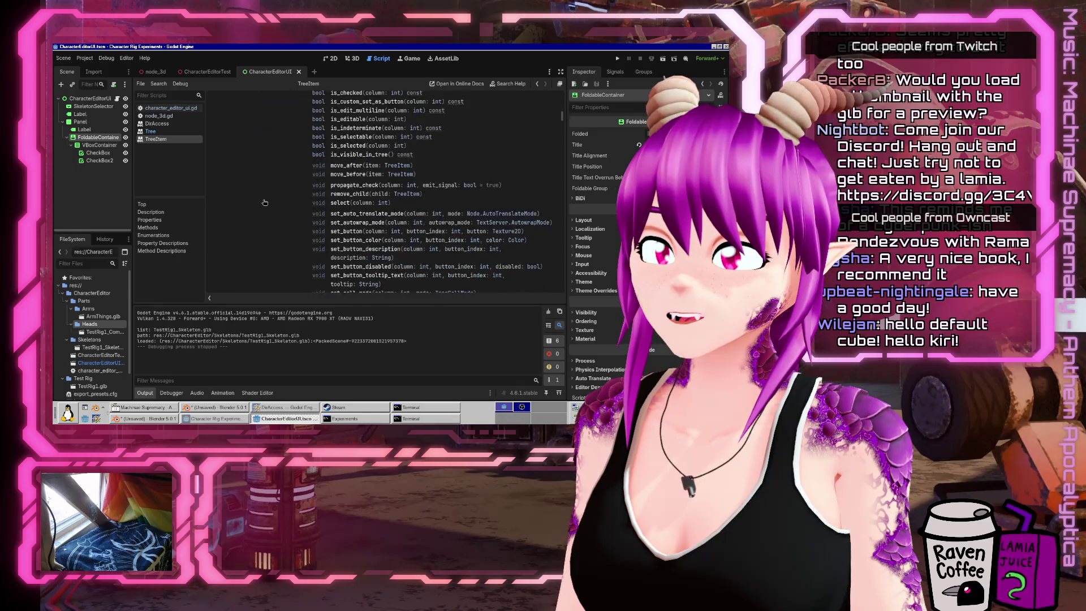
pyautogui.scroll(-3, 264, 202)
pyautogui.scroll(-3, 263, 204)
pyautogui.scroll(-2, 262, 206)
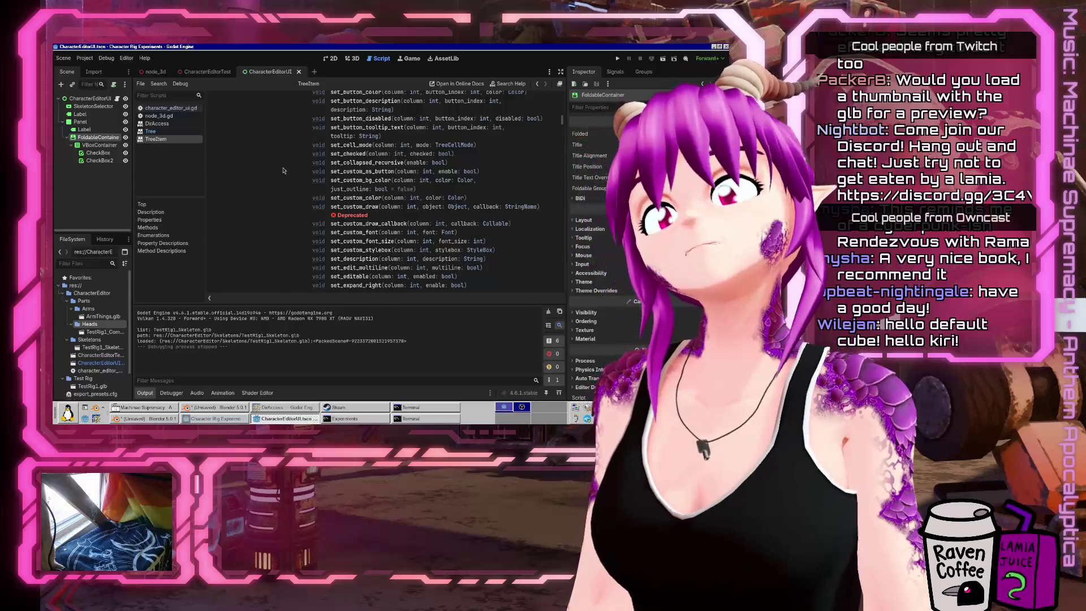
pyautogui.scroll(-10, 277, 171)
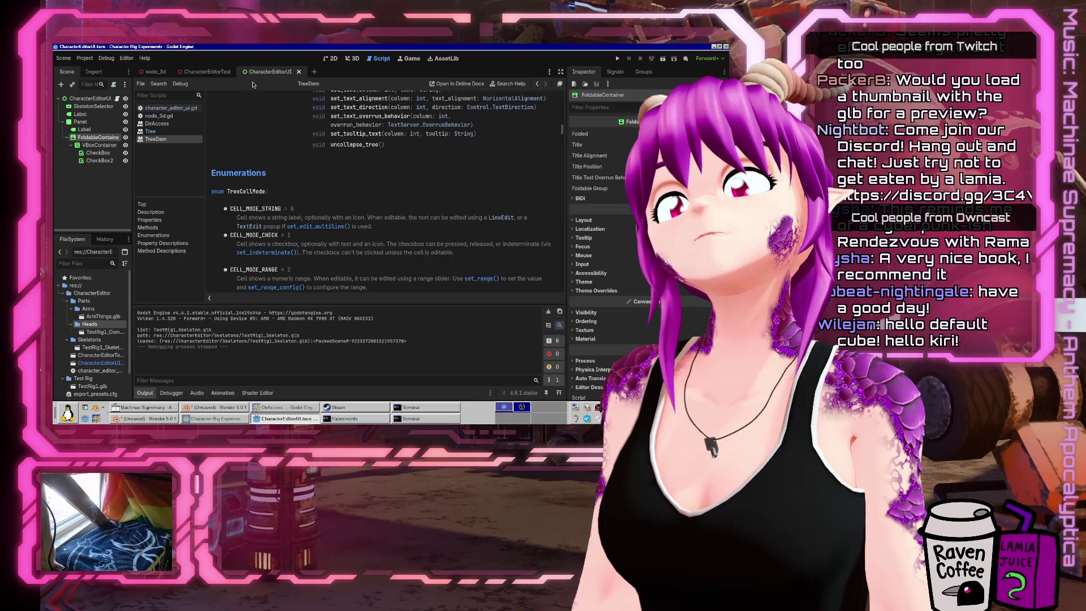
pyautogui.scroll(15, 357, 212)
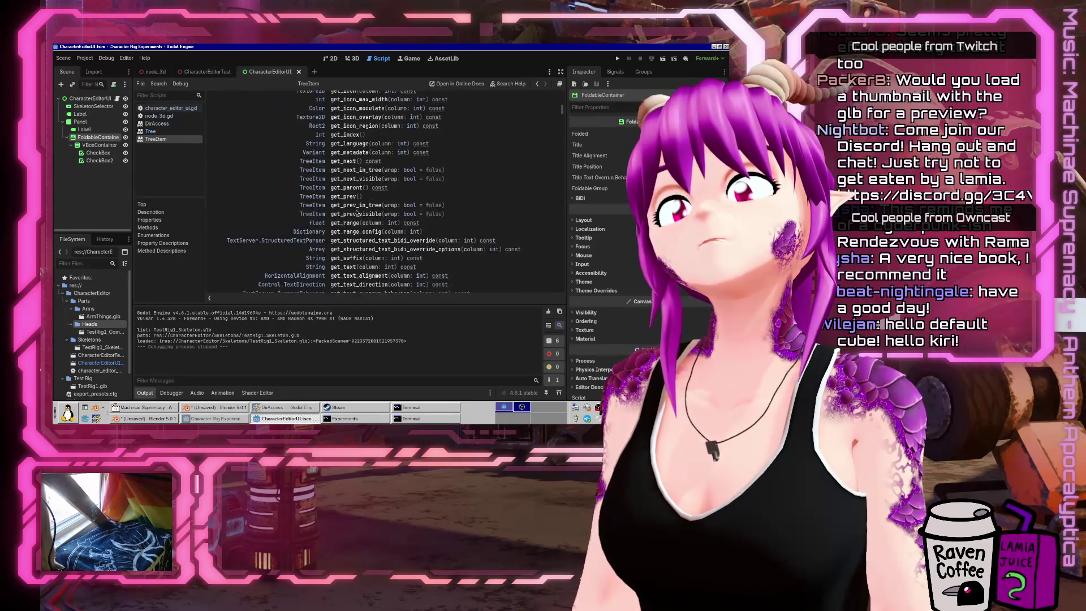
pyautogui.scroll(10, 357, 212)
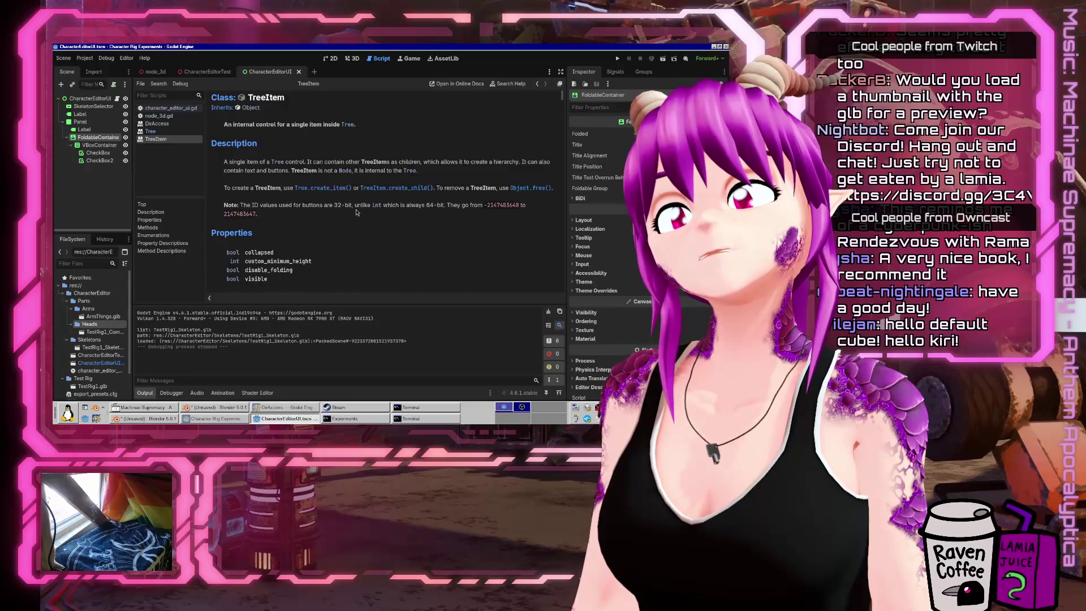
# Return to the Tree class reference and scroll to its Methods
pyautogui.click(347, 124)
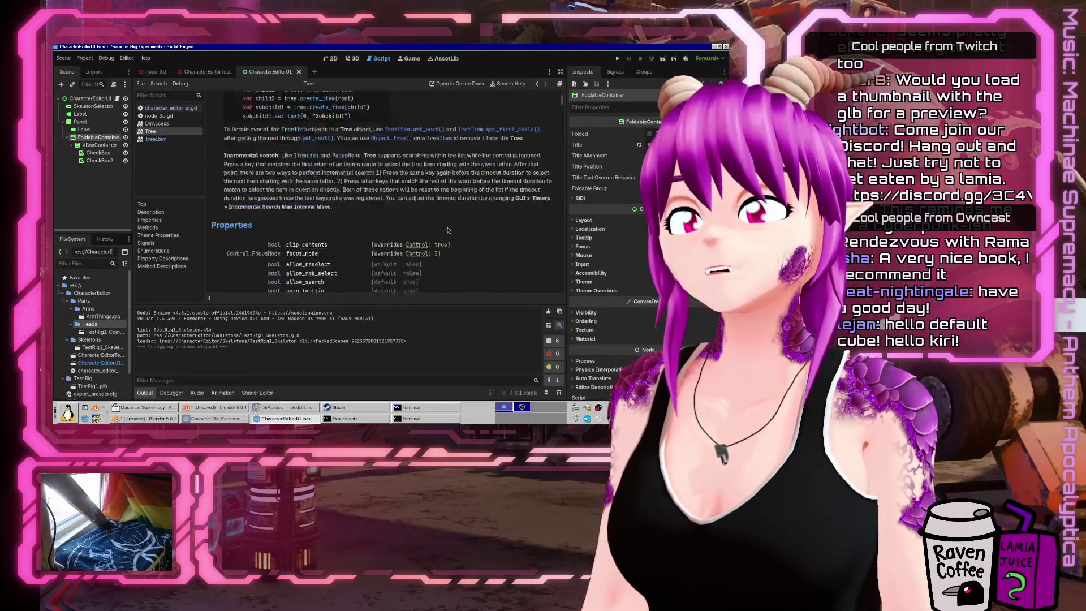
pyautogui.scroll(-5, 447, 231)
pyautogui.scroll(-10, 447, 230)
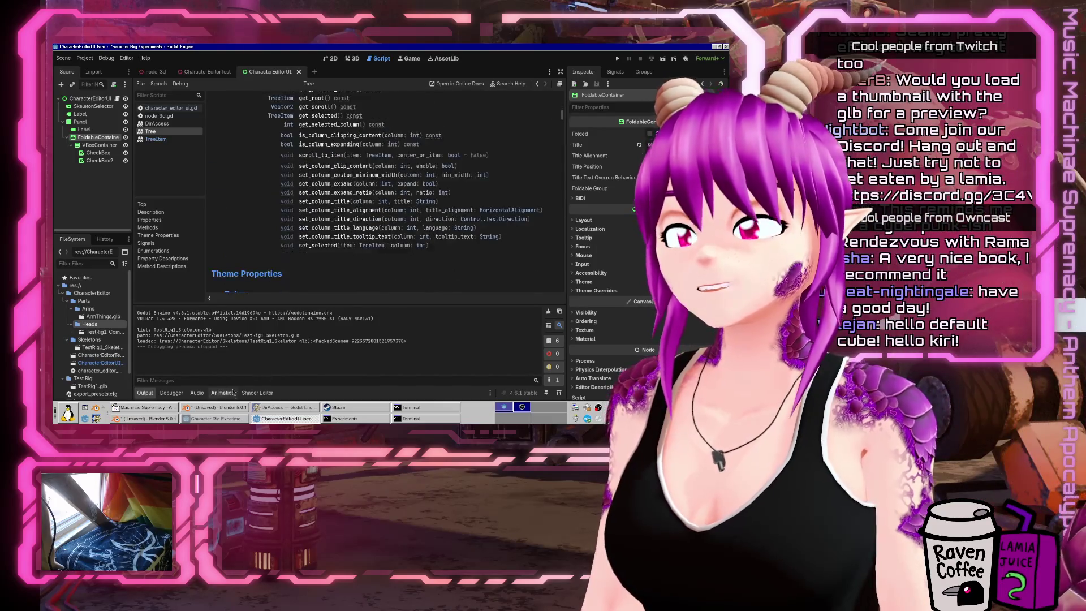
pyautogui.click(285, 406)
# Search 'godot tree' in a new Firefox tab, open the docs.godotengine.org Tree page, and read to Signals
pyautogui.hotkey('ctrl', 't')
pyautogui.write('godot t')
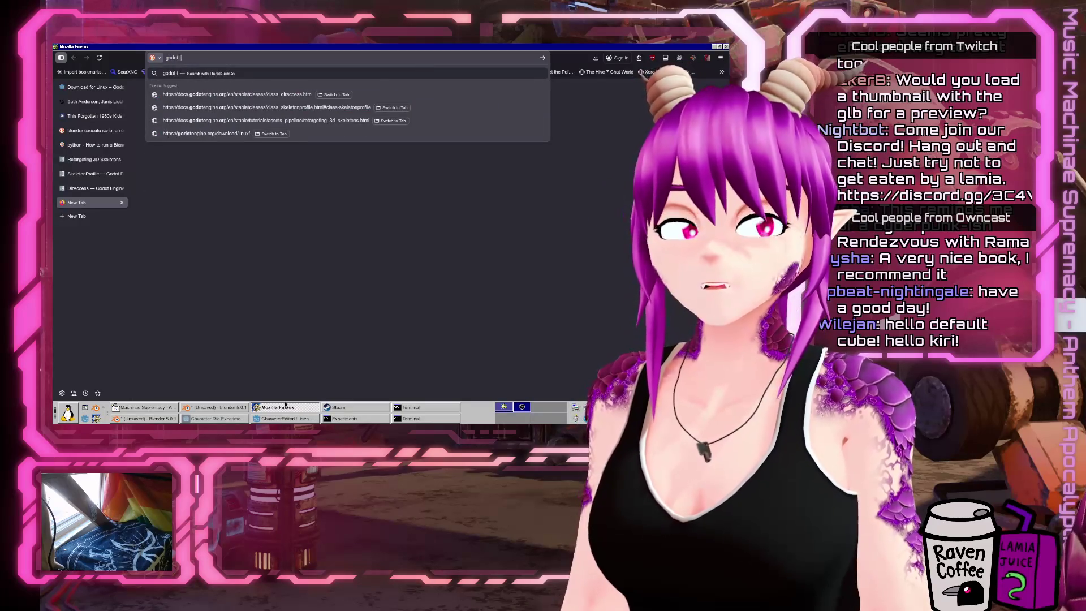
pyautogui.write('ree')
pyautogui.press('Return')
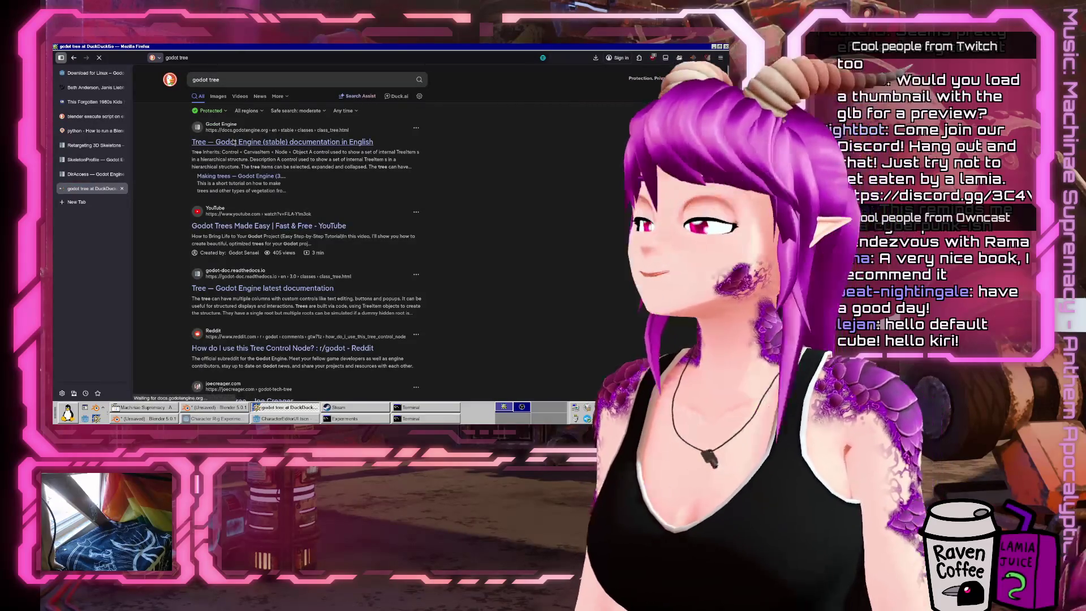
pyautogui.click(232, 141)
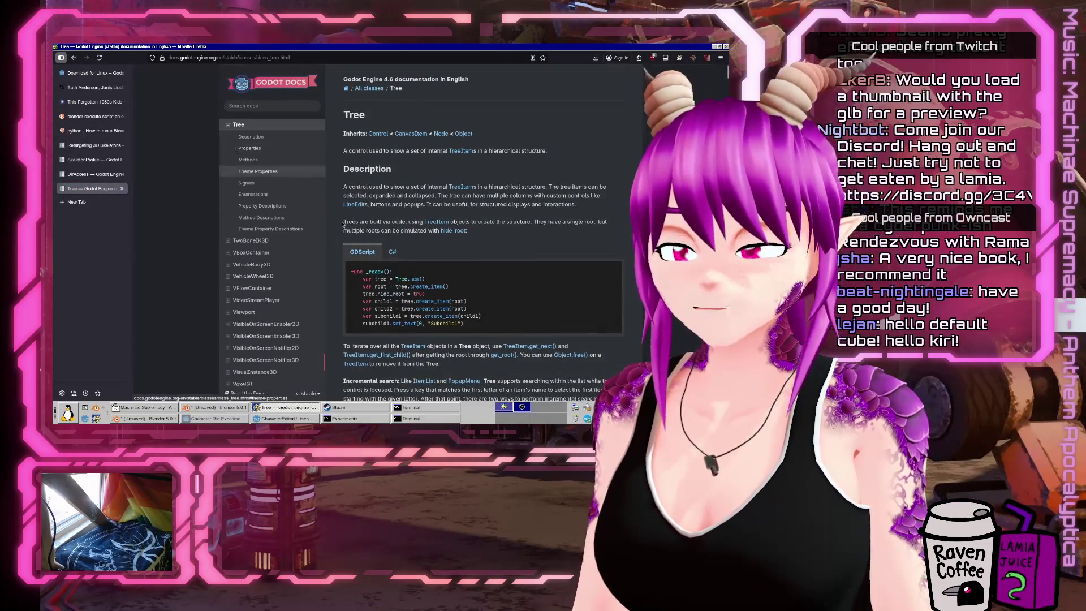
pyautogui.scroll(-15, 453, 272)
pyautogui.scroll(-20, 453, 272)
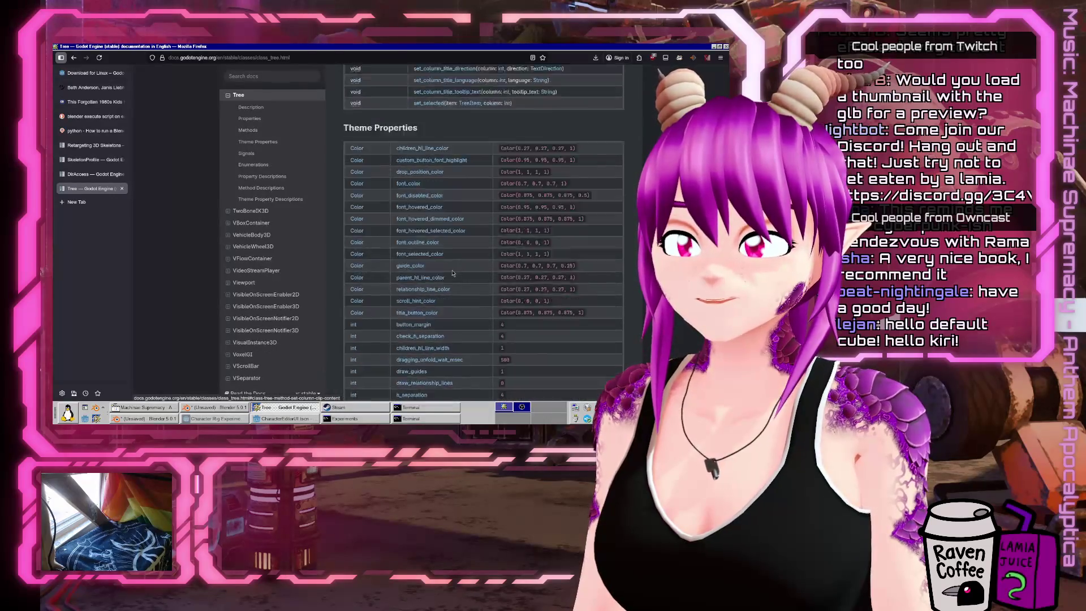
pyautogui.scroll(5, 453, 274)
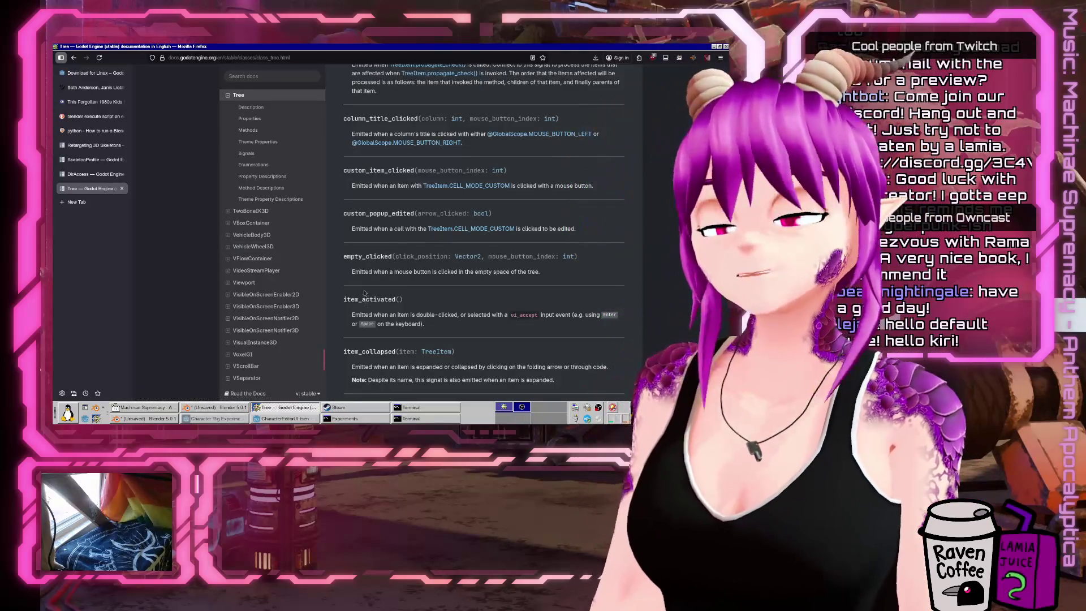
pyautogui.scroll(-1, 382, 273)
pyautogui.scroll(-3, 382, 274)
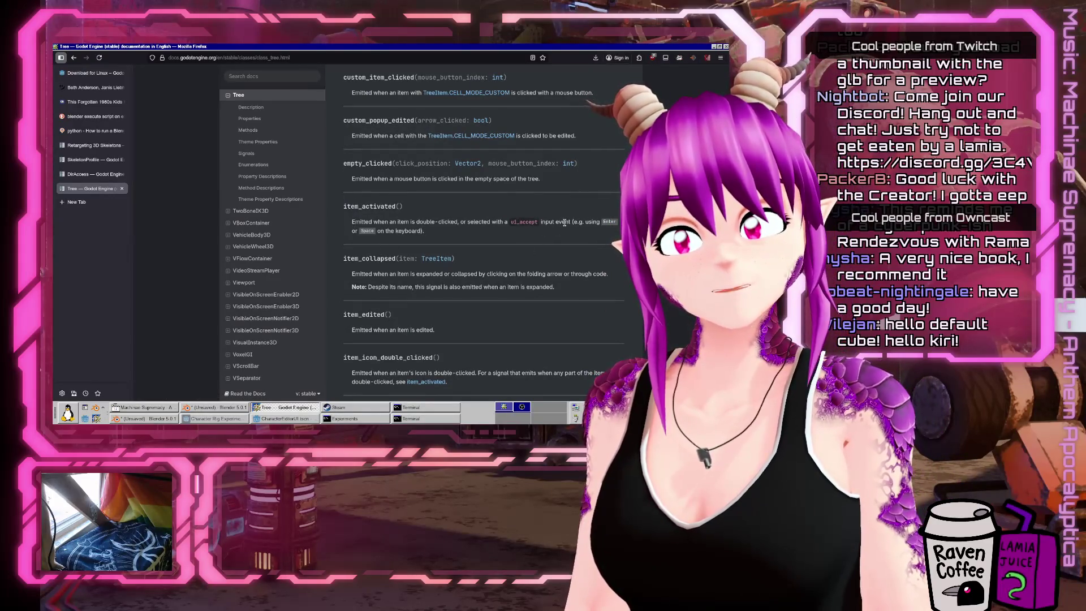
pyautogui.scroll(-6, 394, 286)
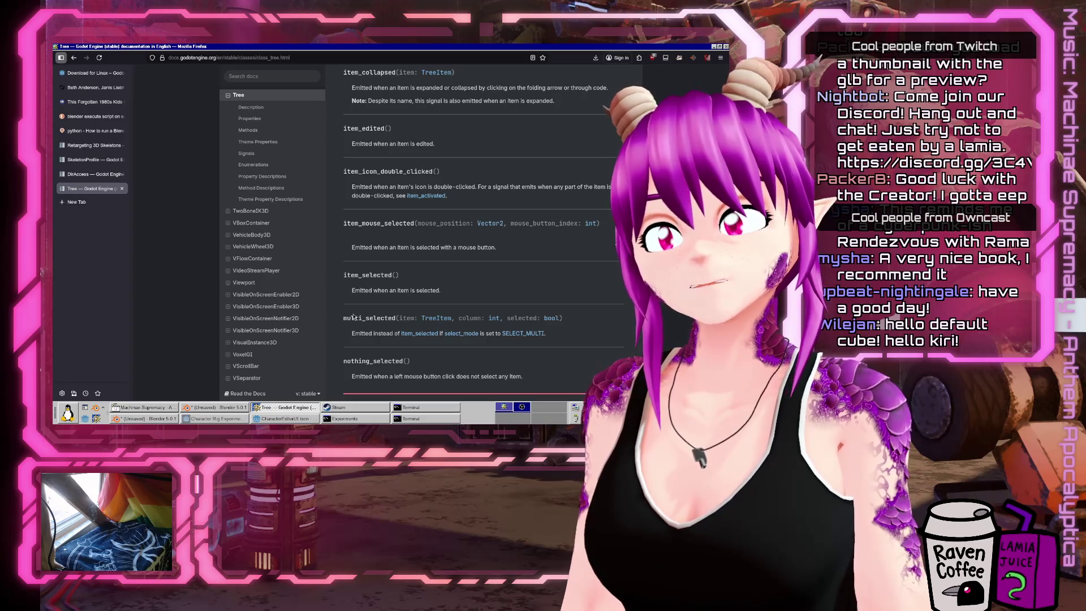
pyautogui.scroll(-5, 353, 317)
pyautogui.scroll(-7, 401, 294)
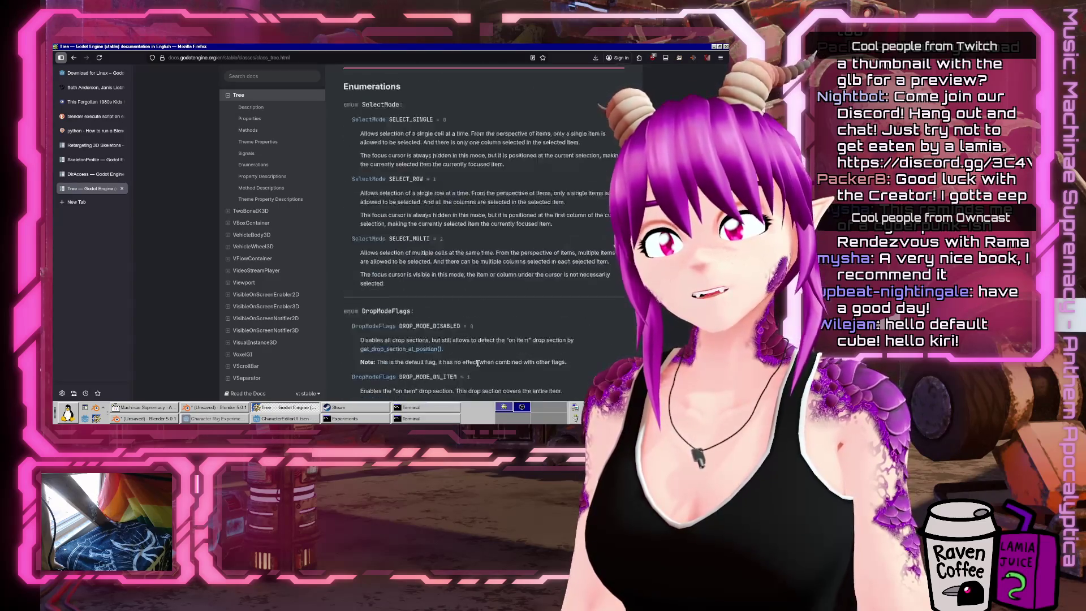
pyautogui.scroll(17, 419, 305)
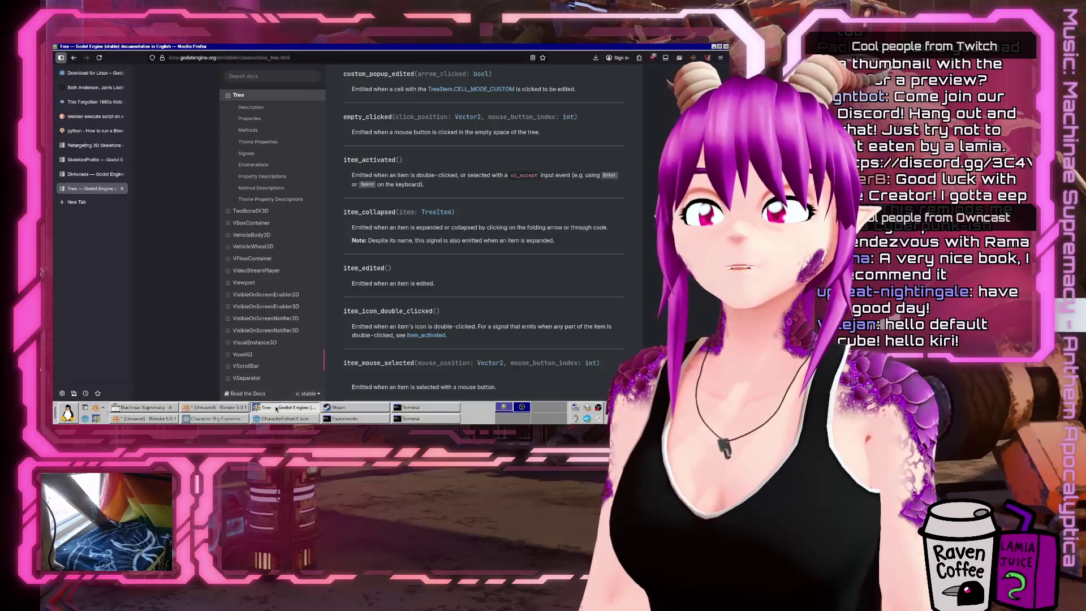
# Back in the 2D view, drag the FoldableContainer out to the right of the Panel
pyautogui.click(286, 418)
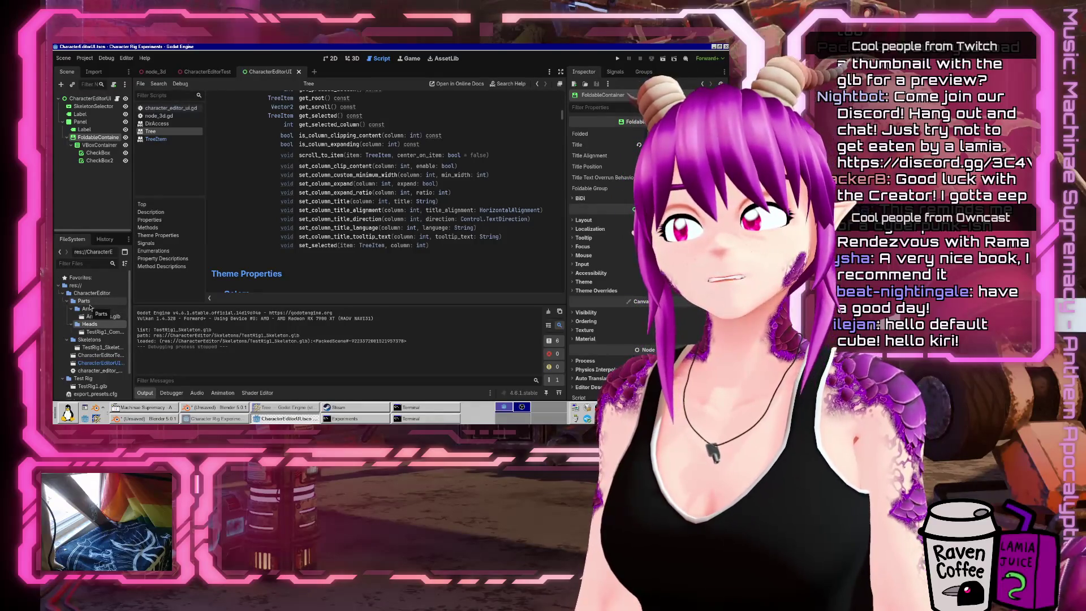
pyautogui.click(352, 59)
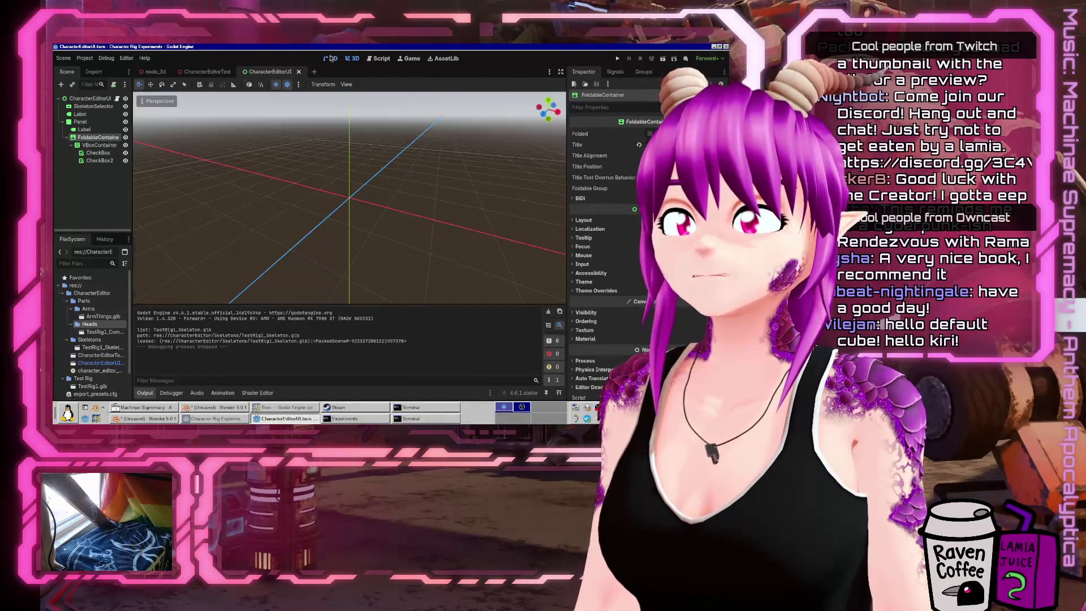
pyautogui.click(331, 59)
pyautogui.click(473, 236)
pyautogui.moveTo(473, 235); pyautogui.dragTo(452, 228)
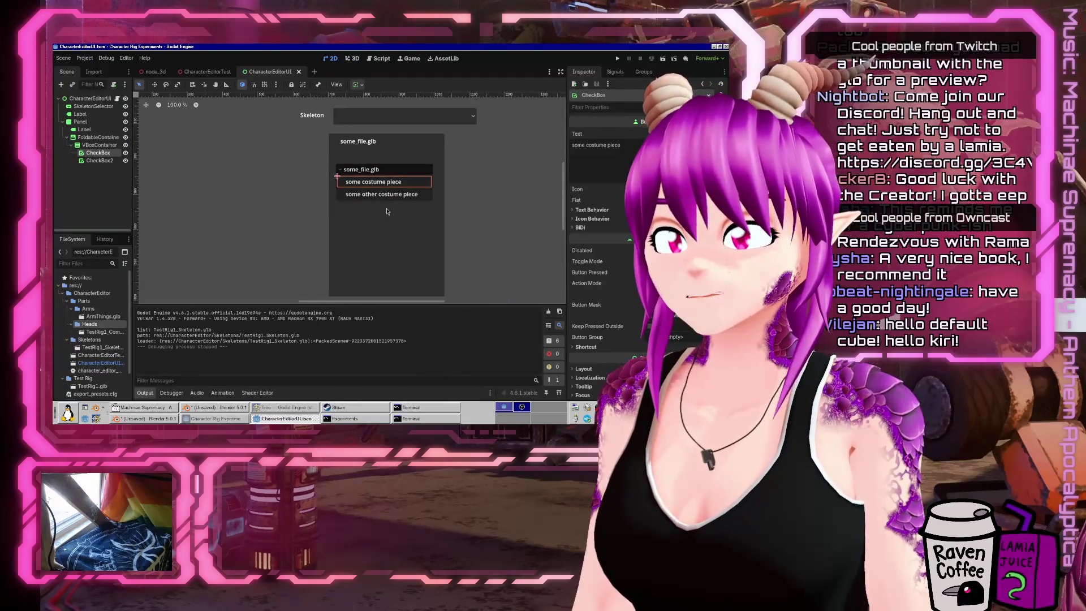
pyautogui.click(373, 182)
pyautogui.hscroll(2, 407, 222)
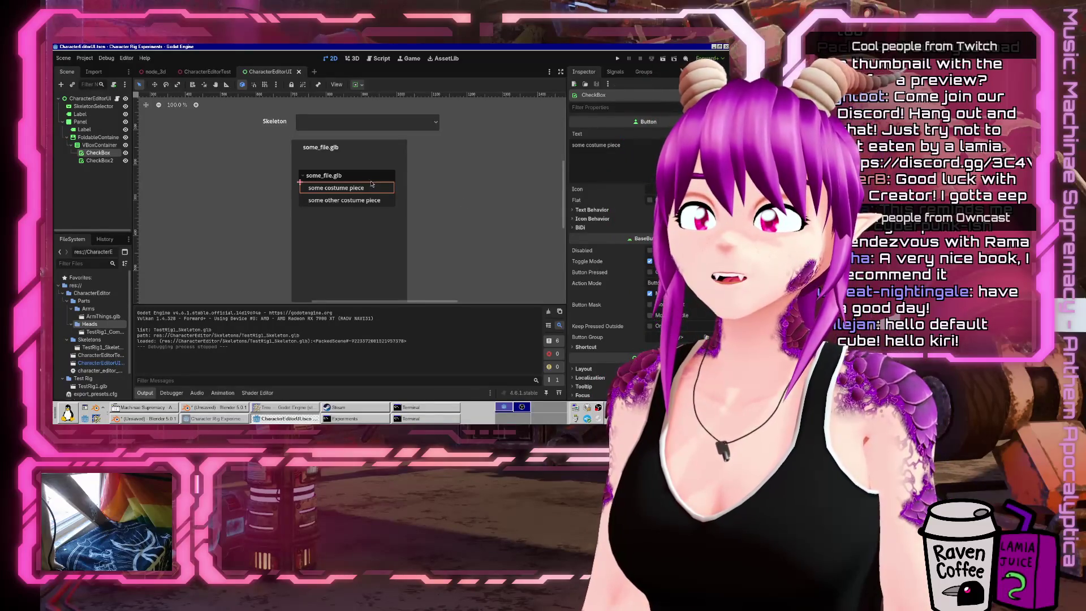
pyautogui.click(378, 200)
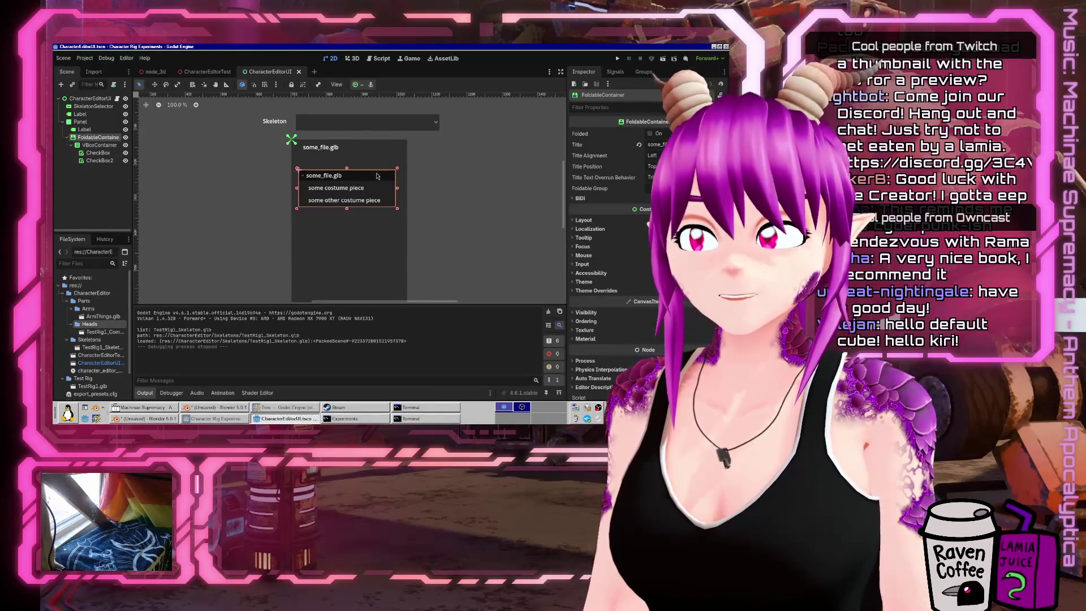
pyautogui.moveTo(377, 176); pyautogui.dragTo(500, 175)
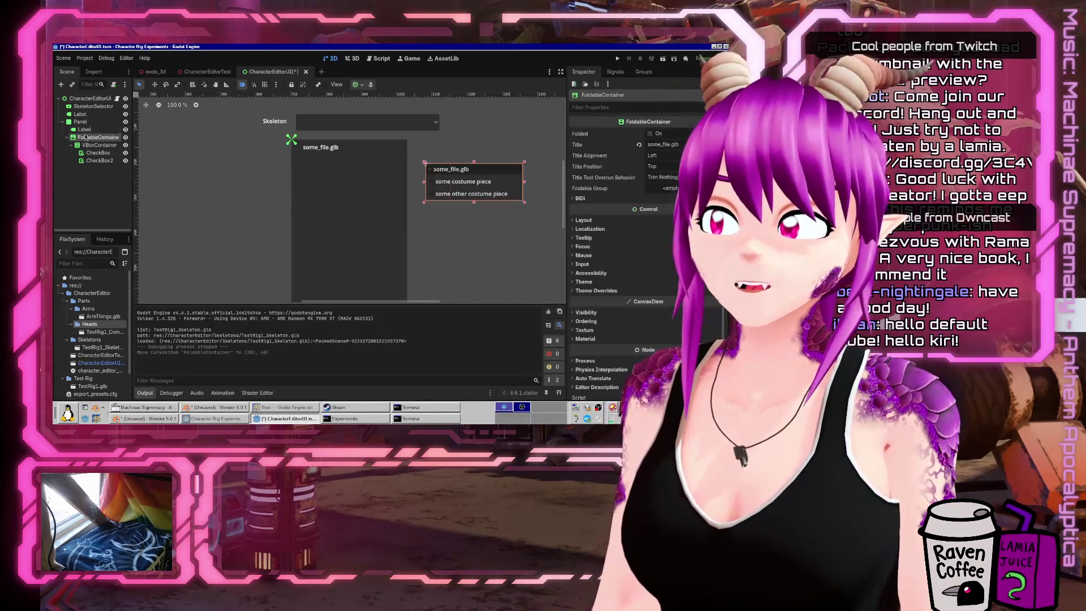
# Select the Panel and begin adding a new child node to it
pyautogui.click(82, 130)
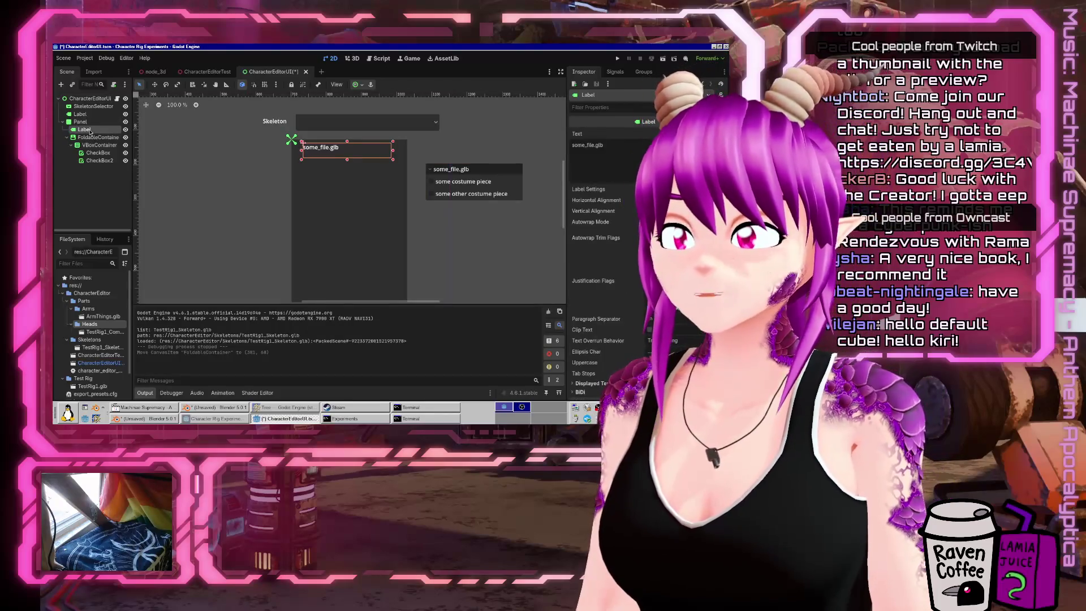
pyautogui.click(82, 122)
pyautogui.click(61, 84)
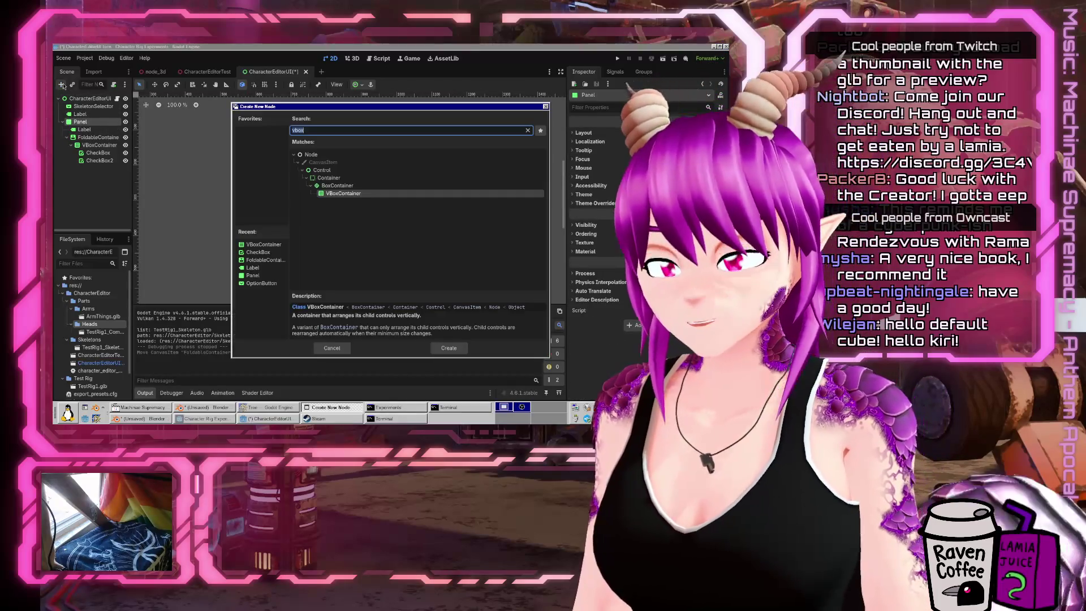
# Create a Tree node under Panel and stretch it into a wide box
pyautogui.write('tree')
pyautogui.press('Return')
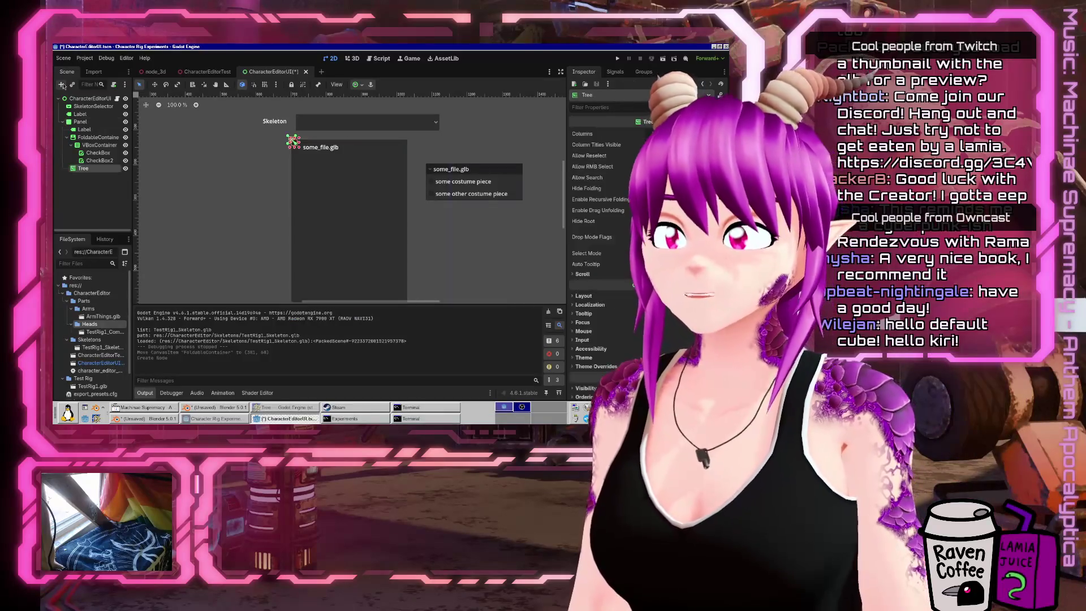
pyautogui.moveTo(300, 148)
pyautogui.mouseDown()
pyautogui.moveTo(354, 192)
pyautogui.moveTo(386, 164)
pyautogui.moveTo(384, 201)
pyautogui.moveTo(385, 191)
pyautogui.mouseUp()
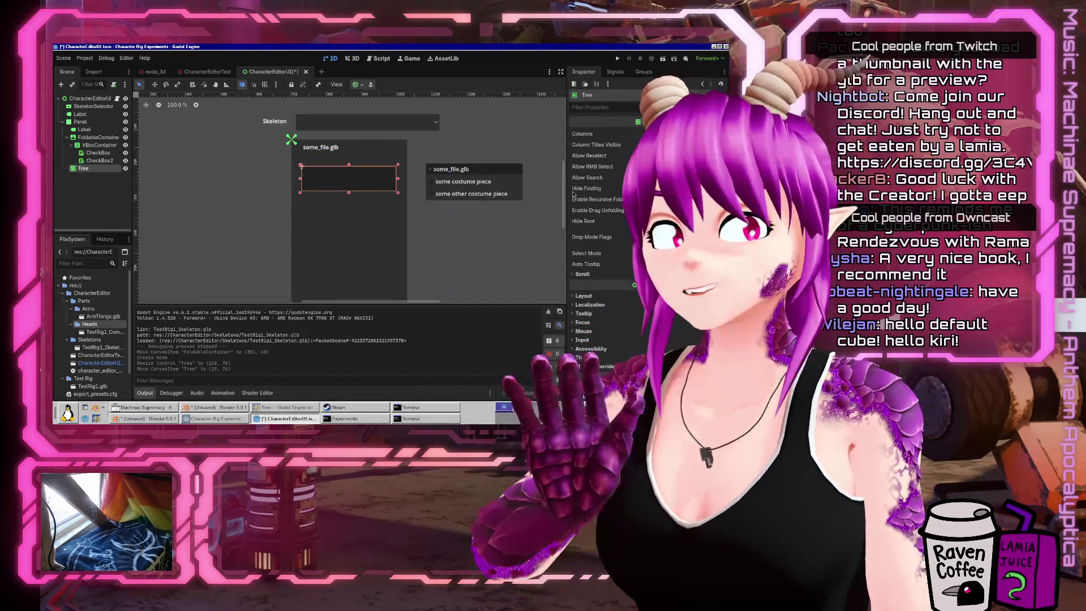
# Rename the Tree to BodyPartsTree, set it as a unique name, and save the scene
pyautogui.doubleClick(104, 170)
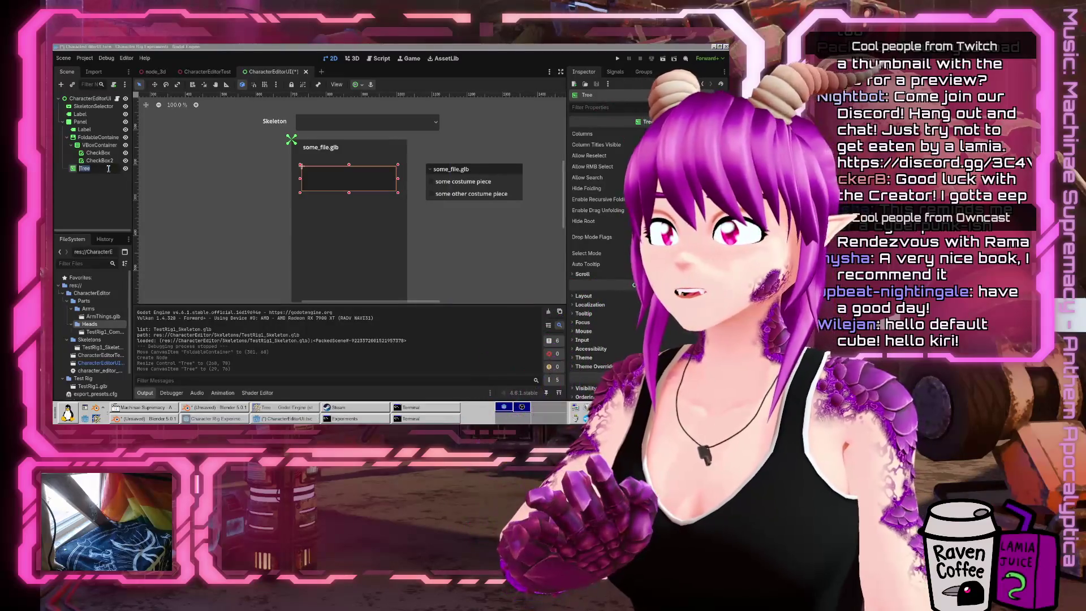
pyautogui.press('Home')
pyautogui.write('Body')
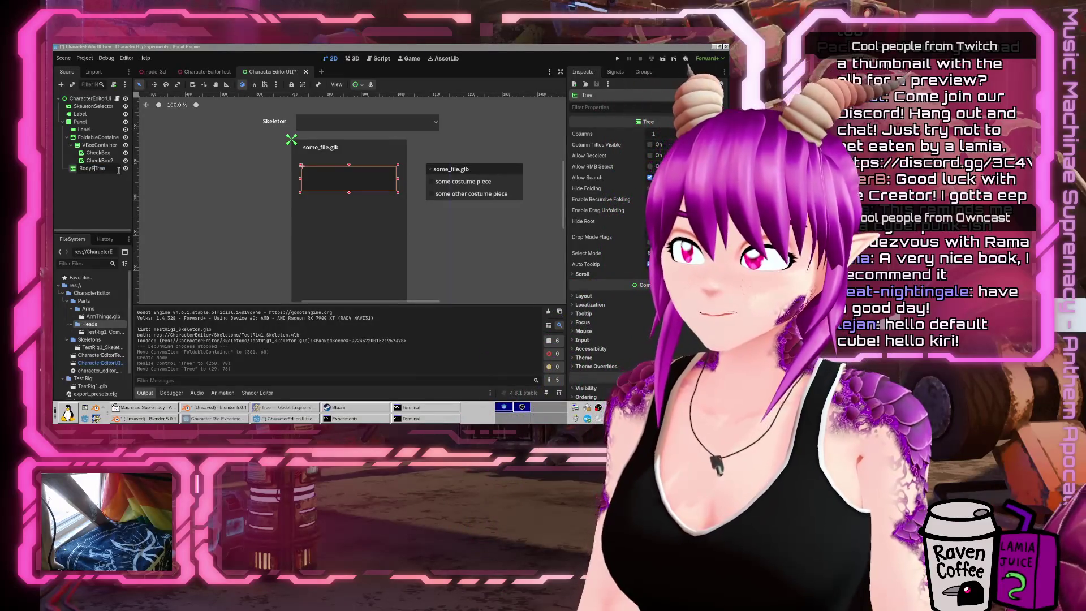
pyautogui.write('Parts')
pyautogui.press('Return')
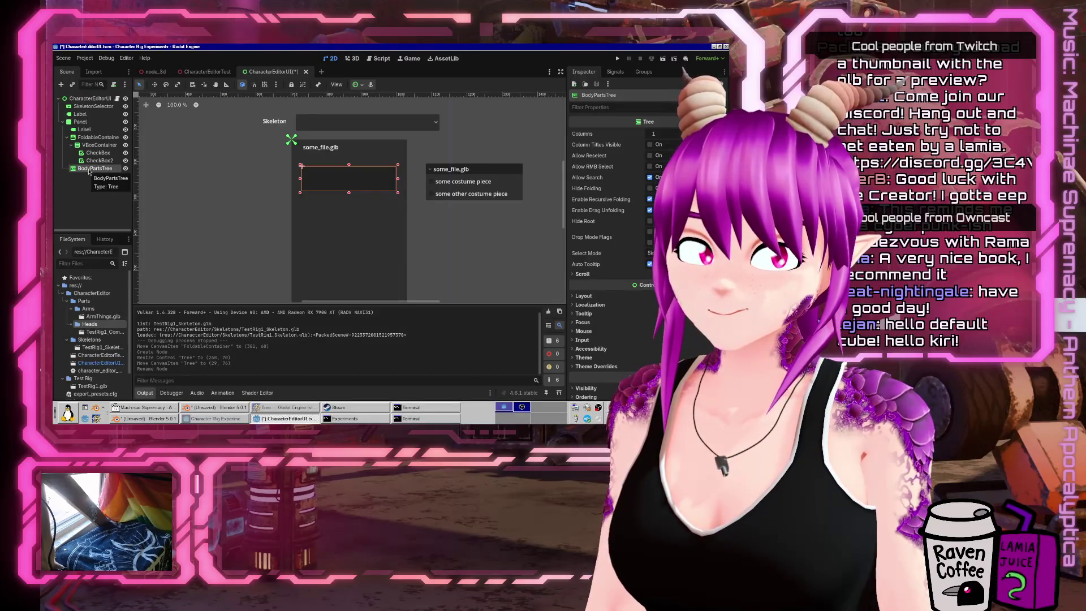
pyautogui.rightClick(89, 172)
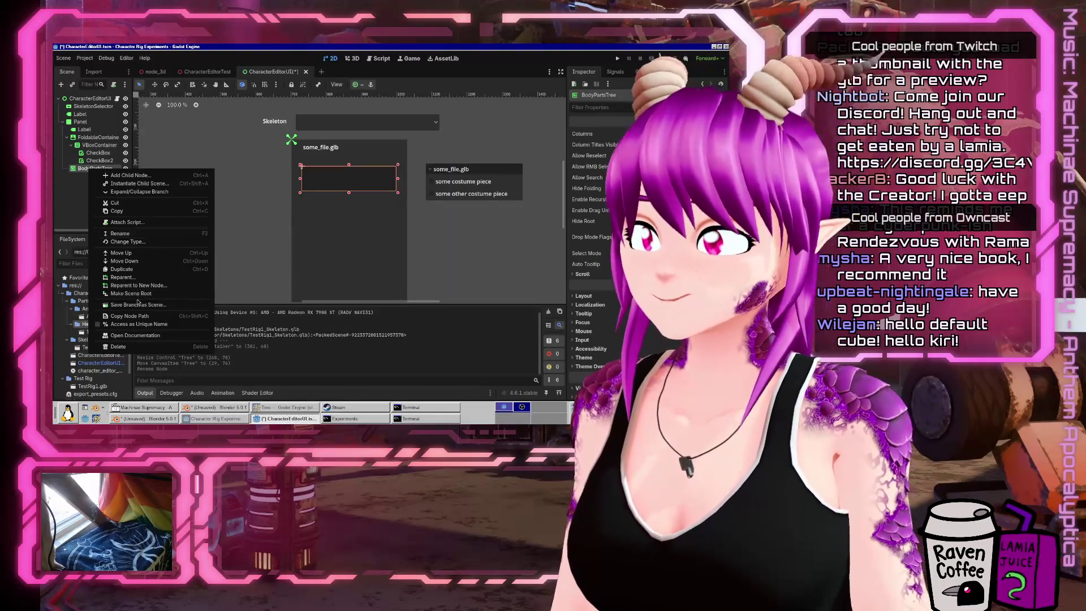
pyautogui.click(139, 324)
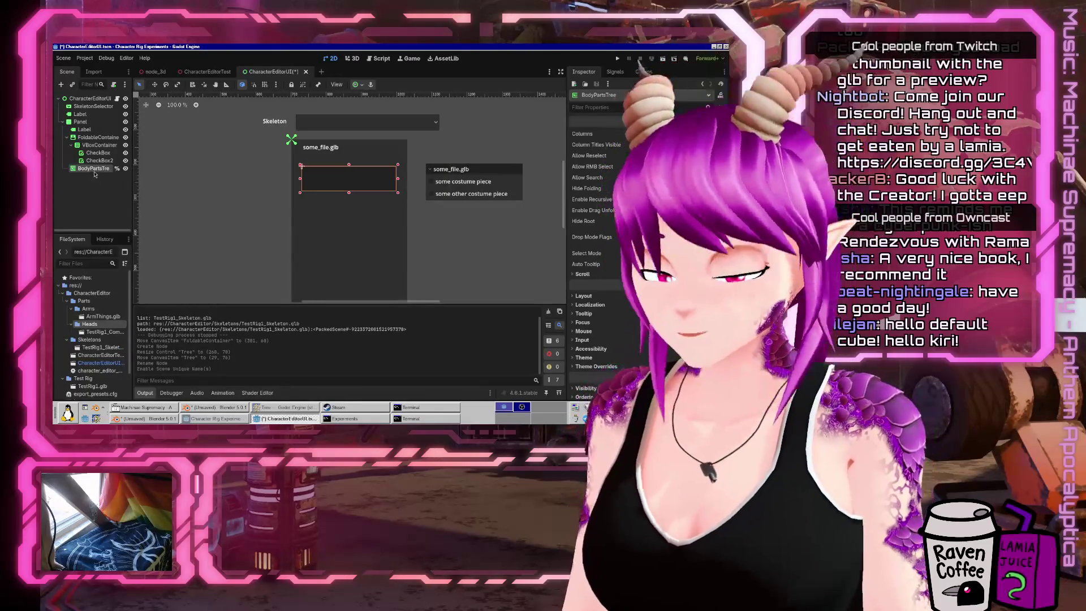
pyautogui.hotkey('ctrl', 's')
pyautogui.click(351, 59)
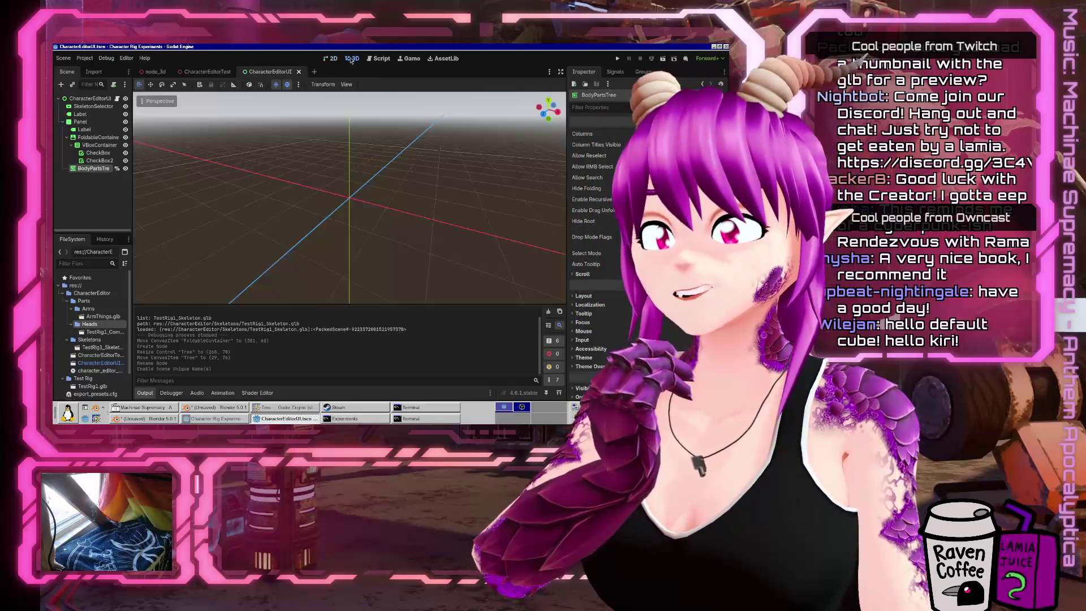
# Switch back to the 2D canvas of the CharacterEditorUI scene
pyautogui.click(337, 58)
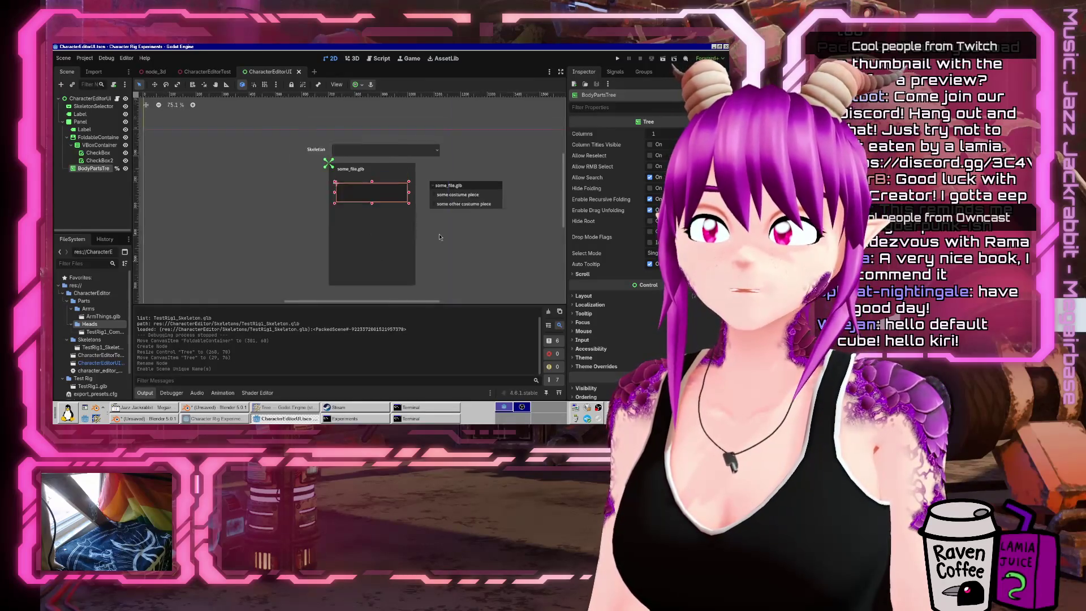
pyautogui.scroll(-2, 430, 232)
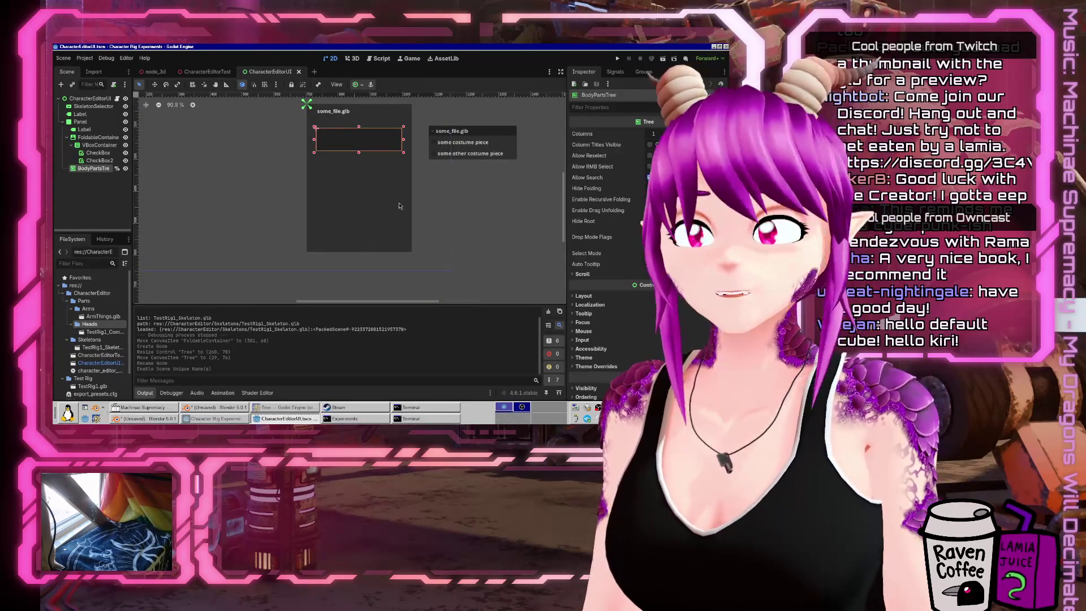
pyautogui.scroll(2, 344, 187)
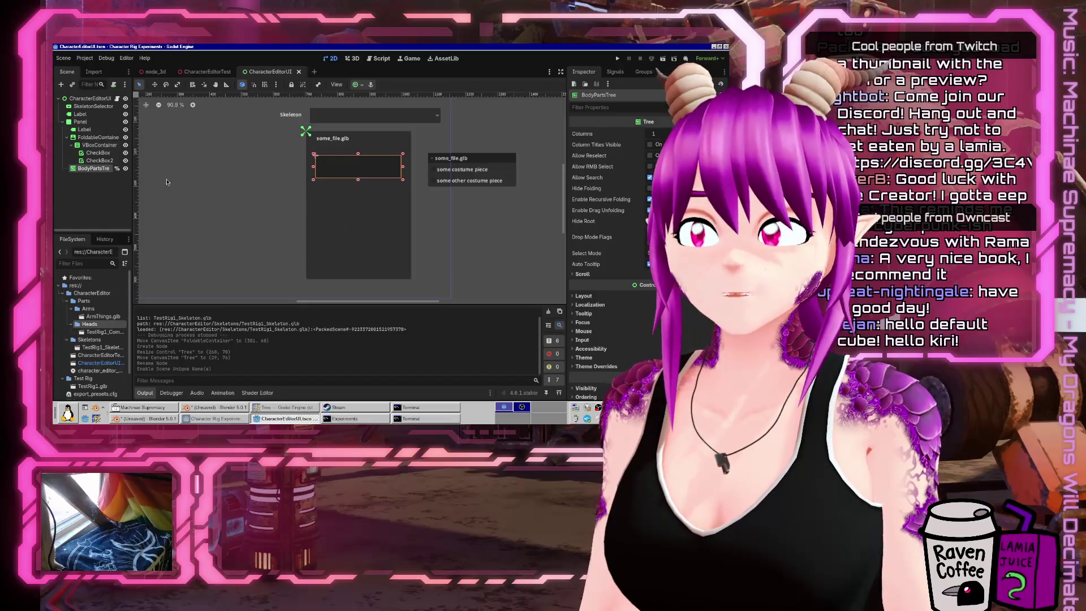
pyautogui.click(347, 62)
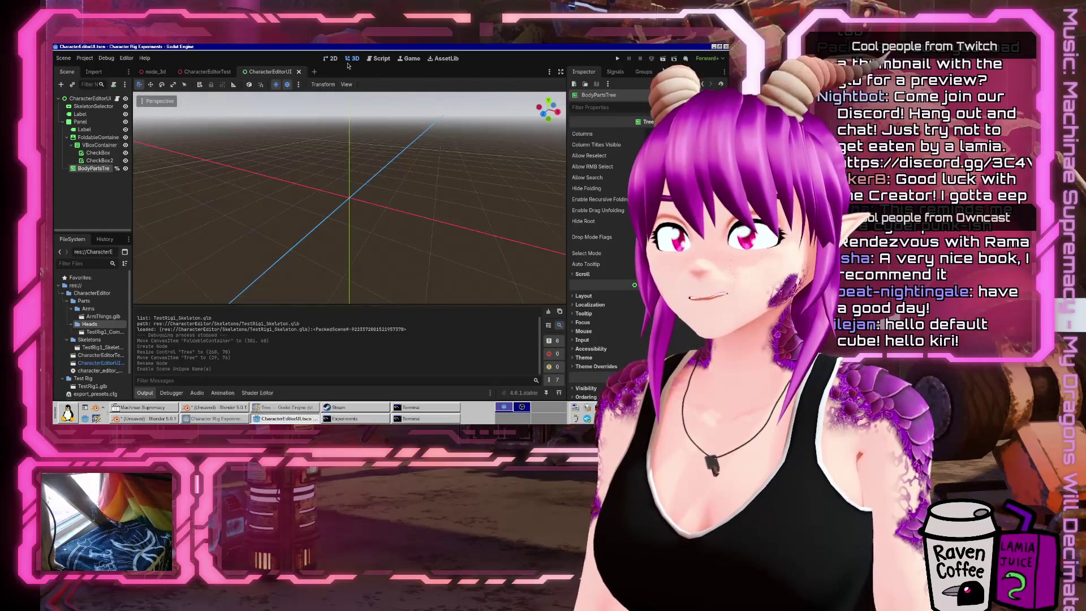
pyautogui.click(329, 60)
pyautogui.click(274, 411)
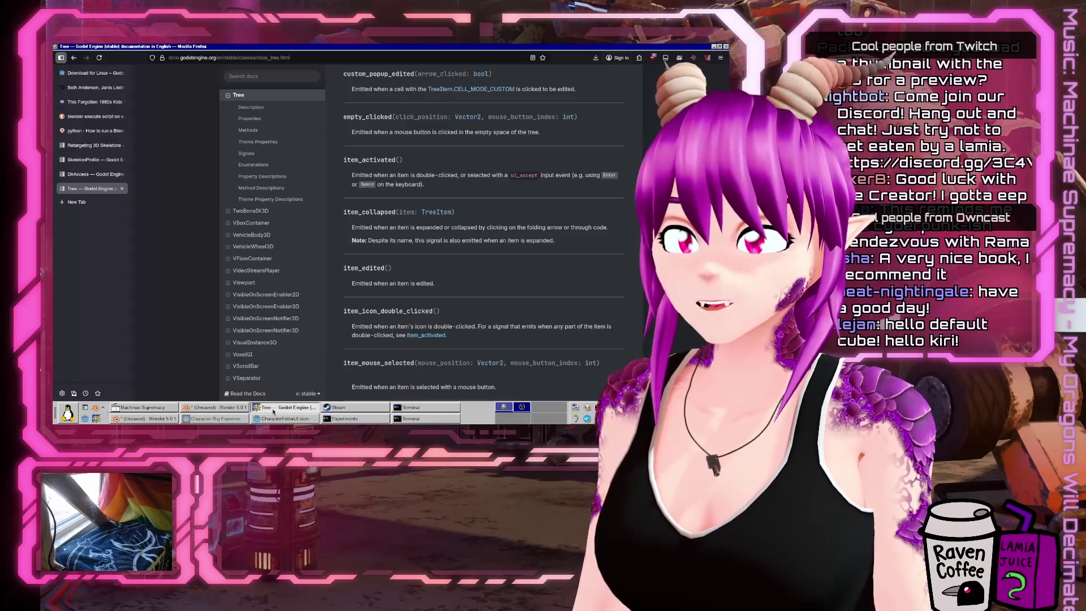
pyautogui.scroll(-10, 463, 280)
pyautogui.scroll(15, 463, 280)
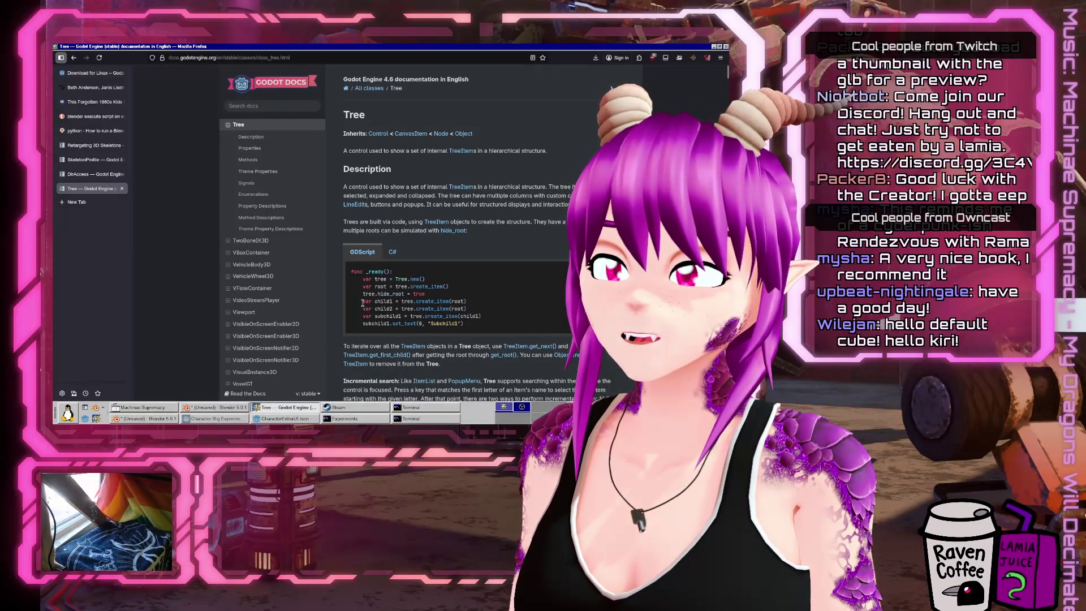
pyautogui.click(277, 417)
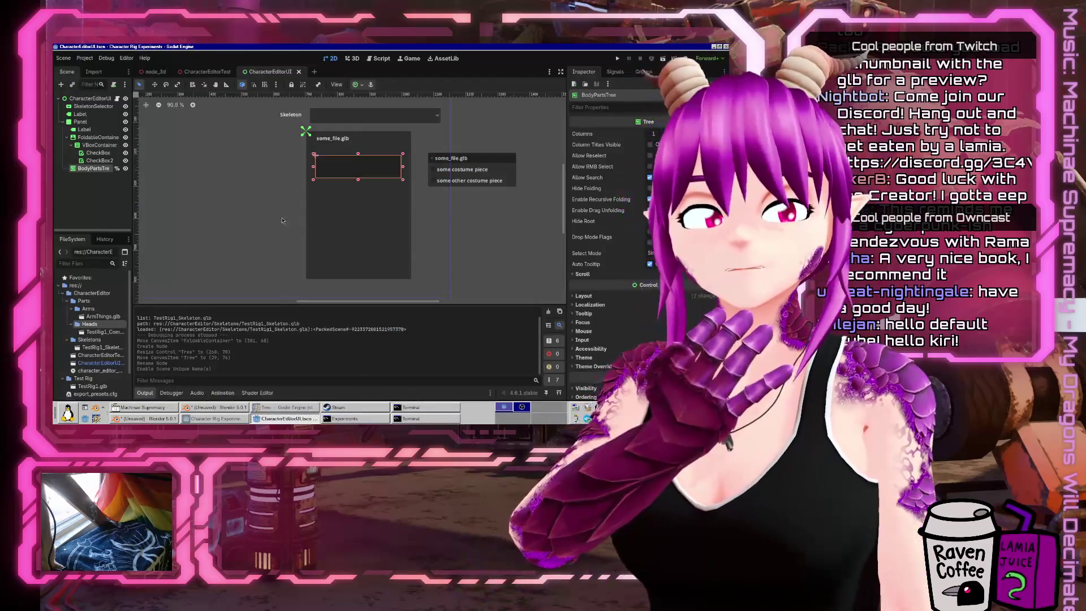
# In character_editor_ui.gd, duplicate the skeleton_list declaration onto blank line 18
pyautogui.click(372, 62)
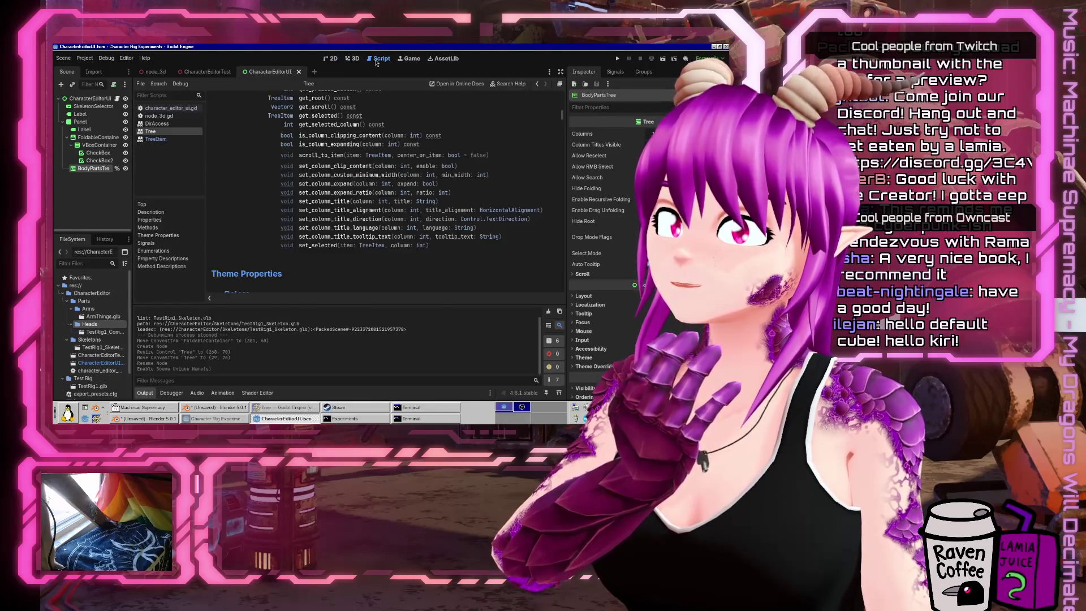
pyautogui.hotkey('ctrl', 'F2')
pyautogui.click(375, 59)
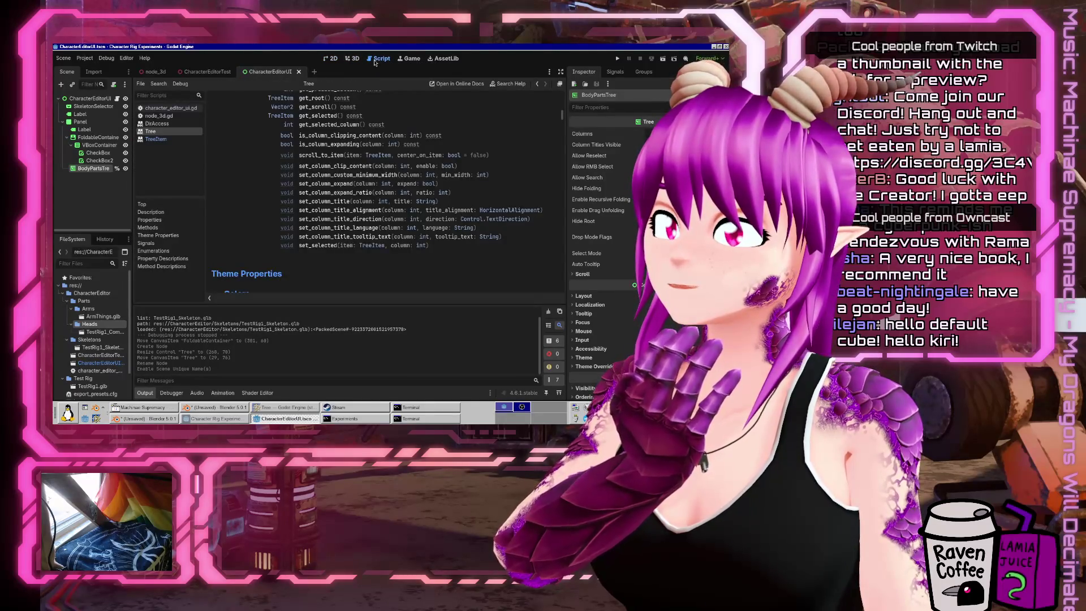
pyautogui.click(172, 108)
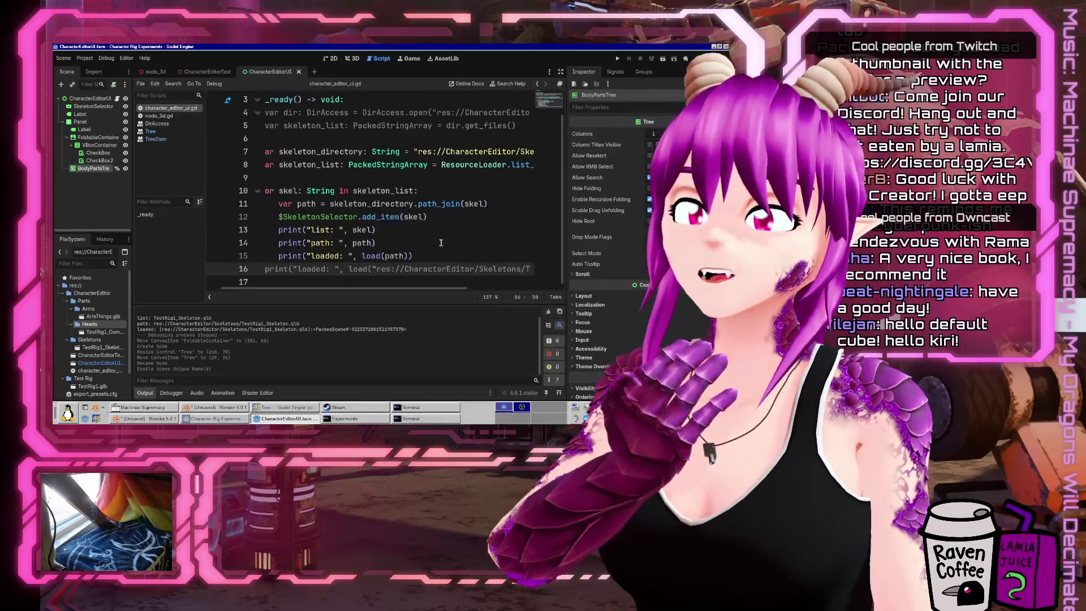
pyautogui.click(405, 259)
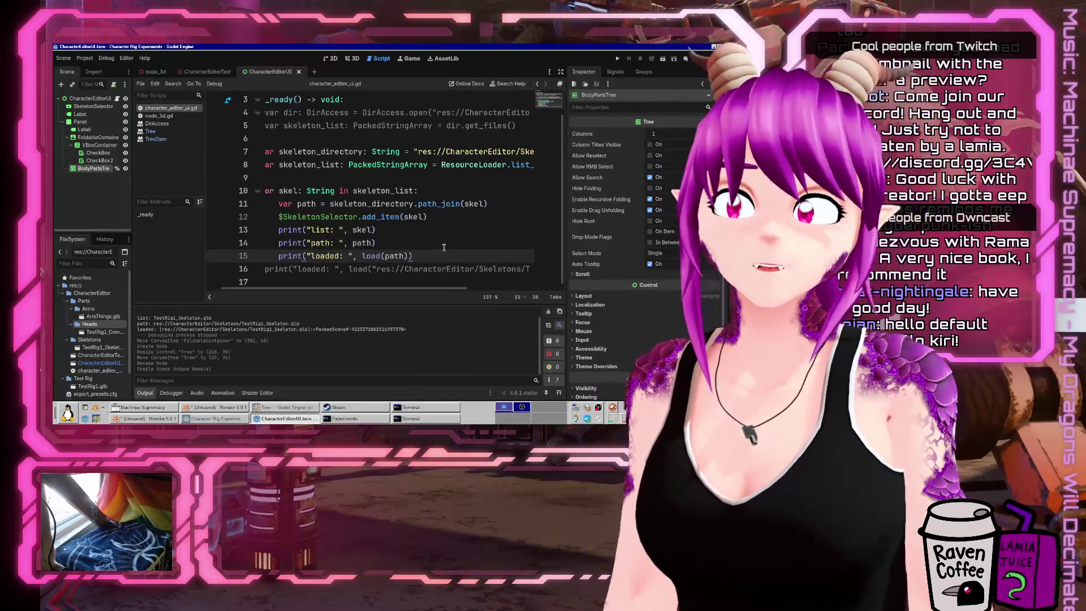
pyautogui.click(394, 278)
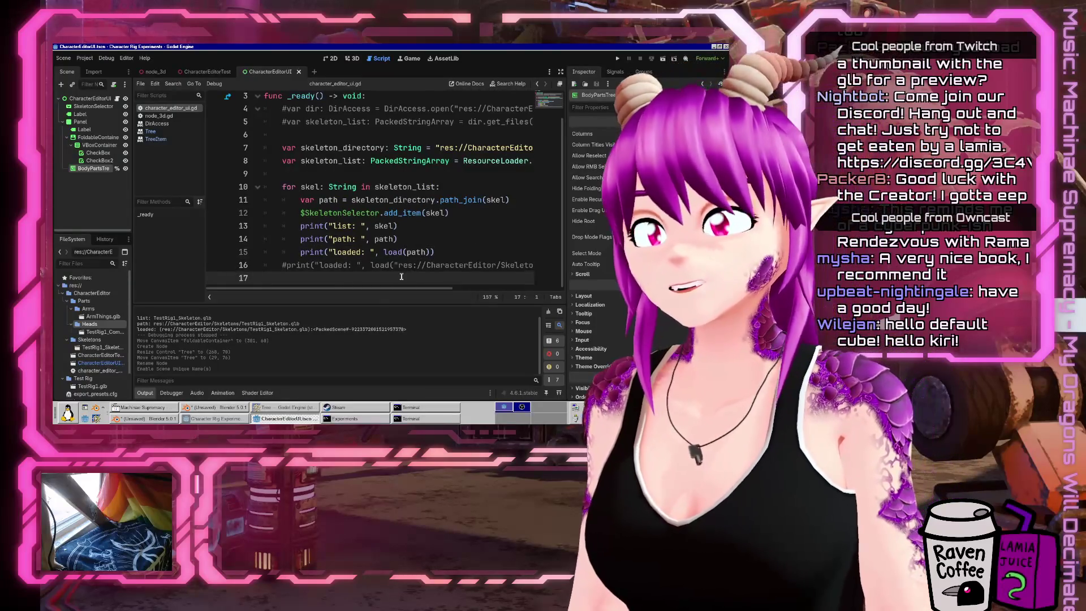
pyautogui.press('Return')
pyautogui.press('Return')
pyautogui.press('Return')
pyautogui.press('Up')
pyautogui.press('Up')
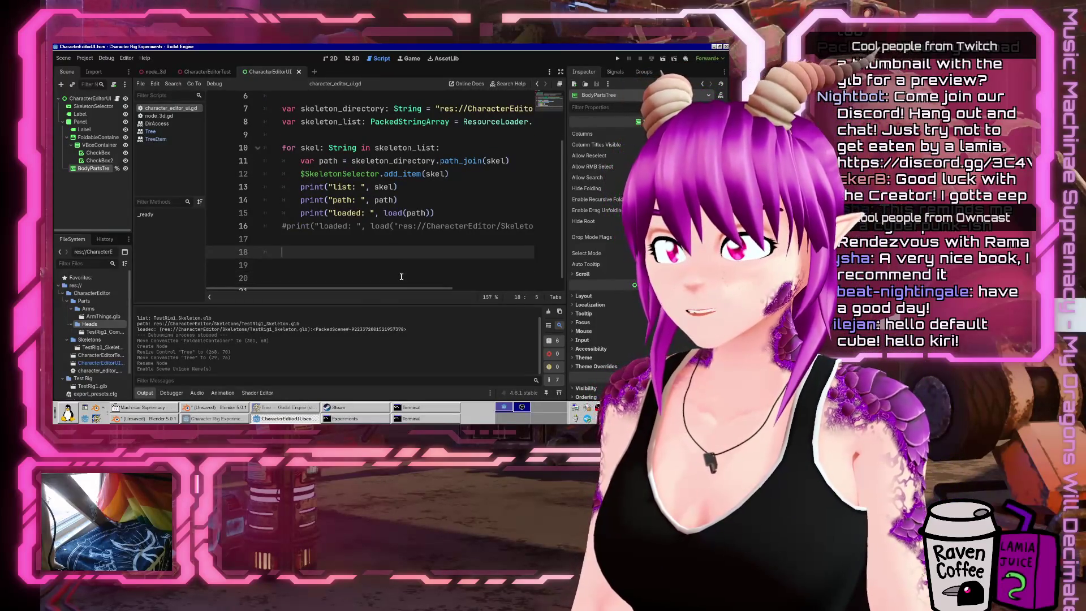
pyautogui.press('Up')
pyautogui.press('Up')
pyautogui.press('Up')
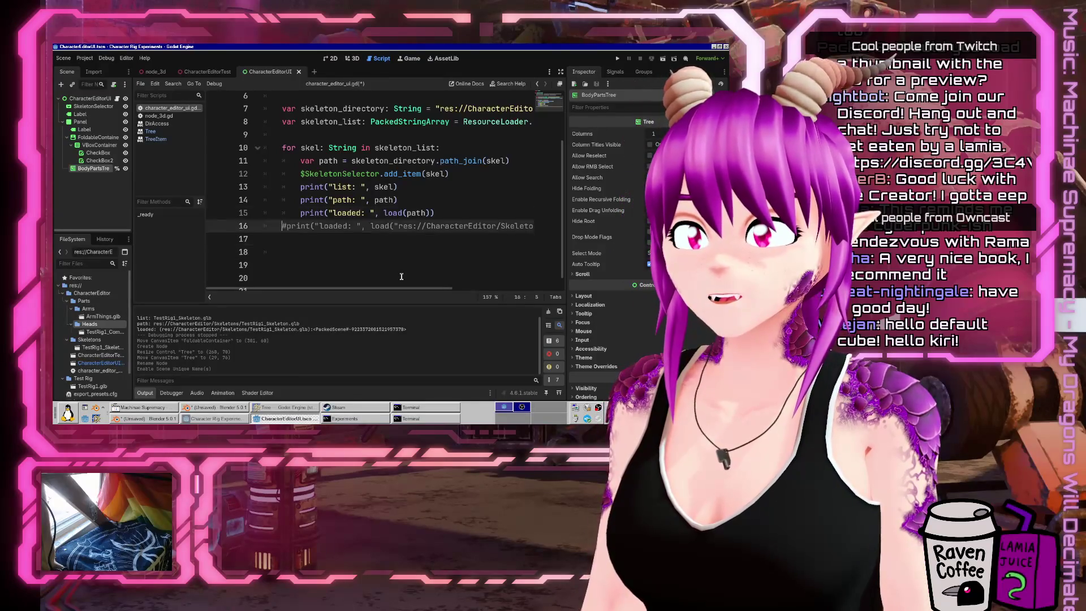
pyautogui.press('Up')
pyautogui.press('Up')
pyautogui.press('Down')
pyautogui.press('Down')
pyautogui.press('Down')
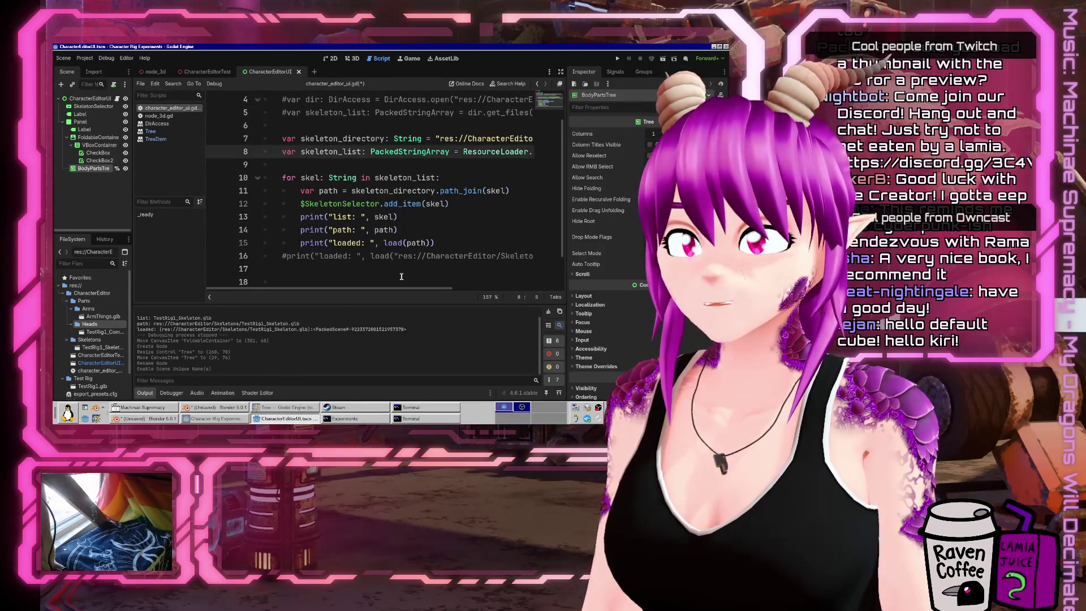
pyautogui.press('Up')
pyautogui.press('Down')
pyautogui.hotkey('shift', 'Up')
pyautogui.press('Down')
pyautogui.press('Down')
pyautogui.press('End')
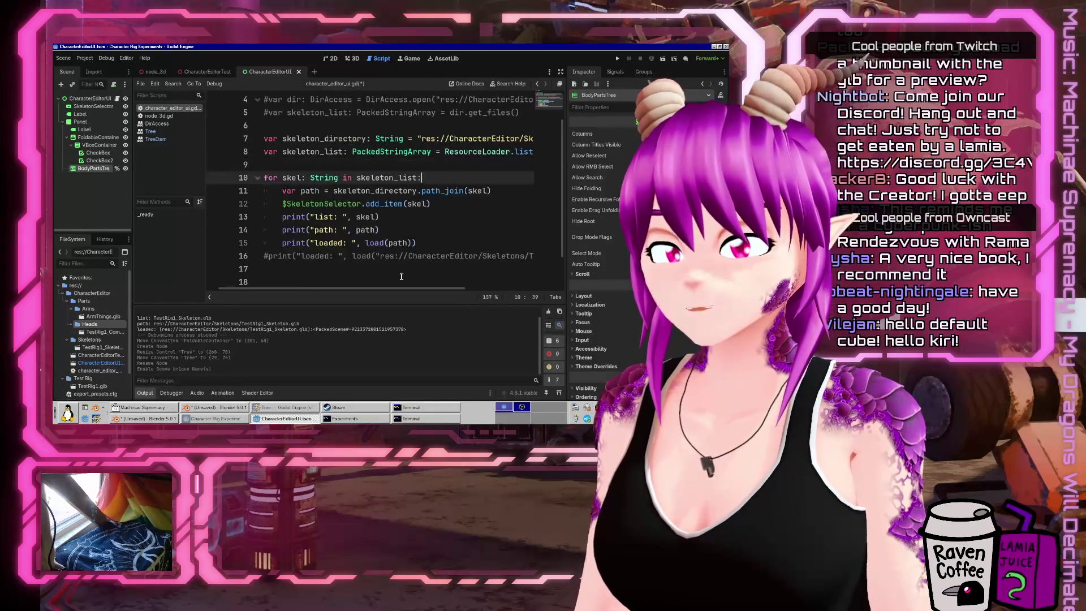
pyautogui.press('Down')
pyautogui.press('Down')
pyautogui.press('Down')
pyautogui.hotkey('ctrl', 'v')
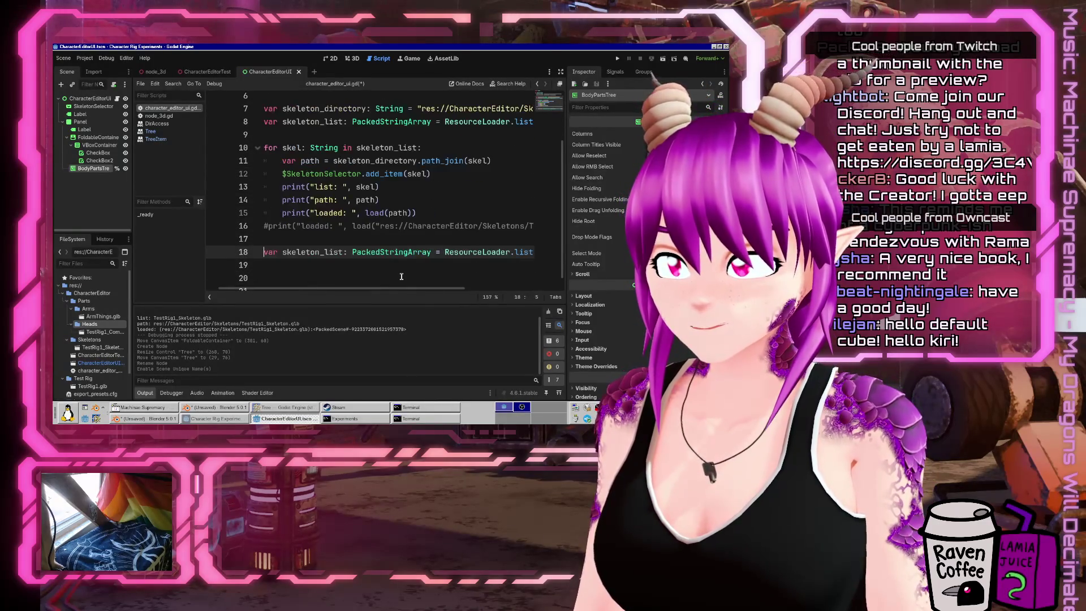
pyautogui.press('End')
pyautogui.press('Left')
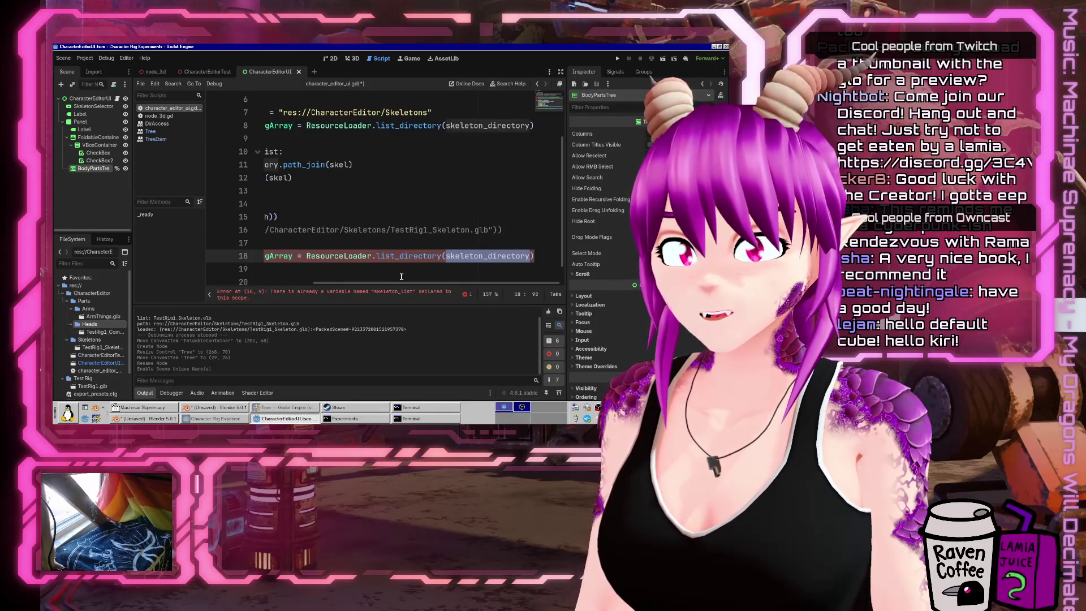
# Replace the list_directory argument with the copied Parts folder path string
pyautogui.write('"res://')
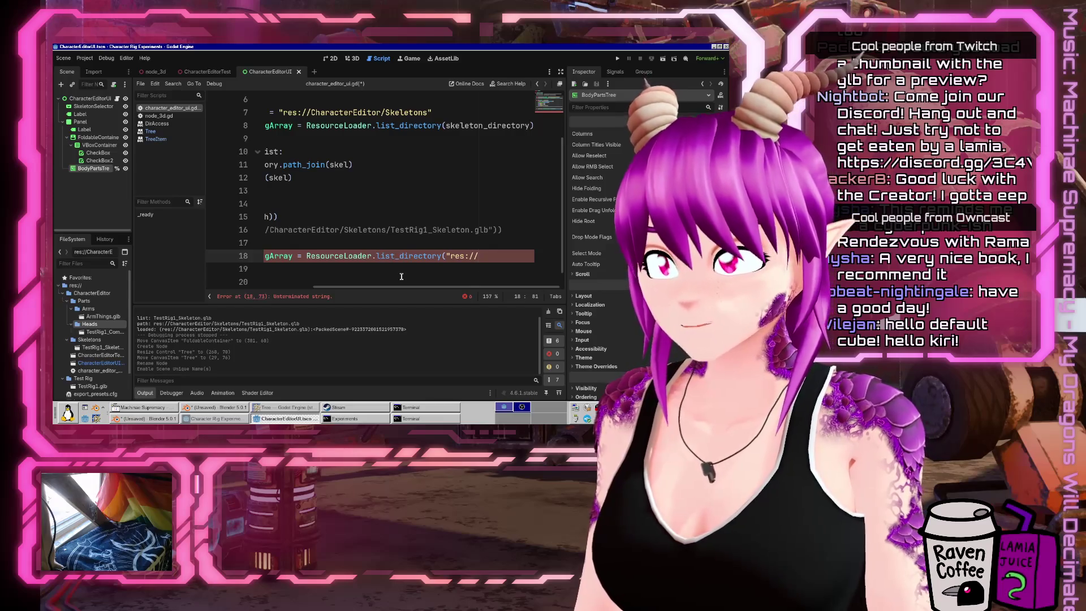
pyautogui.rightClick(93, 301)
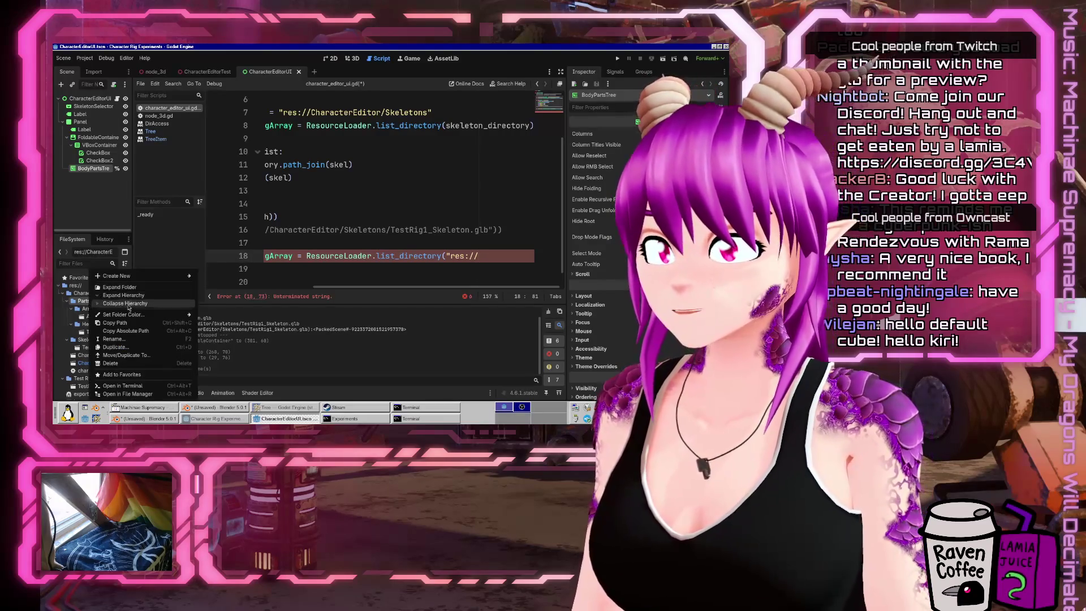
pyautogui.click(138, 331)
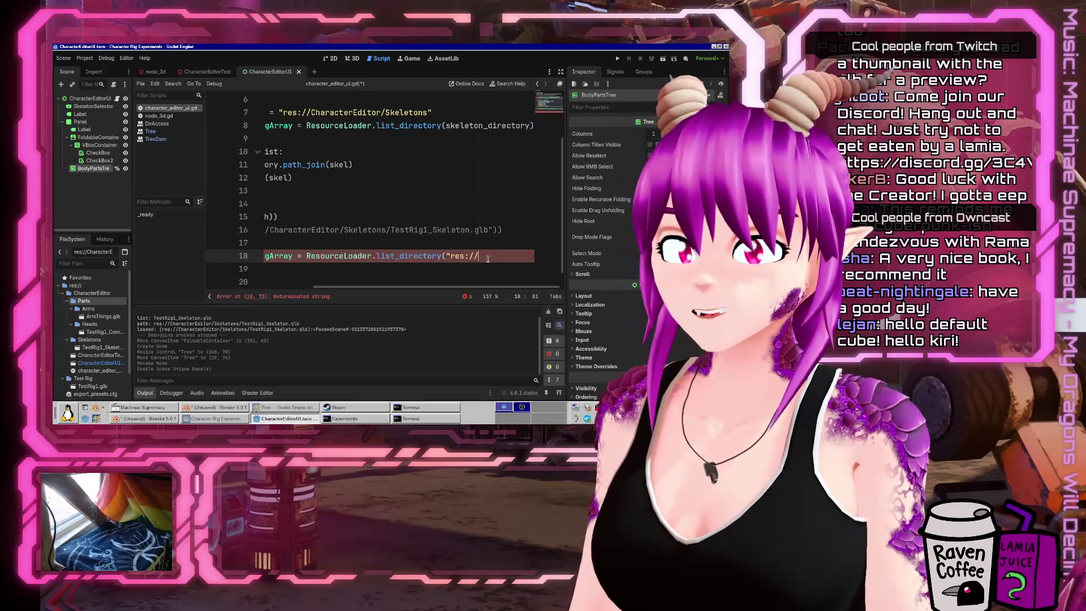
pyautogui.hotkey('shift', 'Left')
pyautogui.hotkey('shift', 'Left')
pyautogui.hotkey('shift', 'Left')
pyautogui.write('res://CharacterEditor/Parts/')
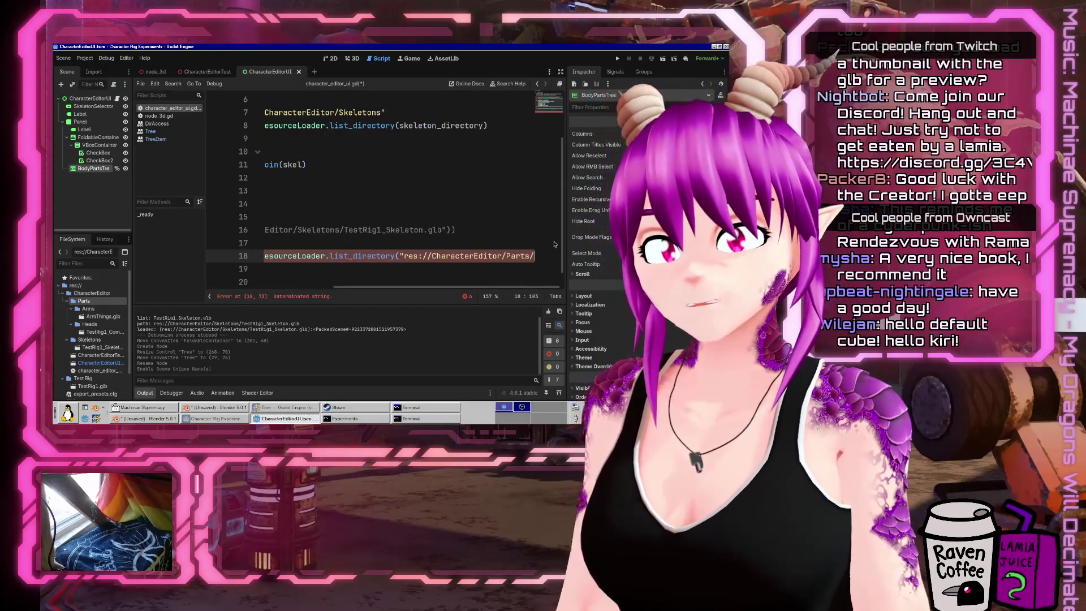
pyautogui.press('BackSpace')
pyautogui.write('")')
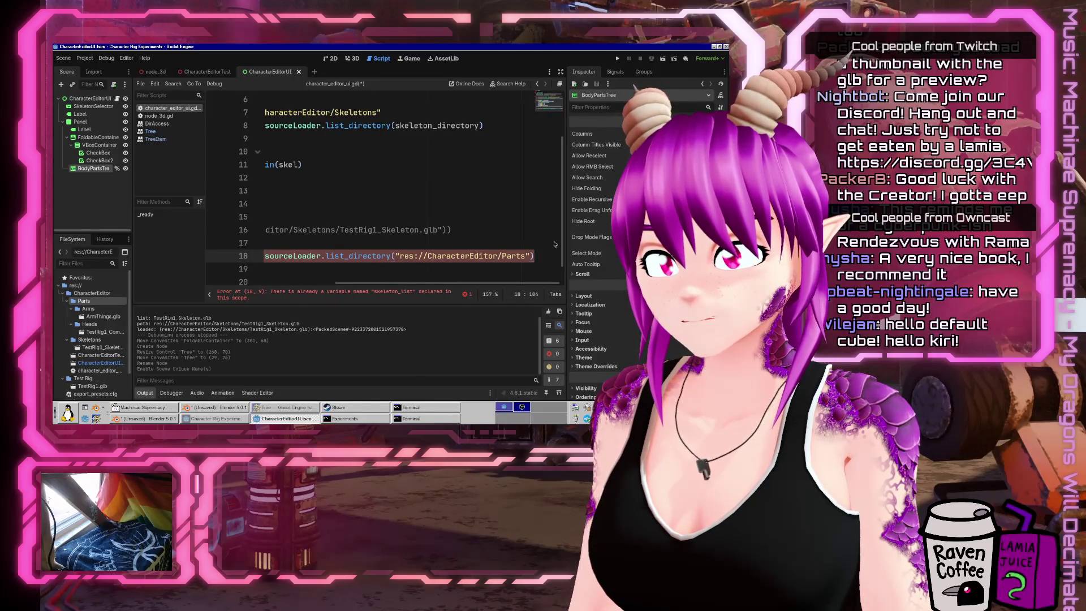
# Rename the duplicated variable on line 18 to parts
pyautogui.press('Home')
pyautogui.hotkey('ctrl', 'shift', 'Left')
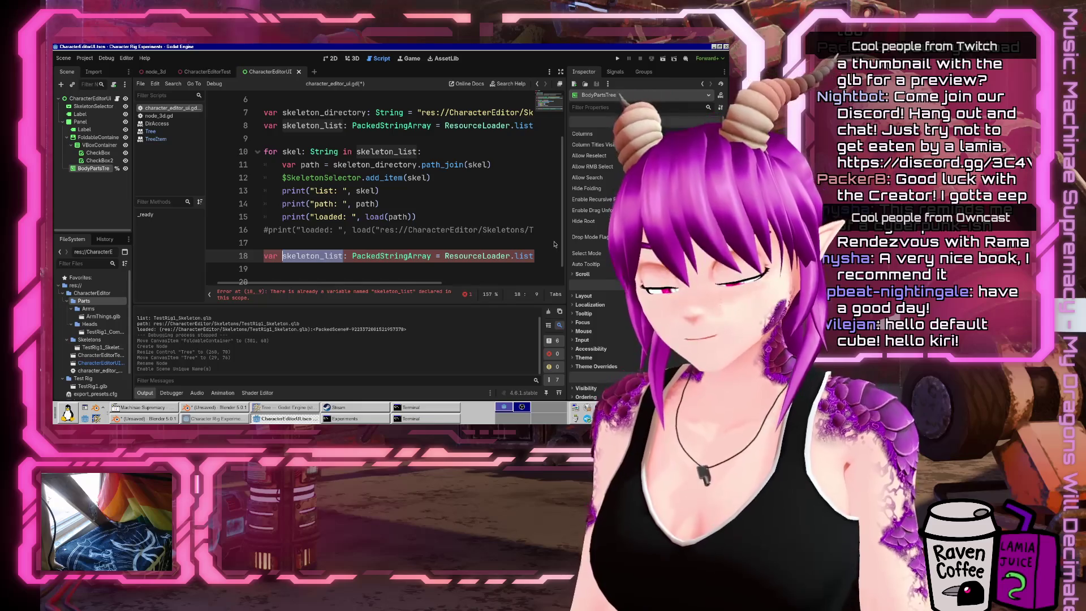
pyautogui.write('parts')
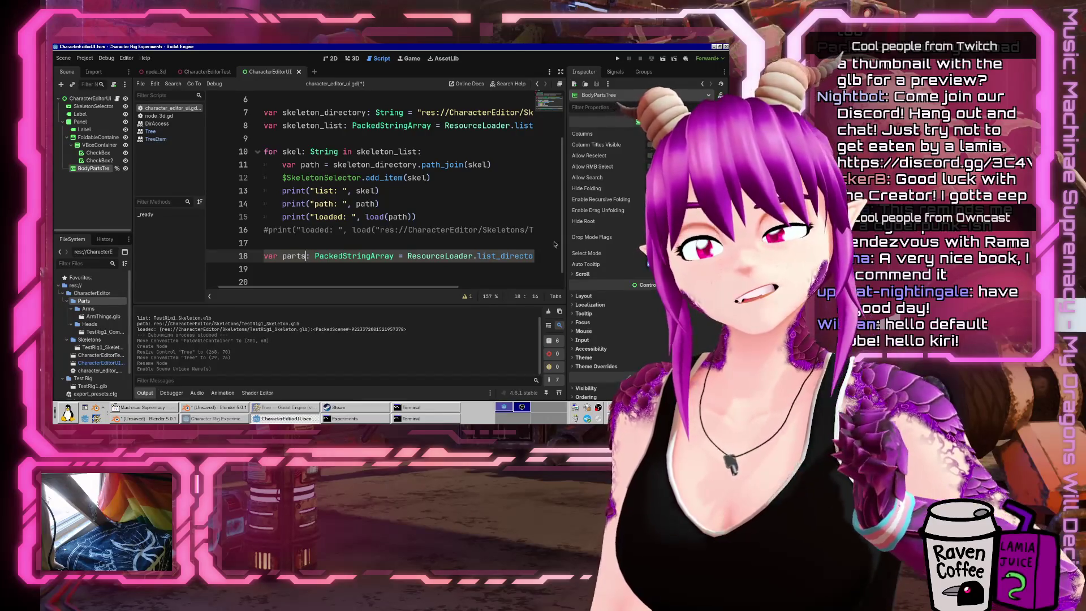
pyautogui.moveTo(472, 252)
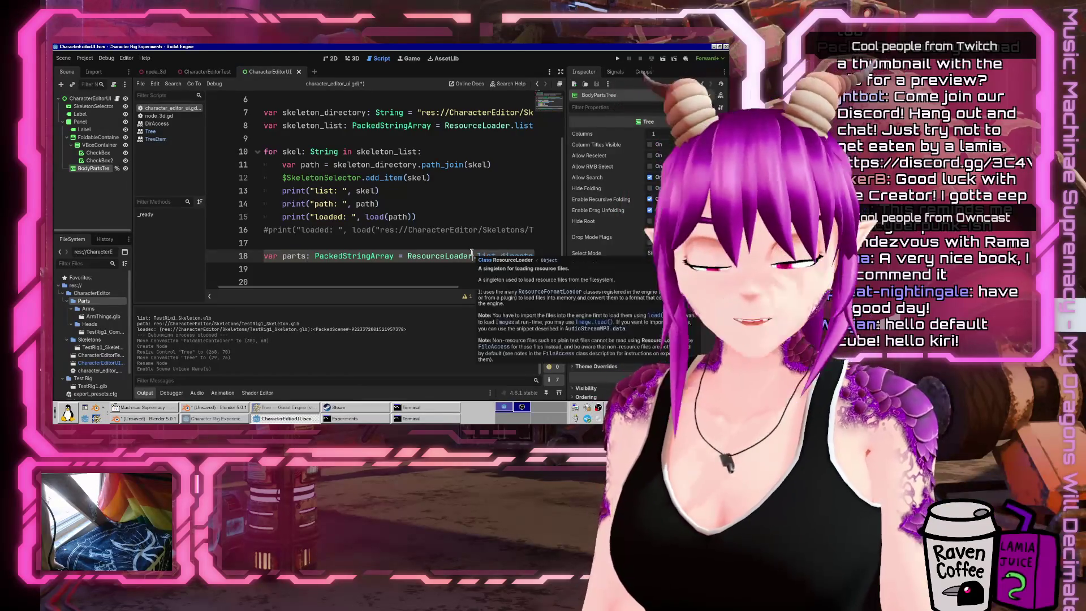
pyautogui.moveTo(567, 220)
pyautogui.mouseDown()
pyautogui.moveTo(619, 221)
pyautogui.moveTo(393, 233)
pyautogui.mouseUp()
# Add var root: TreeItem = %BodyPartsTree.create_item(null) above the parts line
pyautogui.scroll(-1, 393, 233)
pyautogui.press('Return')
pyautogui.press('Return')
pyautogui.press('Up')
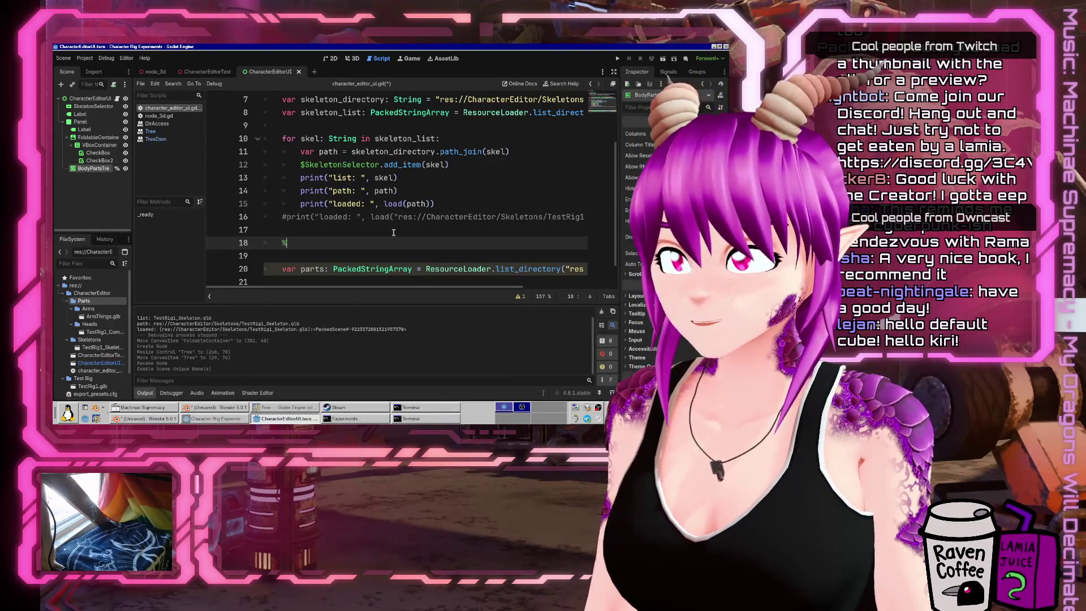
pyautogui.write('d')
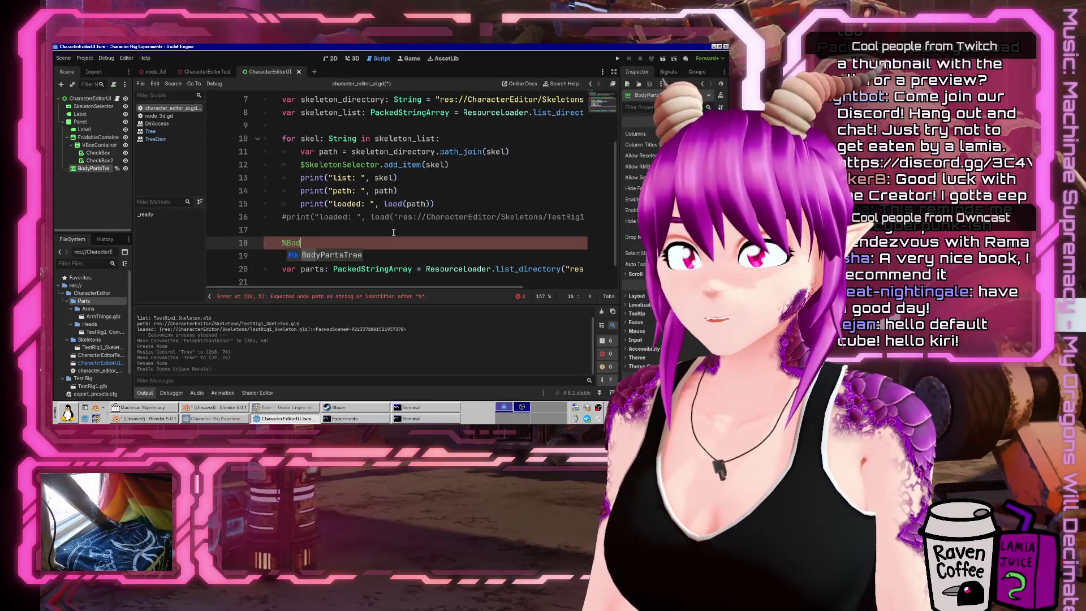
pyautogui.press('Return')
pyautogui.write('create')
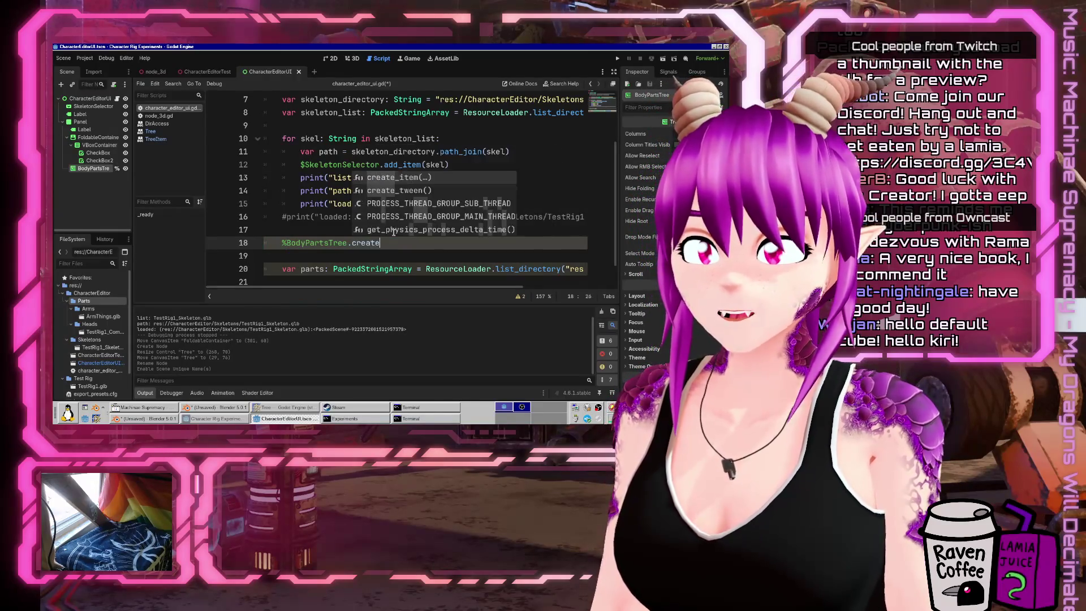
pyautogui.press('Return')
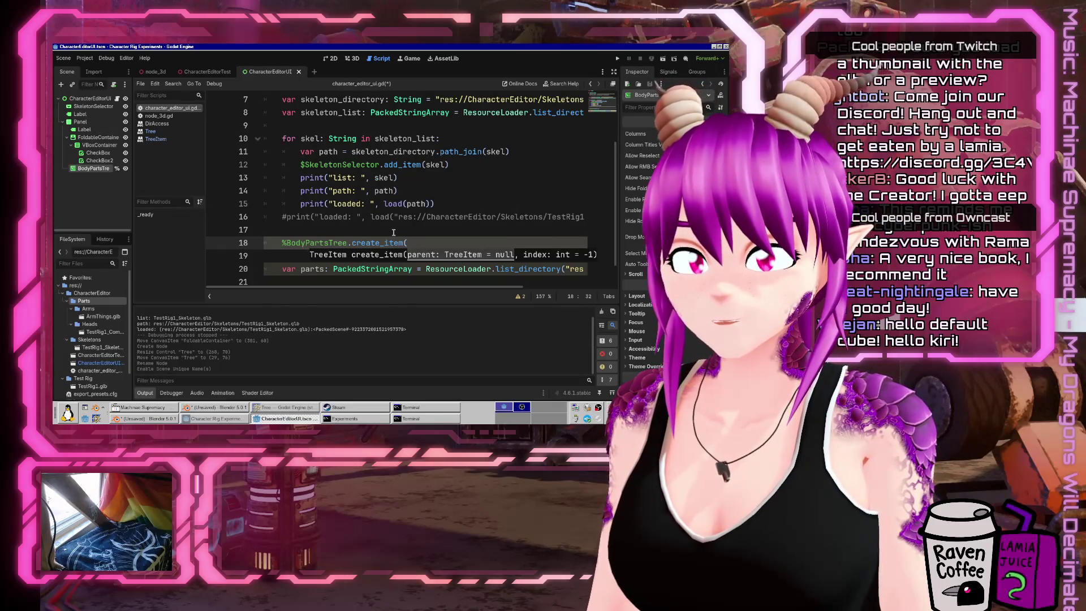
pyautogui.write('null)')
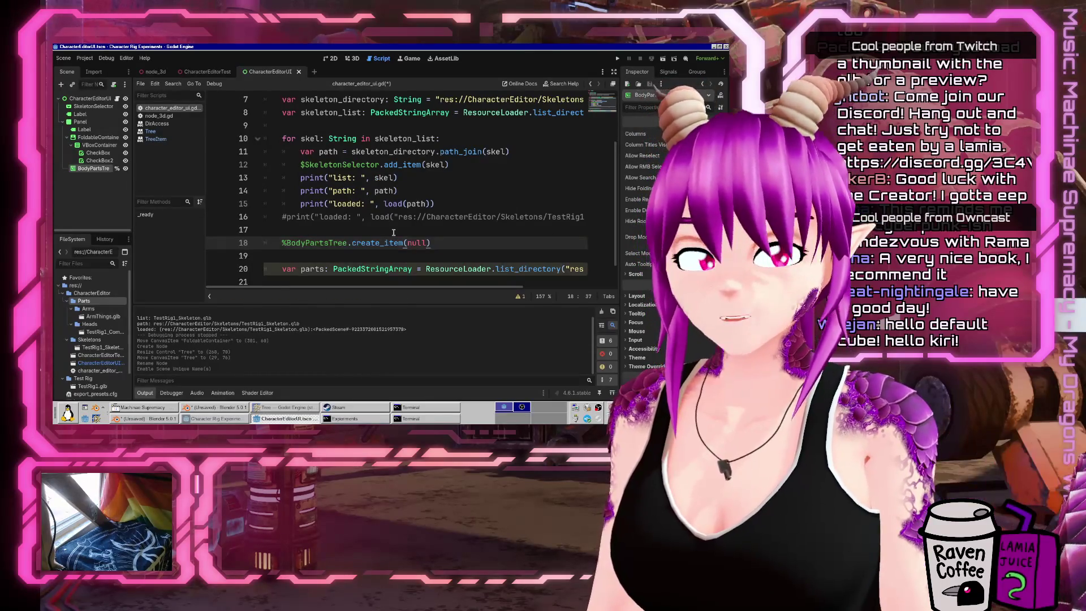
pyautogui.press('Home')
pyautogui.write('var ')
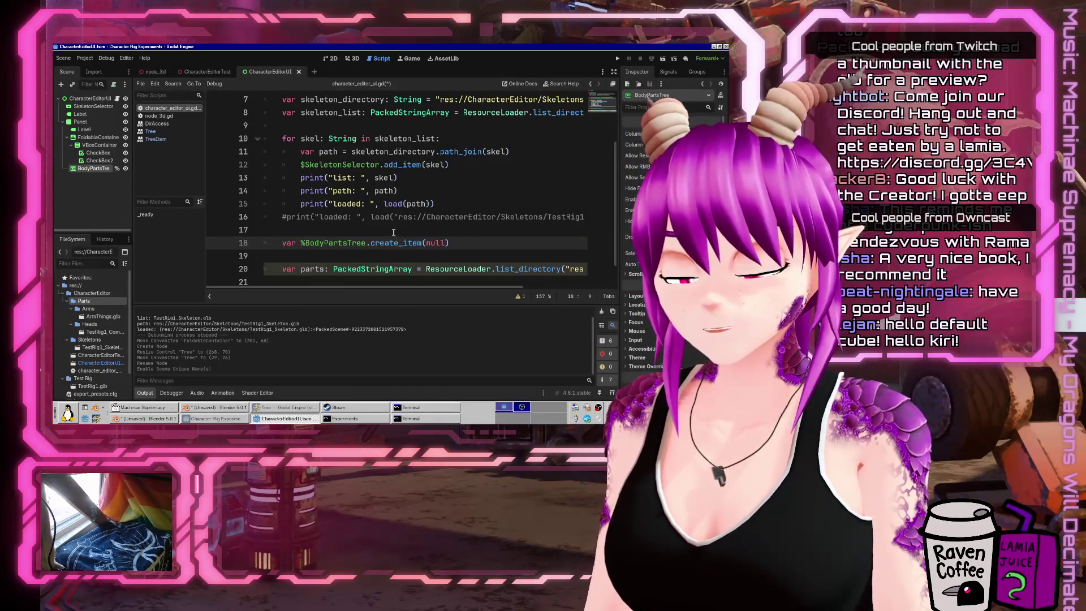
pyautogui.write('root: Tree')
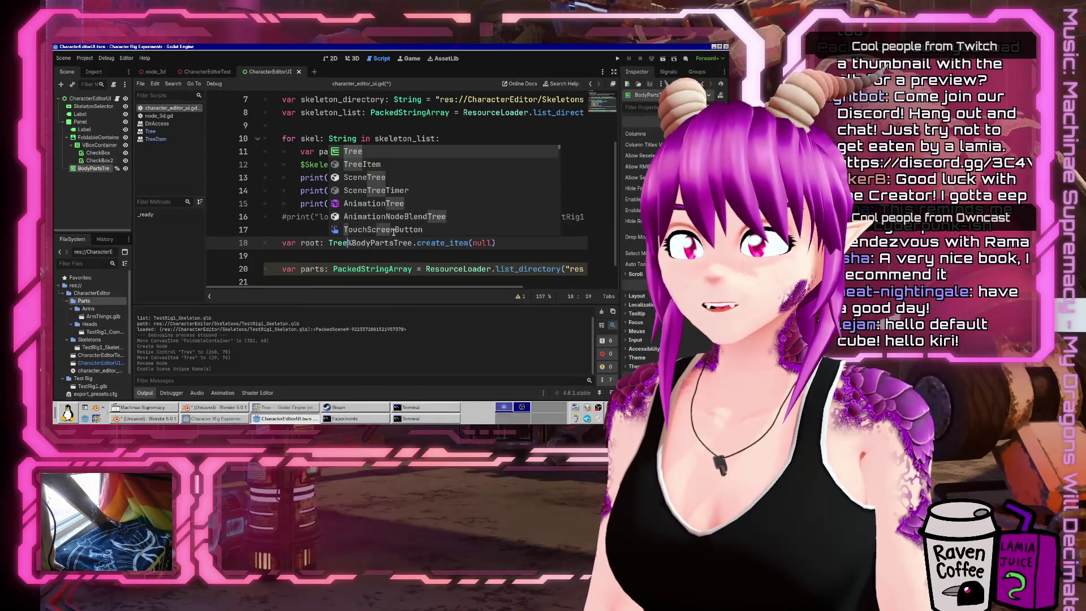
pyautogui.write('Item =')
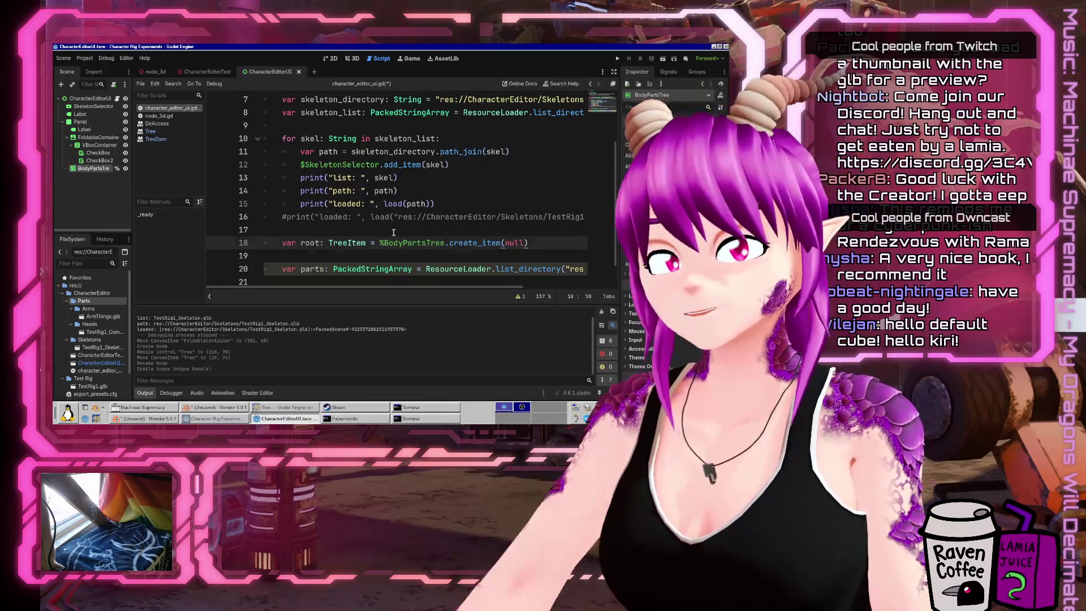
# Look up the Tree class documentation, then return to the script editor
pyautogui.press('Down')
pyautogui.click(288, 410)
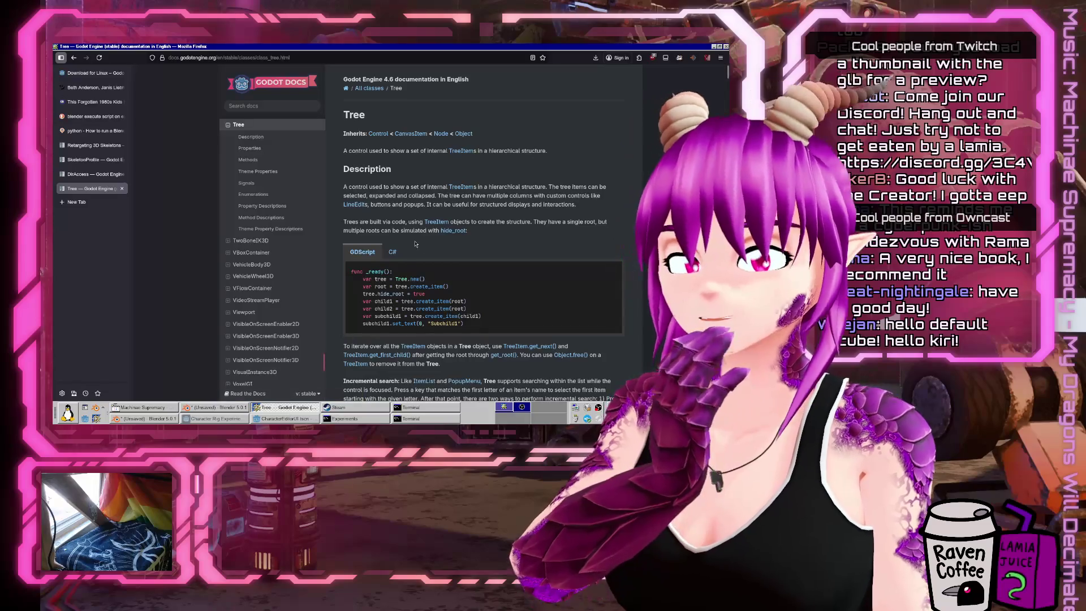
pyautogui.click(285, 418)
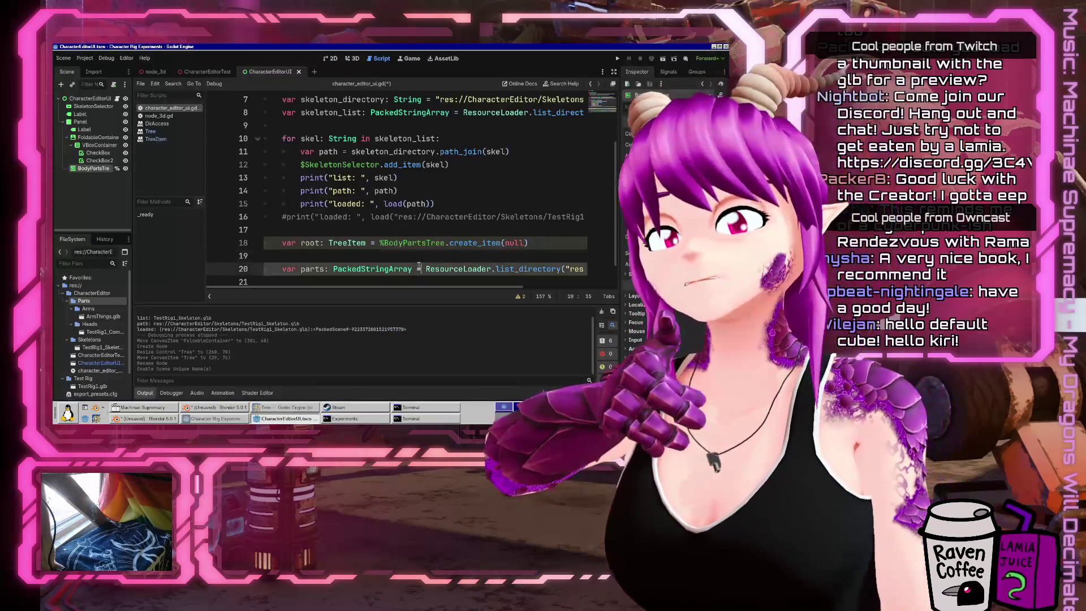
# Below extends Control, start a _scan_tree function with a path: String parameter
pyautogui.scroll(4, 445, 242)
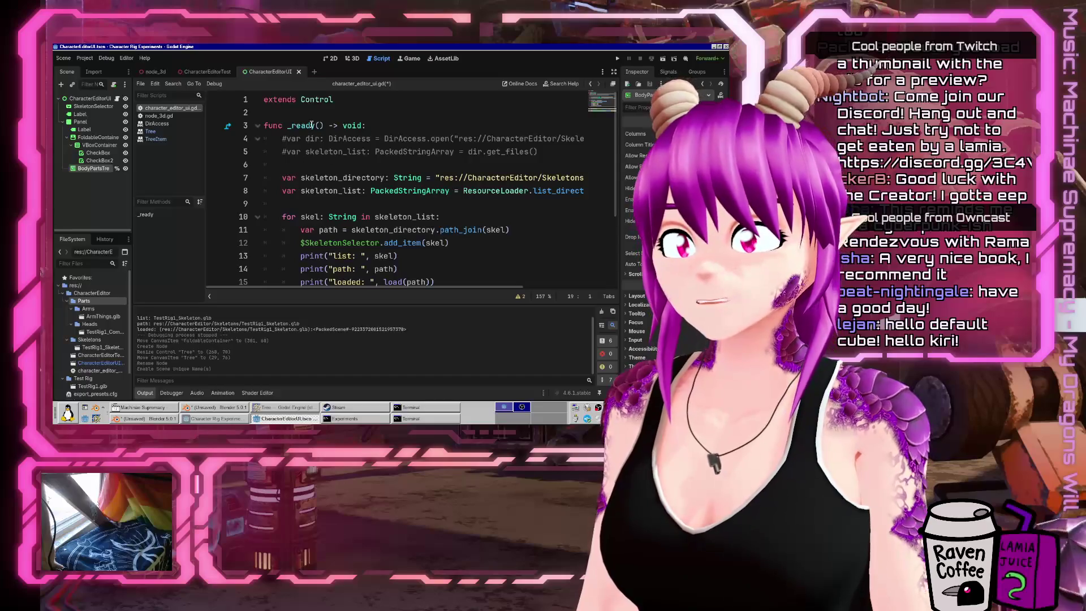
pyautogui.click(317, 110)
pyautogui.press('Return')
pyautogui.press('Return')
pyautogui.press('Return')
pyautogui.press('Up')
pyautogui.press('Up')
pyautogui.write('func _')
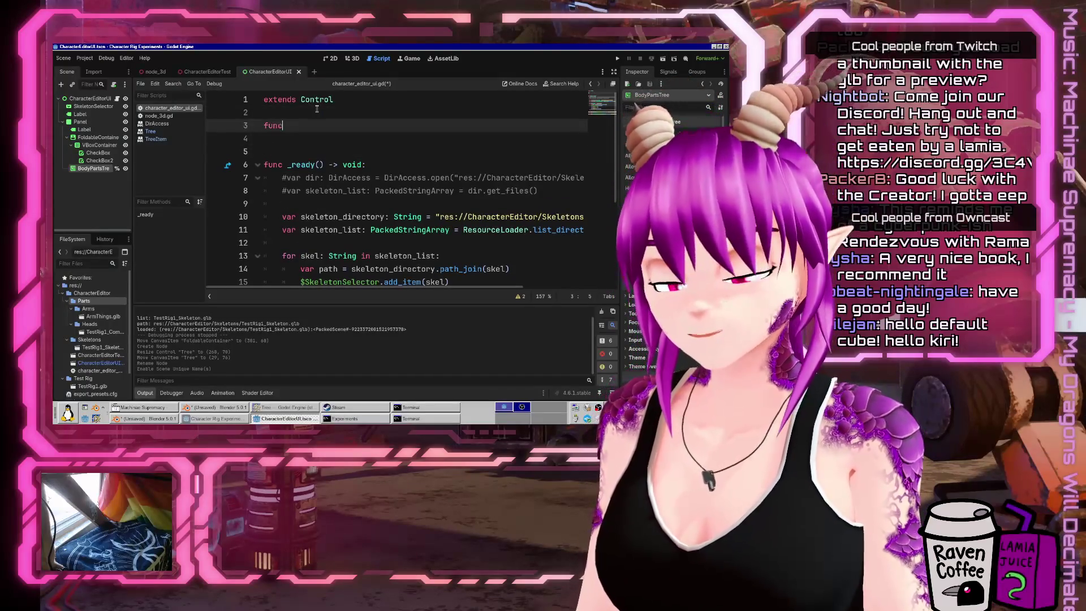
pyautogui.write('scan_d')
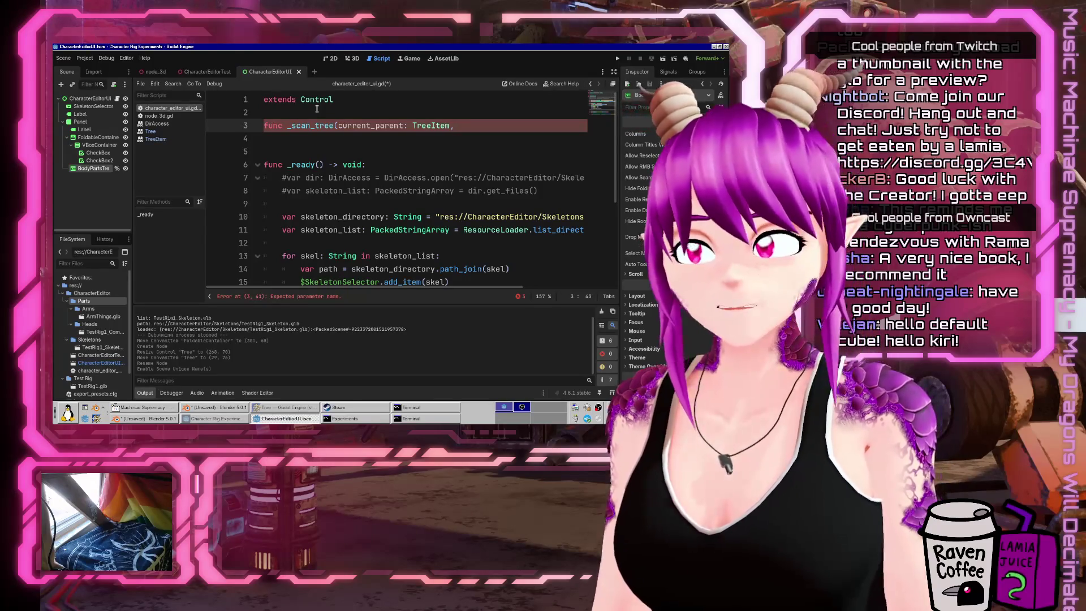
pyautogui.write(': S')
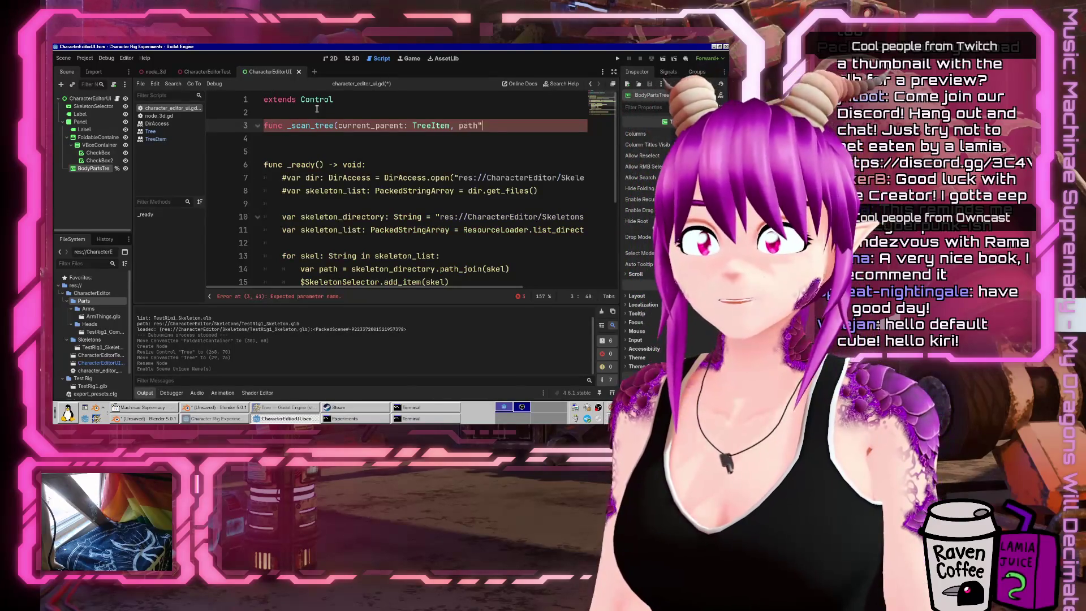
pyautogui.write(': String):')
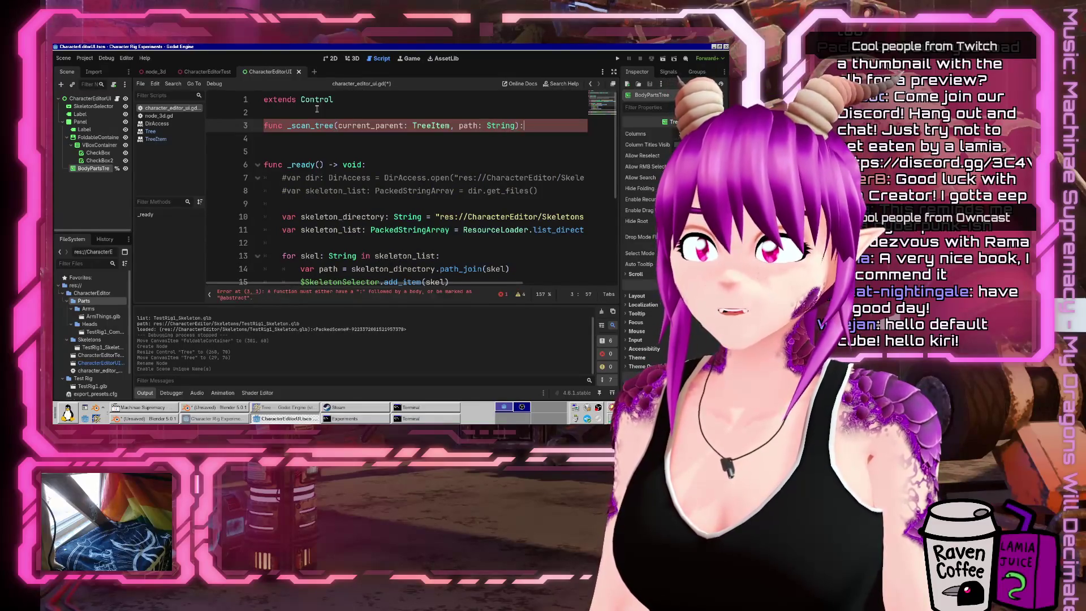
pyautogui.press('Return')
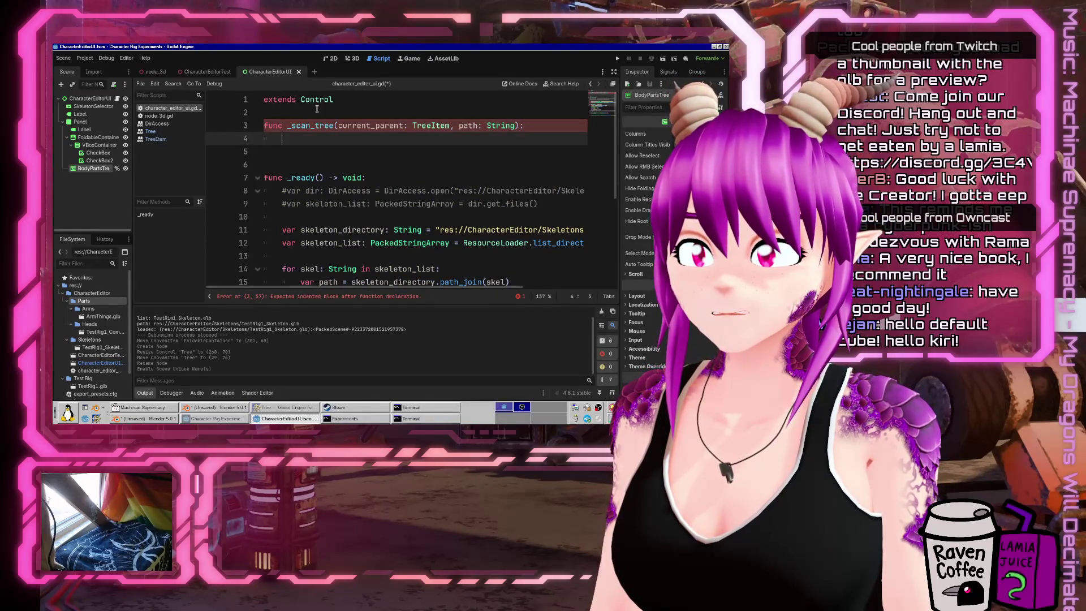
# Add the tree: Tree parameter to the _scan_tree signature
pyautogui.press('Up')
pyautogui.hotkey('ctrl', 'Right')
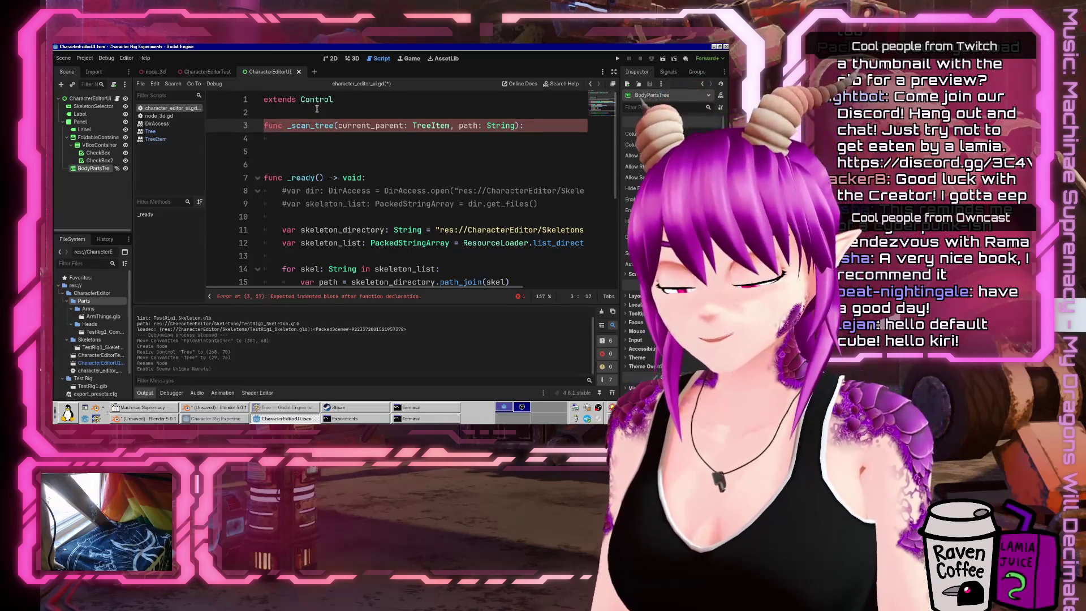
pyautogui.write('tree: Tree')
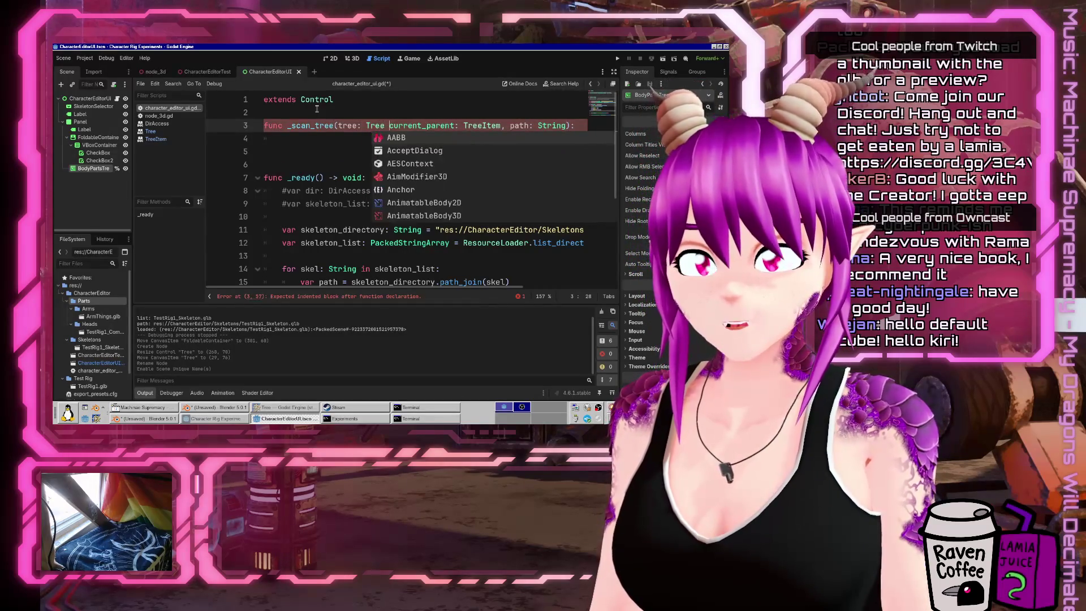
pyautogui.press('BackSpace')
pyautogui.write(',')
pyautogui.press('Down')
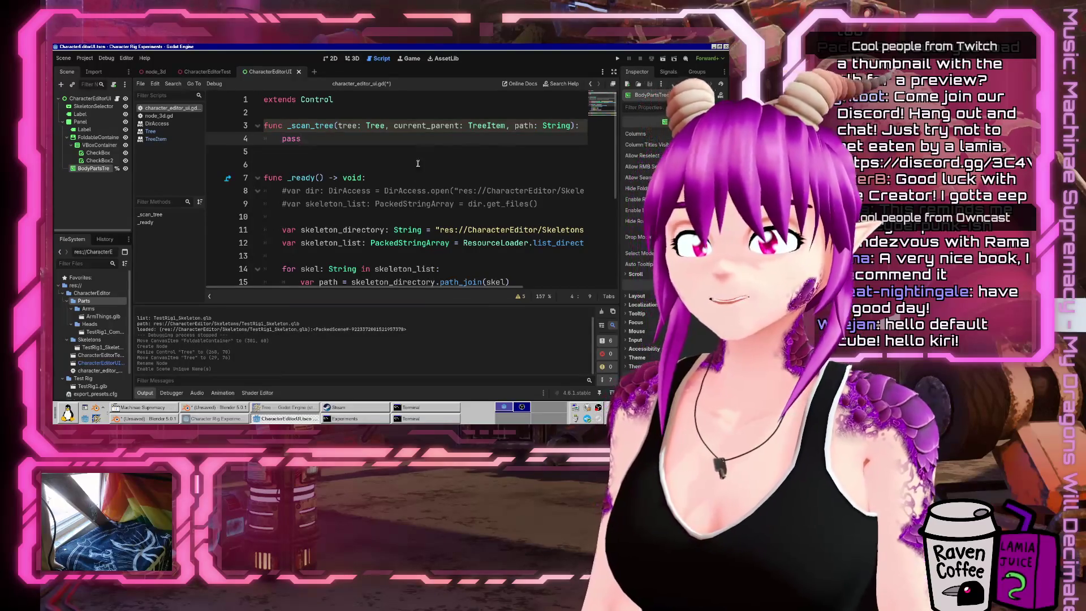
pyautogui.scroll(-2, 418, 163)
pyautogui.click(467, 152)
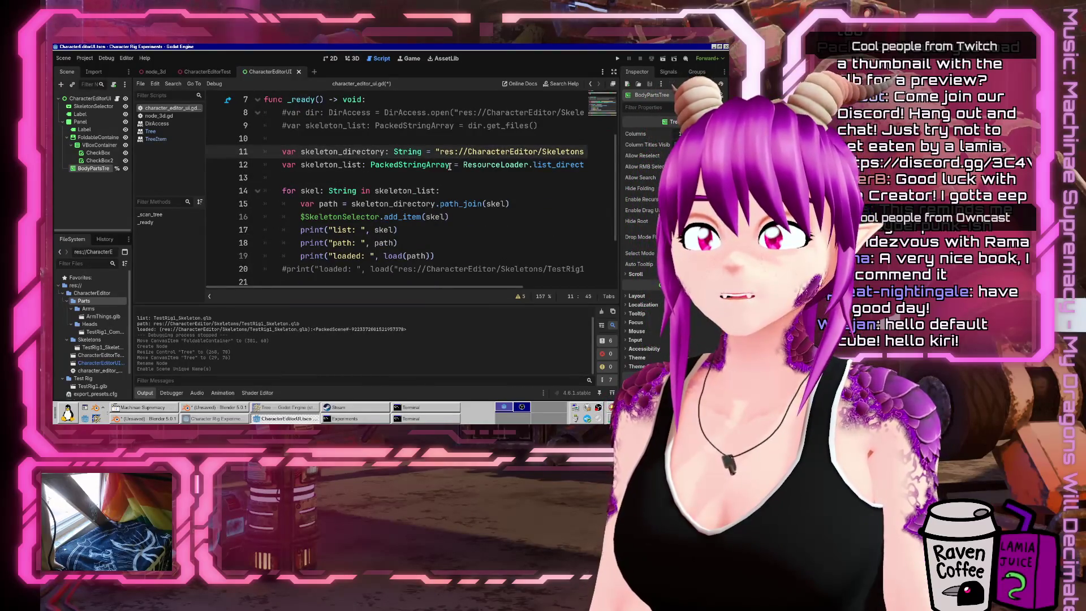
# Copy the directory-listing line into _scan_tree and rename its variable to dir_list
pyautogui.scroll(1, 469, 180)
pyautogui.click(496, 202)
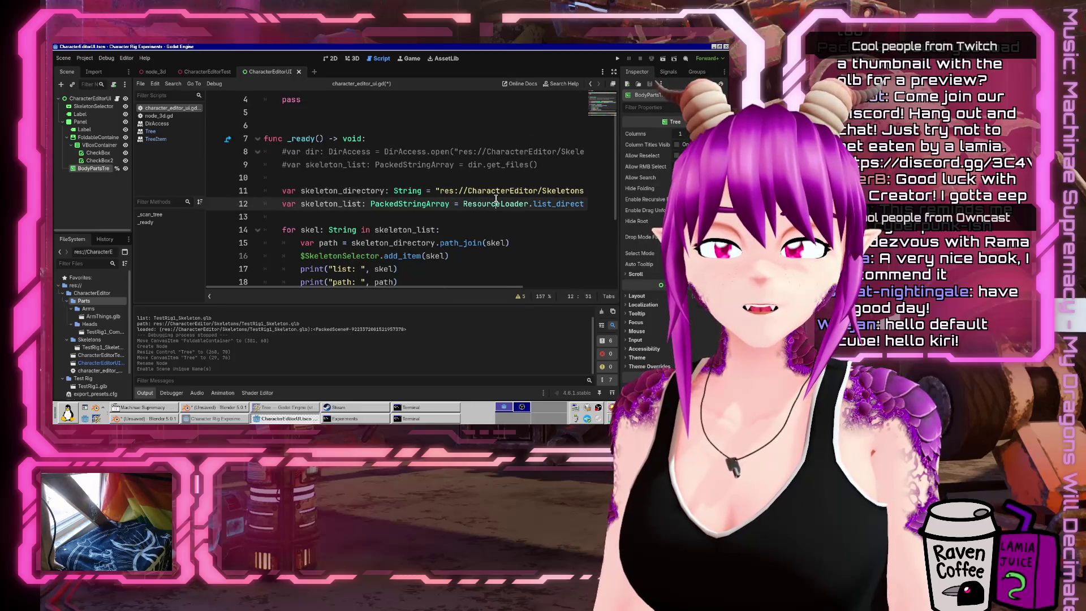
pyautogui.press('End')
pyautogui.press('Up')
pyautogui.press('Up')
pyautogui.press('Up')
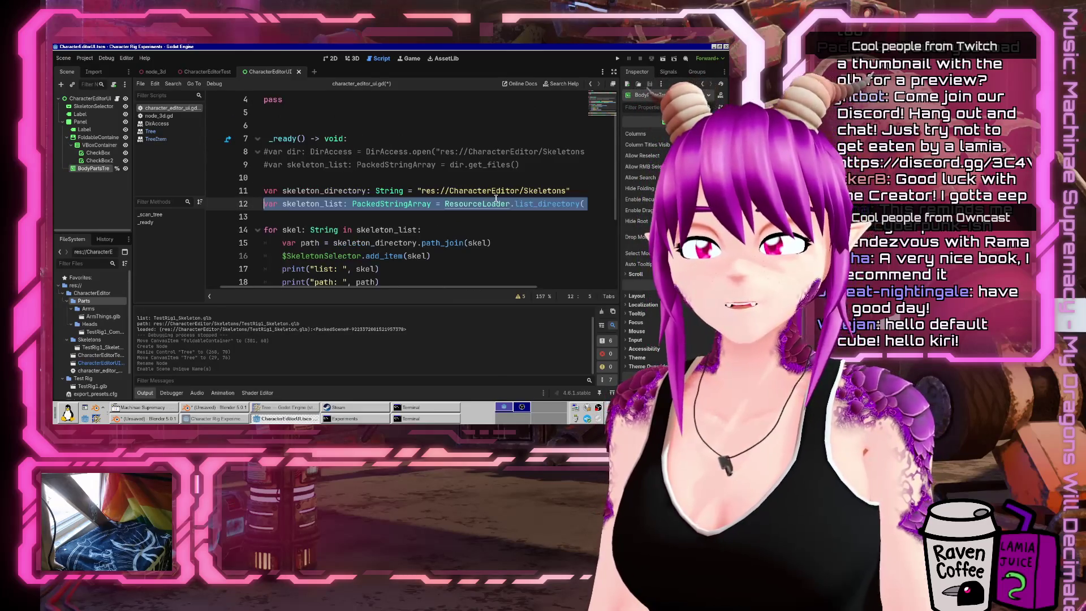
pyautogui.press('Down')
pyautogui.press('Down')
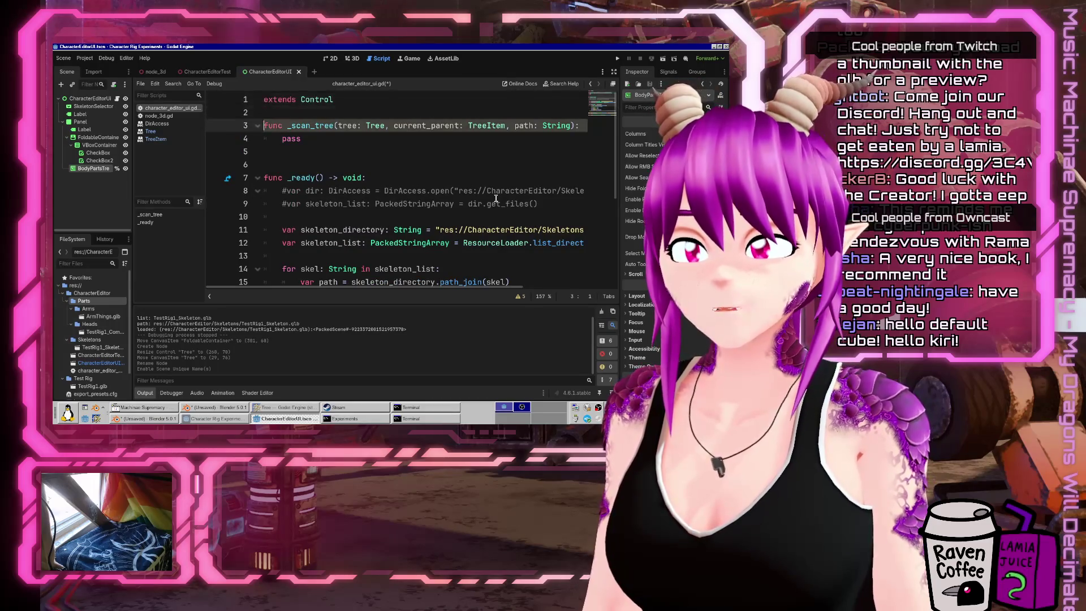
pyautogui.press('End')
pyautogui.press('Return')
pyautogui.hotkey('ctrl', 'v')
pyautogui.press('Home')
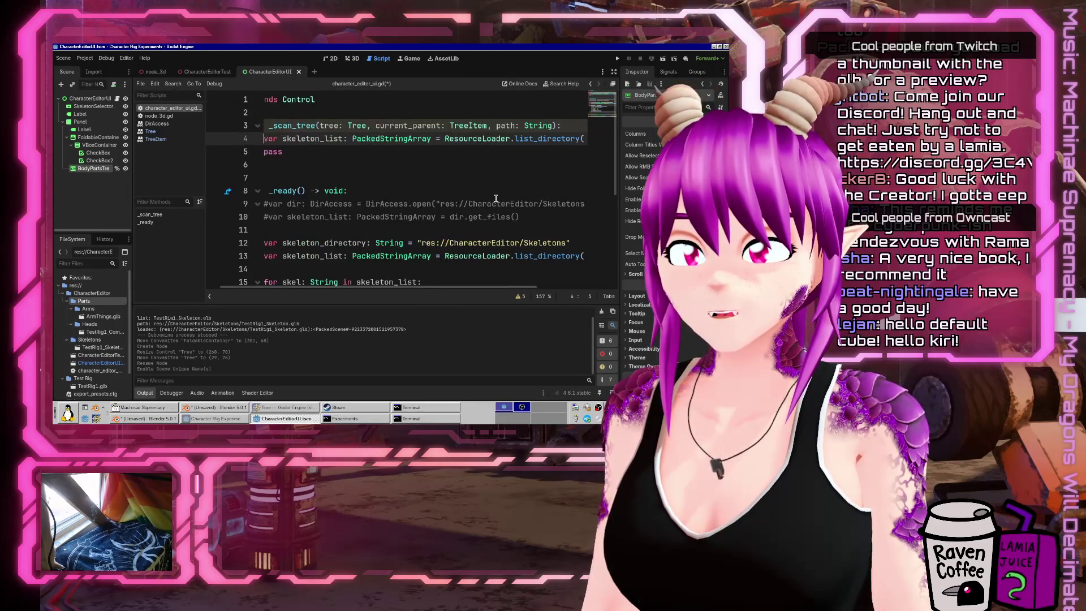
pyautogui.hotkey('ctrl', 'shift', 'Right')
pyautogui.hotkey('ctrl', 'shift', 'Right')
pyautogui.press('Left')
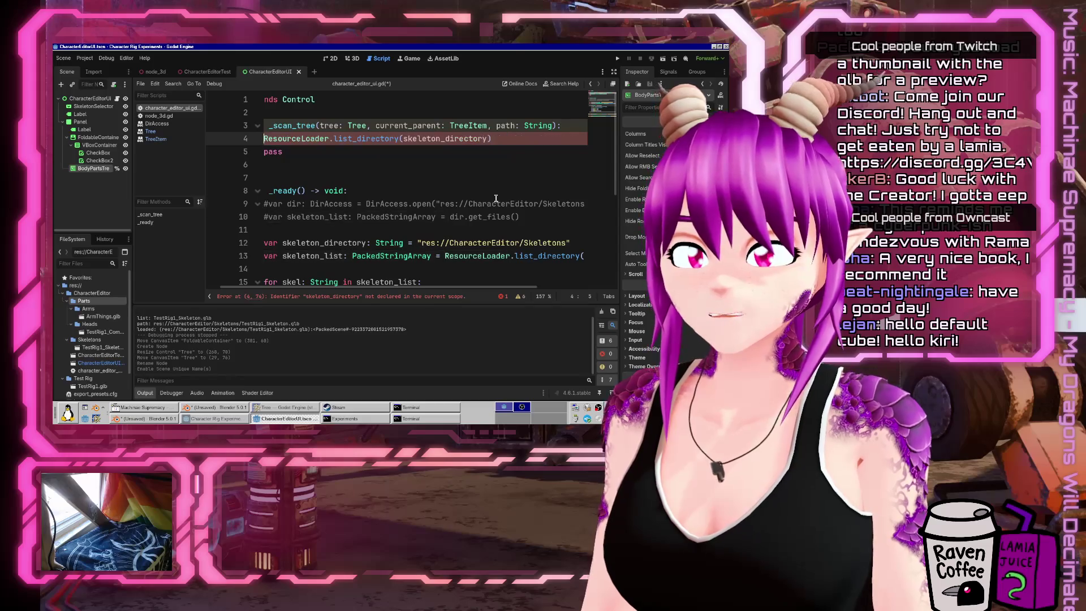
pyautogui.hotkey('ctrl', 'Right')
pyautogui.hotkey('ctrl', 'Right')
pyautogui.hotkey('ctrl', 'shift', 'Left')
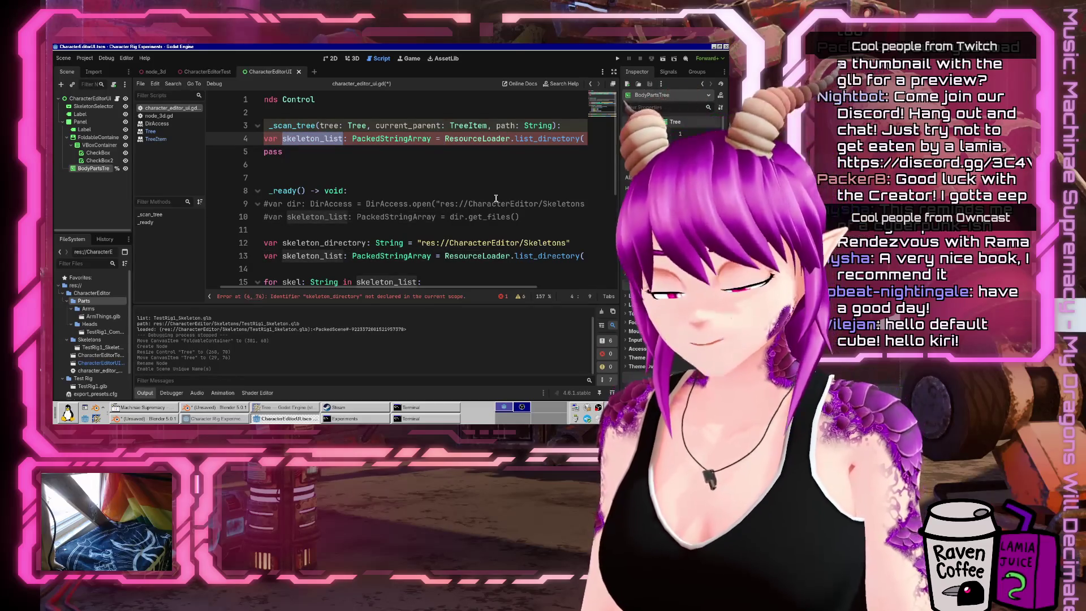
pyautogui.write('dir_list')
# Pass path to list_directory and add a for loop over dir_list
pyautogui.press('Down')
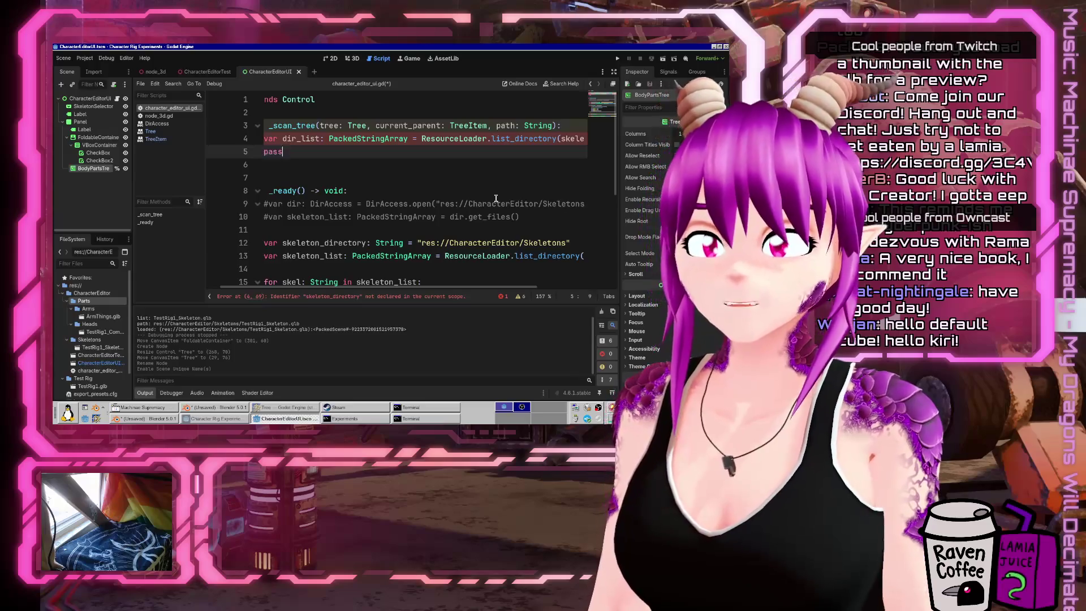
pyautogui.press('BackSpace')
pyautogui.press('BackSpace')
pyautogui.press('BackSpace')
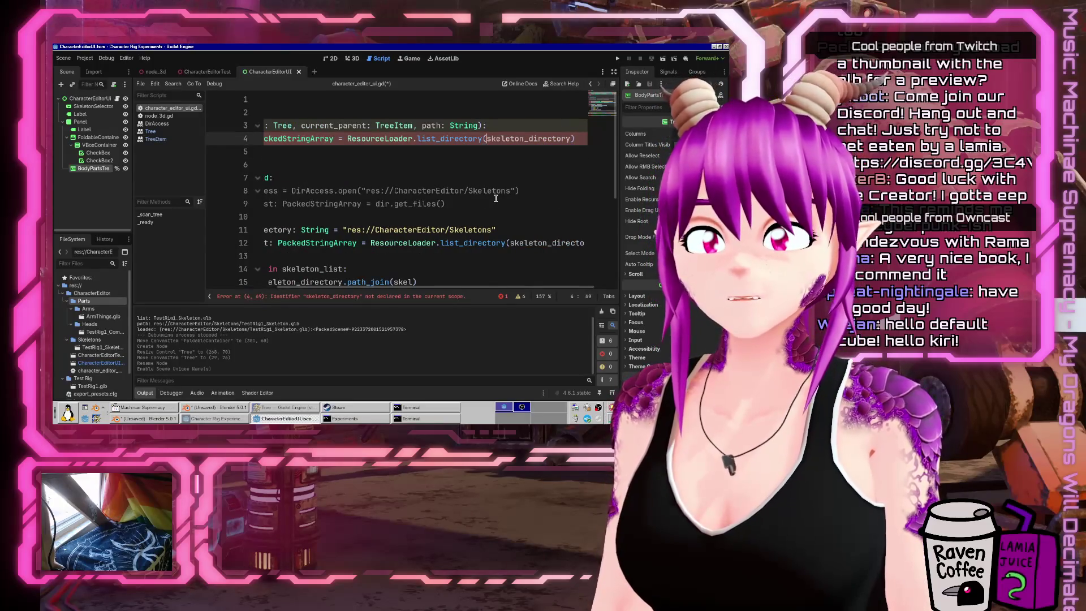
pyautogui.hotkey('ctrl', 'shift', 'Right')
pyautogui.write('path')
pyautogui.press('End')
pyautogui.press('Return')
pyautogui.write('pass')
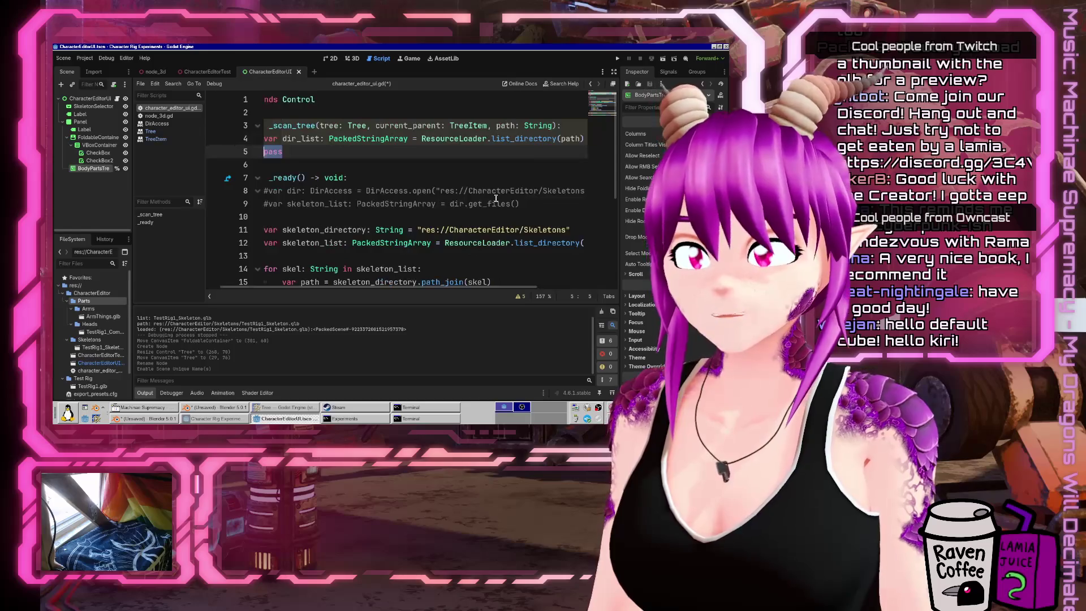
pyautogui.press('BackSpace')
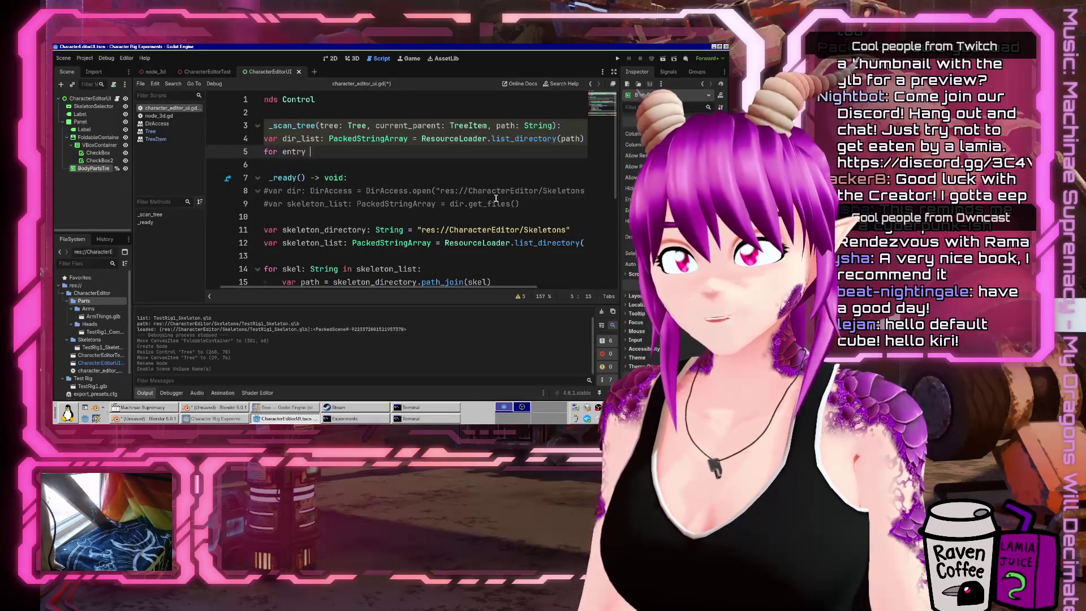
pyautogui.write('ir_')
pyautogui.press('Return')
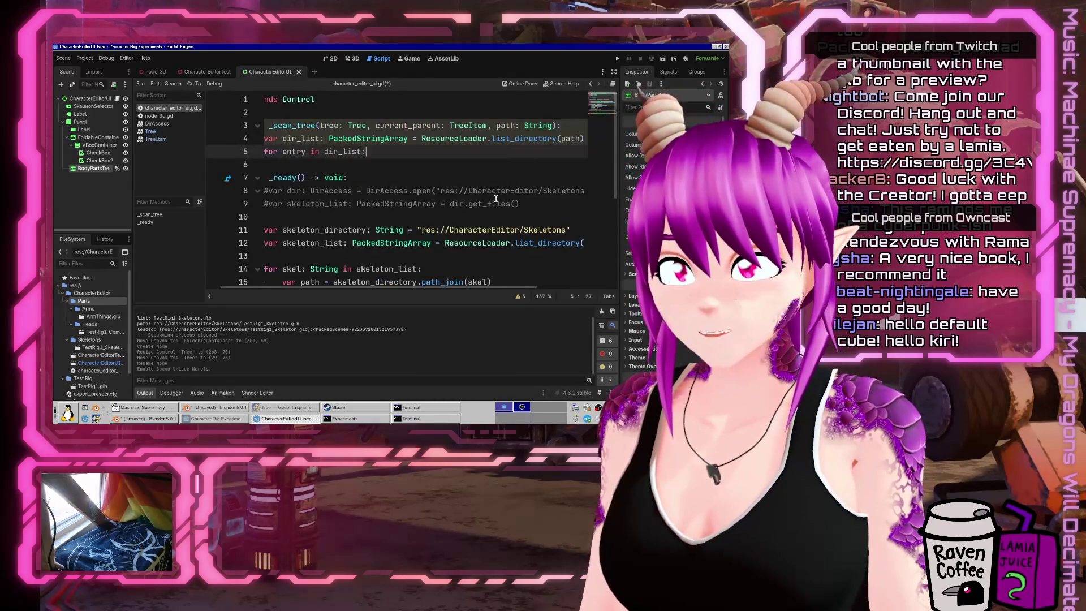
# Type the loop entry as String, print "scan entry: " with each entry, and save
pyautogui.press('Return')
pyautogui.press('Up')
pyautogui.write(': String')
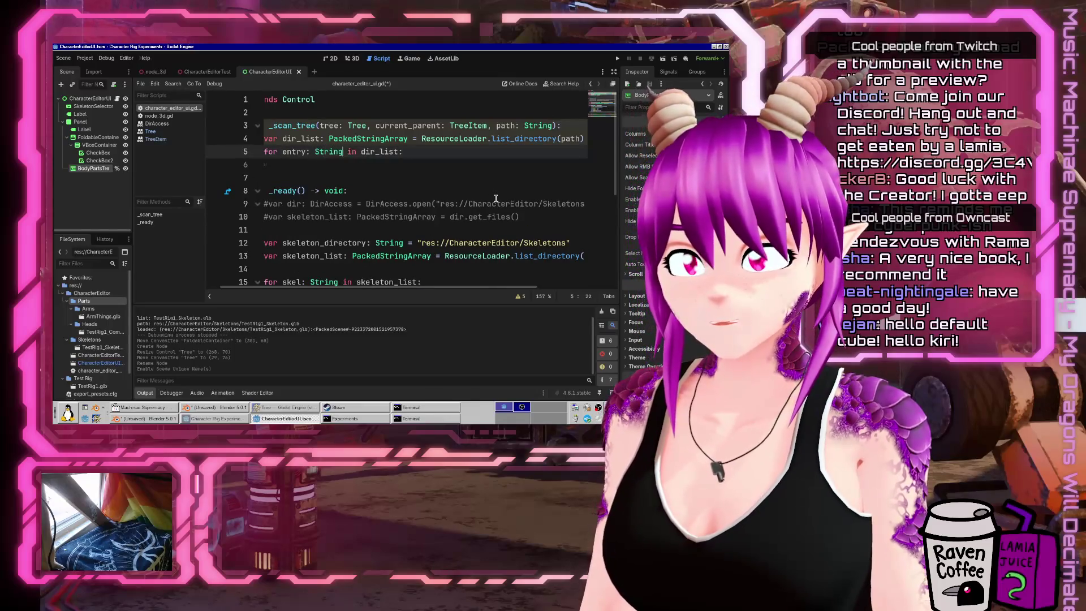
pyautogui.press('Down')
pyautogui.write('print(')
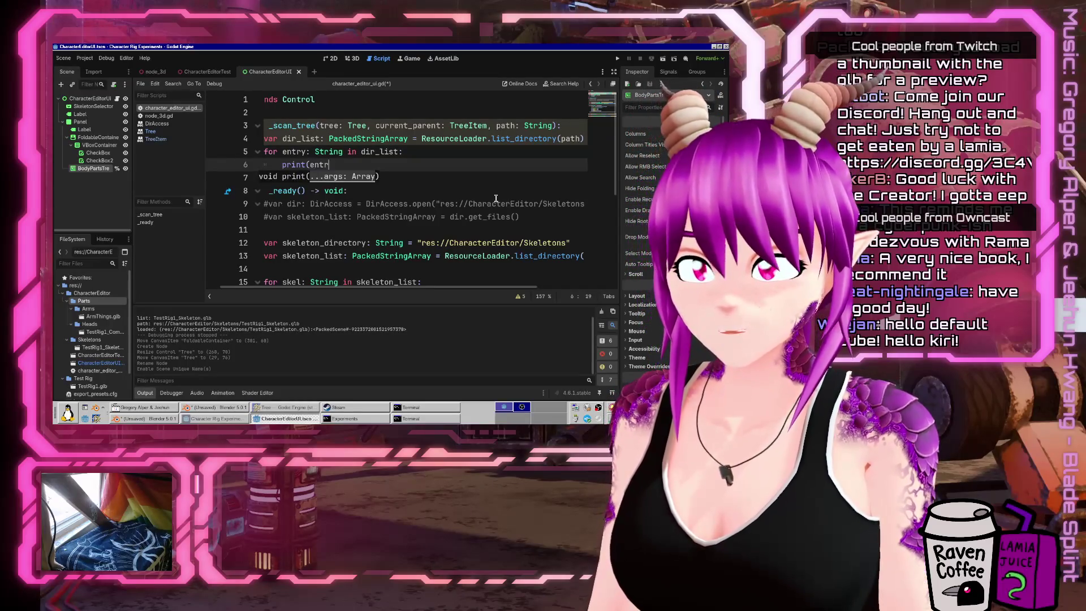
pyautogui.write('"')
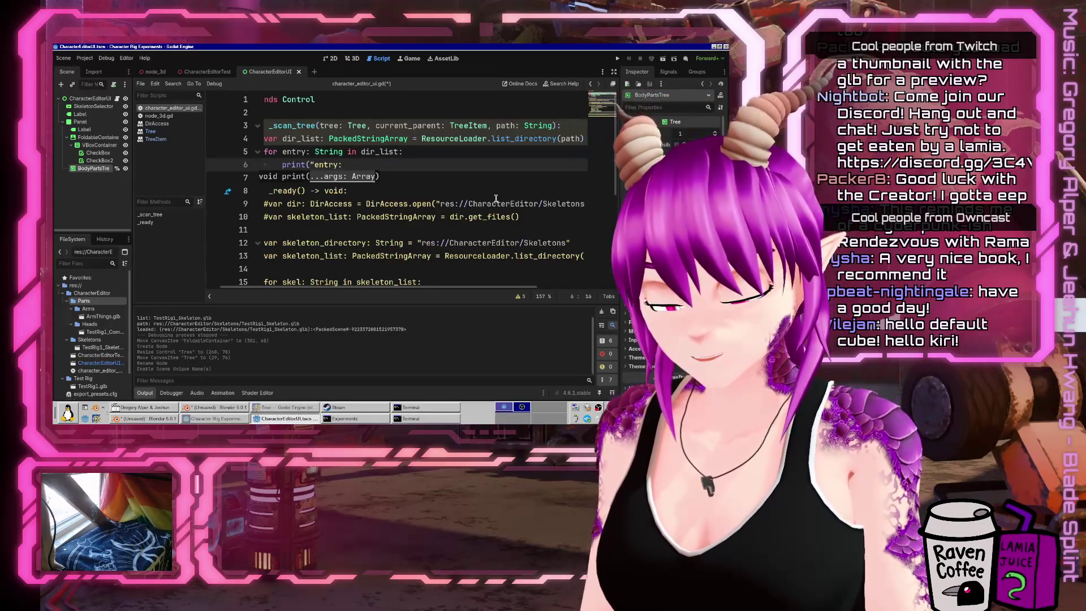
pyautogui.write('scan entry:')
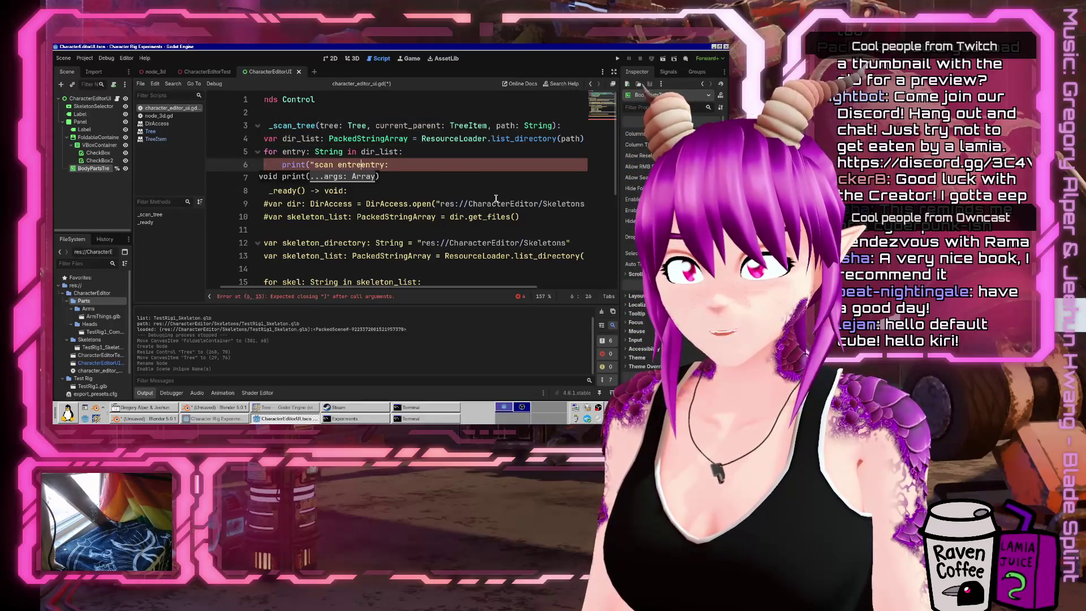
pyautogui.write(' ", entry)')
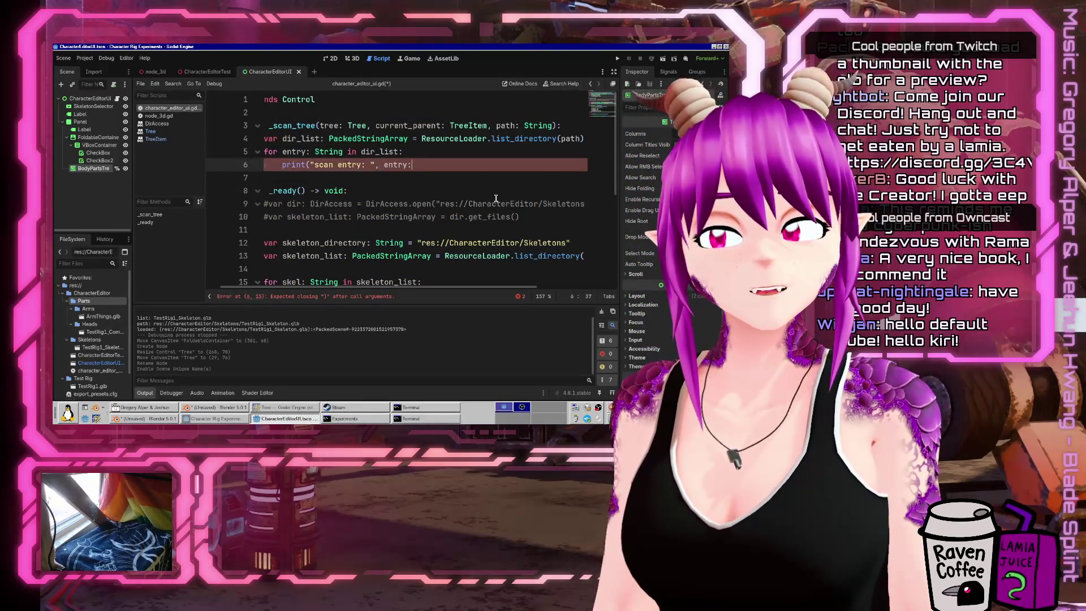
pyautogui.hotkey('ctrl', 's')
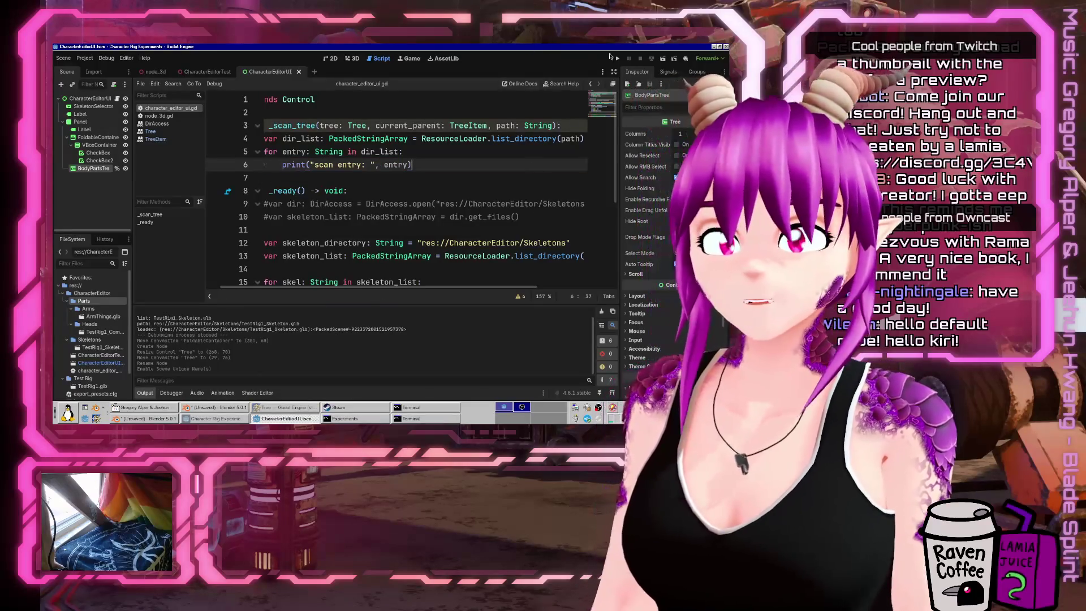
pyautogui.click(617, 59)
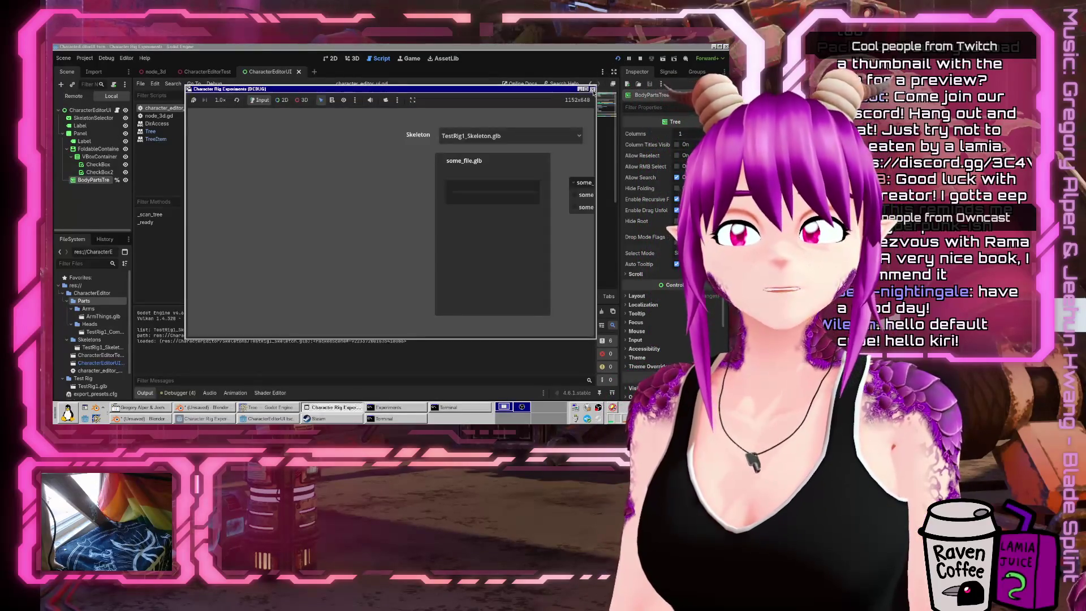
# Close the running game and add a _scan_tree call after the parts listing in _ready
pyautogui.scroll(-4, 413, 218)
pyautogui.hotkey('ctrl', 'a')
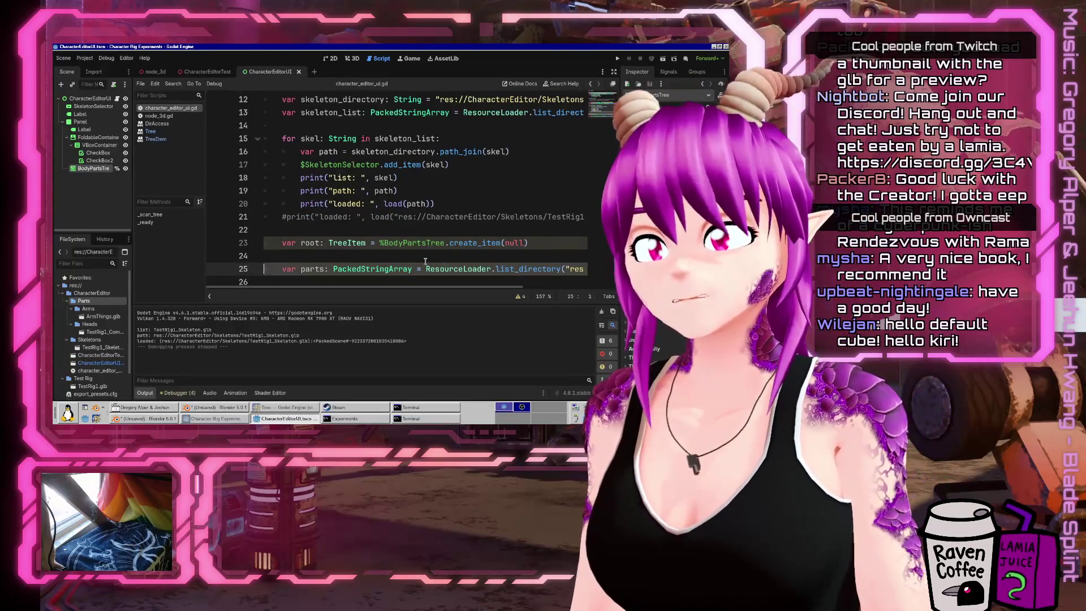
pyautogui.press('Tab')
pyautogui.scroll(-1, 425, 261)
pyautogui.click(425, 261)
pyautogui.press('Tab')
pyautogui.scroll(5, 356, 234)
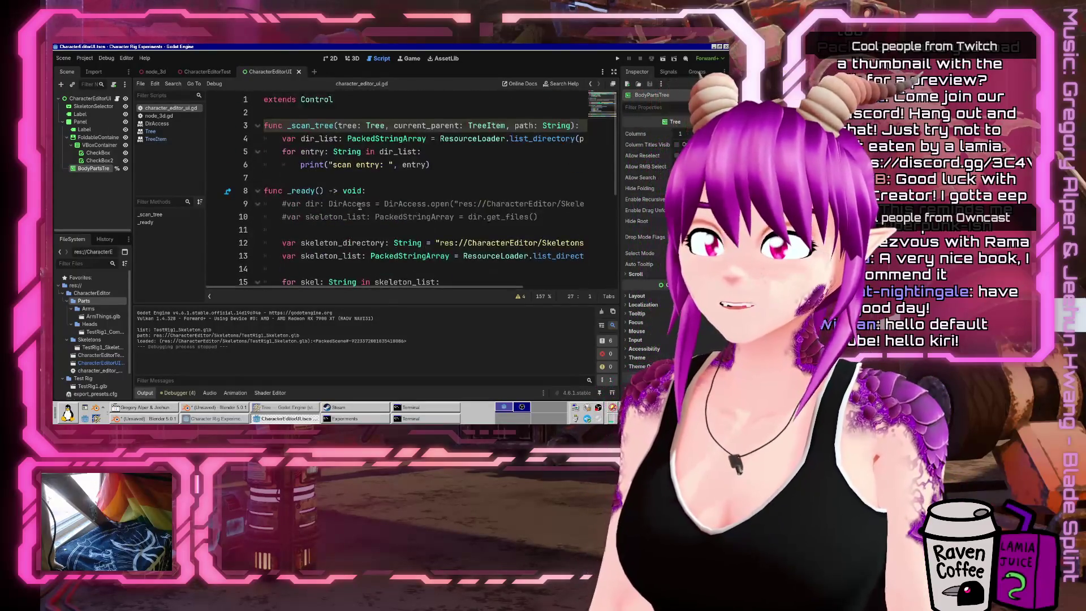
pyautogui.scroll(-5, 356, 234)
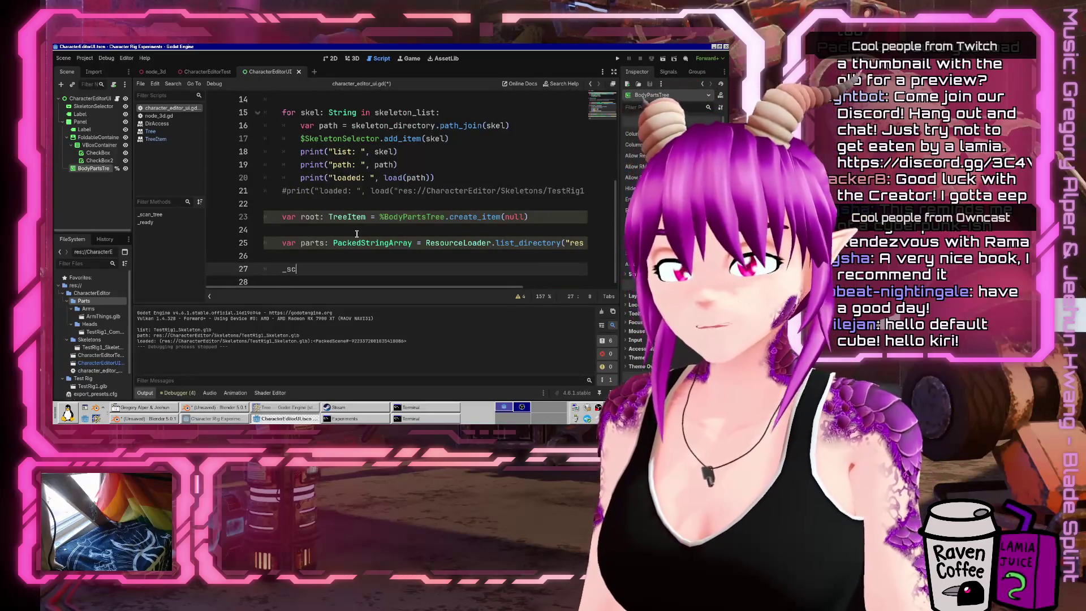
pyautogui.press('Return')
# Check the Parts path on line 25 and tidy the _scan_tree(tree, call on line 27
pyautogui.press('Up')
pyautogui.press('Up')
pyautogui.press('End')
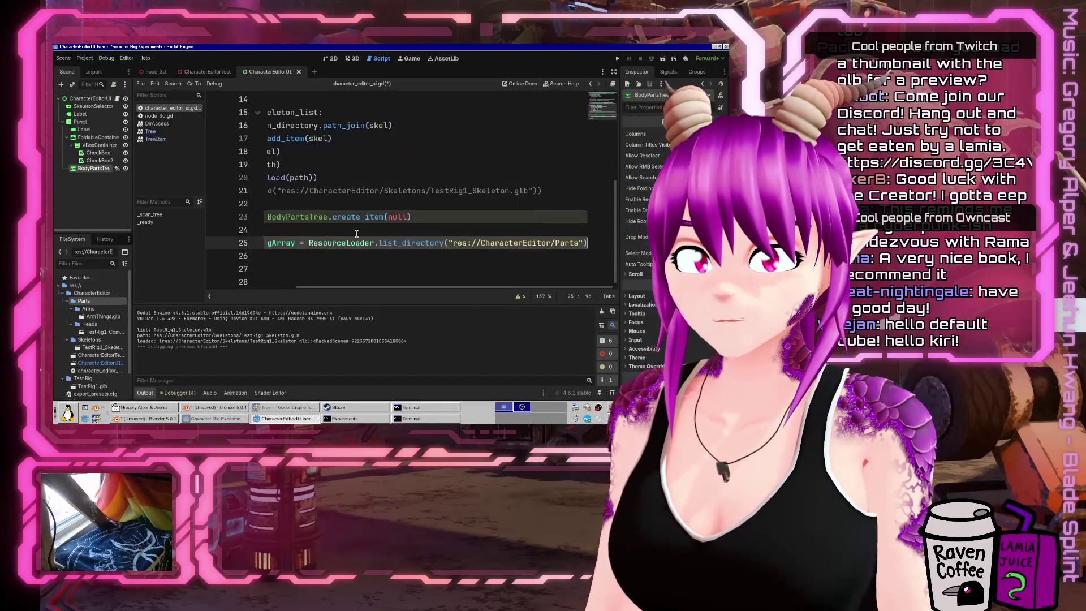
pyautogui.hotkey('shift', 'End')
pyautogui.press('Down')
pyautogui.press('Down')
pyautogui.press('End')
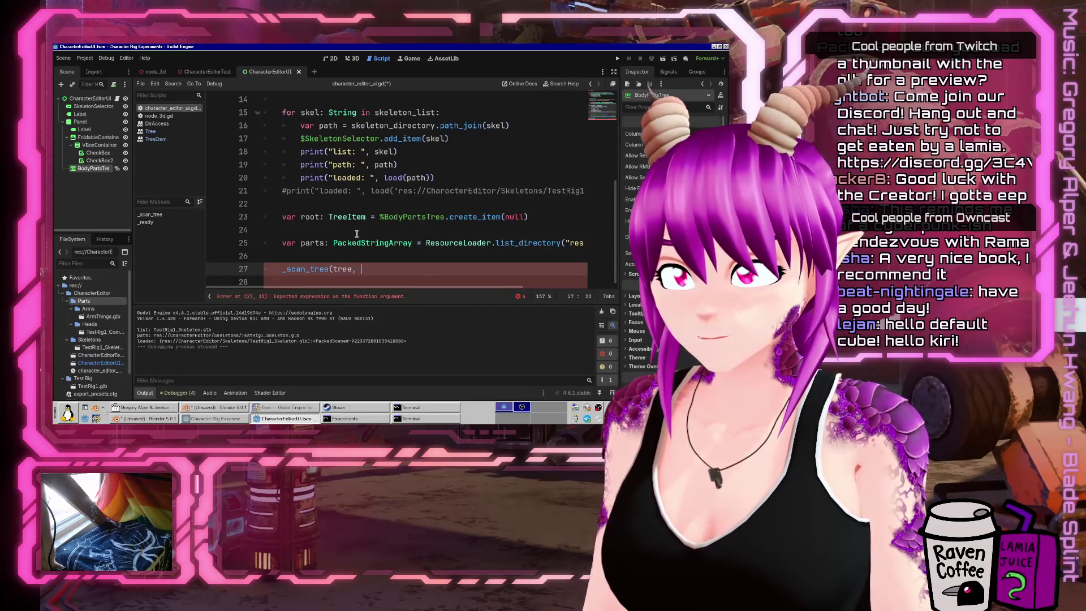
pyautogui.press('BackSpace')
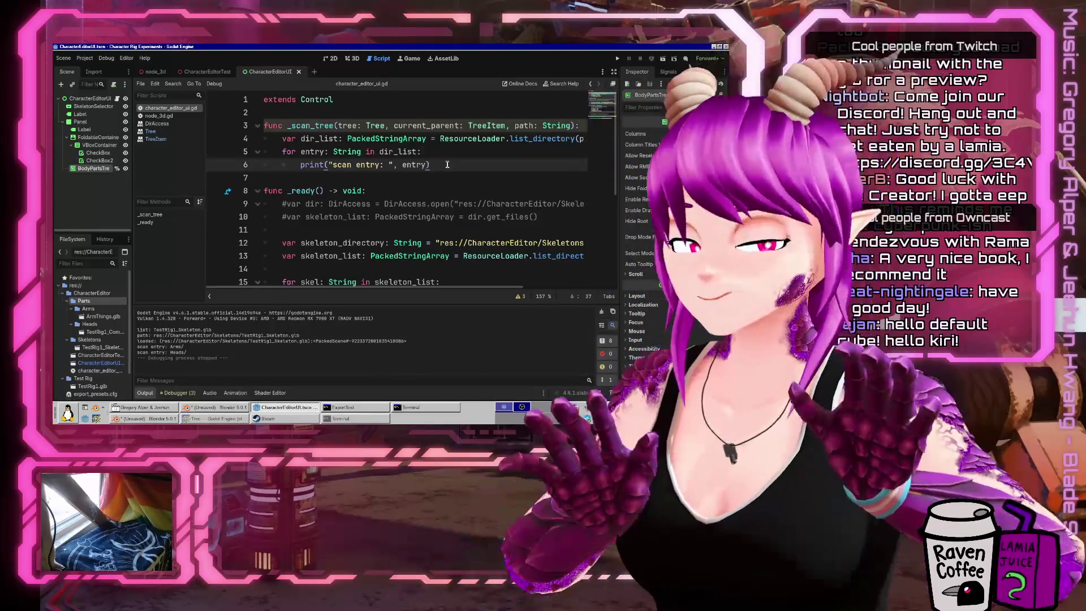
# Add var combined_path: String = path.path_join(entry) inside the loop, save, and run
pyautogui.press('Up')
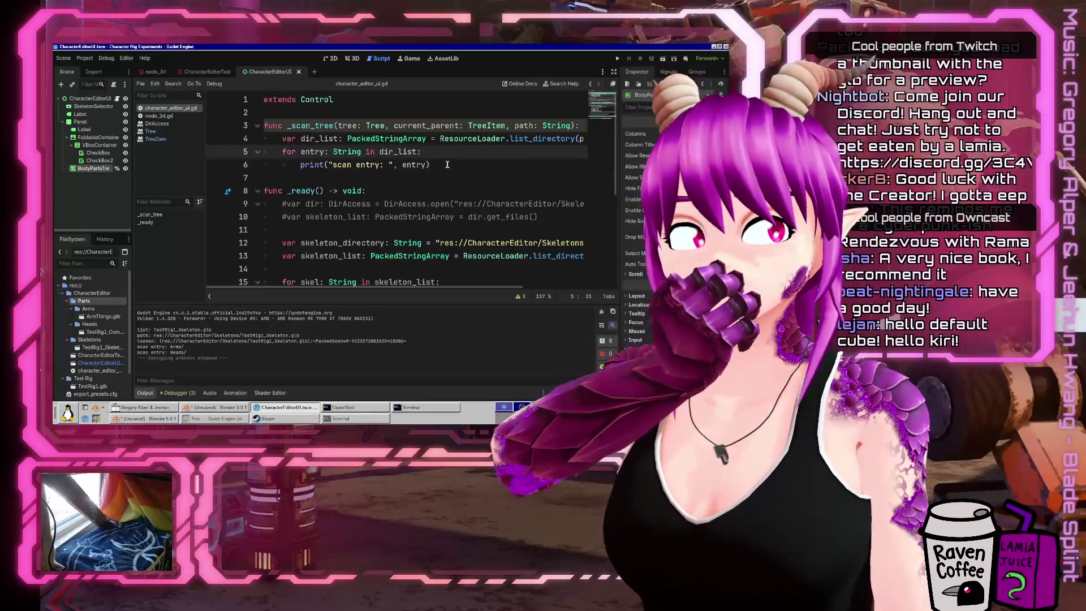
pyautogui.press('Return')
pyautogui.write('if')
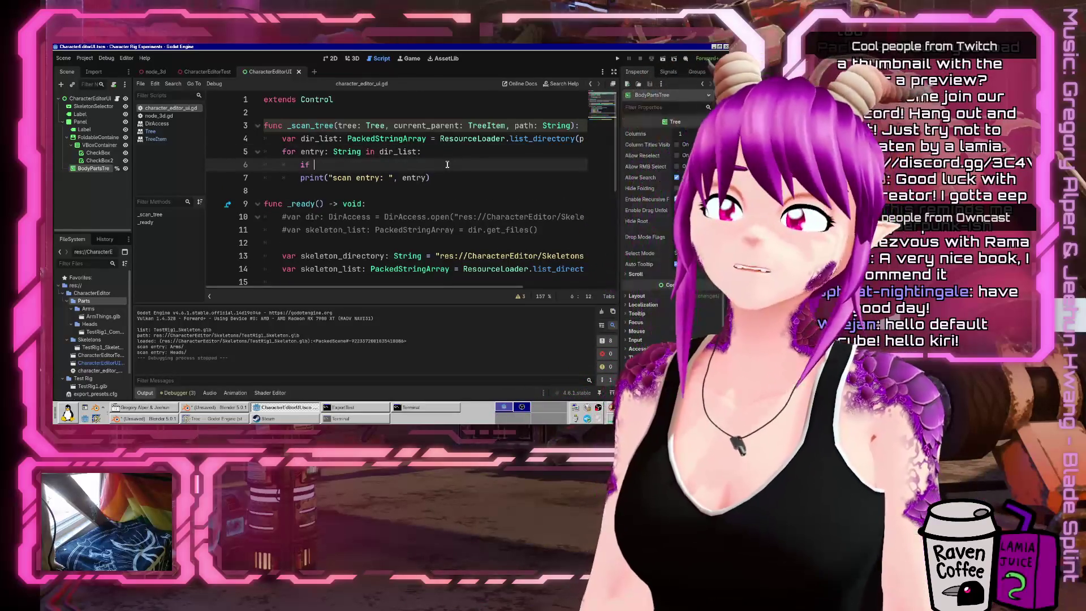
pyautogui.press('BackSpace')
pyautogui.press('BackSpace')
pyautogui.press('BackSpace')
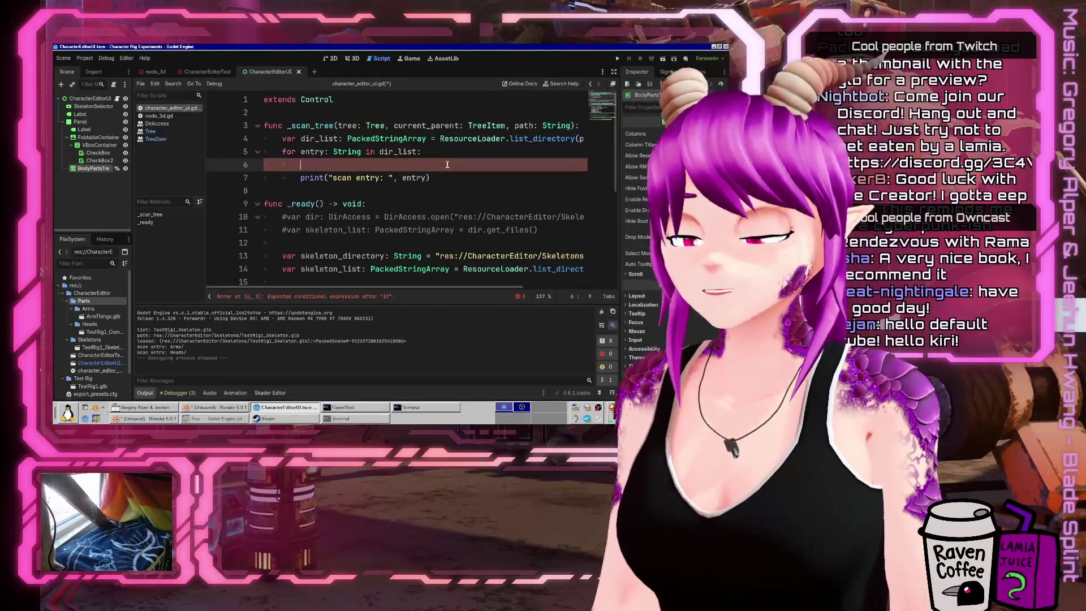
pyautogui.press('BackSpace')
pyautogui.press('BackSpace')
pyautogui.press('BackSpace')
pyautogui.write('var combined_path: String =')
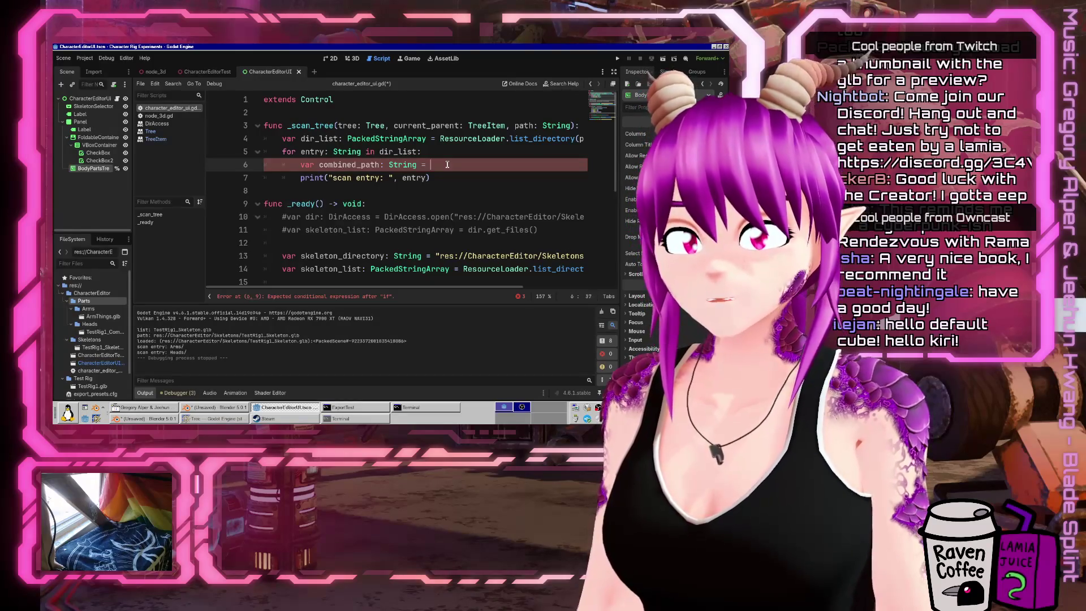
pyautogui.write('path.path')
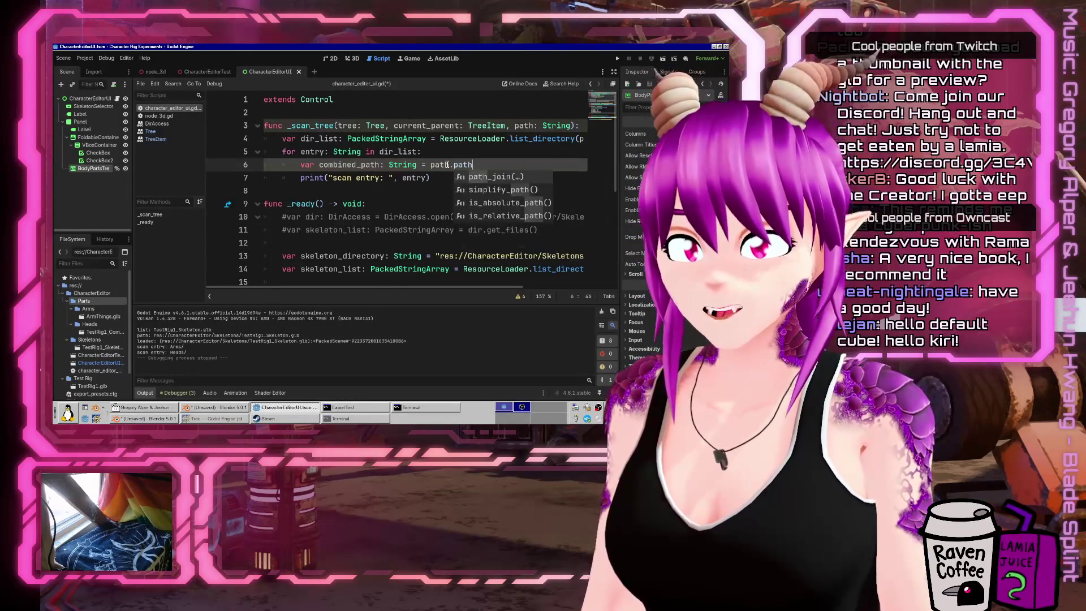
pyautogui.press('Return')
pyautogui.write('e')
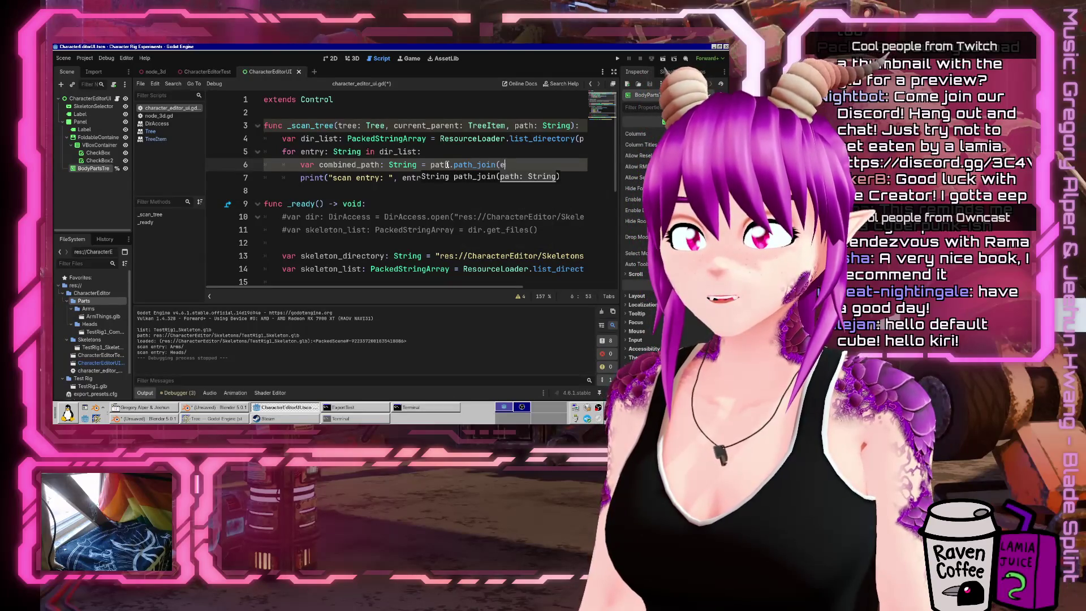
pyautogui.write('ntry)')
pyautogui.hotkey('ctrl', 's')
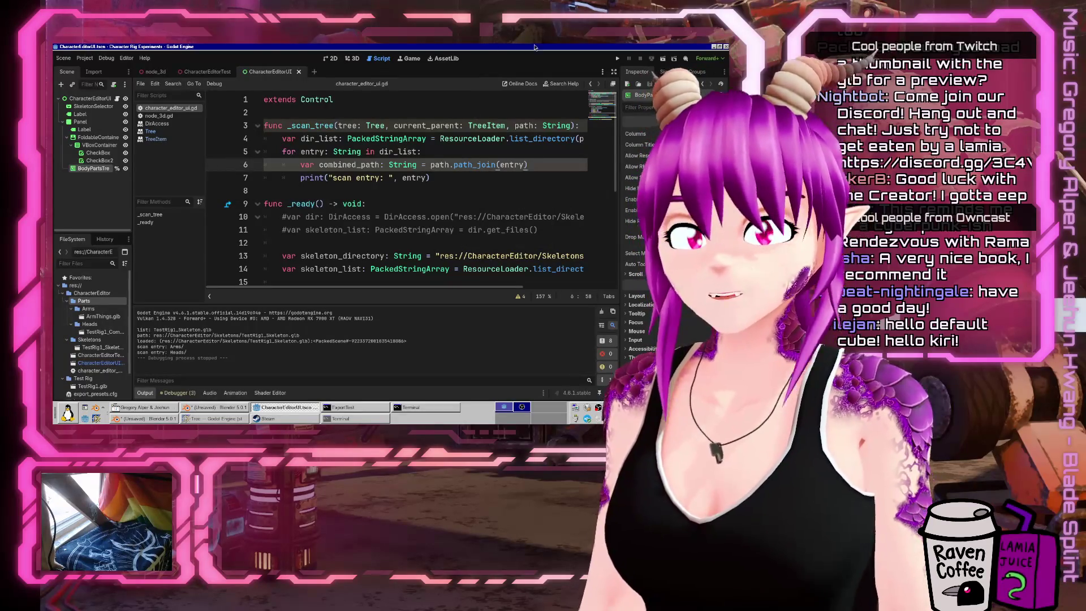
pyautogui.click(616, 58)
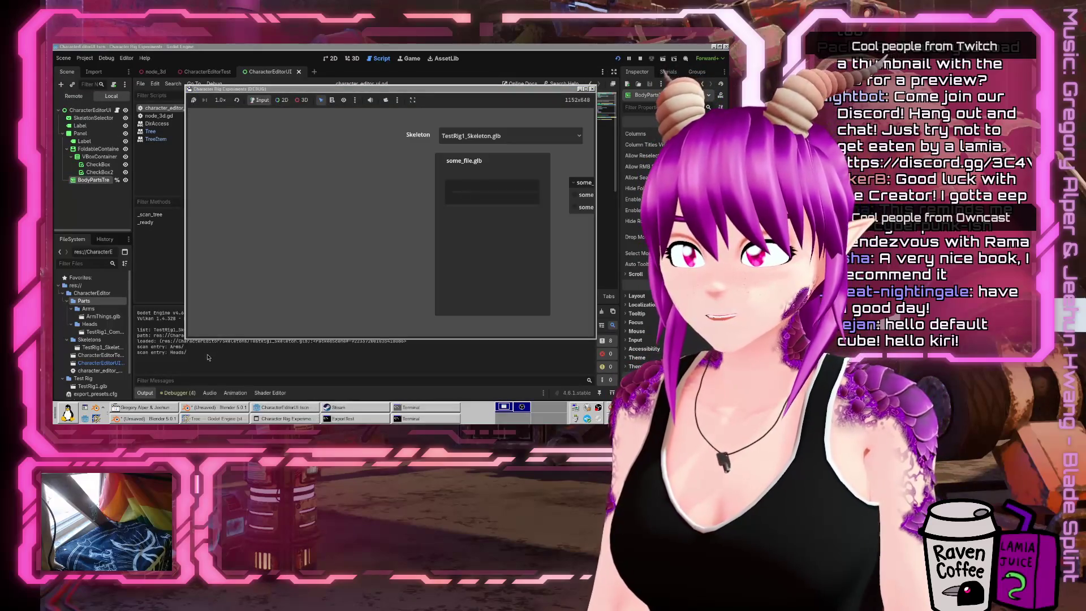
# Print combined_path instead of entry, rerun to see the full paths, then stop the game
pyautogui.click(199, 363)
pyautogui.click(398, 178)
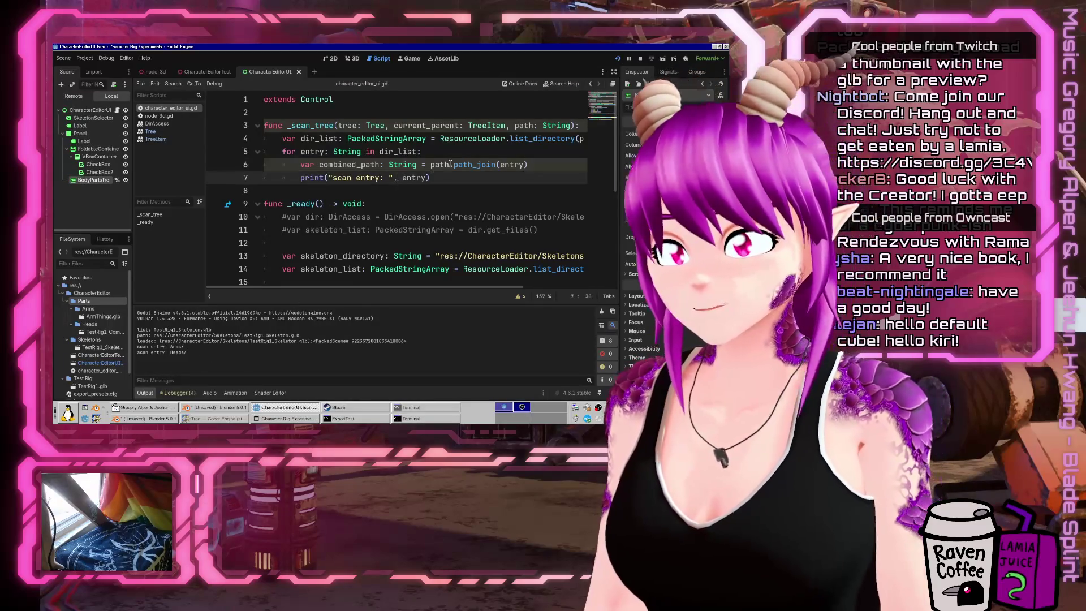
pyautogui.hotkey('ctrl', 'shift', 'Right')
pyautogui.write('combined_pa')
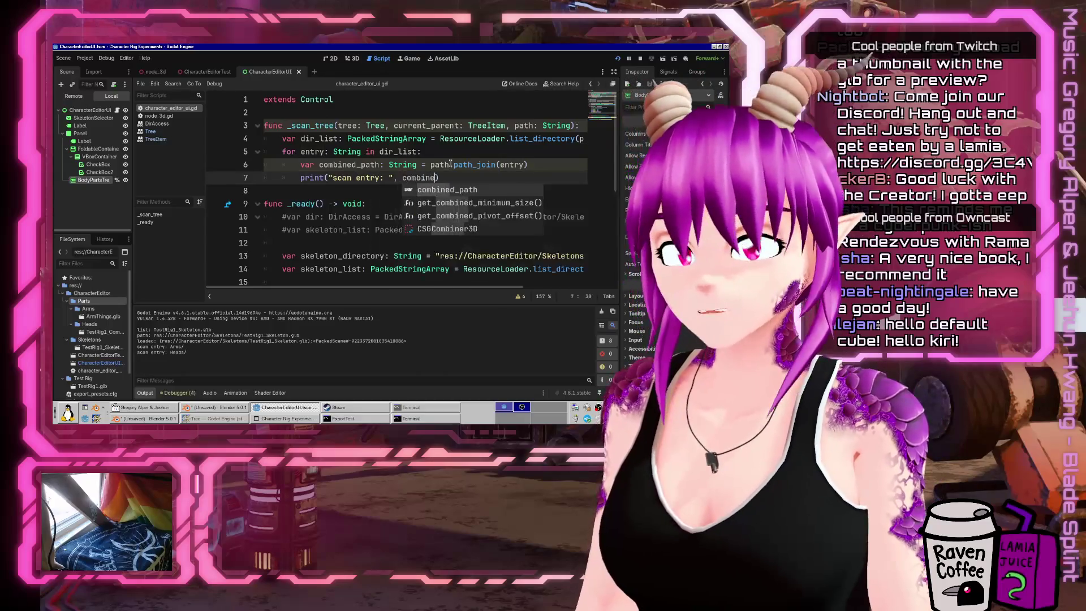
pyautogui.write('th')
pyautogui.click(618, 58)
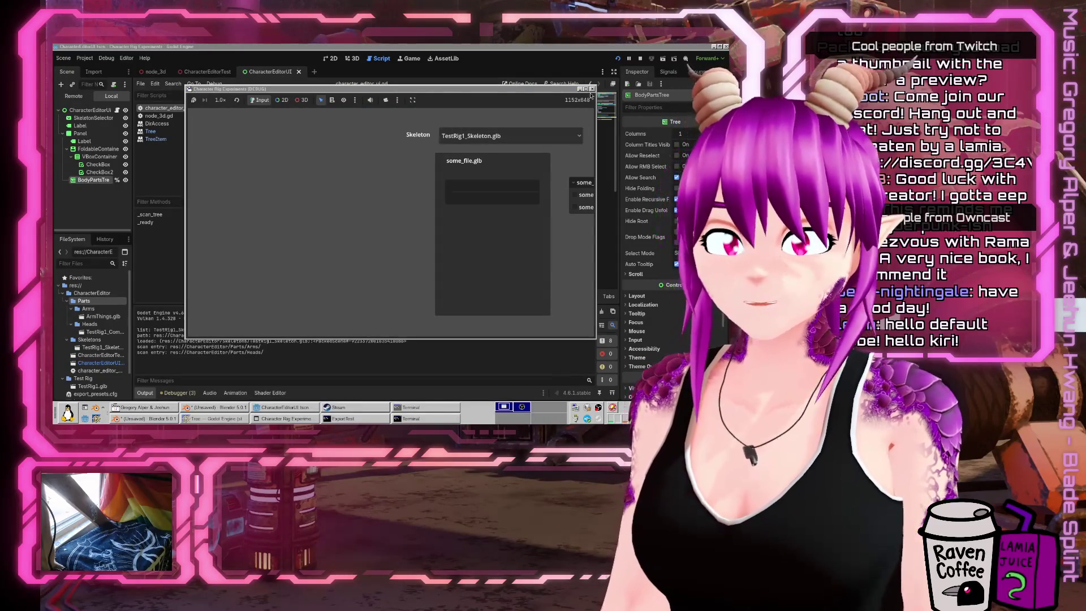
pyautogui.press('F8')
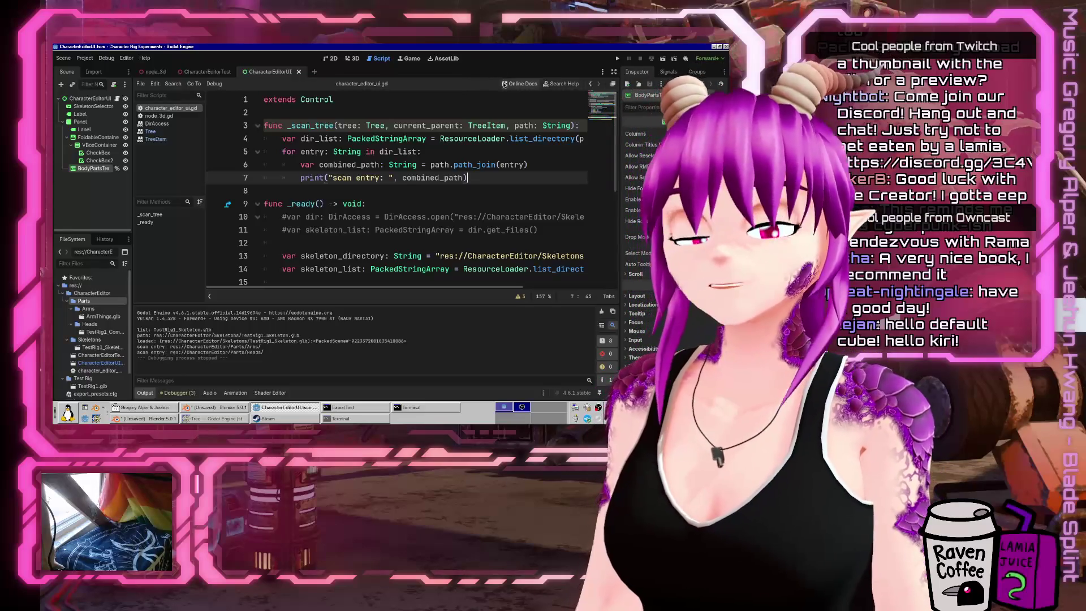
pyautogui.click(543, 165)
pyautogui.click(559, 83)
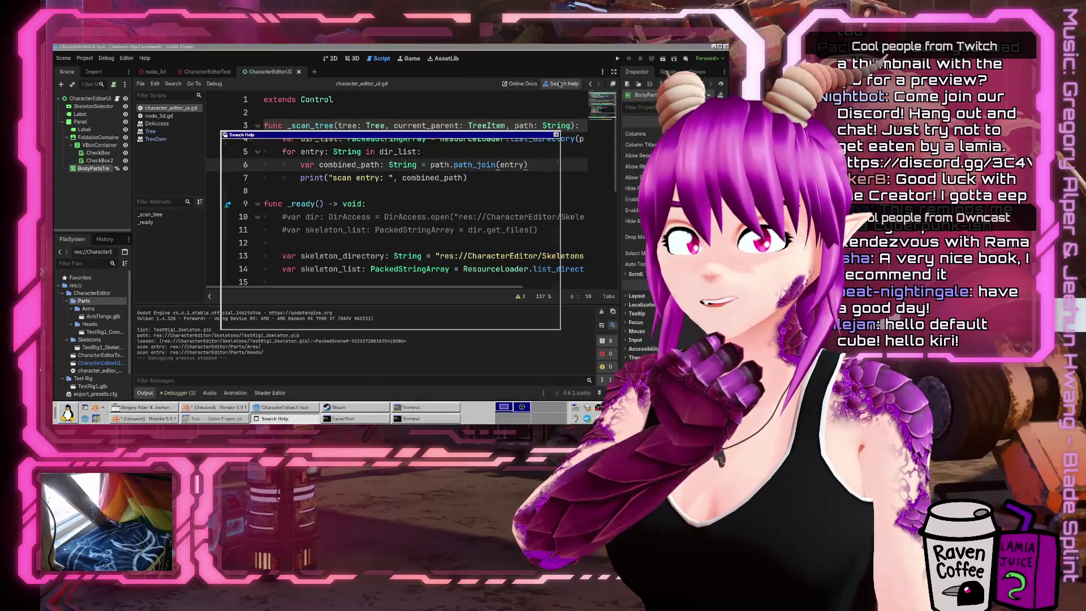
# Add the line `if combined_path.right(1) == "/":` as new line 7 in _scan_tree
pyautogui.press('Escape')
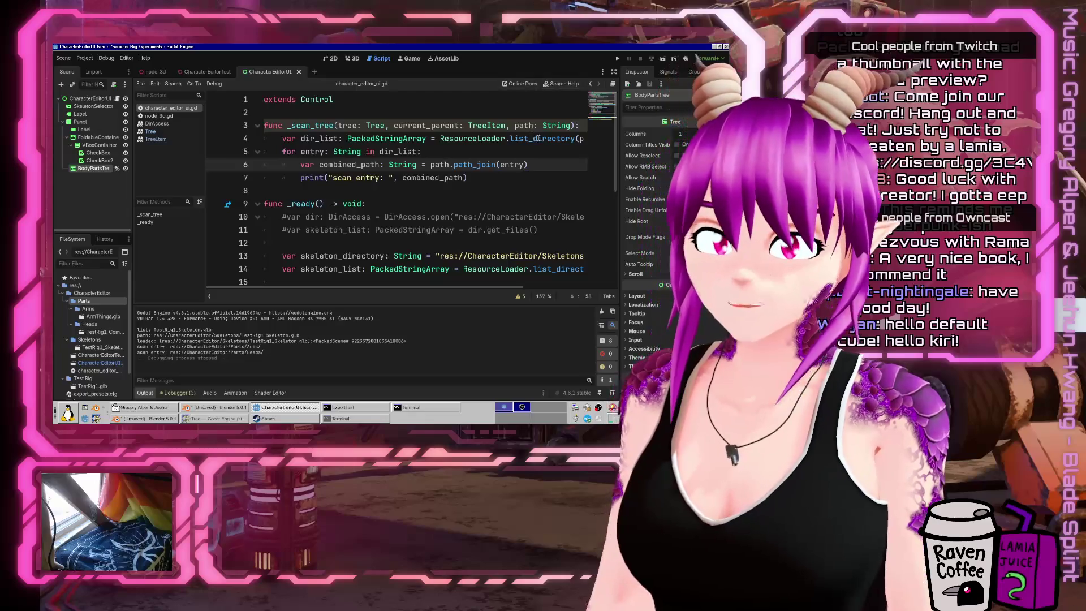
pyautogui.press('Return')
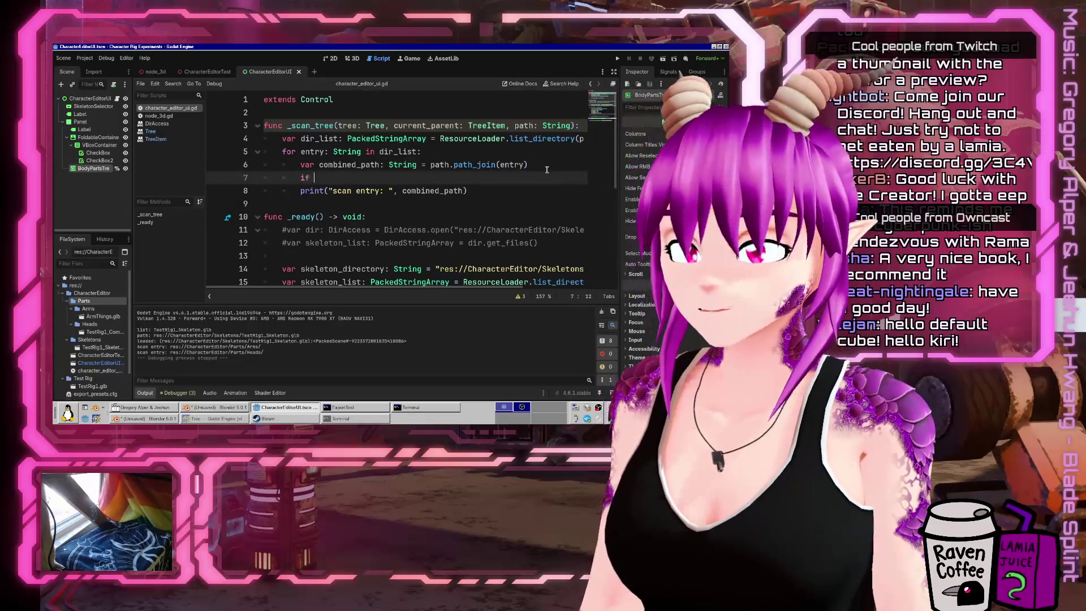
pyautogui.write('combined_pa')
pyautogui.press('Return')
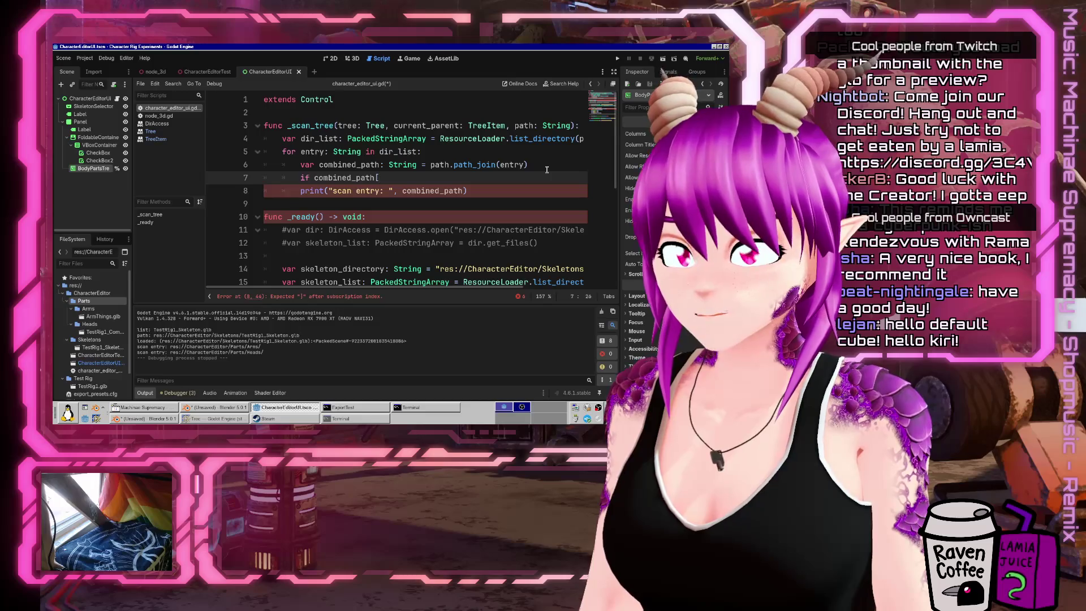
pyautogui.write('ombined_path.')
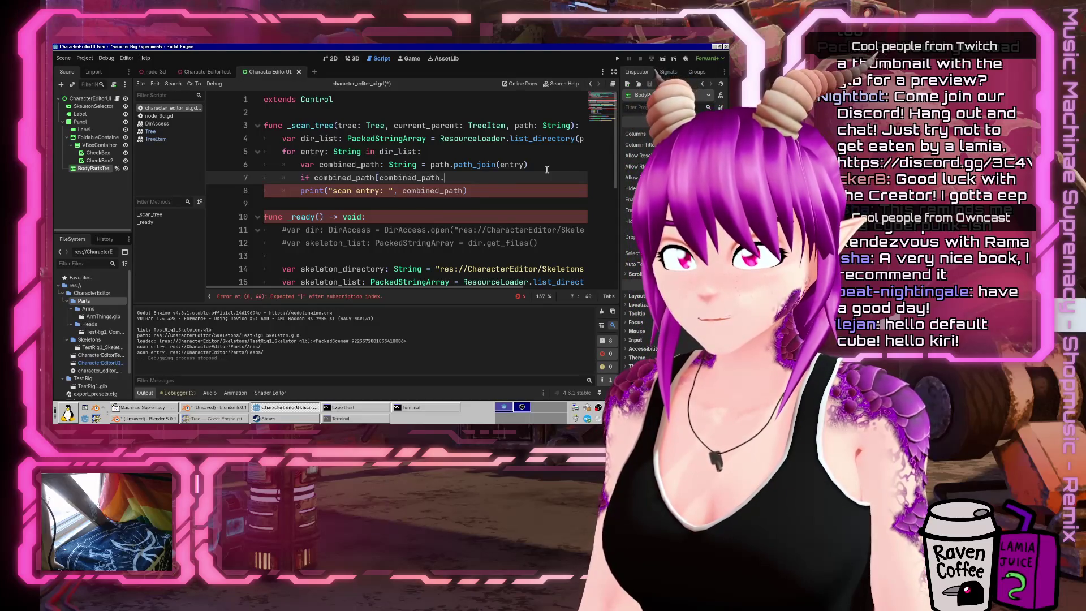
pyautogui.write('l')
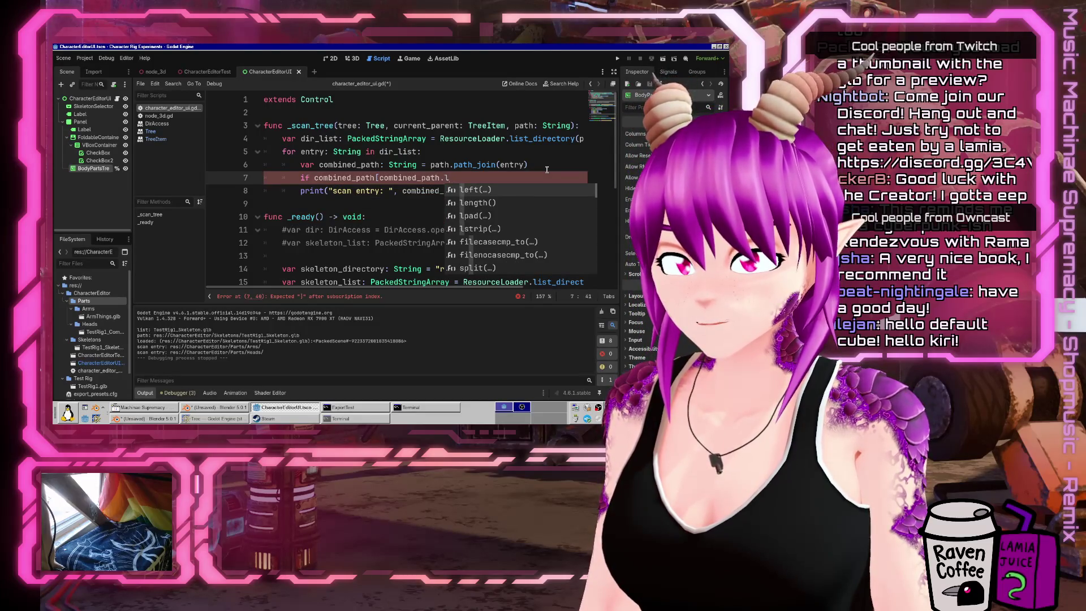
pyautogui.press('Return')
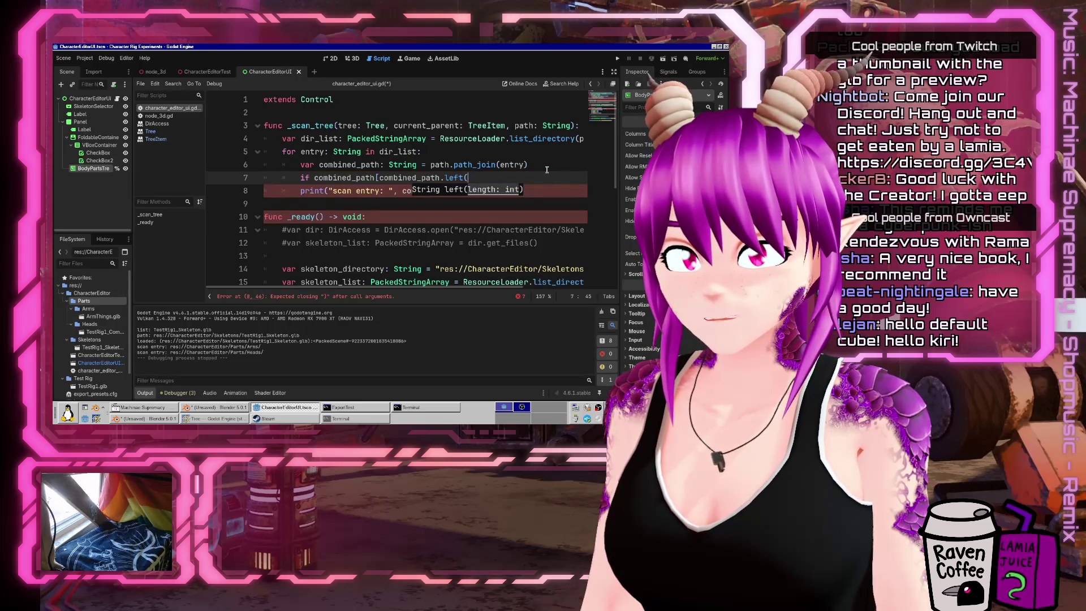
pyautogui.press('BackSpace')
pyautogui.press('BackSpace')
pyautogui.press('BackSpace')
pyautogui.write('ri')
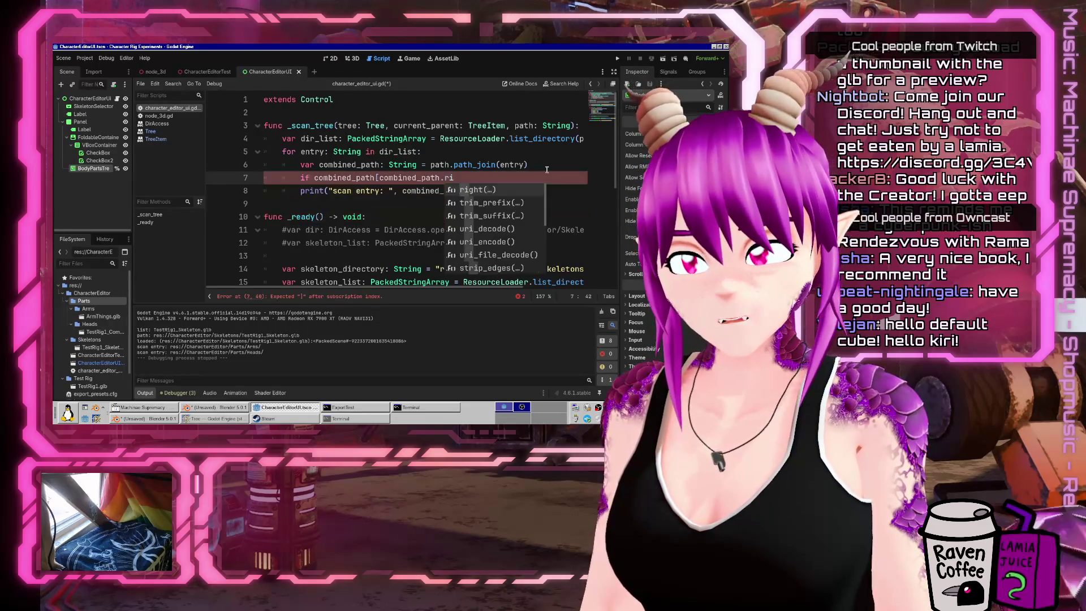
pyautogui.press('Return')
pyautogui.write('1)]')
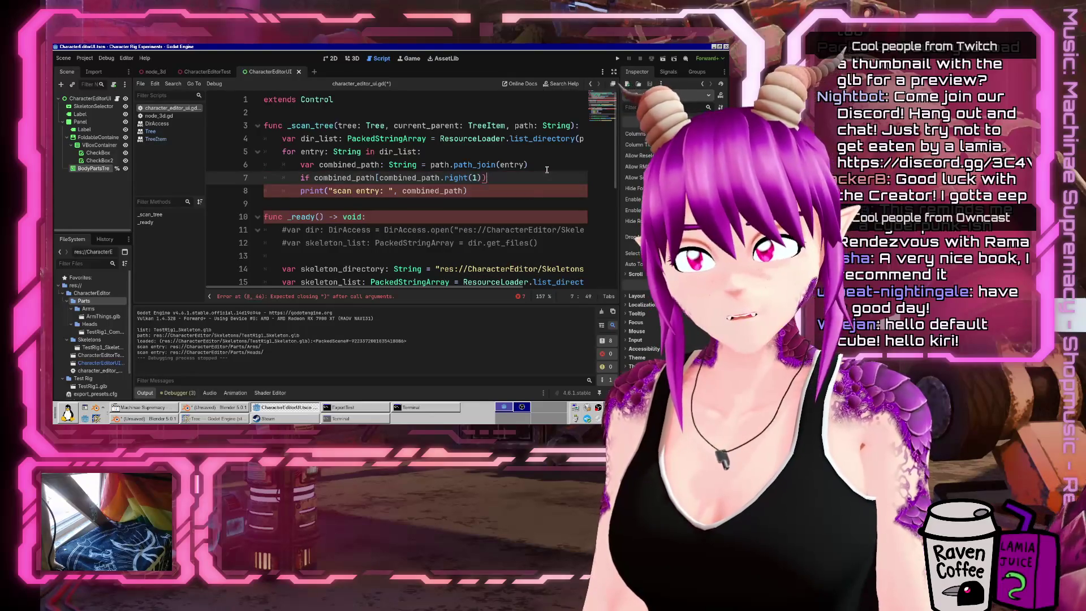
pyautogui.write(' == "')
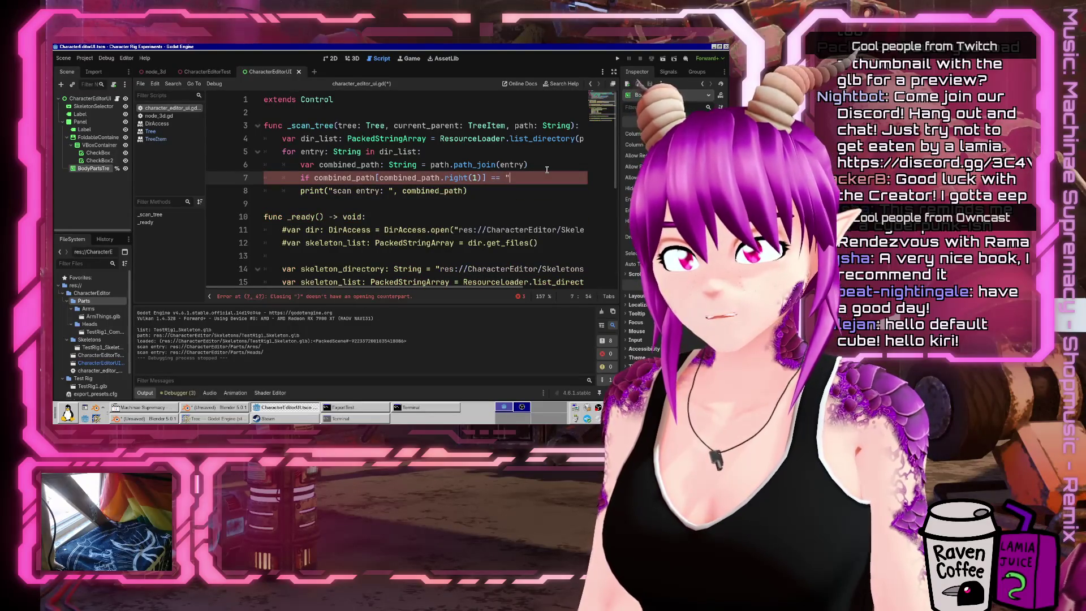
pyautogui.write('/":')
# Add a placeholder print inside the if, remove the stray bracket text on line 7, and run the project
pyautogui.press('Return')
pyautogui.write('print"')
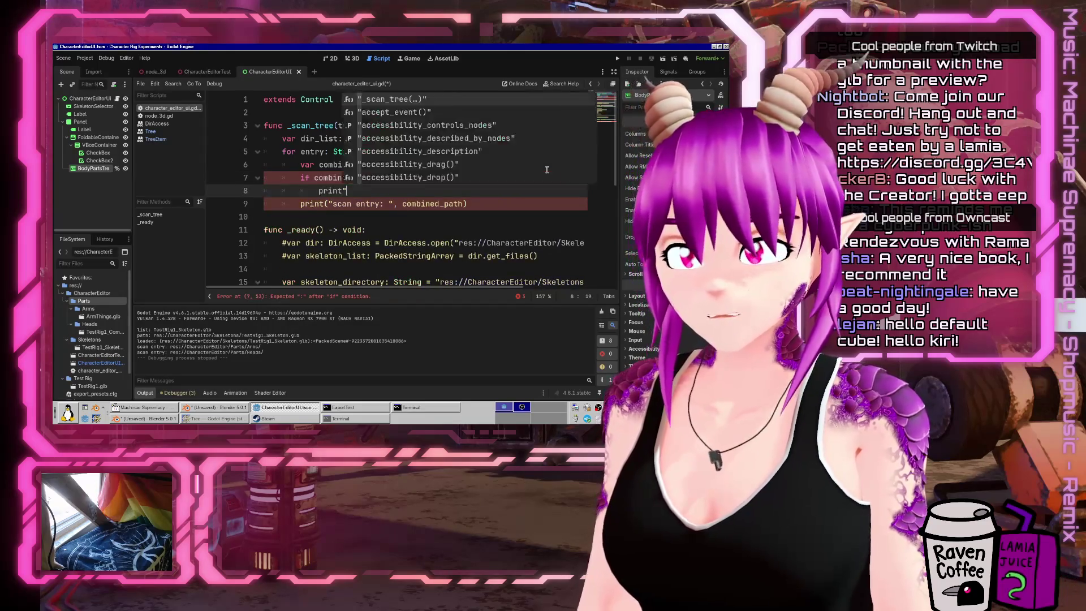
pyautogui.press('BackSpace')
pyautogui.write('("dsfjkndfjkvndfsv")')
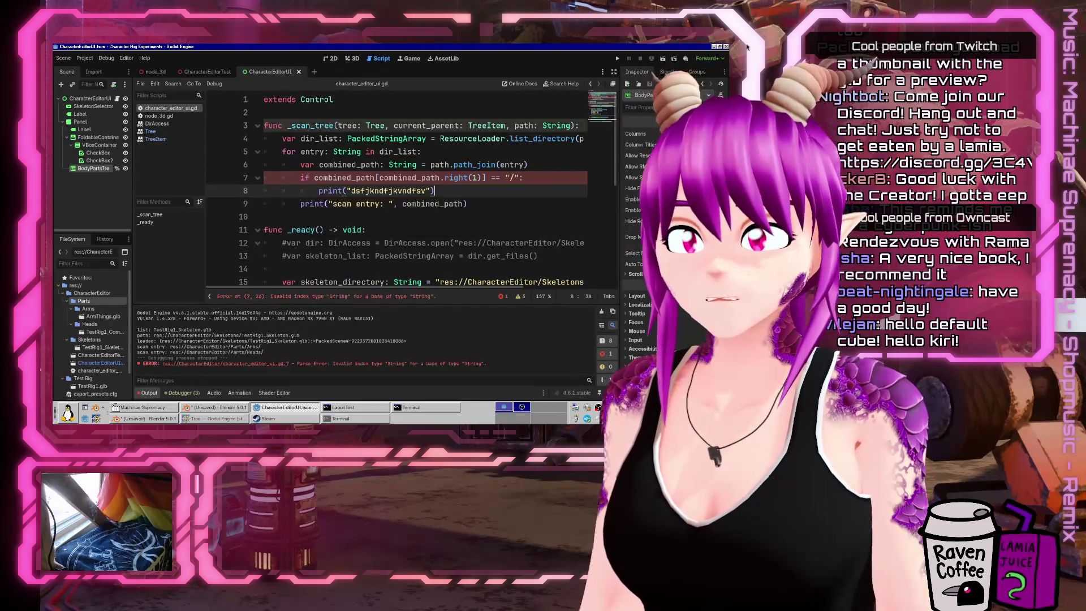
pyautogui.moveTo(454, 177)
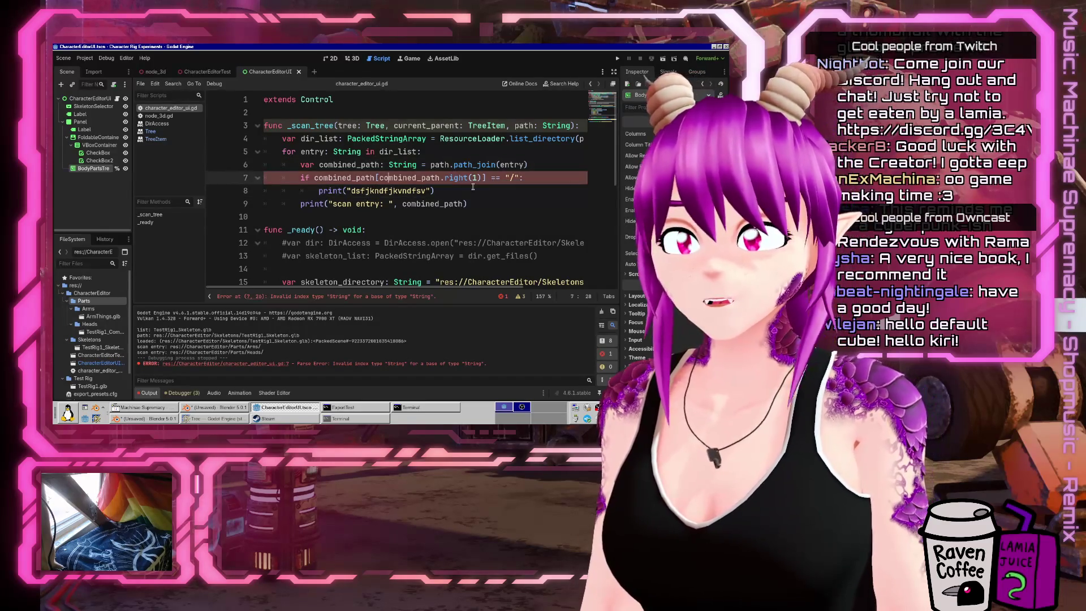
pyautogui.moveTo(314, 178); pyautogui.dragTo(380, 178)
pyautogui.press('BackSpace')
pyautogui.click(404, 177)
pyautogui.press('Right')
pyautogui.press('Right')
pyautogui.press('Right')
pyautogui.press('Delete')
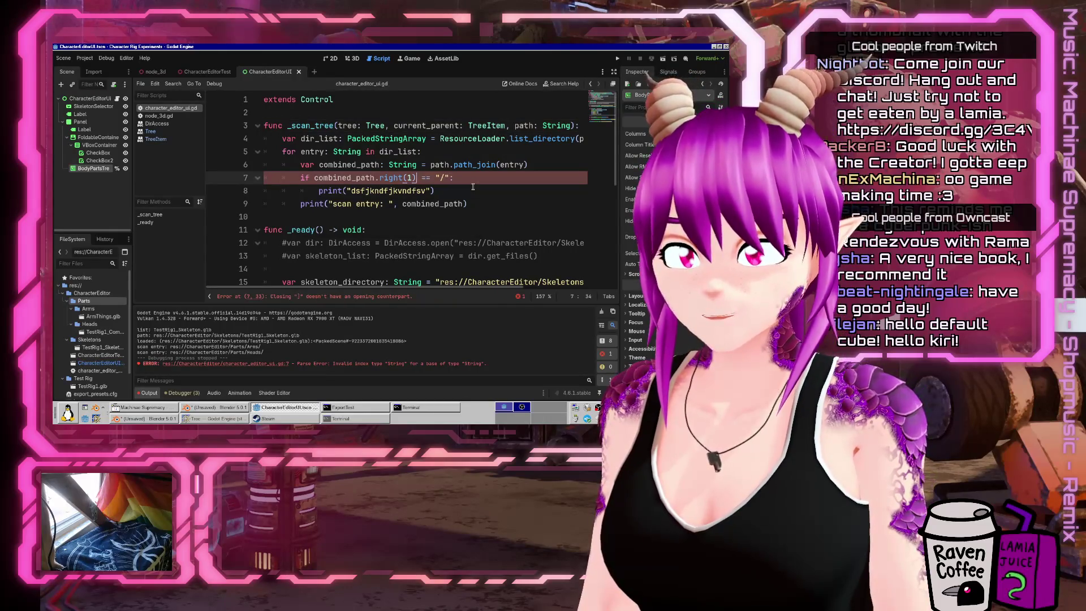
pyautogui.click(617, 59)
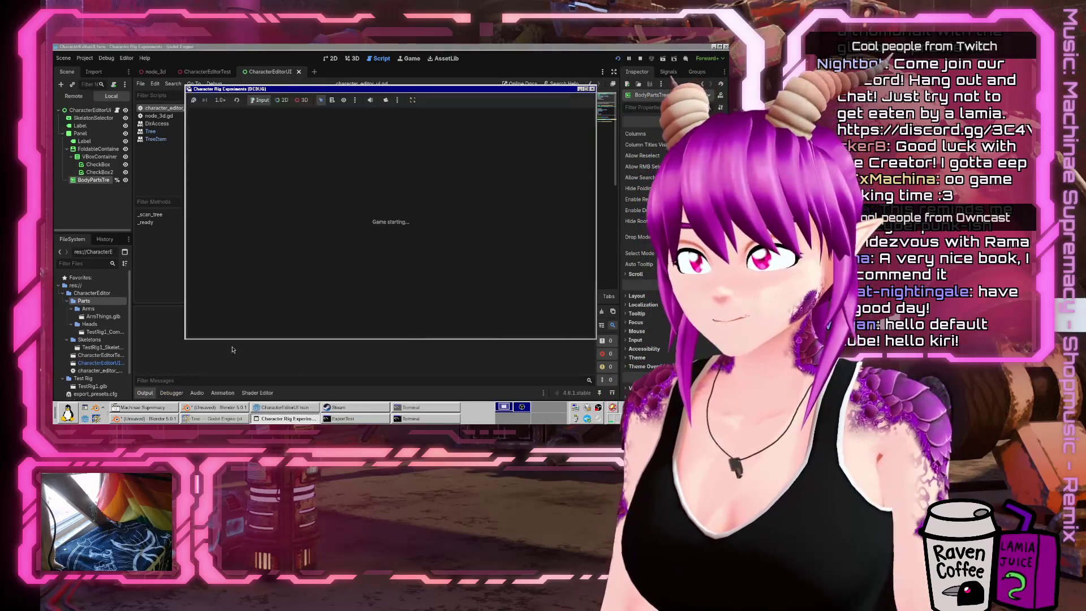
# Replace the placeholder print with `combined_path = combined_path.left(combined_path.length() - 1)` and save
pyautogui.click(592, 88)
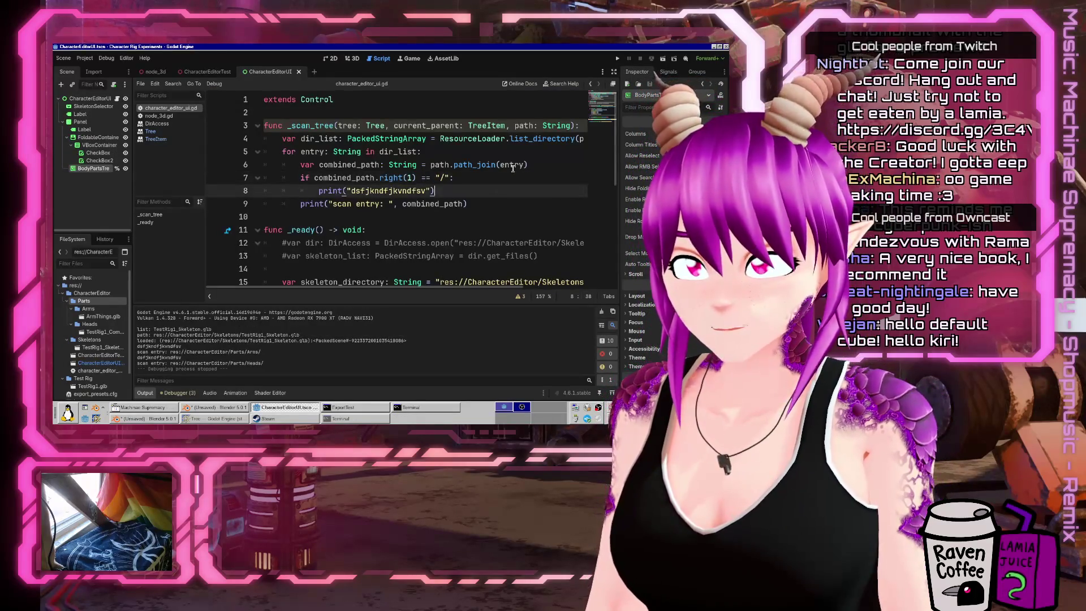
pyautogui.hotkey('shift', 'Home')
pyautogui.write('combined_pa')
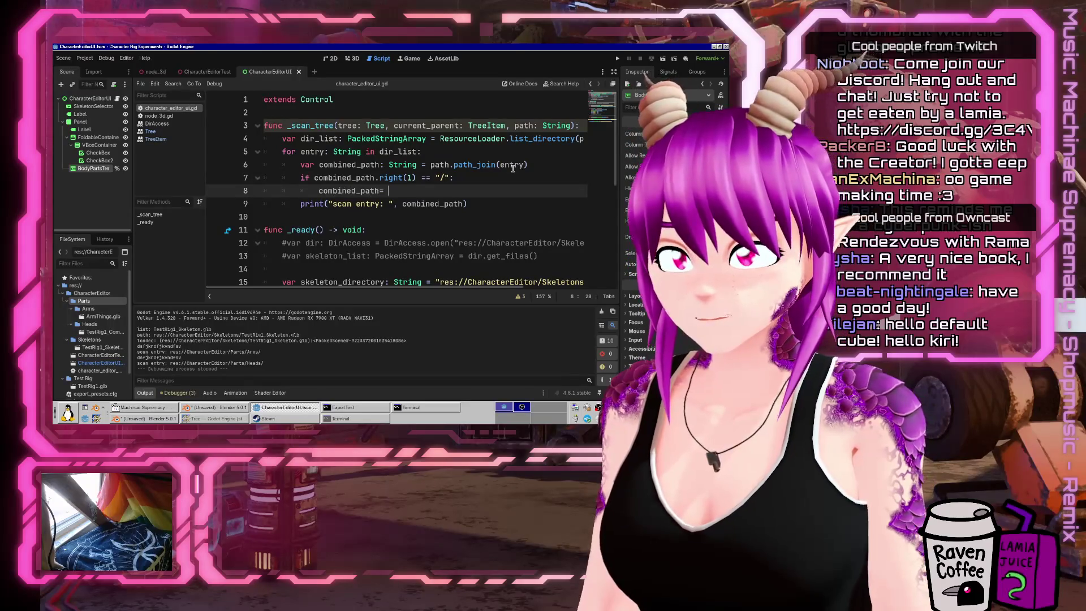
pyautogui.press('BackSpace')
pyautogui.press('BackSpace')
pyautogui.write('= combined_pa')
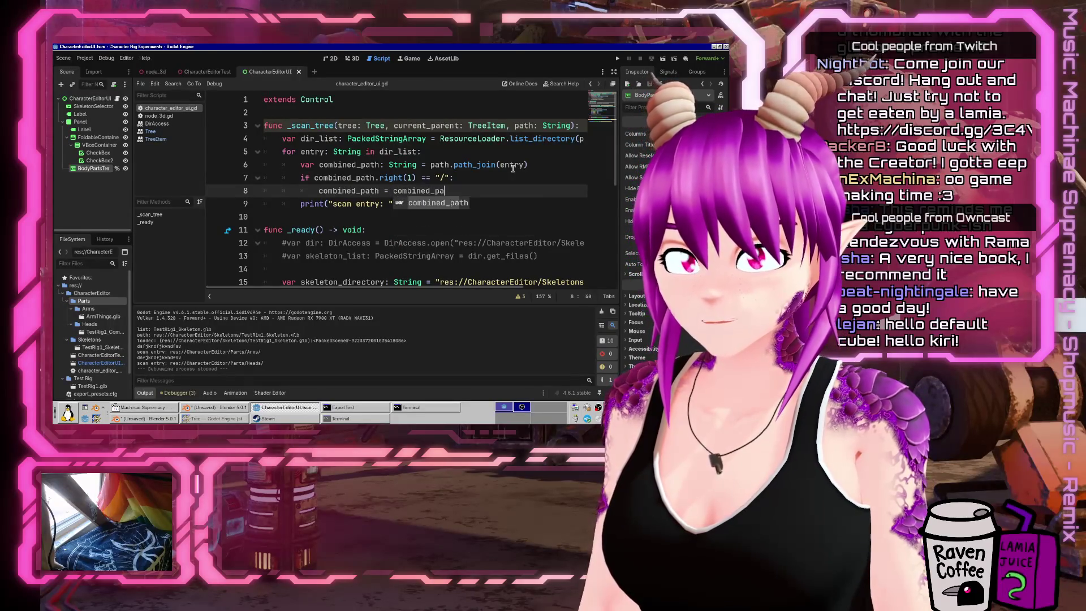
pyautogui.write('th.left(combined_path.')
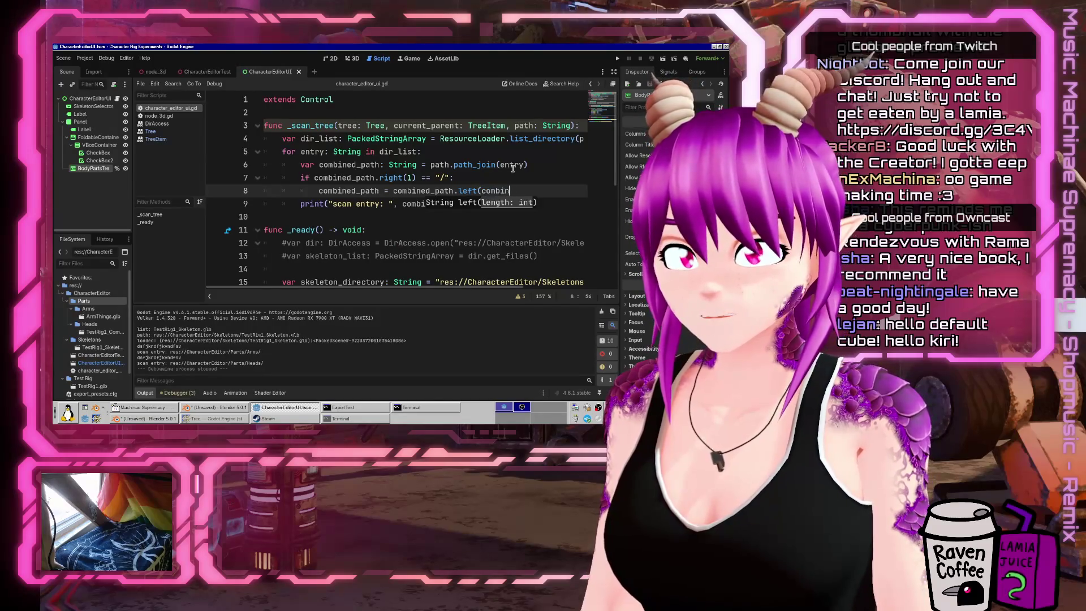
pyautogui.write('length() - 1)')
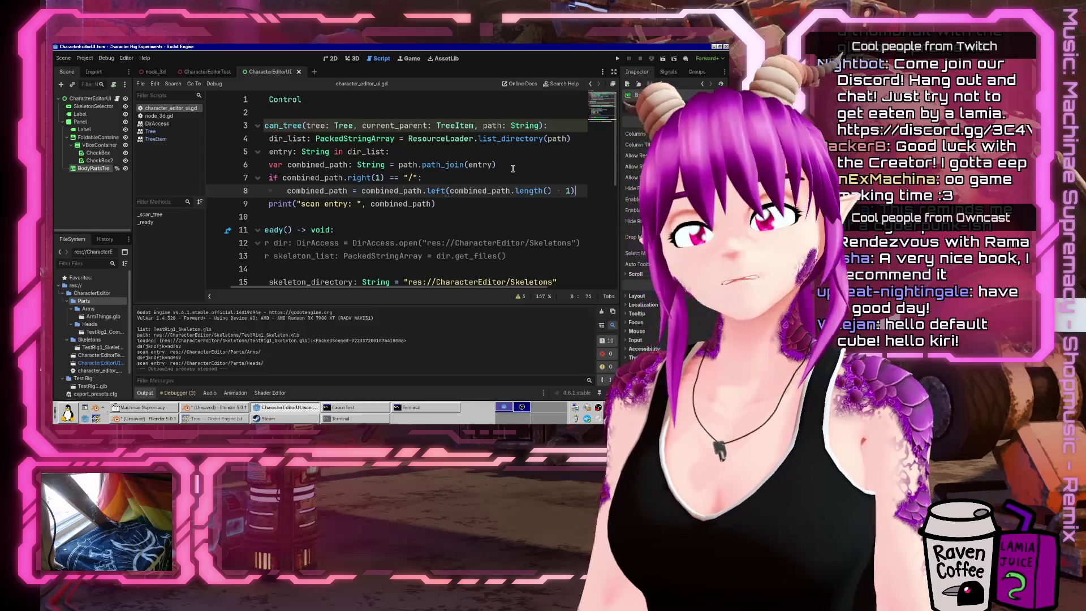
pyautogui.hotkey('ctrl', 's')
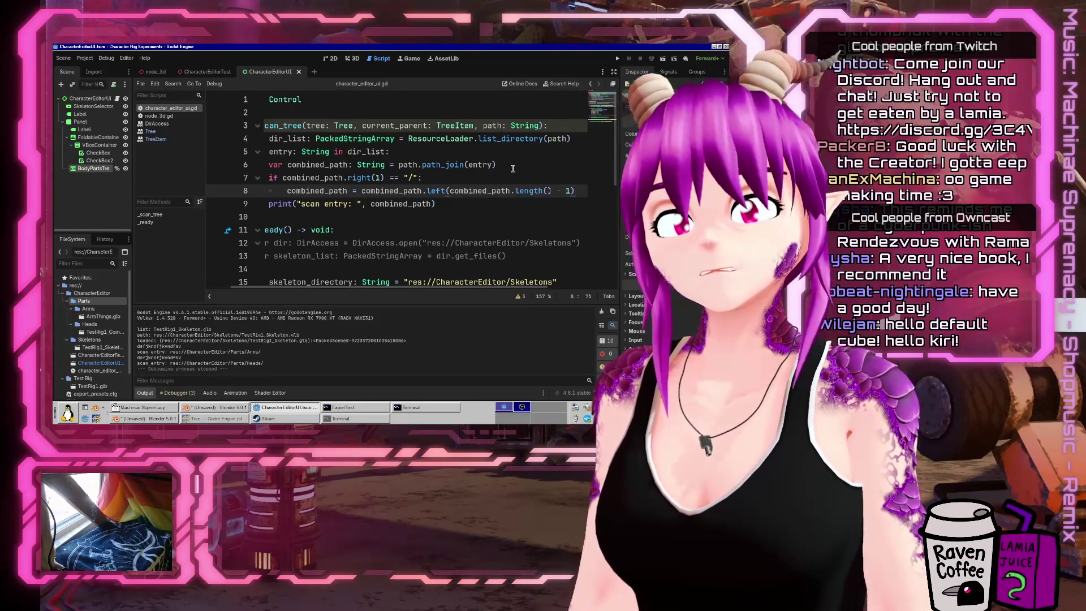
# Test-run the project, close the game window, and return to the end of line 9
pyautogui.click(617, 58)
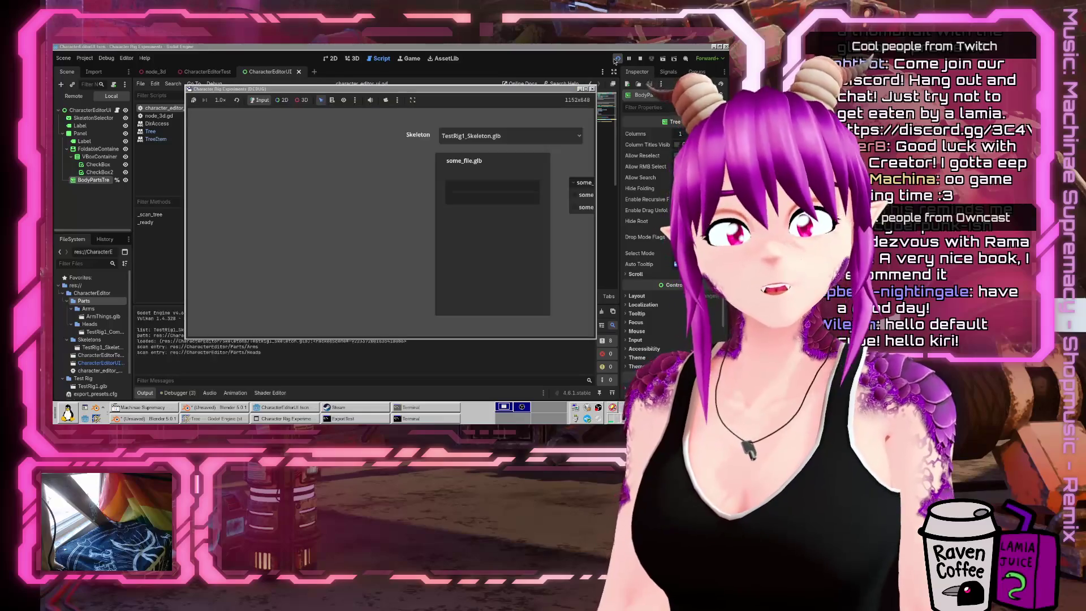
pyautogui.click(592, 89)
pyautogui.click(447, 201)
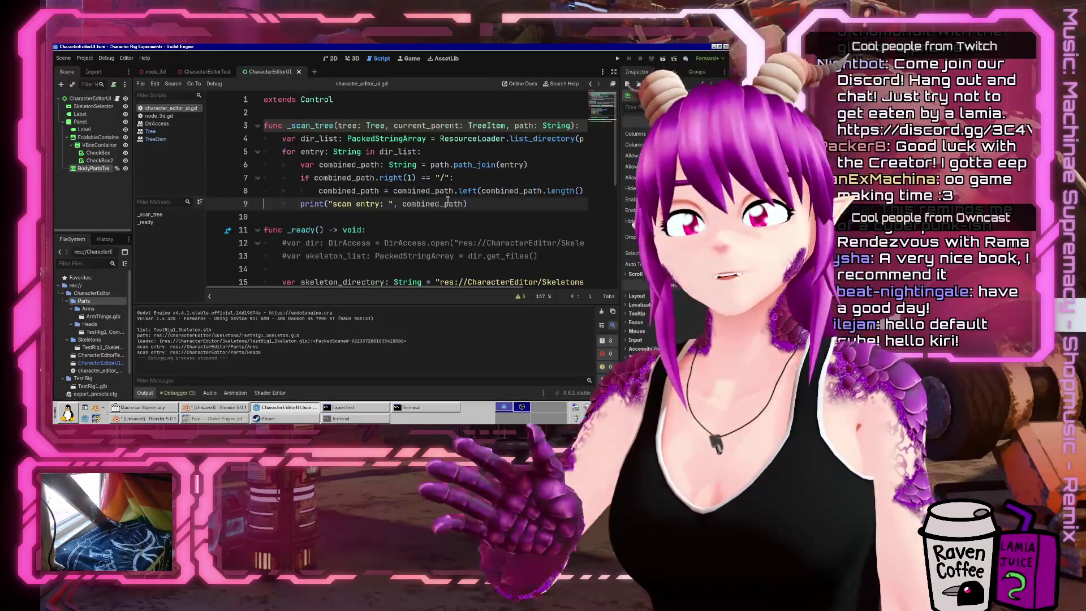
# Drag the dock splitters left to widen the script editor and collapse the Output panel
pyautogui.press('Home')
pyautogui.press('Home')
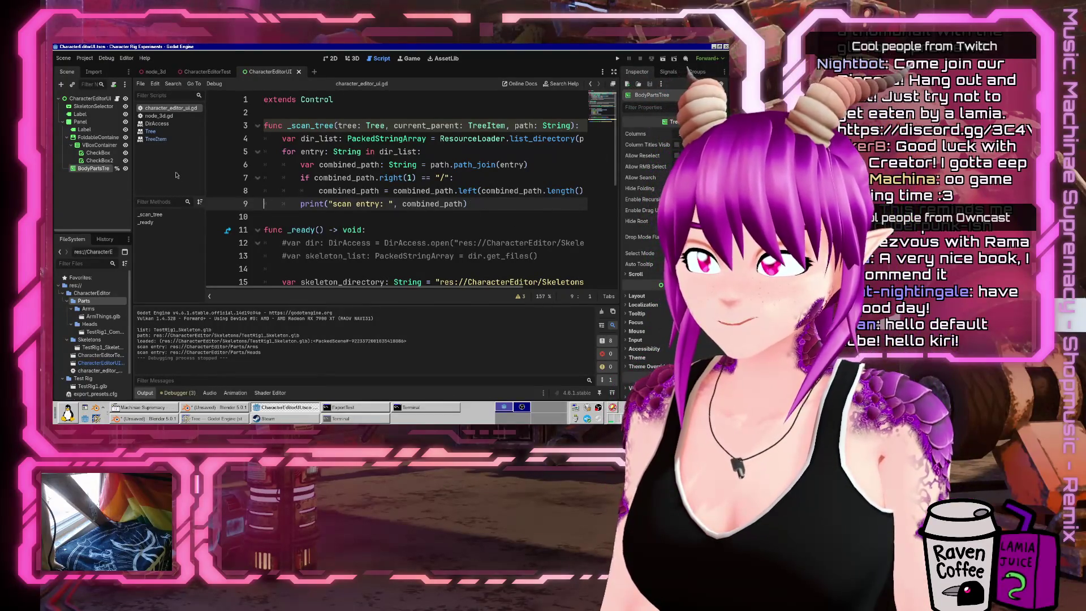
pyautogui.moveTo(205, 171); pyautogui.dragTo(179, 171)
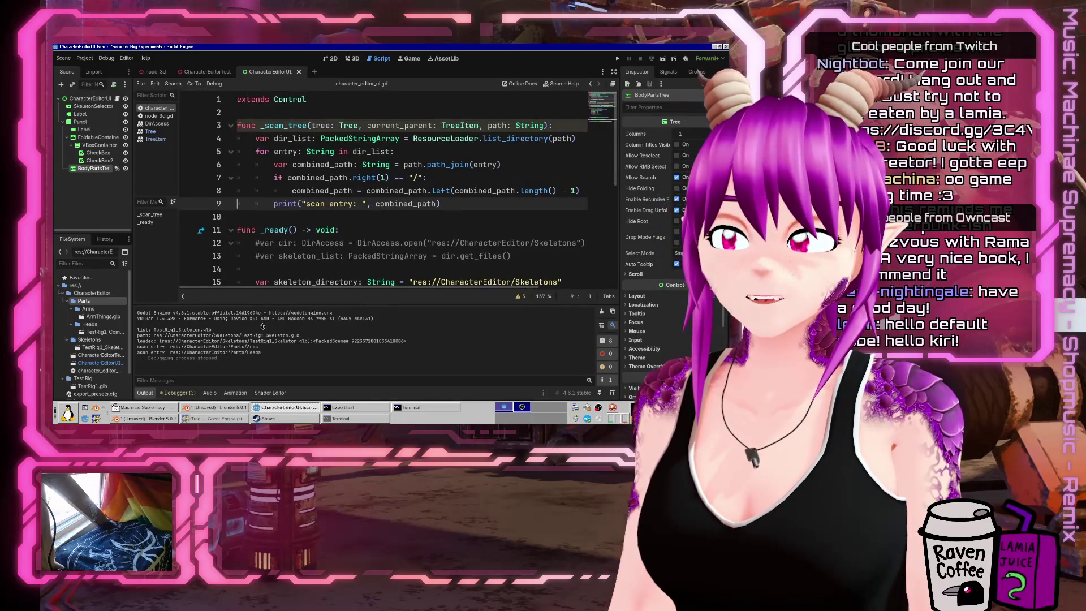
pyautogui.click(145, 392)
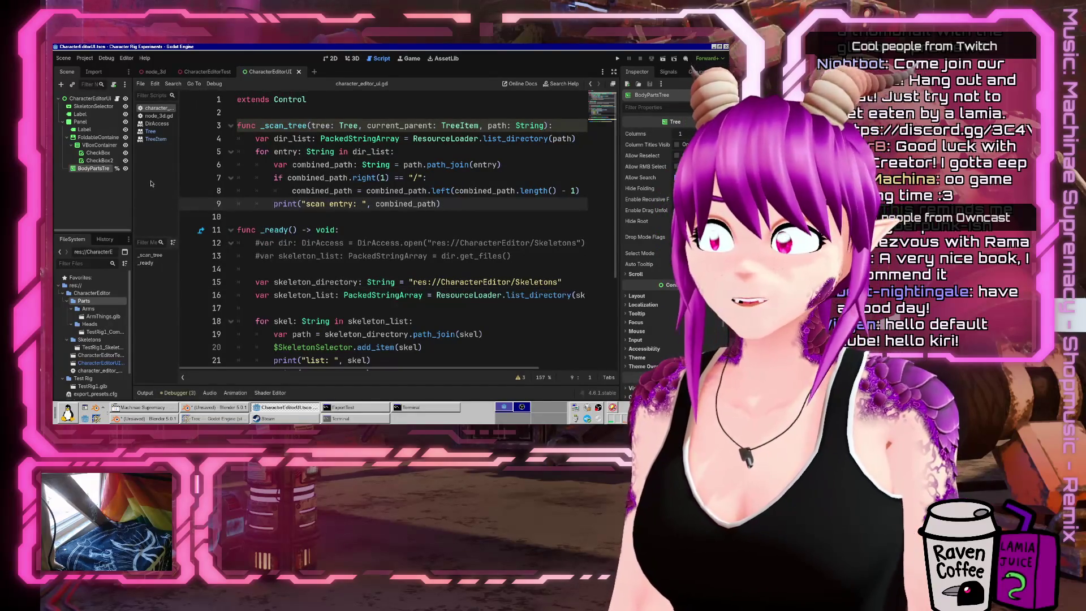
pyautogui.moveTo(134, 193); pyautogui.dragTo(124, 193)
pyautogui.click(566, 205)
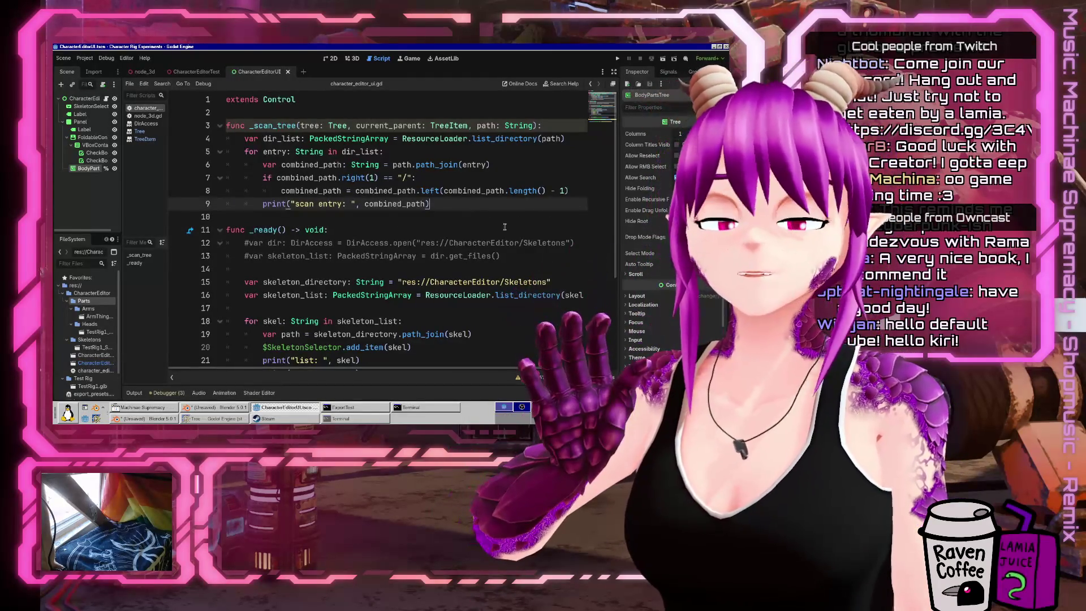
pyautogui.click(509, 220)
pyautogui.click(497, 206)
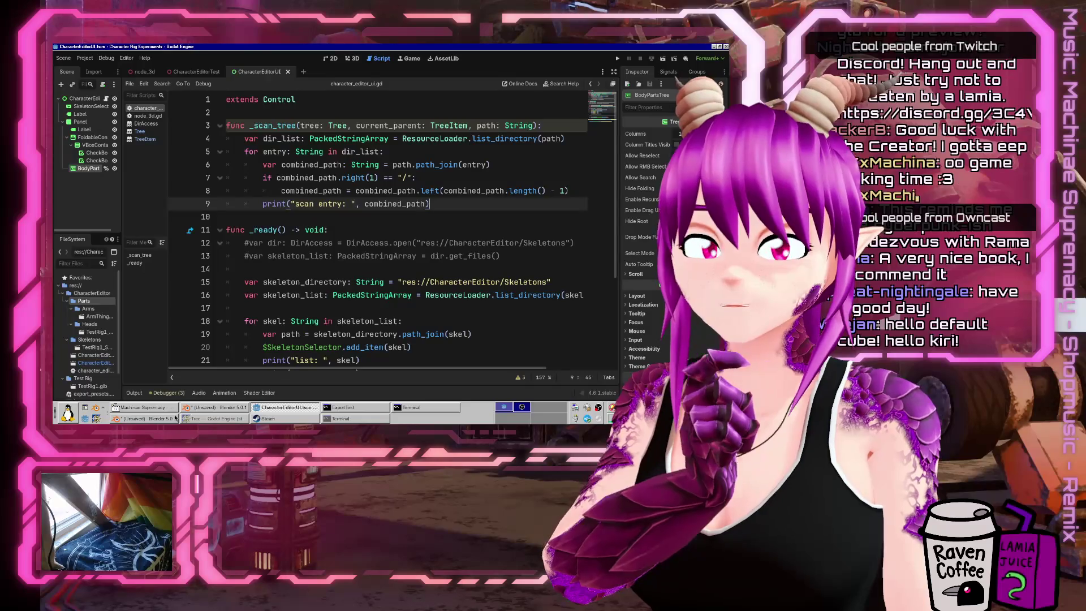
# Bring up the Blender file with the cube on the skeleton and browse the File menu
pyautogui.click(192, 412)
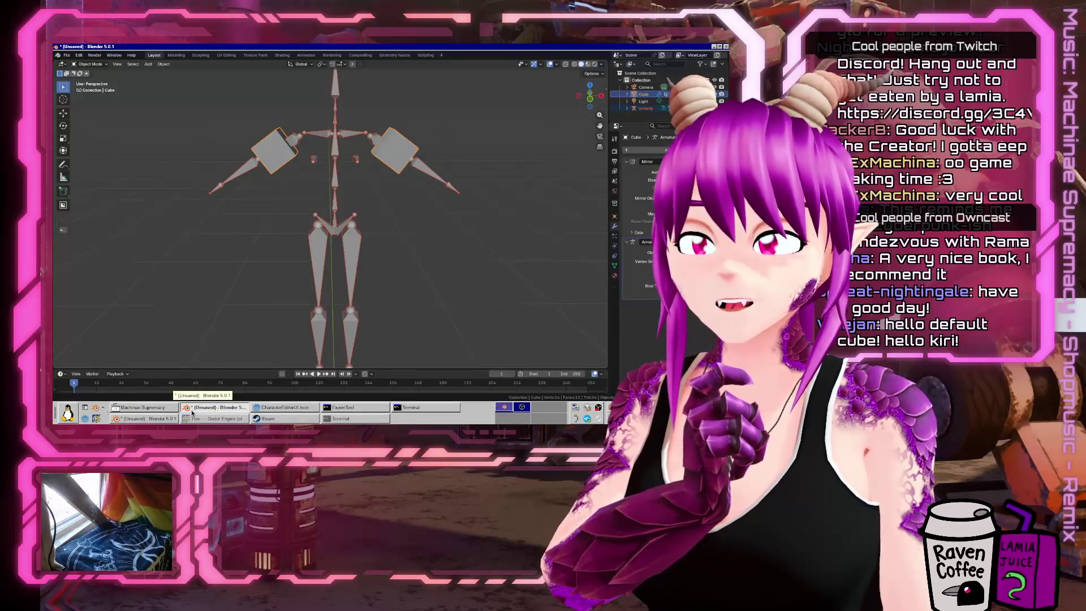
pyautogui.click(161, 421)
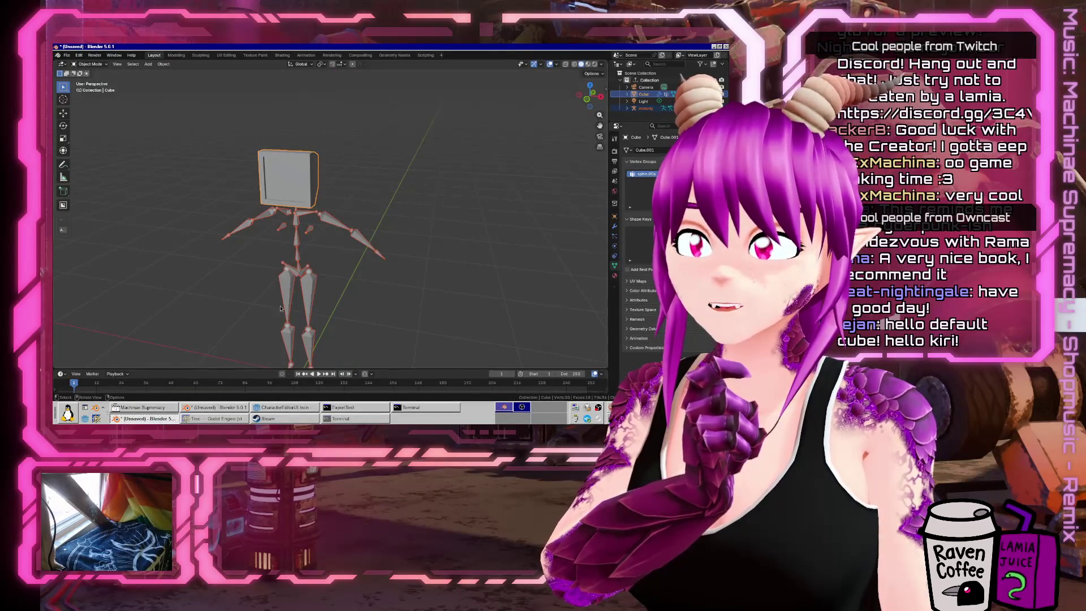
pyautogui.click(67, 55)
pyautogui.moveTo(76, 63)
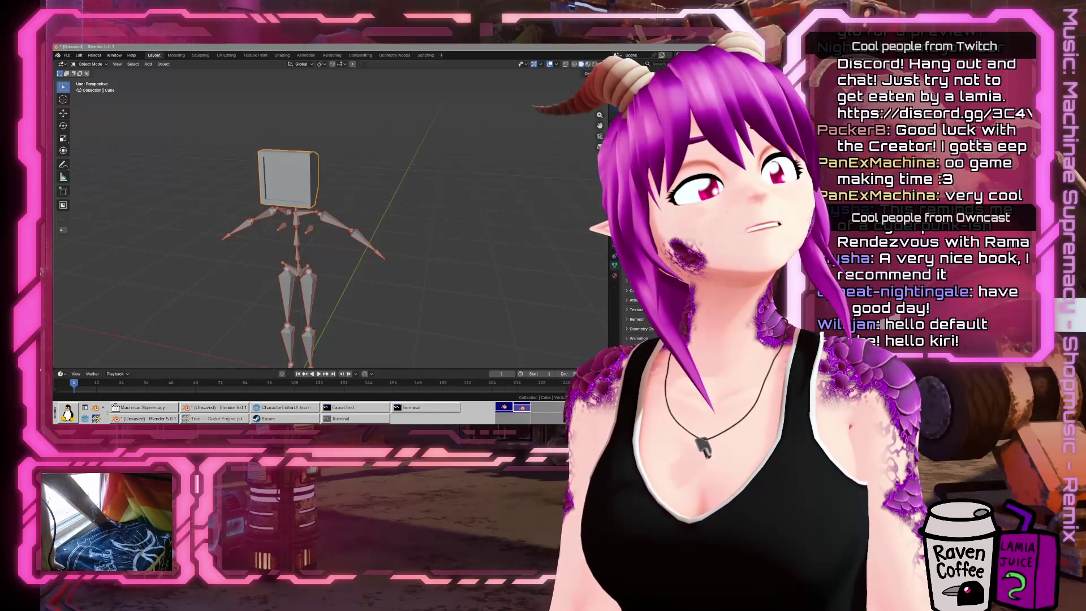
# Create a SourceData folder and save the scene into it as TVHead.blend
pyautogui.hotkey('ctrl', 'o')
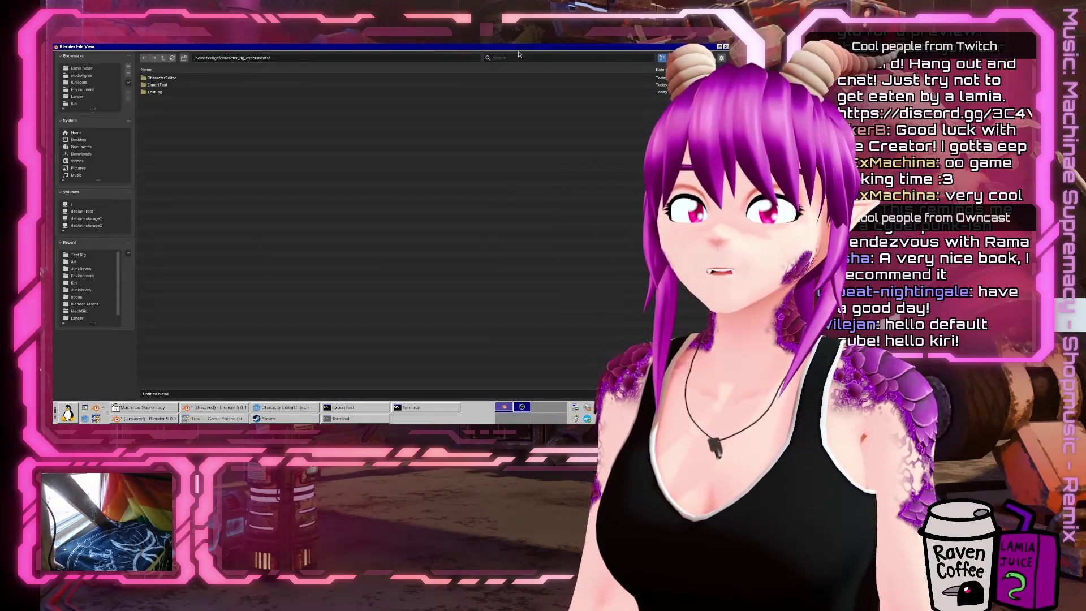
pyautogui.click(184, 58)
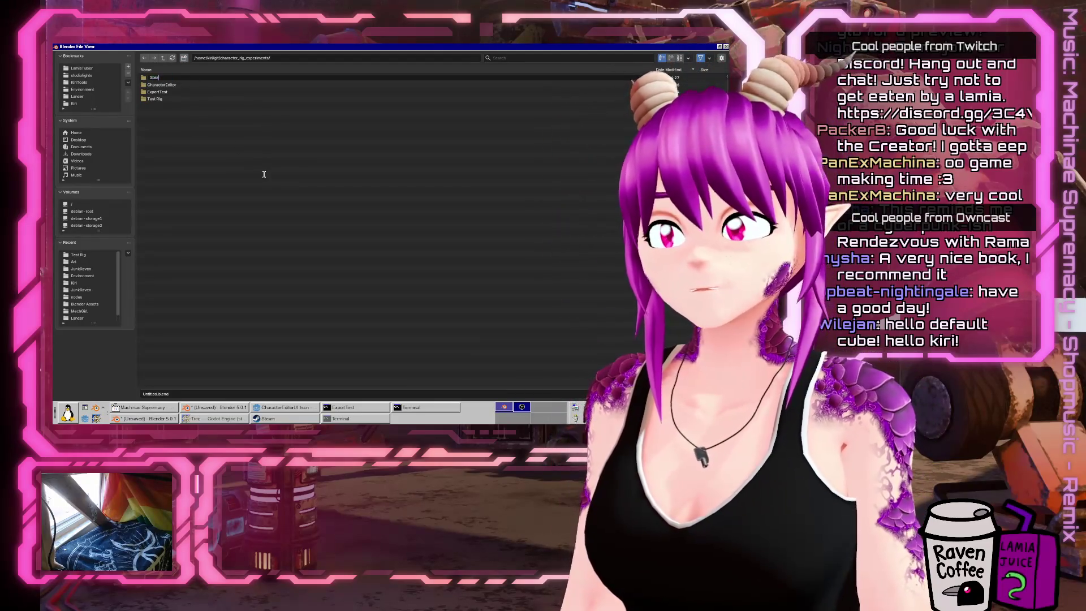
pyautogui.press('Return')
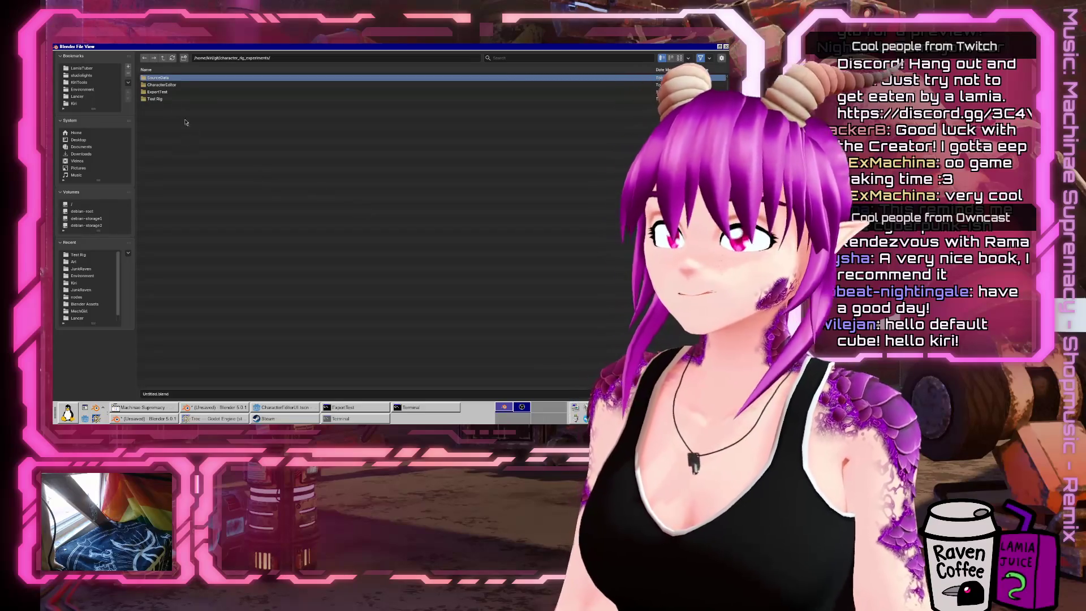
pyautogui.click(167, 79)
pyautogui.click(205, 392)
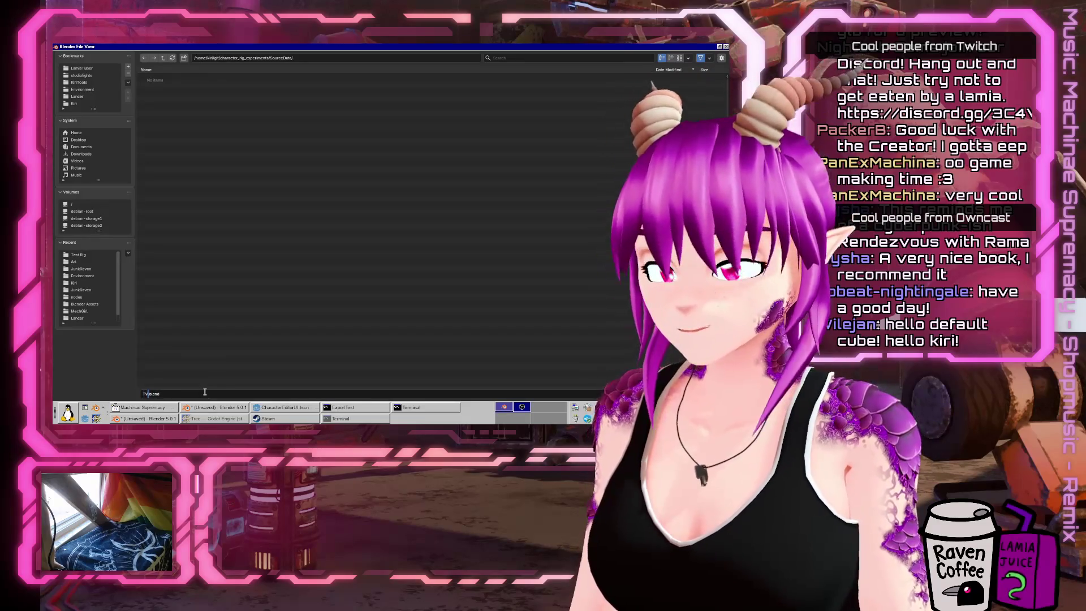
pyautogui.press('Return')
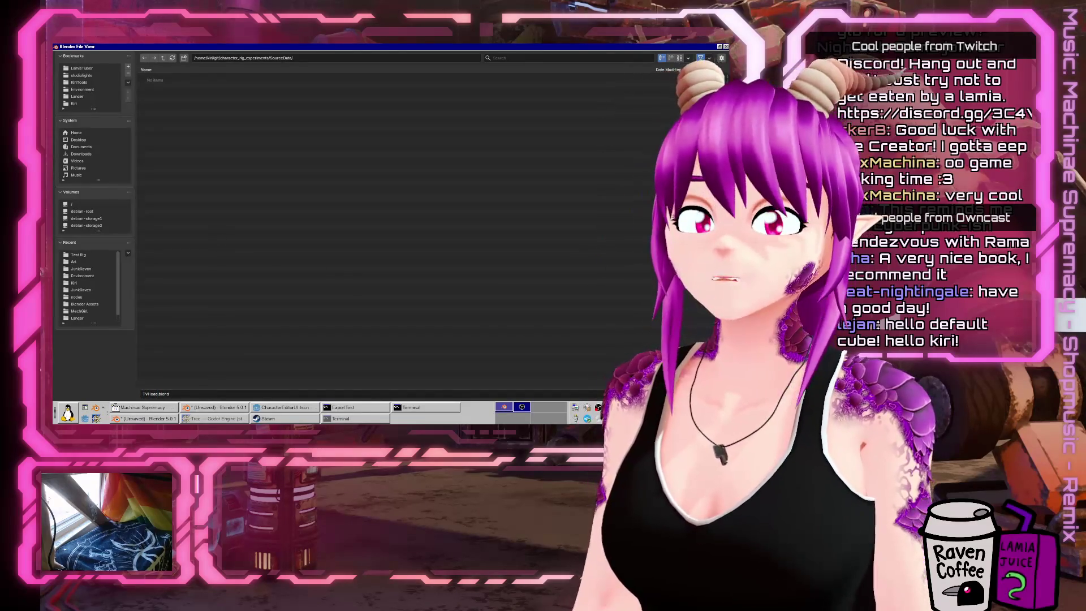
pyautogui.press('Return')
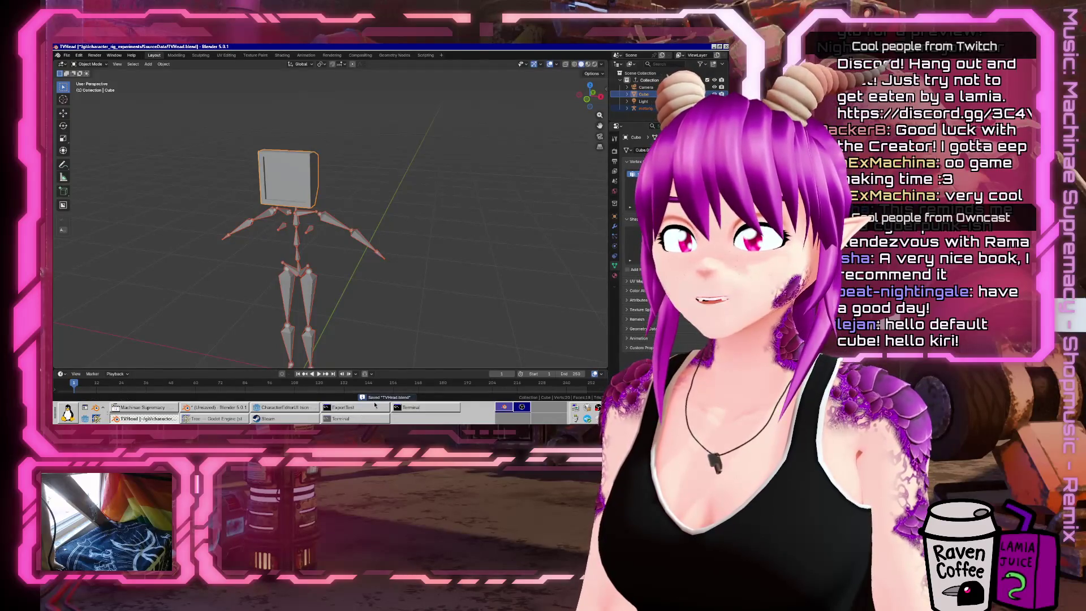
# In the ExportTest terminal, go up one directory and list the project folder contents
pyautogui.click(374, 407)
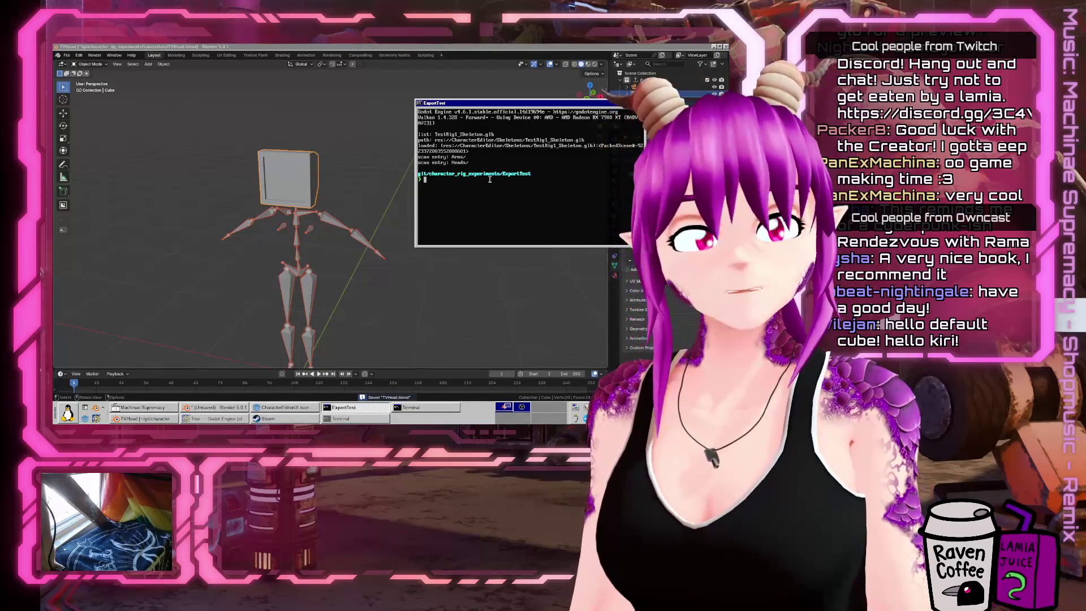
pyautogui.write('.')
pyautogui.press('Return')
pyautogui.write('cd Test\\ Rig/')
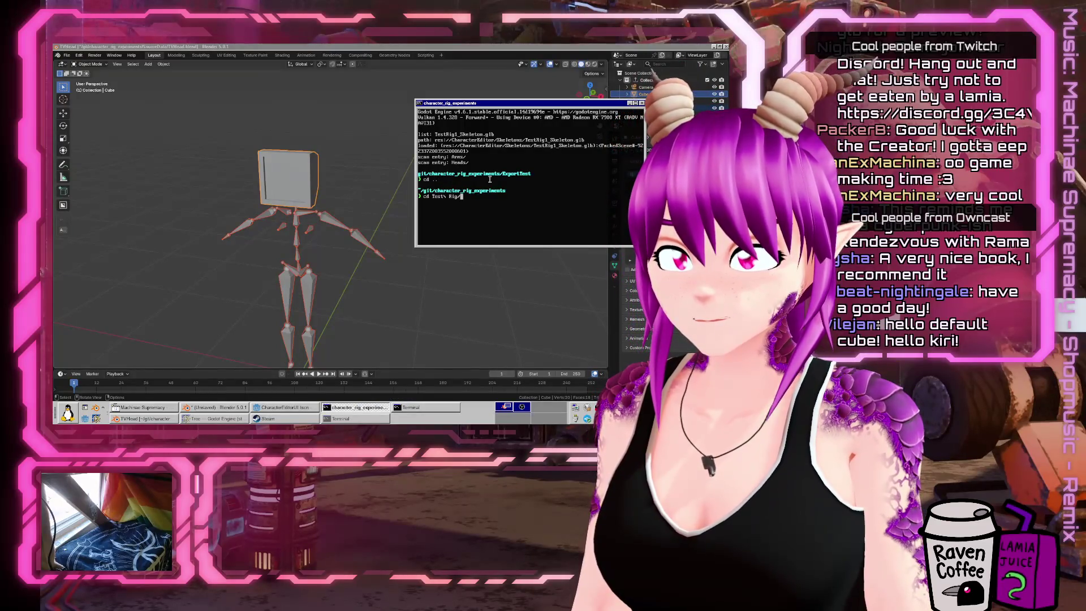
pyautogui.press('Return')
pyautogui.write('ls')
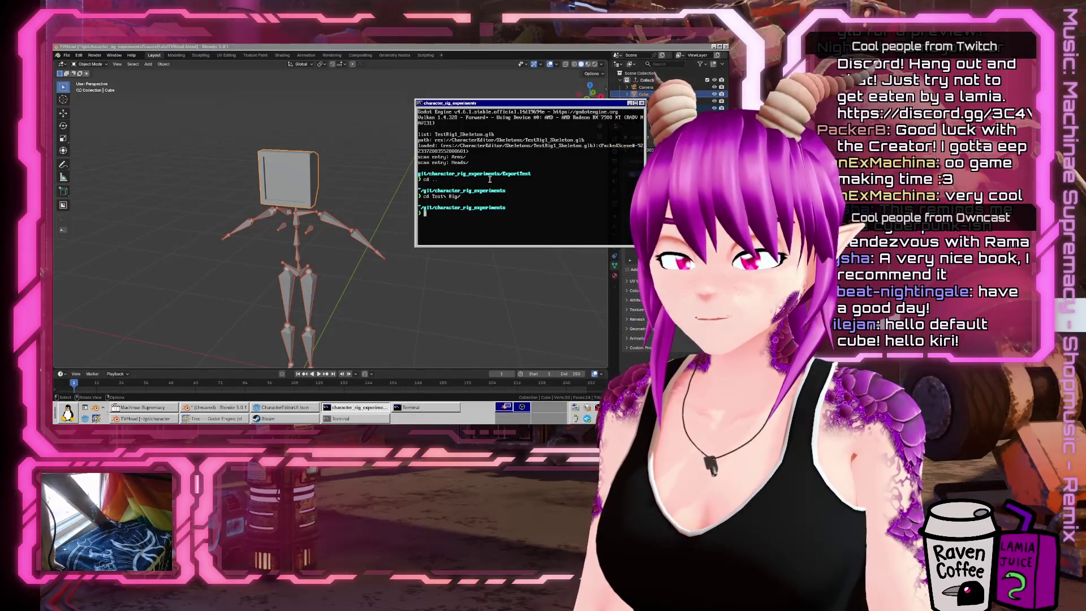
pyautogui.press('Return')
# Move into SourceData, list it, and create an empty .gdignore file there
pyautogui.write('cd')
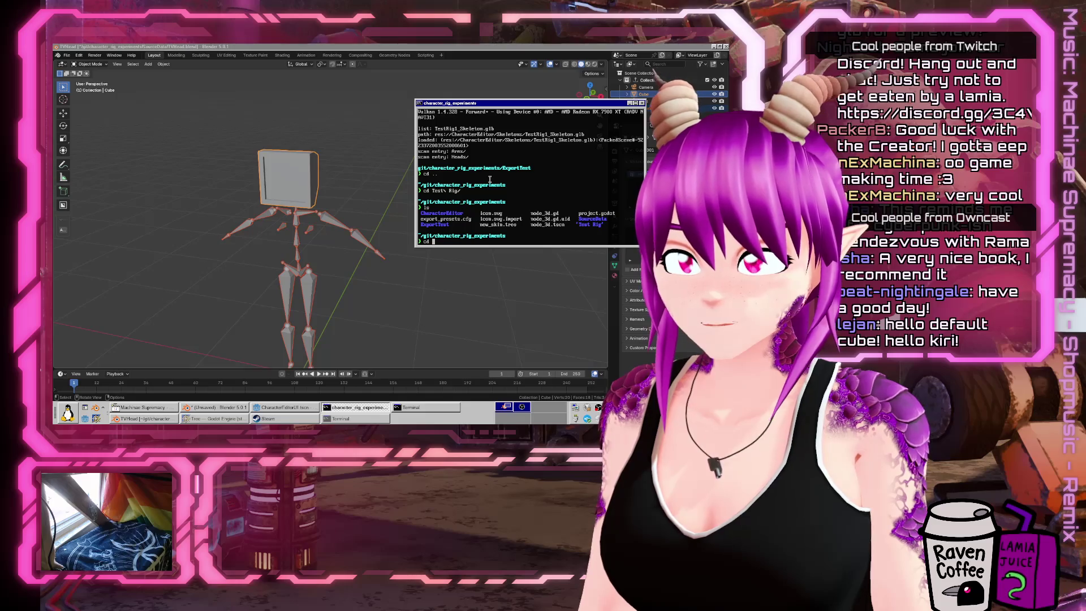
pyautogui.press('BackSpace')
pyautogui.press('BackSpace')
pyautogui.press('BackSpace')
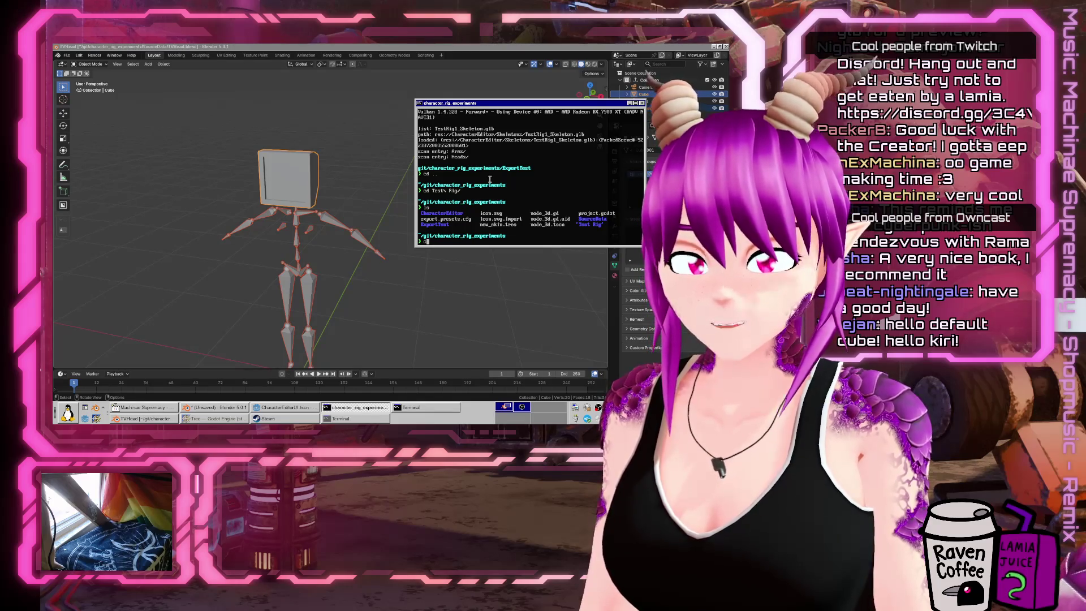
pyautogui.write('ls')
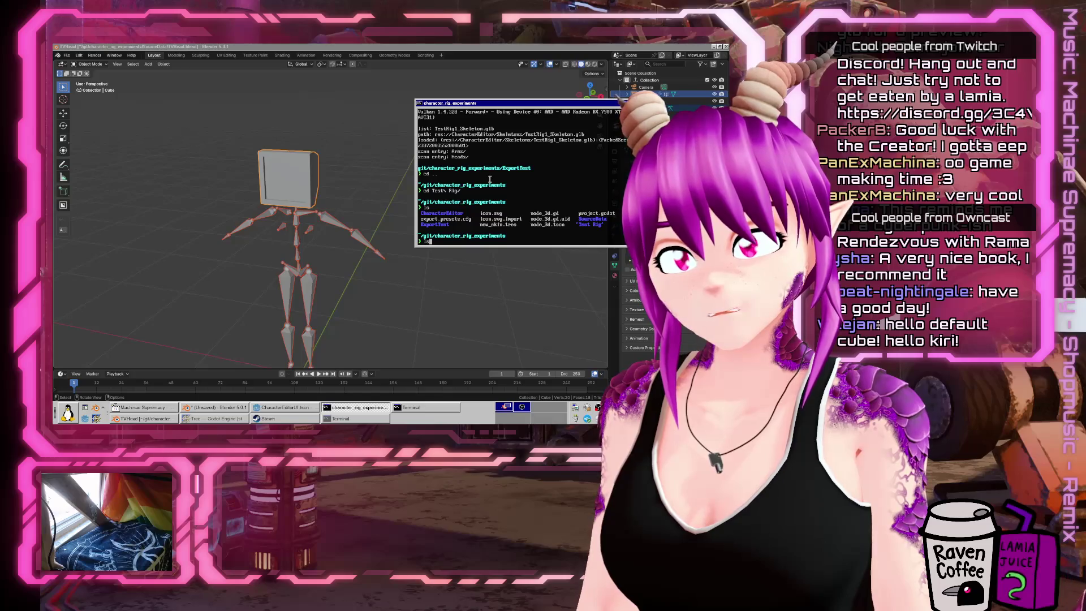
pyautogui.press('Tab')
pyautogui.press('Return')
pyautogui.write('ls')
pyautogui.press('Return')
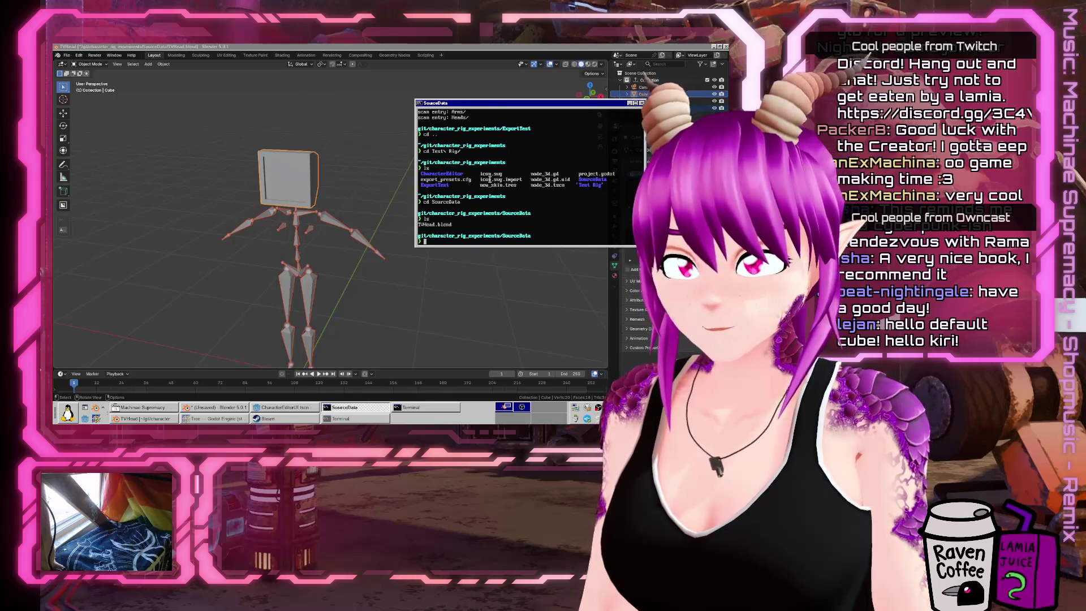
pyautogui.write('.gdignore')
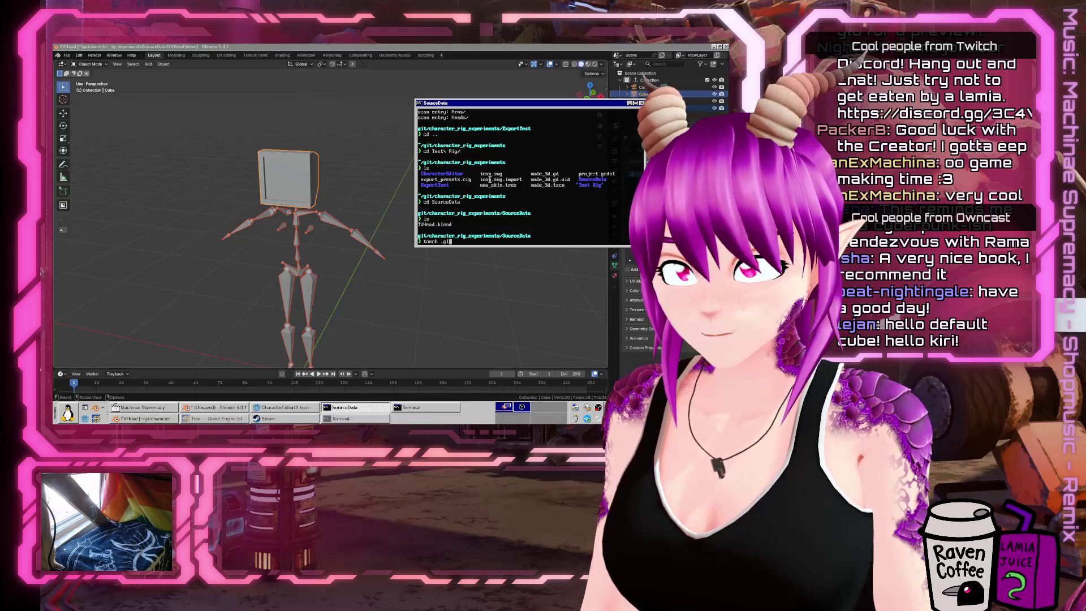
pyautogui.press('Return')
# Switch to the other Blender scene and choose an option from its File menu
pyautogui.click(255, 402)
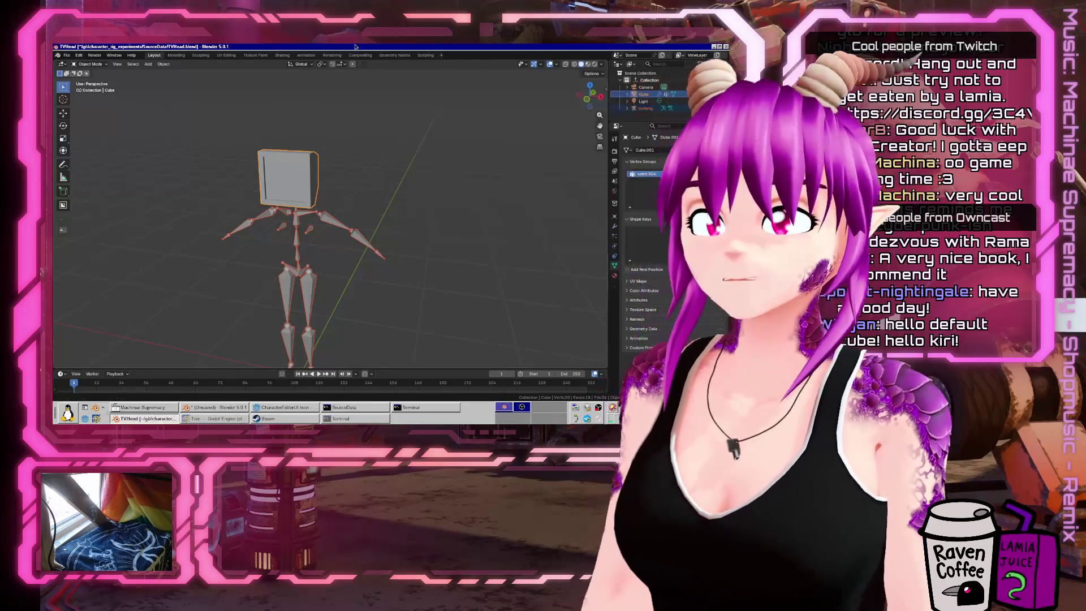
pyautogui.click(279, 409)
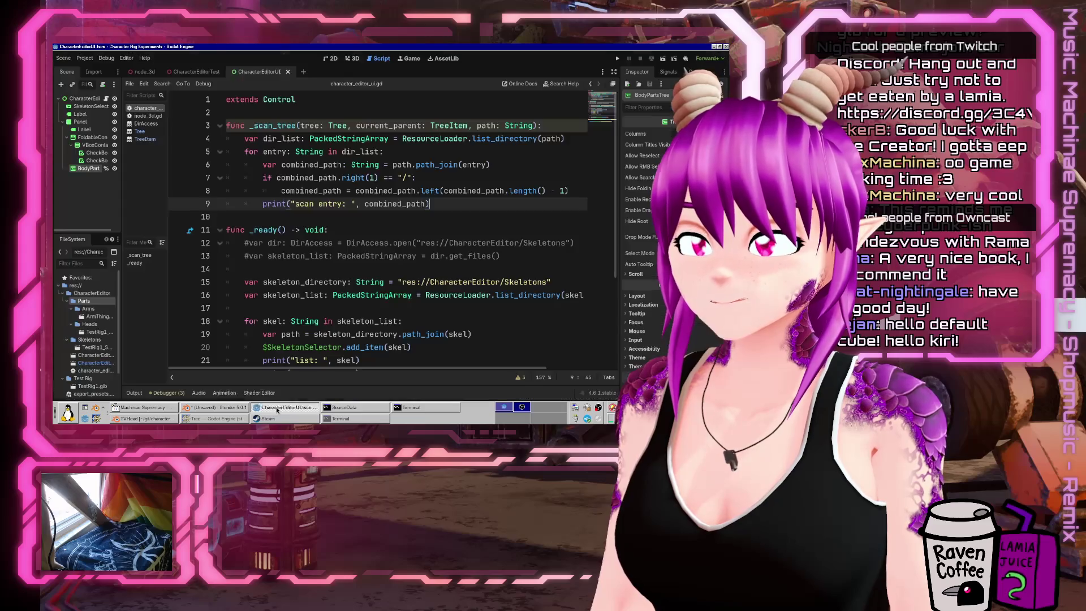
pyautogui.click(277, 410)
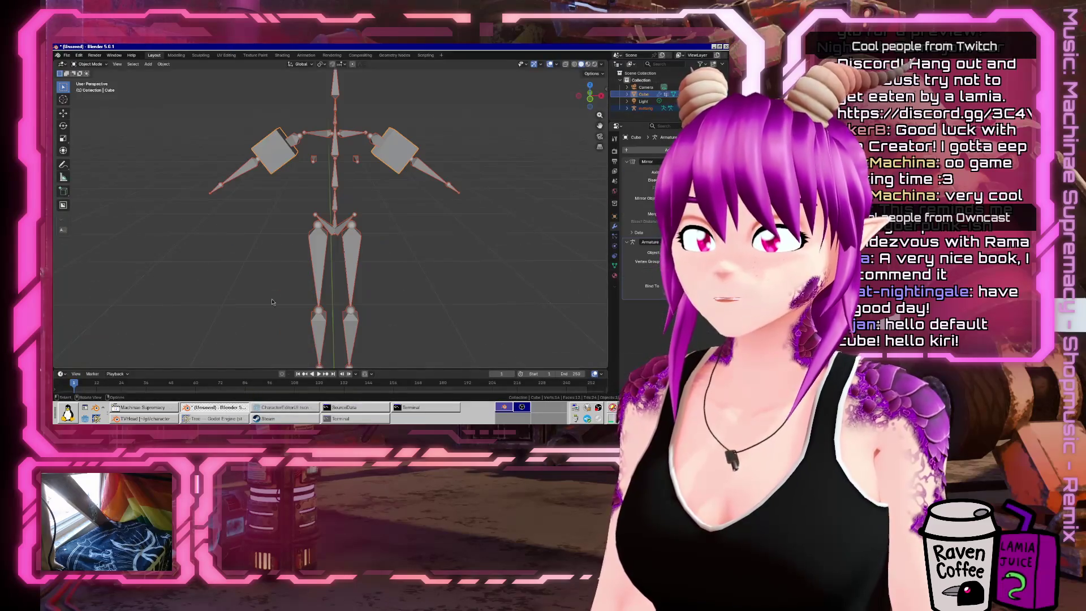
pyautogui.click(66, 54)
pyautogui.click(90, 111)
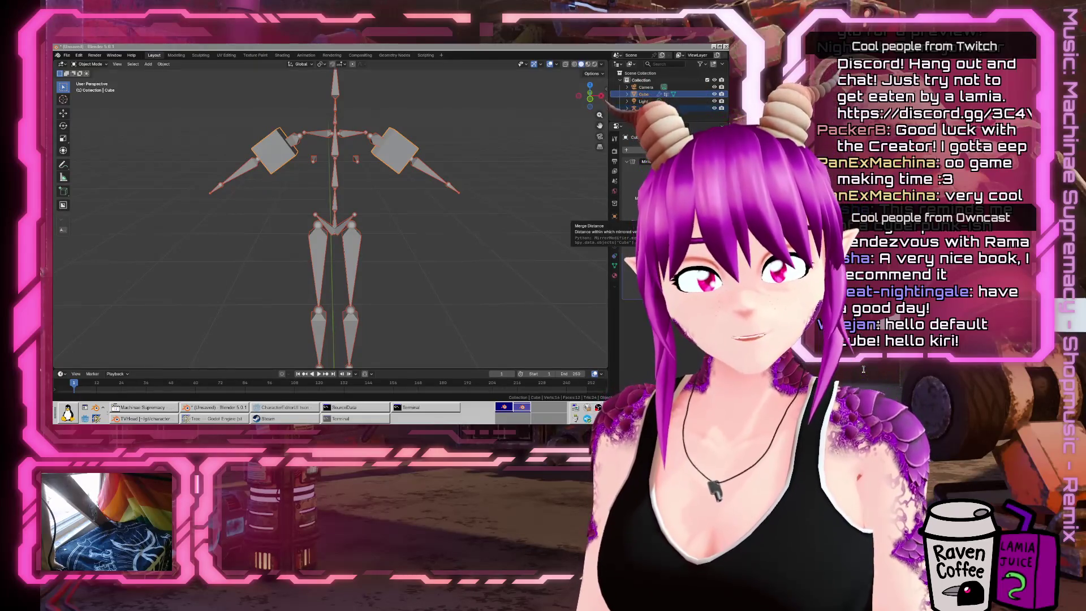
# Save the arm-cube scene as ArmFloaties.blend
pyautogui.press('Return')
pyautogui.click(177, 192)
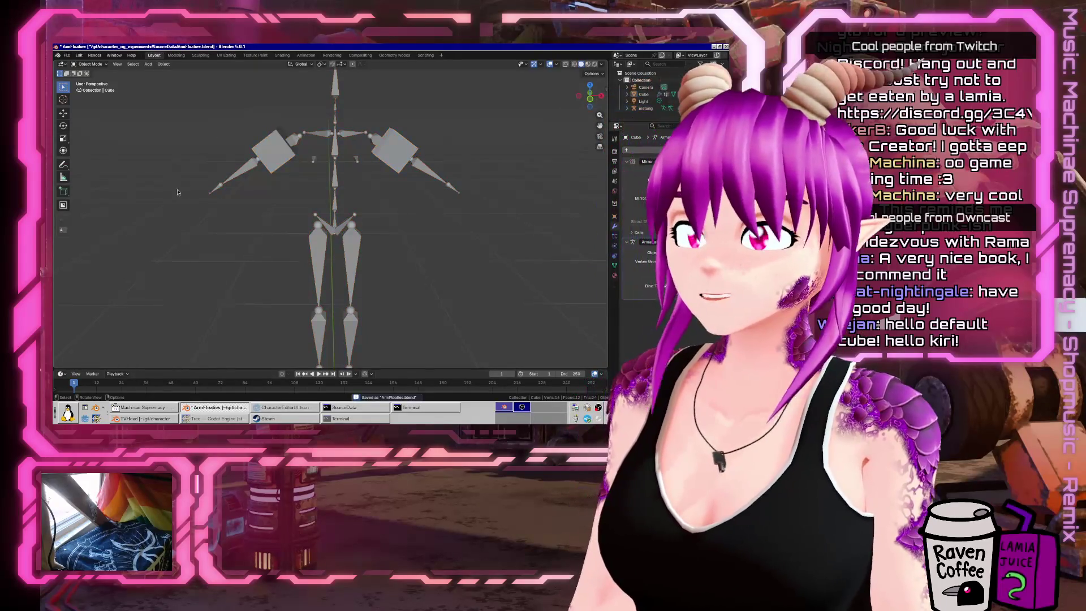
pyautogui.click(67, 56)
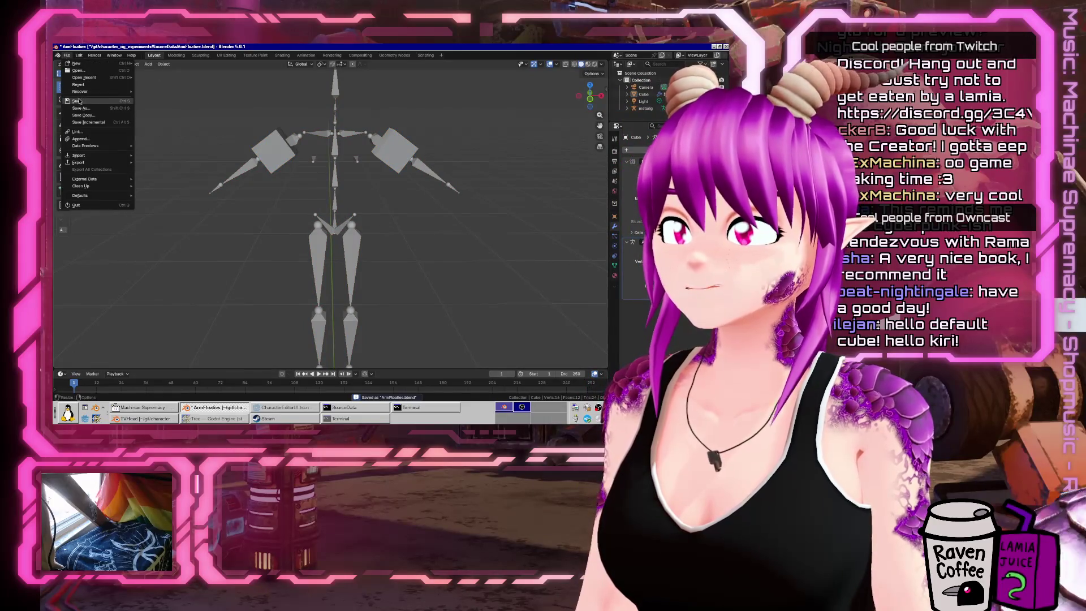
pyautogui.click(80, 106)
# Start a new General scene with the default cube
pyautogui.click(66, 55)
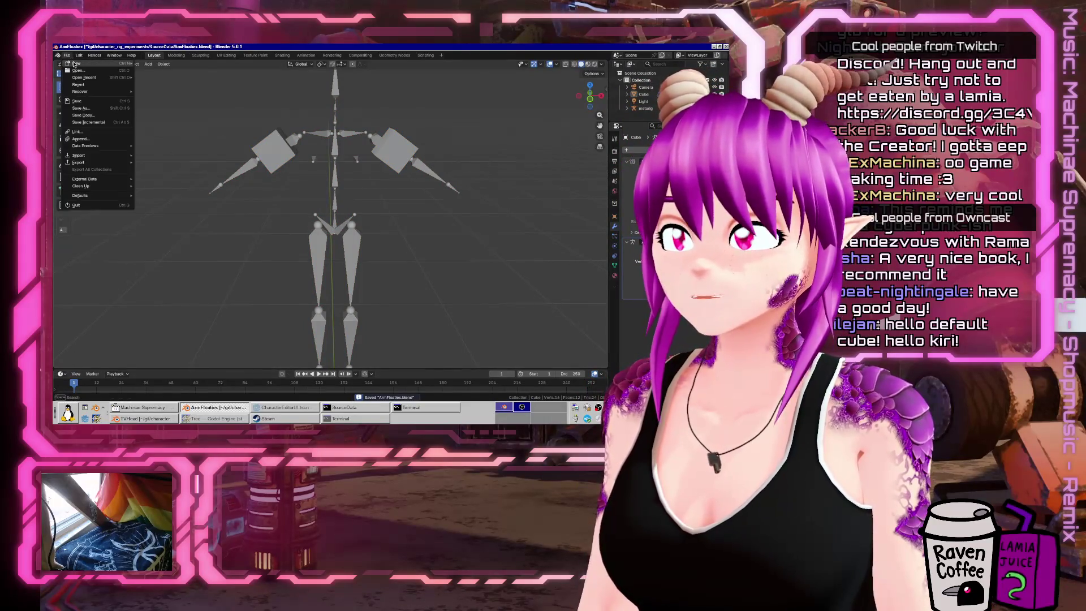
pyautogui.moveTo(79, 63)
pyautogui.click(152, 65)
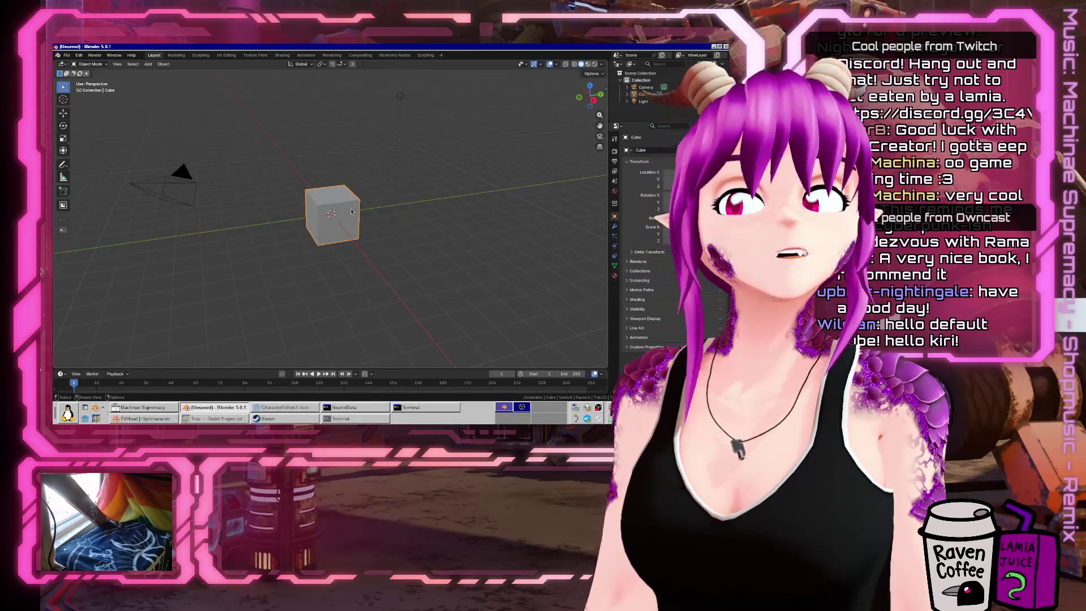
# Add a single-bone armature via the Shift+A search
pyautogui.moveTo(351, 211); pyautogui.dragTo(340, 221)
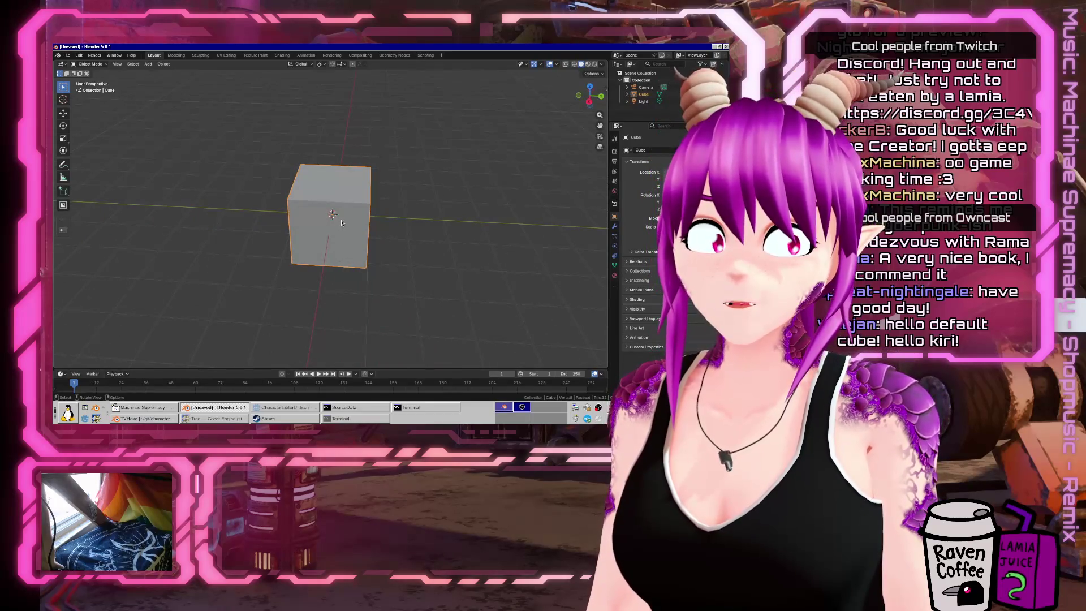
pyautogui.hotkey('shift', 'a')
pyautogui.write('arma')
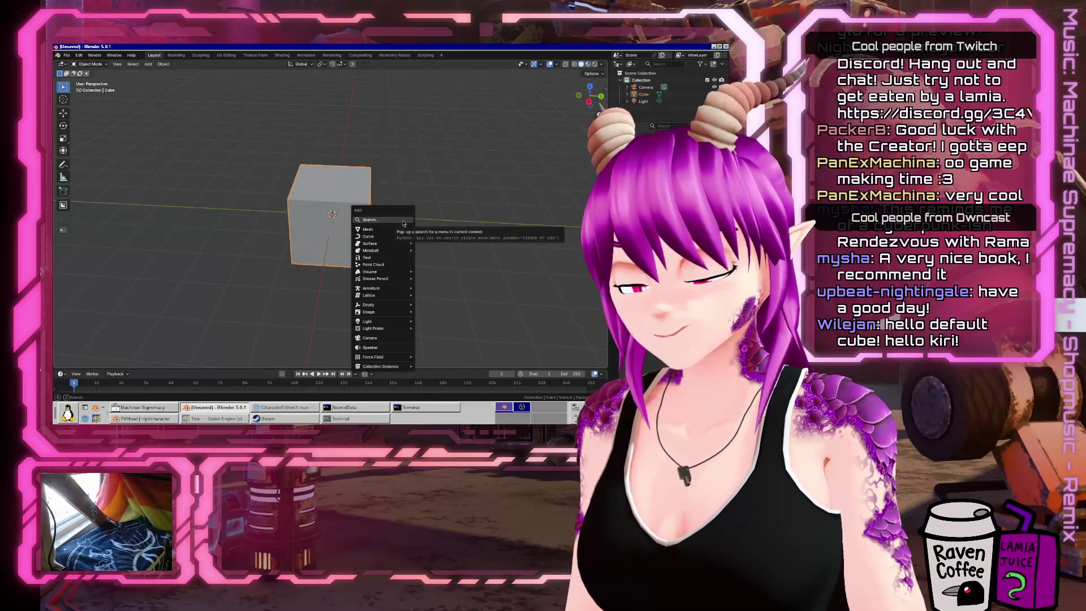
pyautogui.write(' bone')
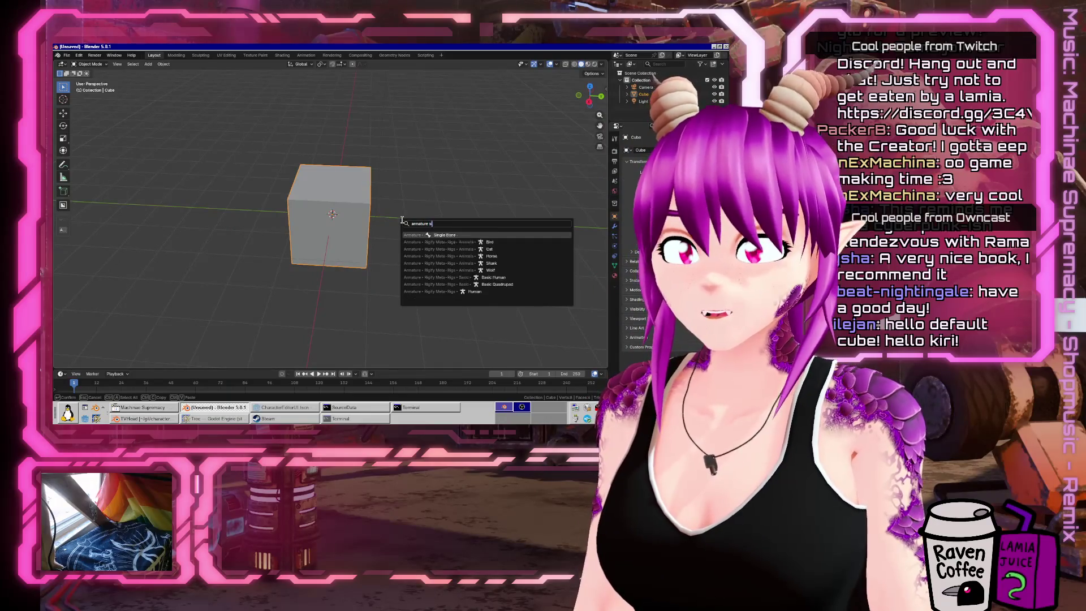
pyautogui.press('Return')
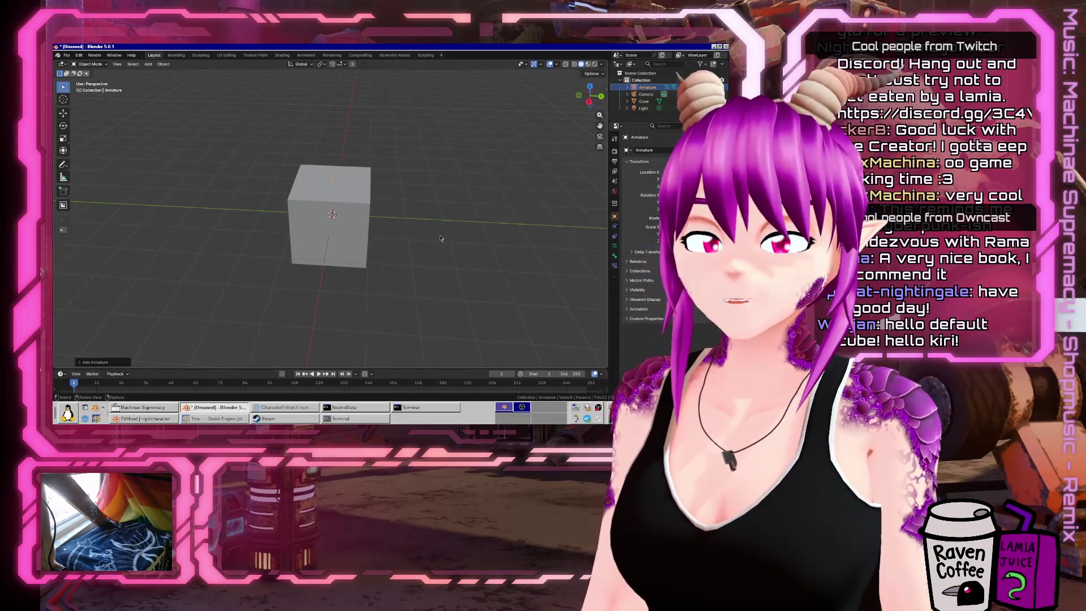
# Rename the armature's bone in Bone properties, then select the cube and start moving it
pyautogui.moveTo(441, 238); pyautogui.dragTo(481, 242)
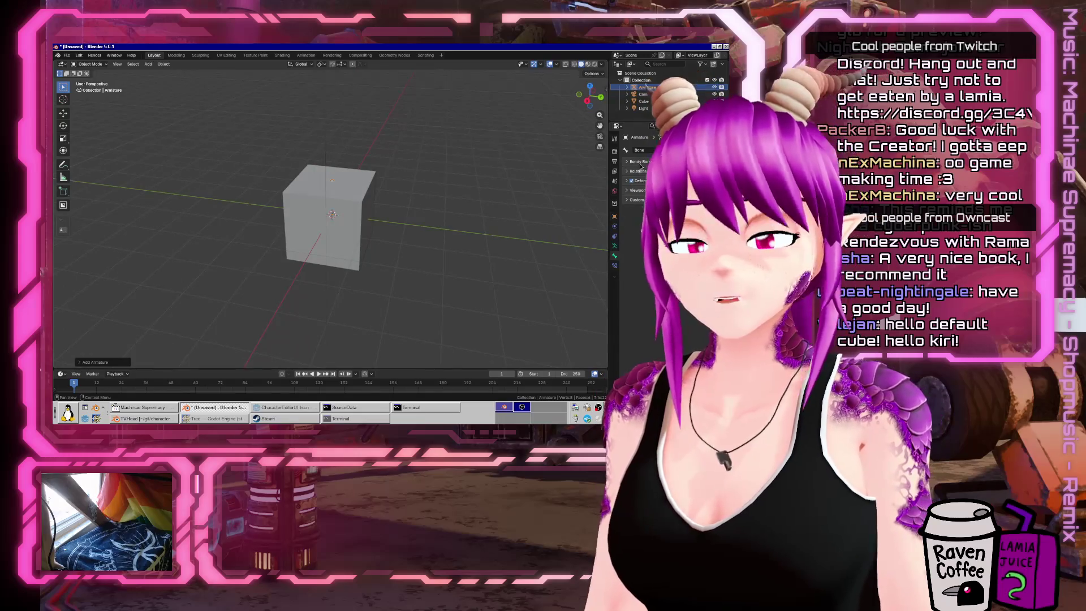
pyautogui.click(652, 151)
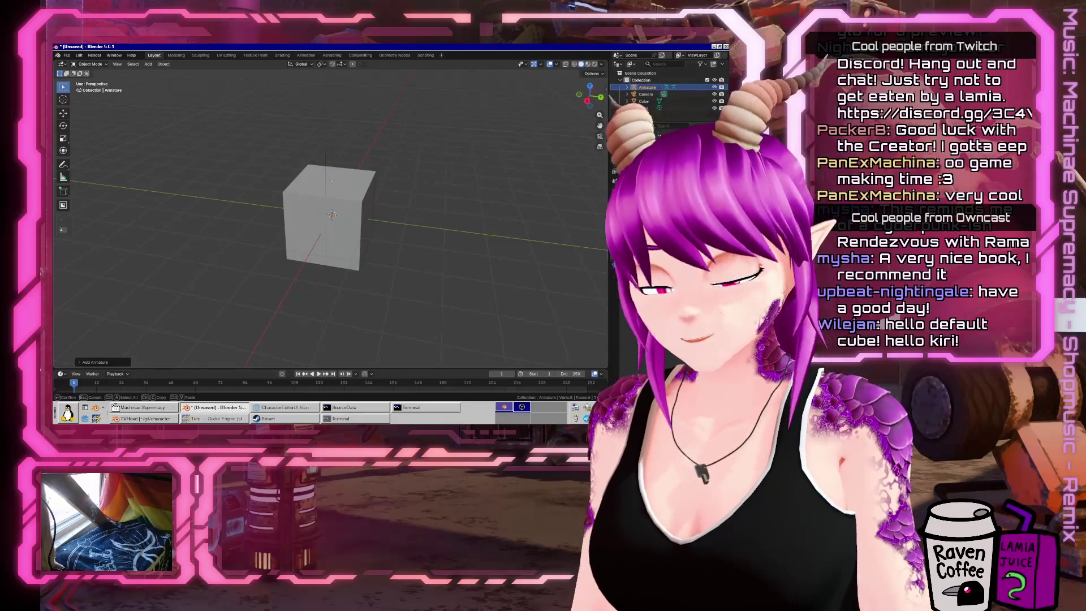
pyautogui.press('Return')
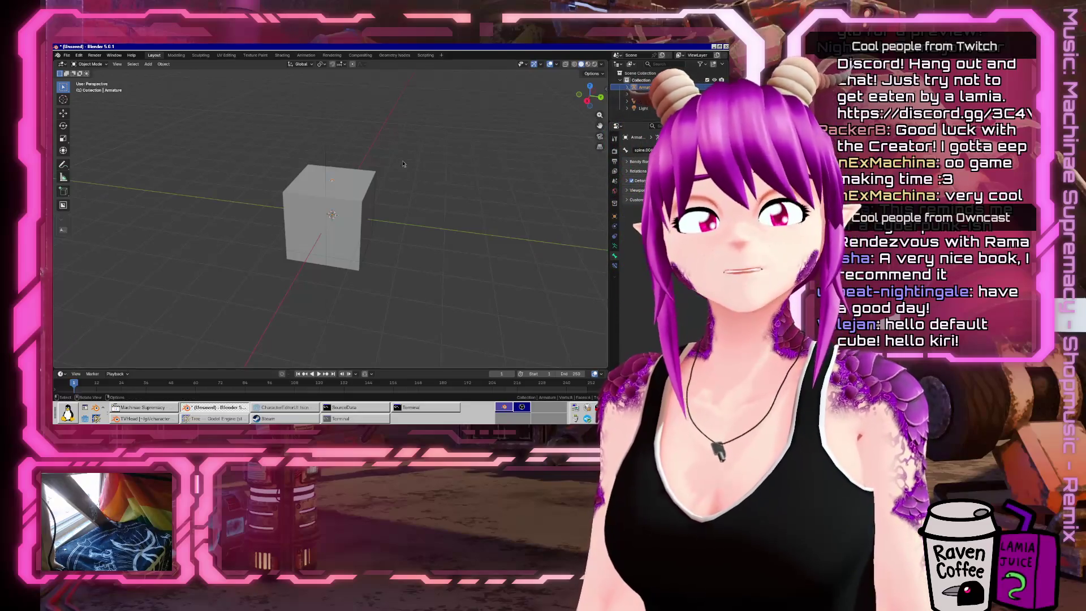
pyautogui.click(321, 238)
pyautogui.moveTo(341, 238); pyautogui.dragTo(373, 230)
pyautogui.press('g')
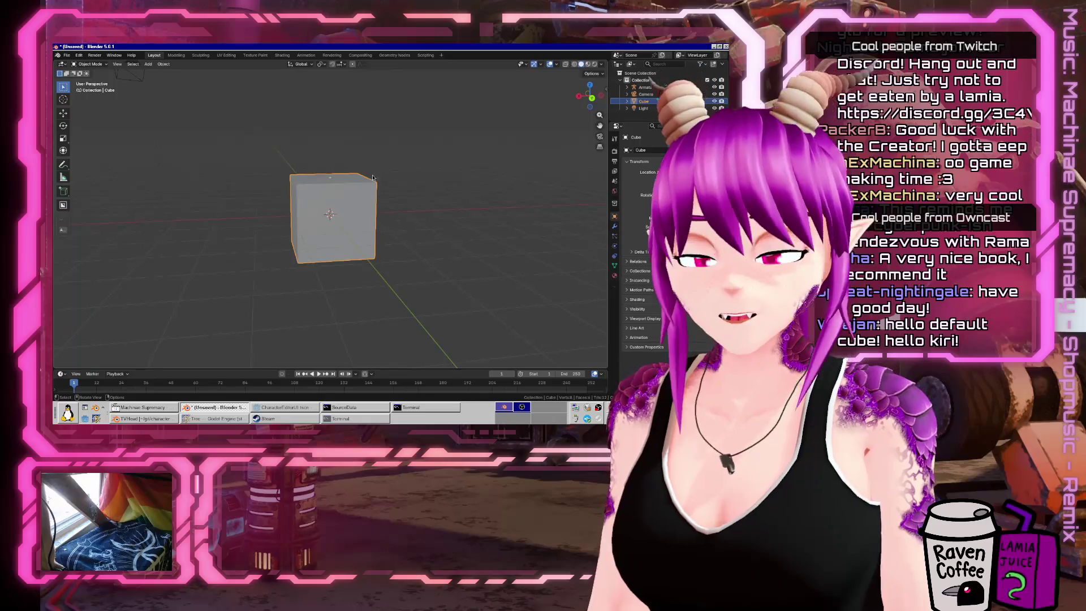
# Raise the cube 2 m along the Z axis
pyautogui.press('z')
pyautogui.click(373, 110)
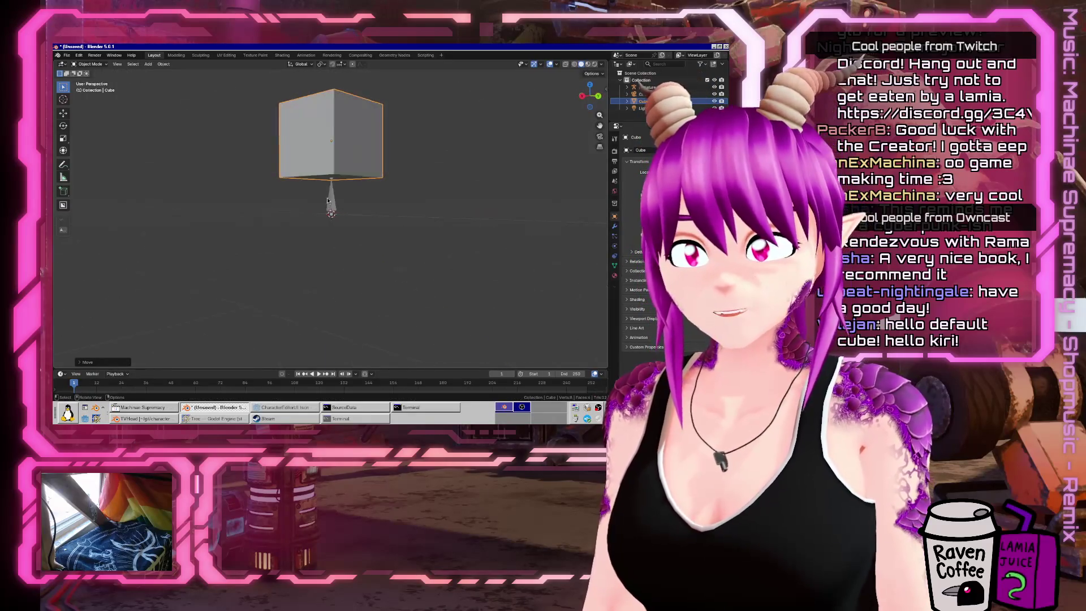
pyautogui.scroll(3, 336, 166)
# Name the cube's vertex group 'spine' and save the scene as TestDifferentTopology.blend
pyautogui.press('Tab')
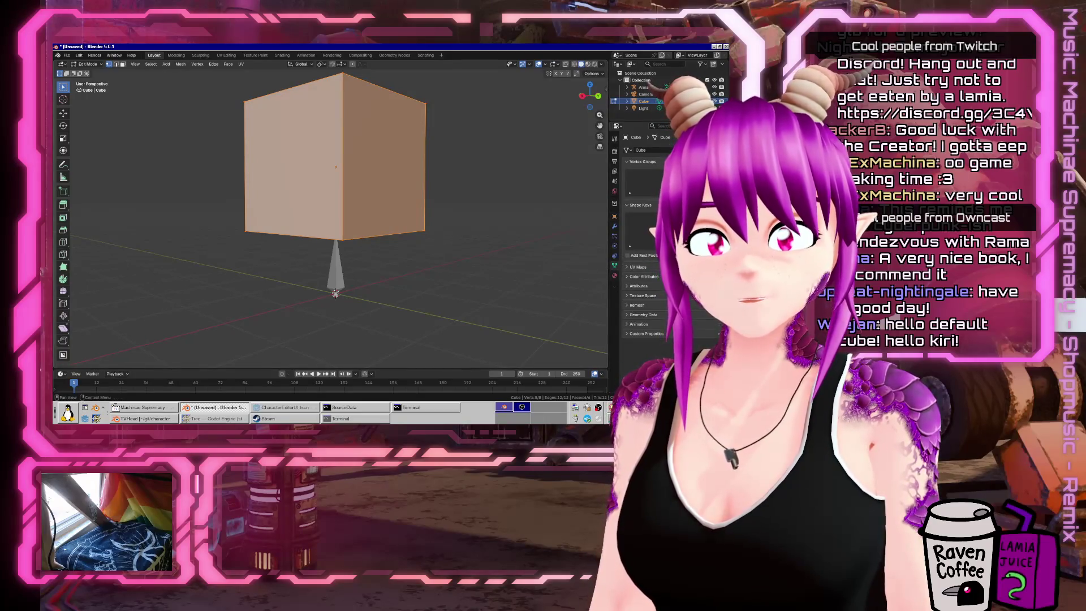
pyautogui.doubleClick(643, 174)
pyautogui.write('spine')
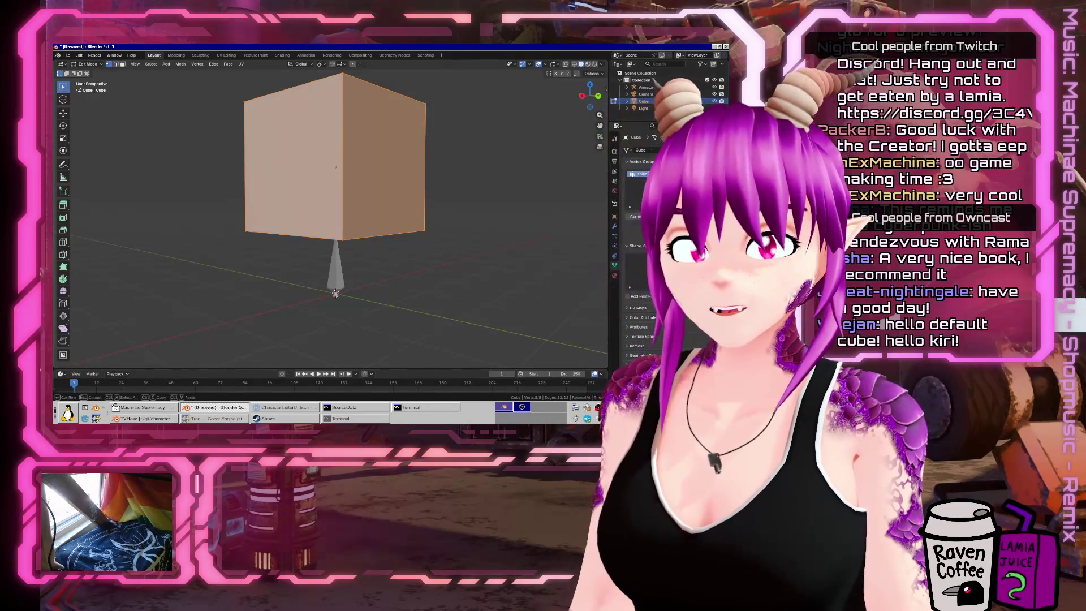
pyautogui.press('Return')
pyautogui.click(897, 285)
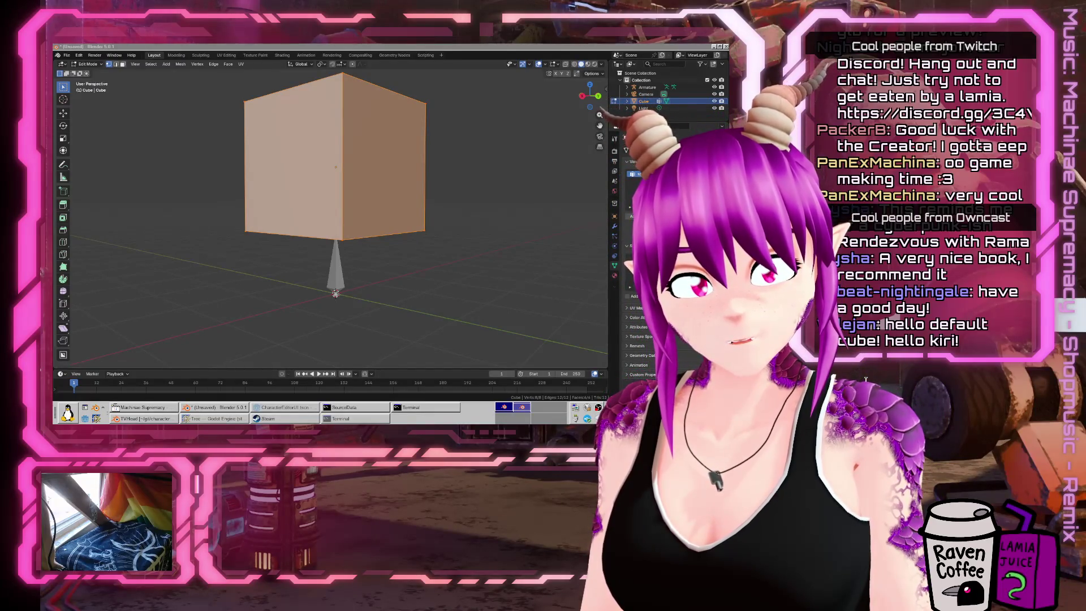
pyautogui.press('Return')
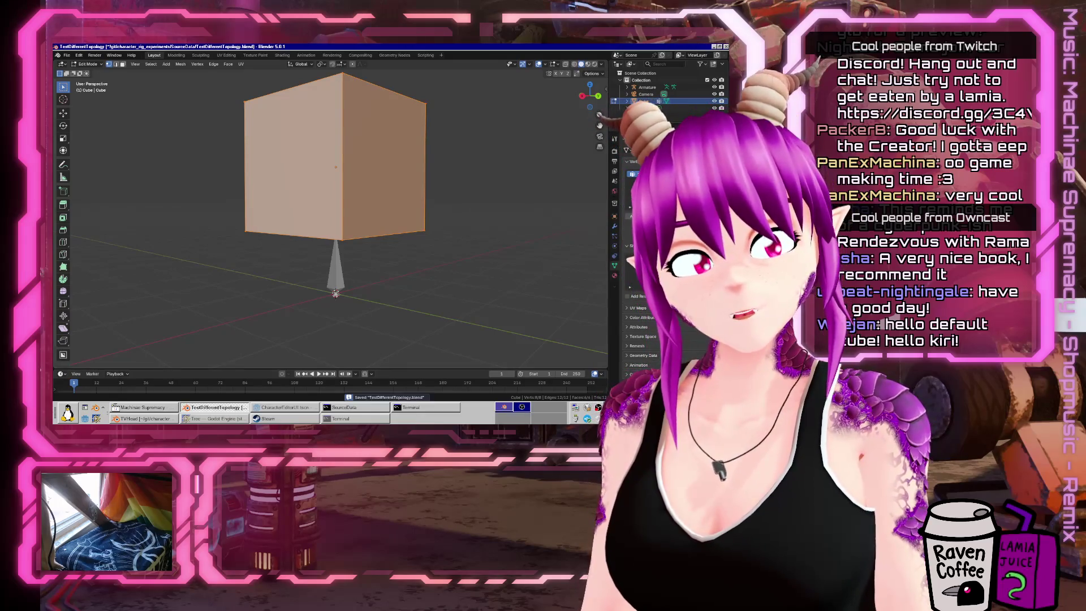
pyautogui.hotkey('ctrl', 'z')
pyautogui.press('Tab')
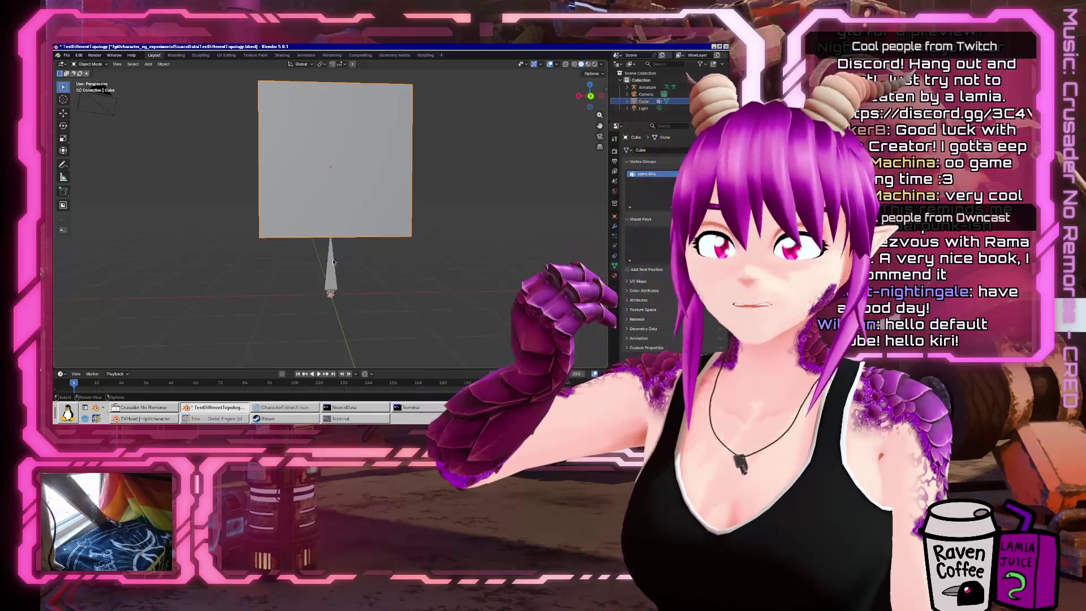
# Add an Armature modifier to the cube from the Deform category
pyautogui.click(614, 226)
pyautogui.click(651, 149)
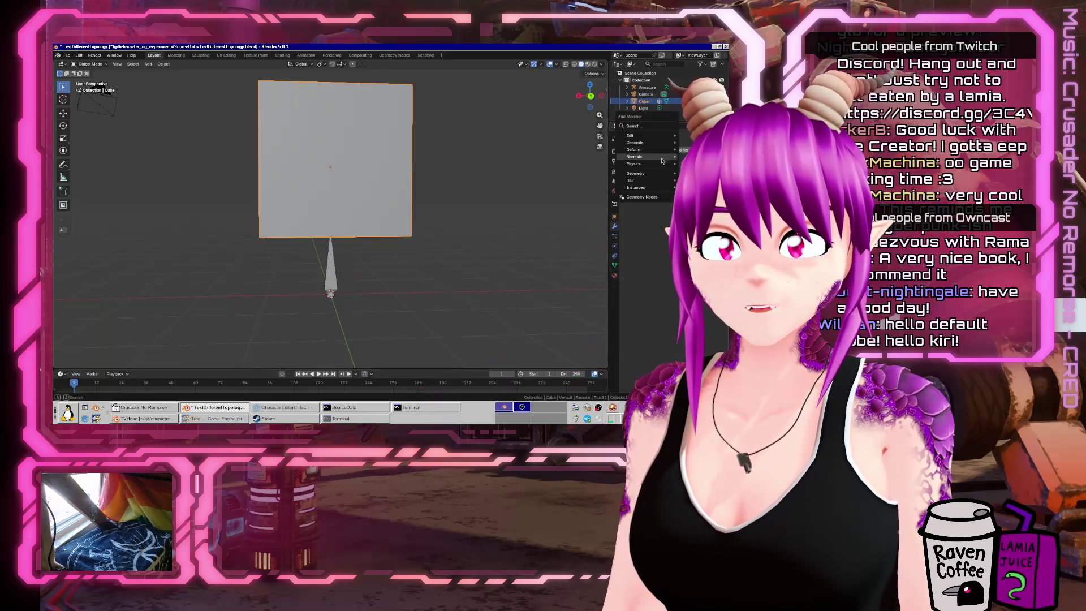
pyautogui.click(649, 151)
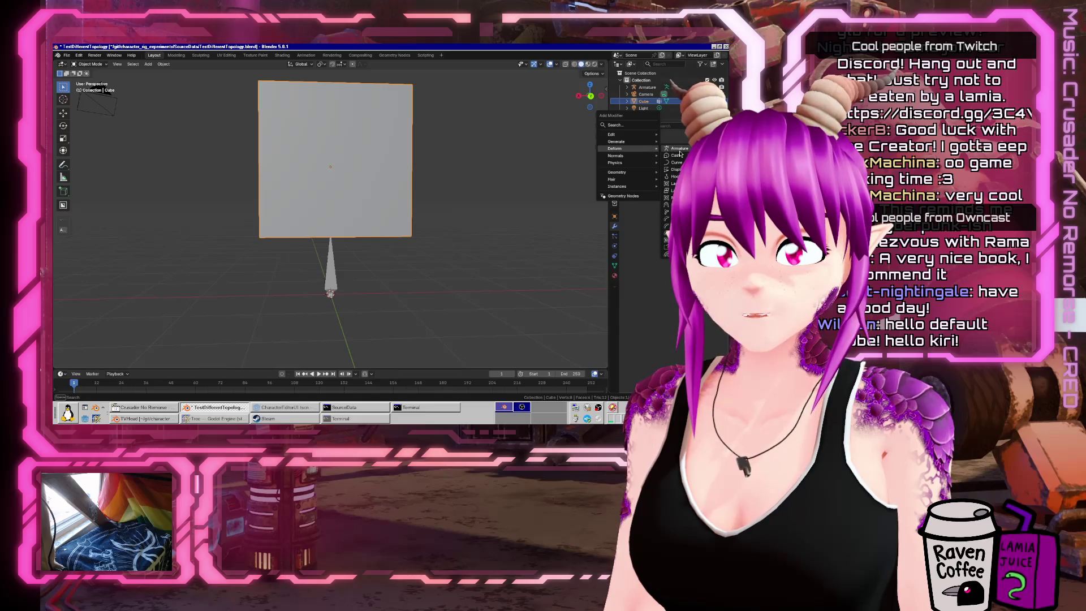
pyautogui.click(679, 148)
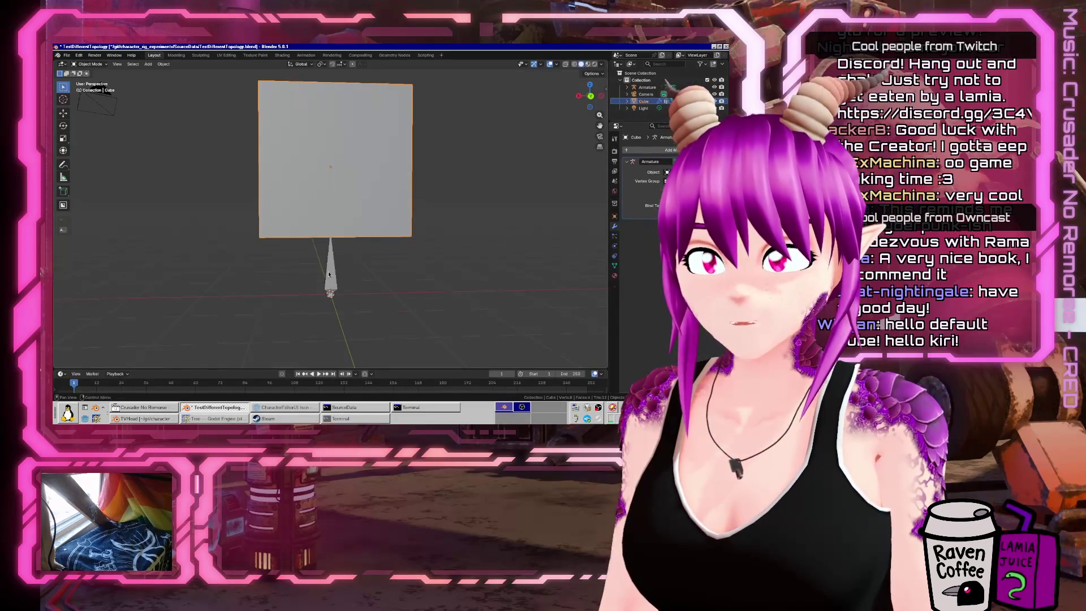
# Test-rotate the bone in Pose Mode, then check the cube's vertex group settings
pyautogui.click(329, 273)
pyautogui.hotkey('ctrl', 'Tab')
pyautogui.press('r')
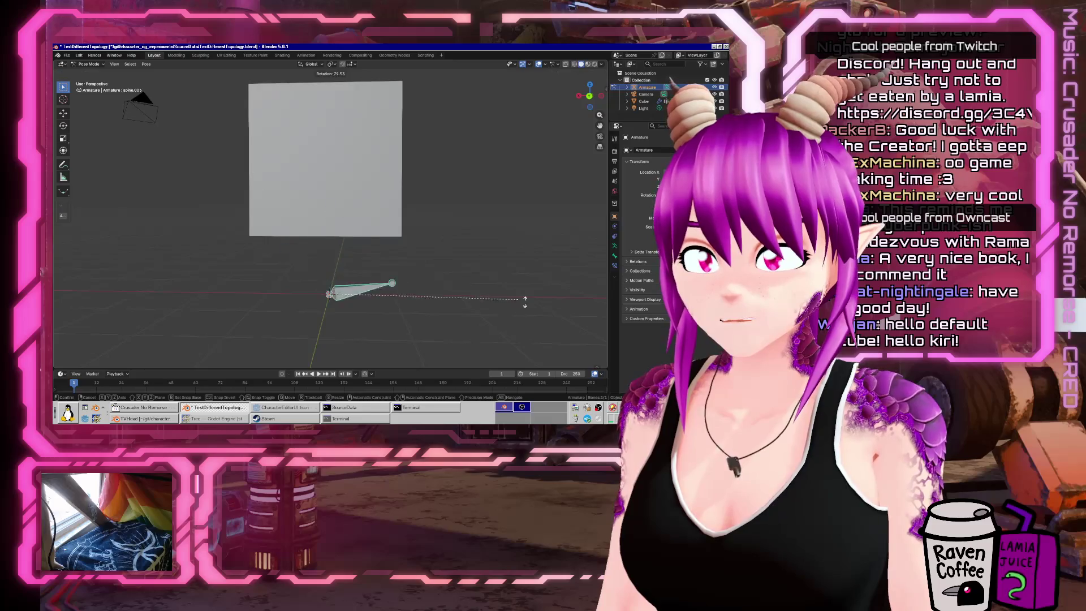
pyautogui.press('Escape')
pyautogui.hotkey('ctrl', 'Tab')
pyautogui.click(325, 158)
pyautogui.press('Tab')
pyautogui.click(615, 266)
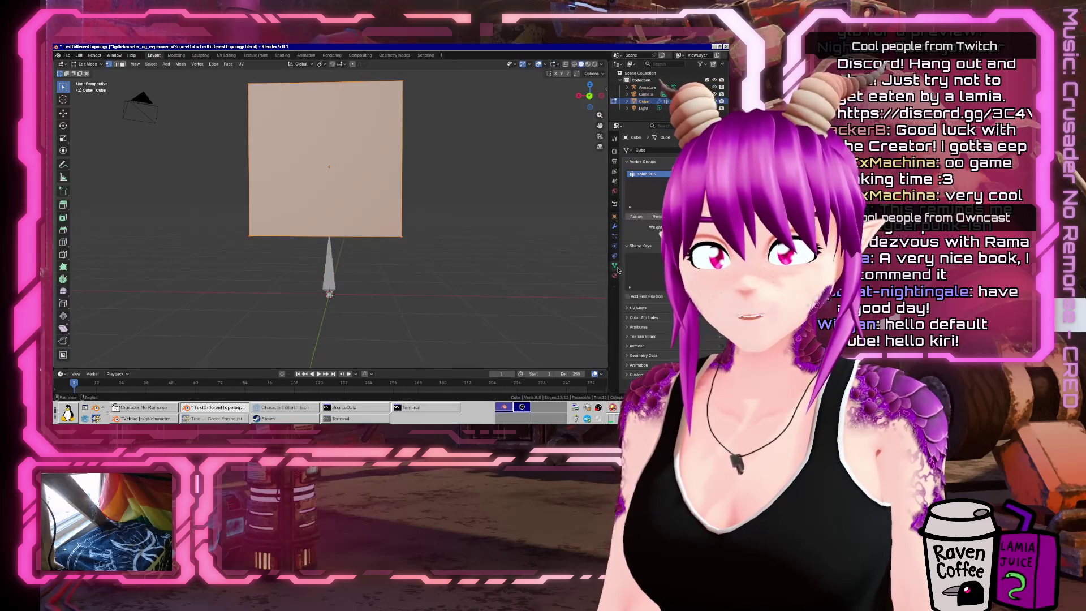
pyautogui.press('Tab')
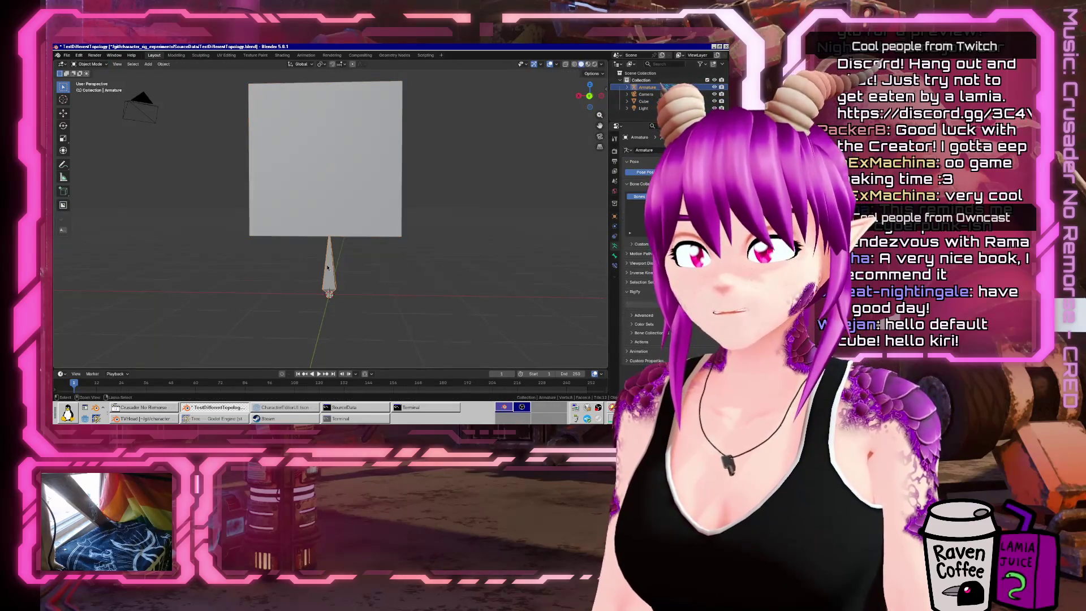
# Test-rotate the bone again, return to Object Mode, and save the blend file
pyautogui.click(329, 266)
pyautogui.hotkey('ctrl', 'Tab')
pyautogui.press('r')
pyautogui.press('Escape')
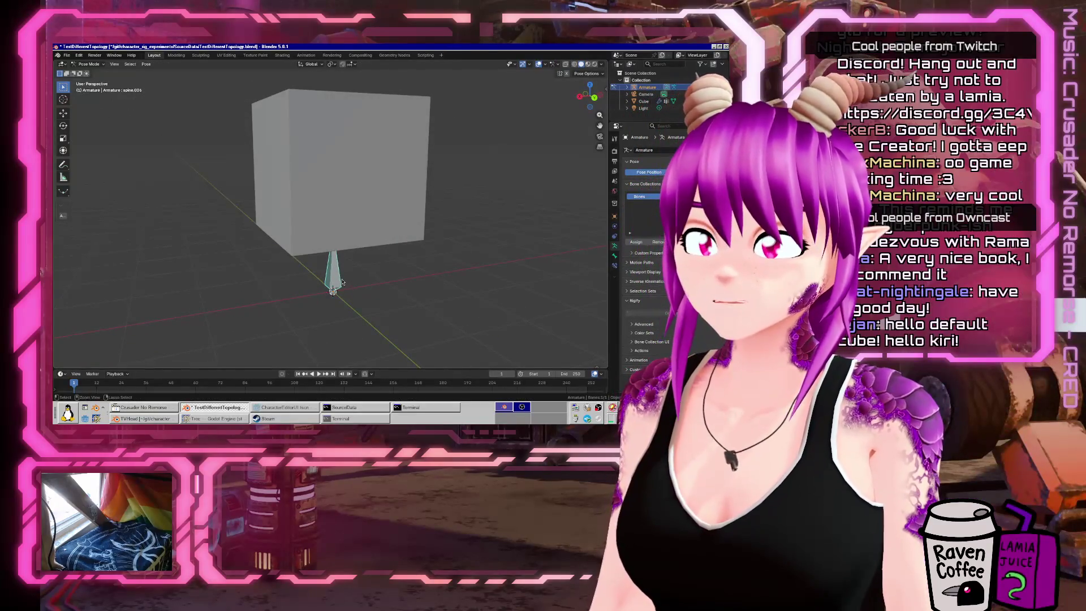
pyautogui.hotkey('ctrl', 'Tab')
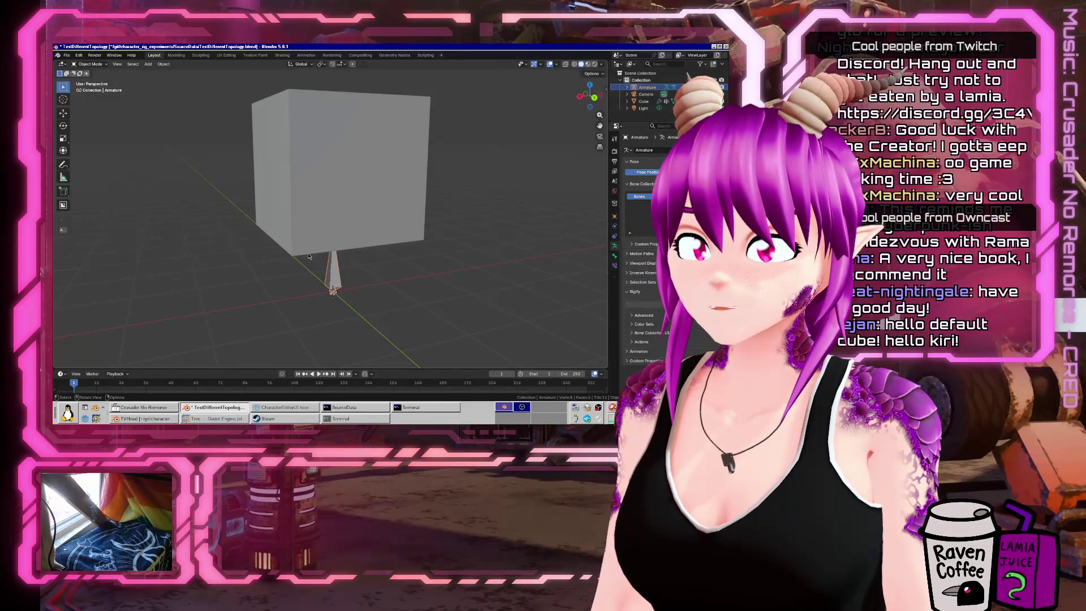
pyautogui.click(309, 251)
pyautogui.hotkey('ctrl', 's')
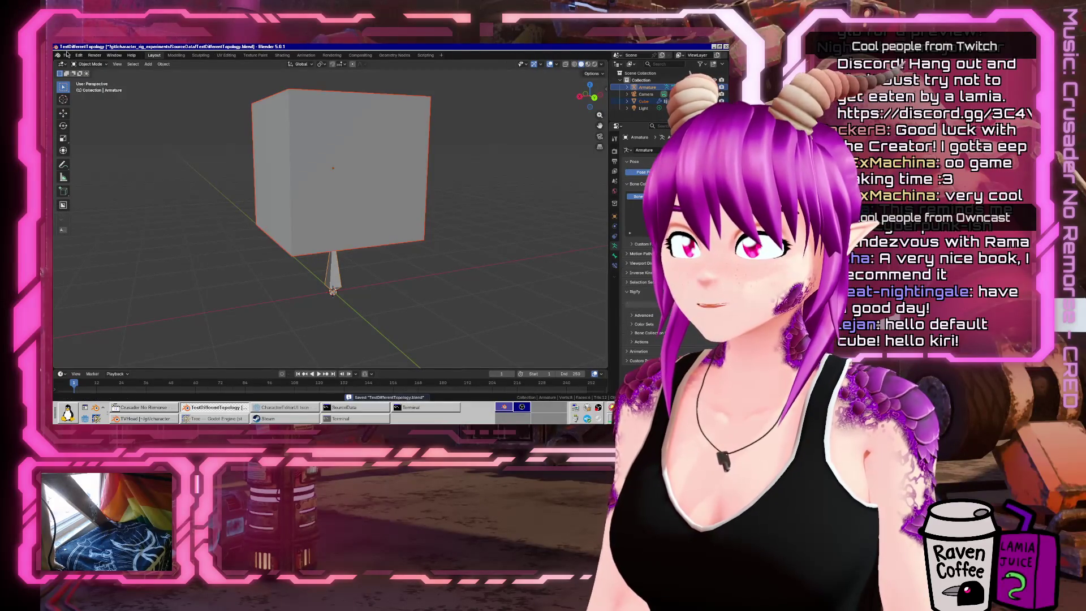
pyautogui.click(66, 55)
pyautogui.moveTo(78, 161)
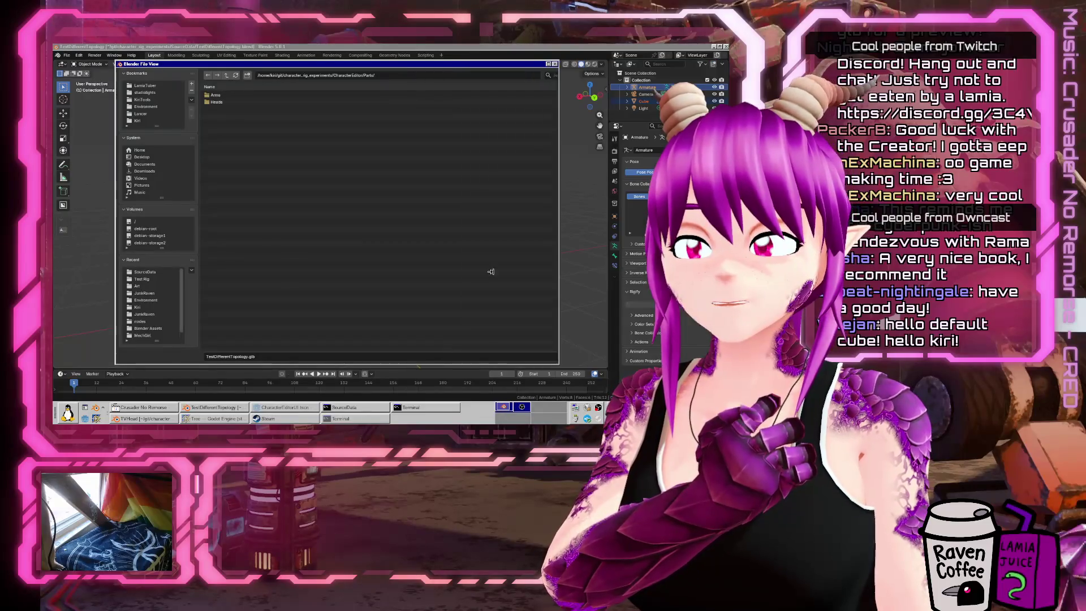
# Export the rigged cube as TestDifferentTopology.glb into CharacterEditor/Parts and switch to Godot
pyautogui.click(452, 359)
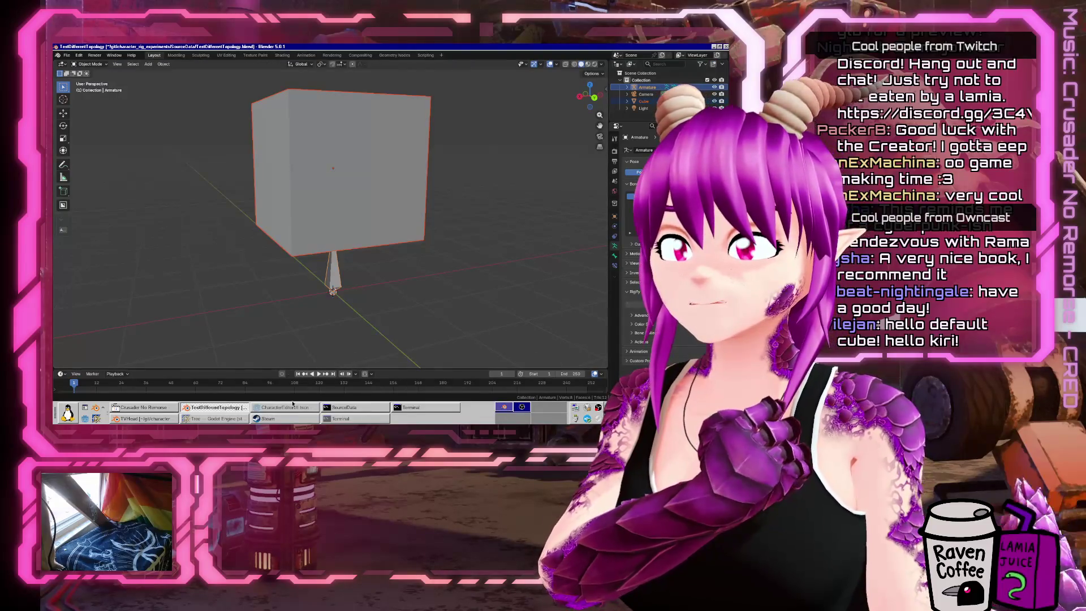
pyautogui.click(285, 408)
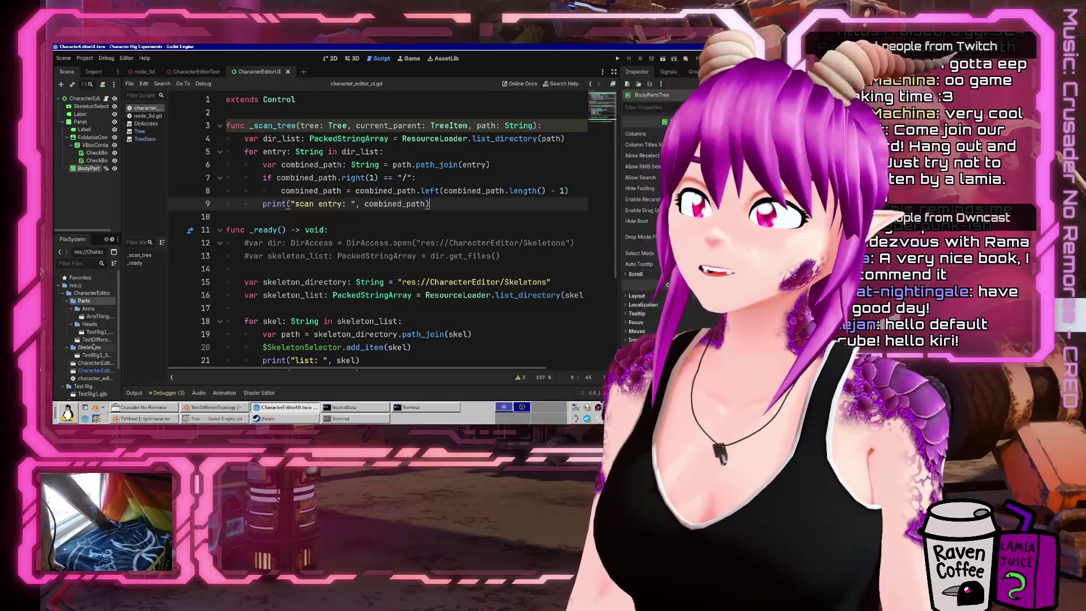
# Open the node_3d scene in the 3D view and widen the FileSystem dock
pyautogui.click(144, 72)
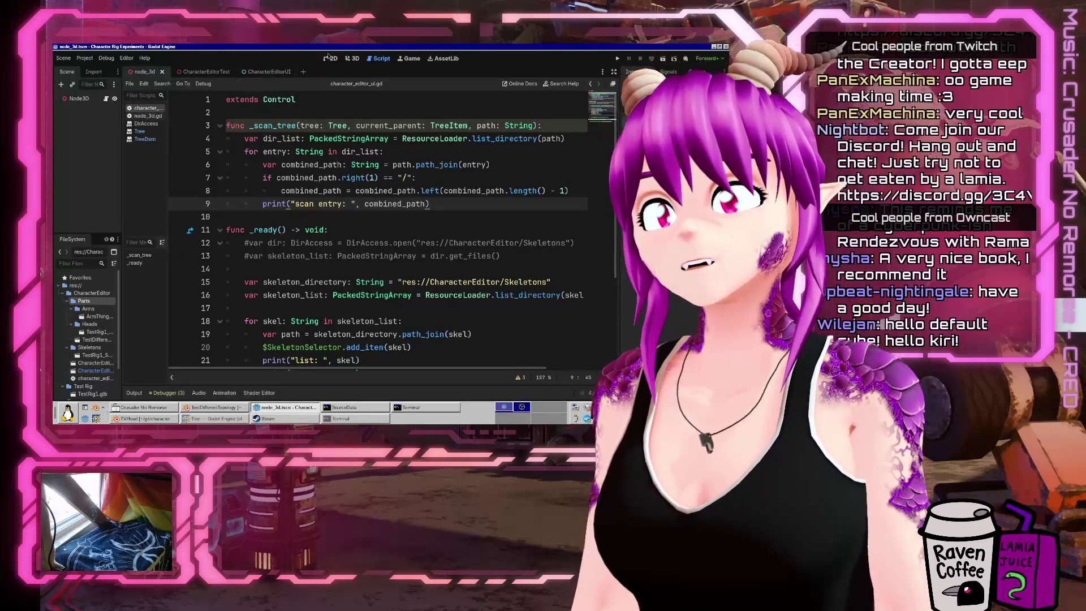
pyautogui.click(351, 60)
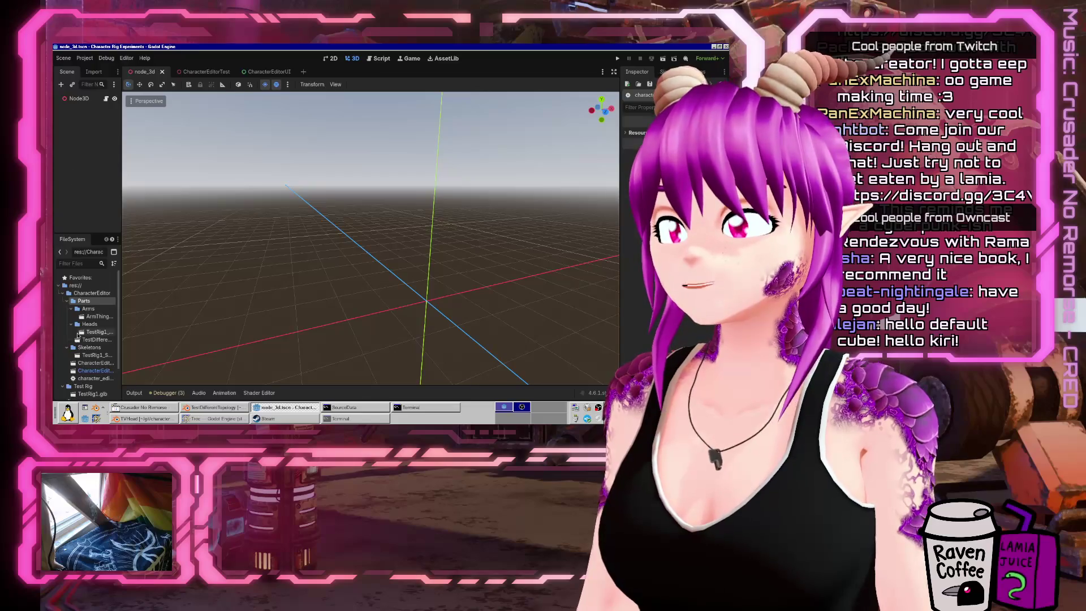
pyautogui.scroll(-1, 94, 370)
pyautogui.scroll(1, 94, 371)
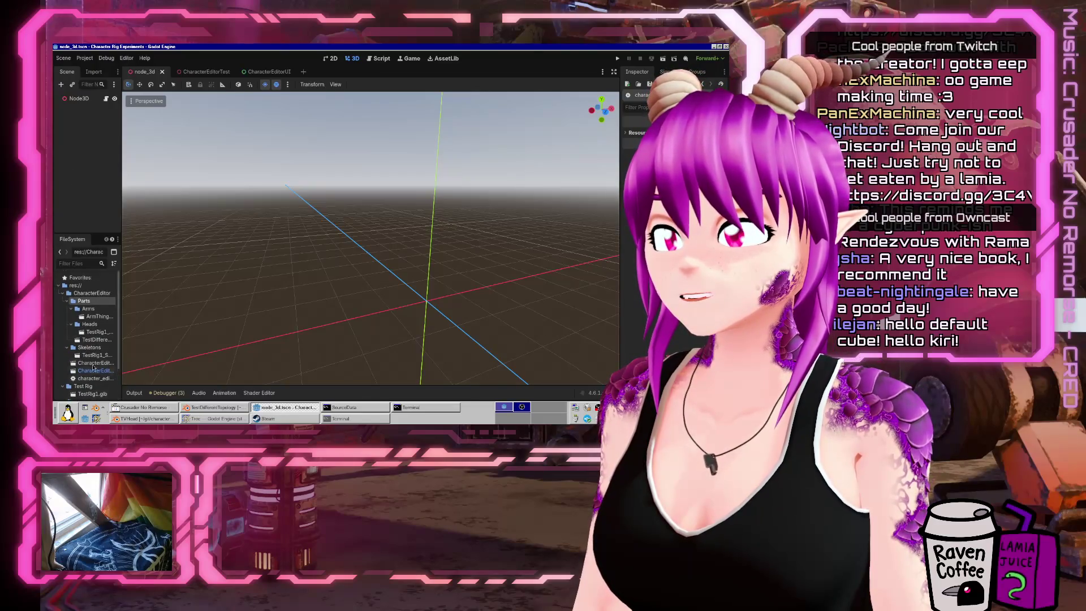
pyautogui.moveTo(122, 332); pyautogui.dragTo(182, 333)
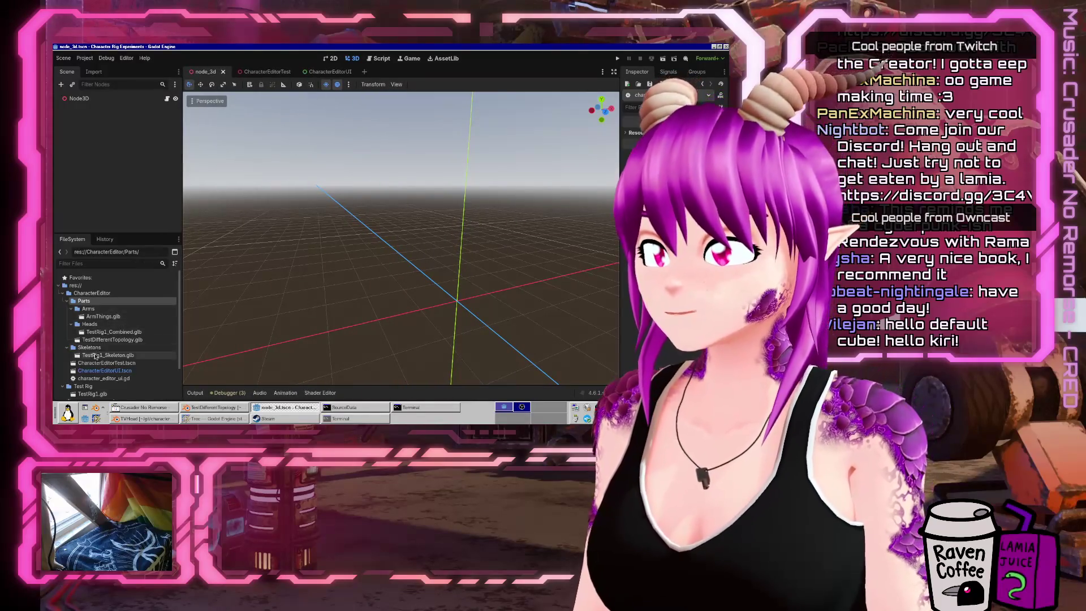
# Drop TestRig1_Skeleton.glb and TestDifferentTopology.glb into the 3D viewport
pyautogui.moveTo(107, 355)
pyautogui.mouseDown()
pyautogui.moveTo(355, 353)
pyautogui.moveTo(395, 333)
pyautogui.moveTo(387, 368)
pyautogui.mouseUp()
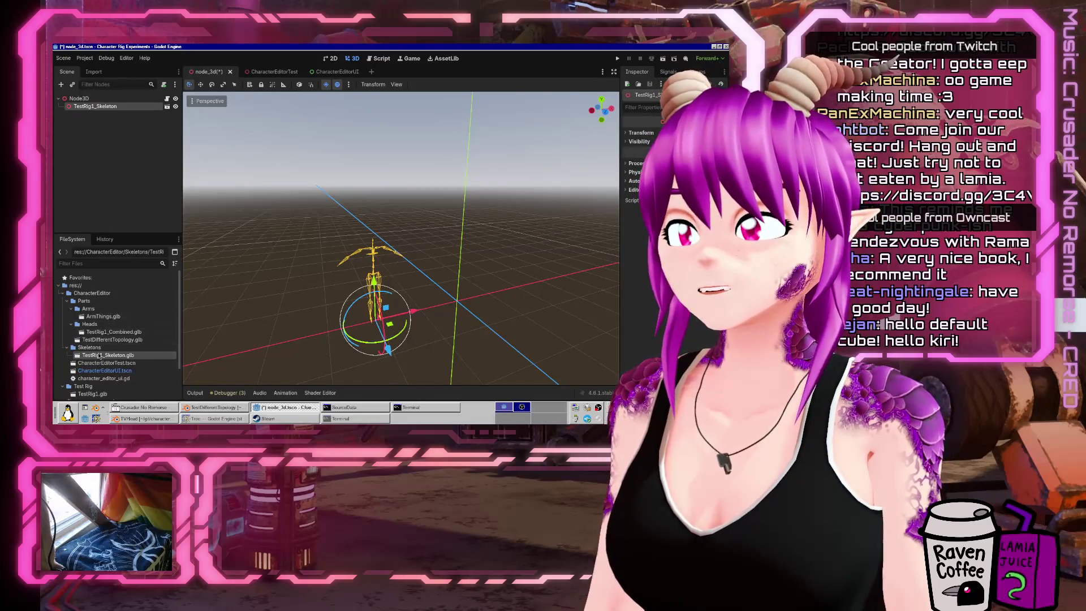
pyautogui.moveTo(101, 339)
pyautogui.mouseDown()
pyautogui.moveTo(374, 322)
pyautogui.moveTo(455, 304)
pyautogui.mouseUp()
pyautogui.press('f')
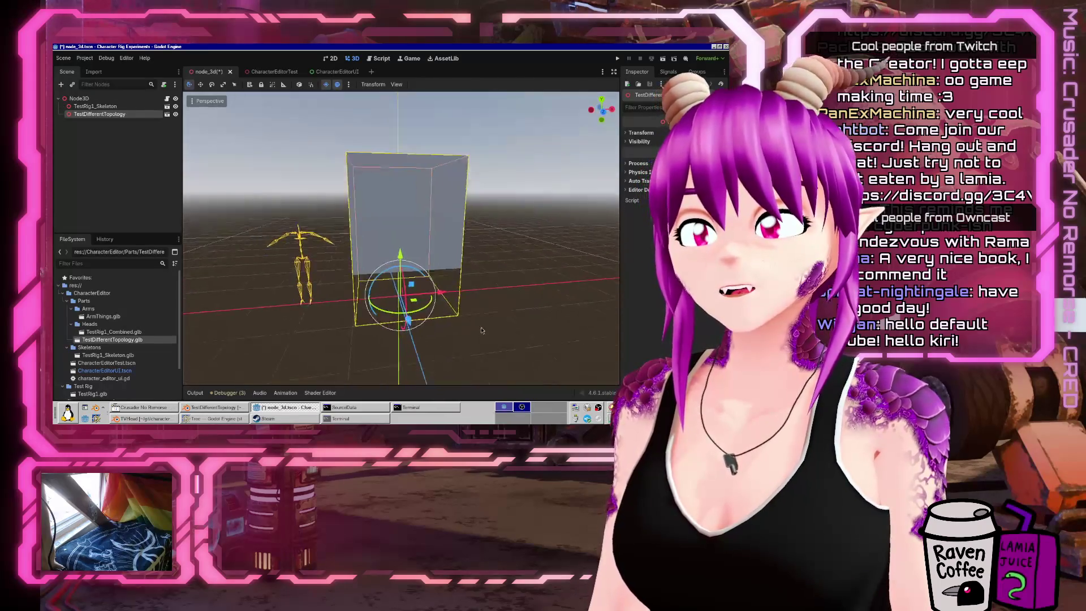
# Make both TestDifferentTopology and TestRig1_Skeleton local
pyautogui.rightClick(96, 115)
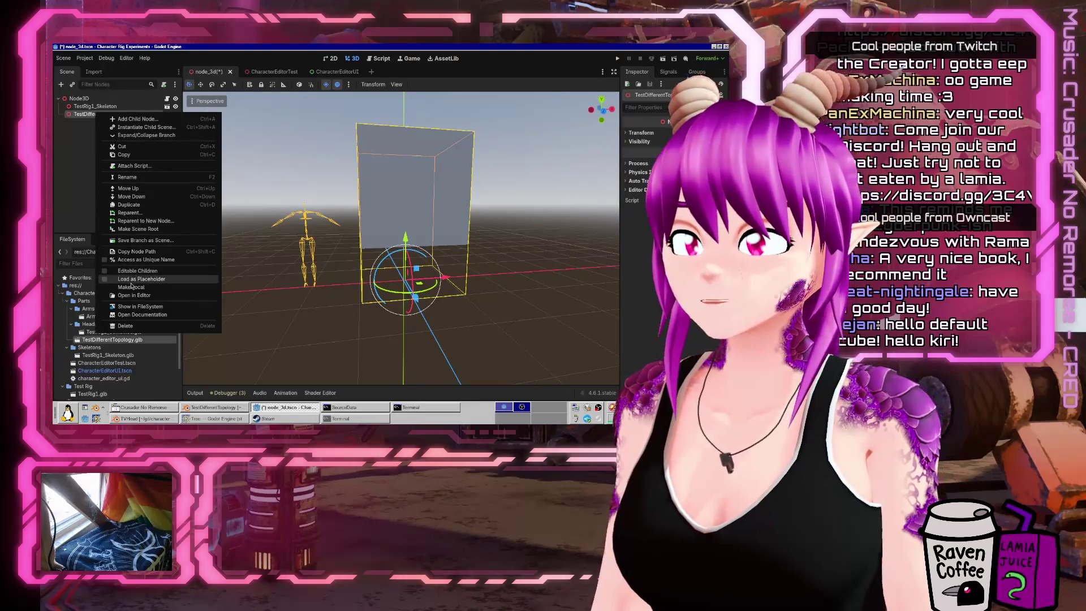
pyautogui.click(131, 287)
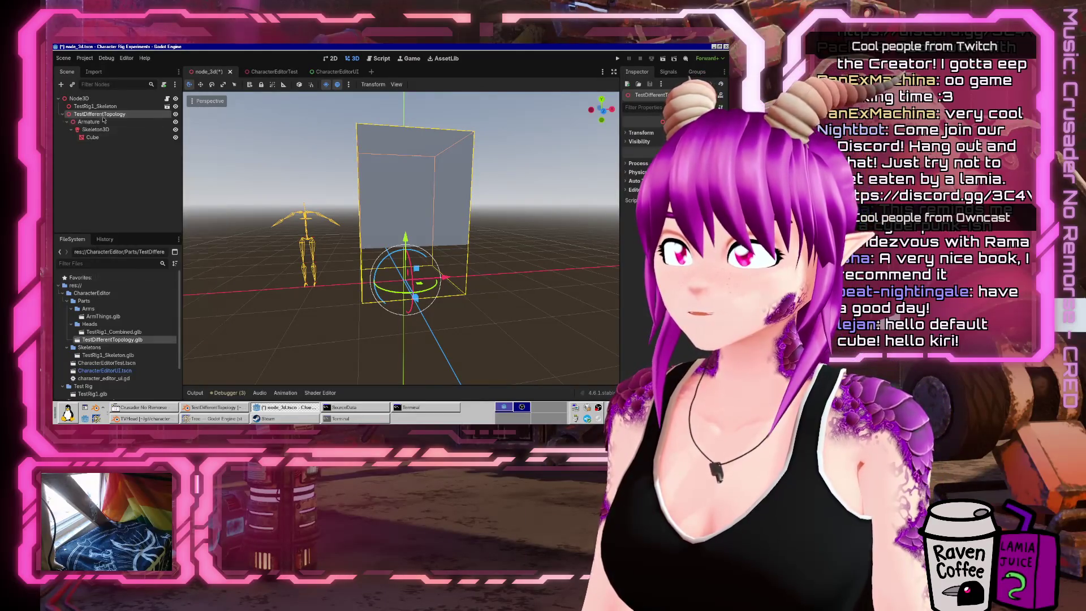
pyautogui.rightClick(96, 107)
pyautogui.click(131, 278)
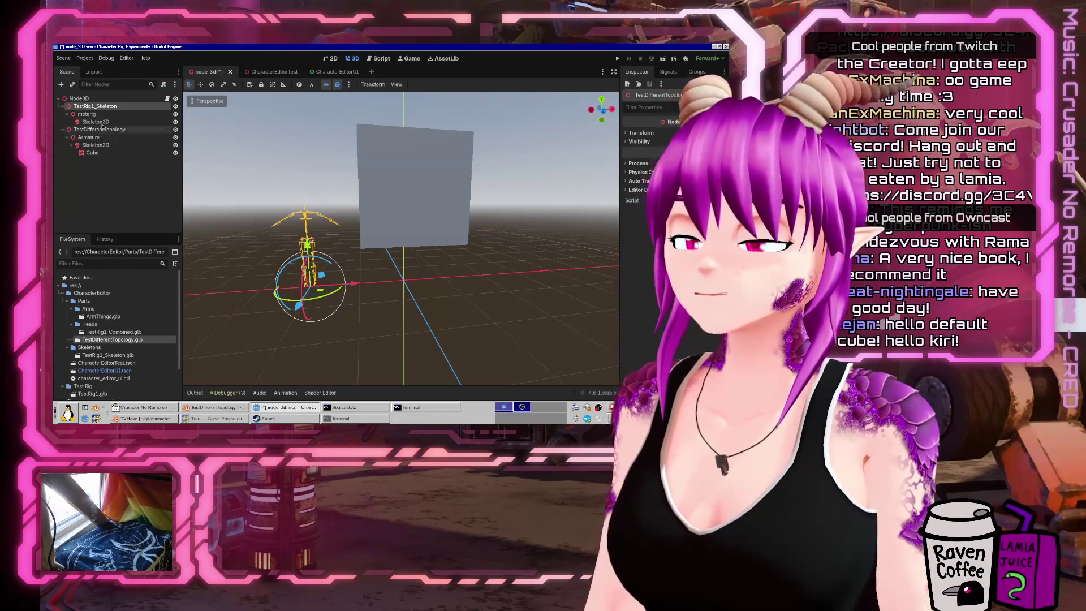
# Set the Cube mesh's Skeleton to metarig/Skeleton3D
pyautogui.click(96, 122)
pyautogui.click(415, 211)
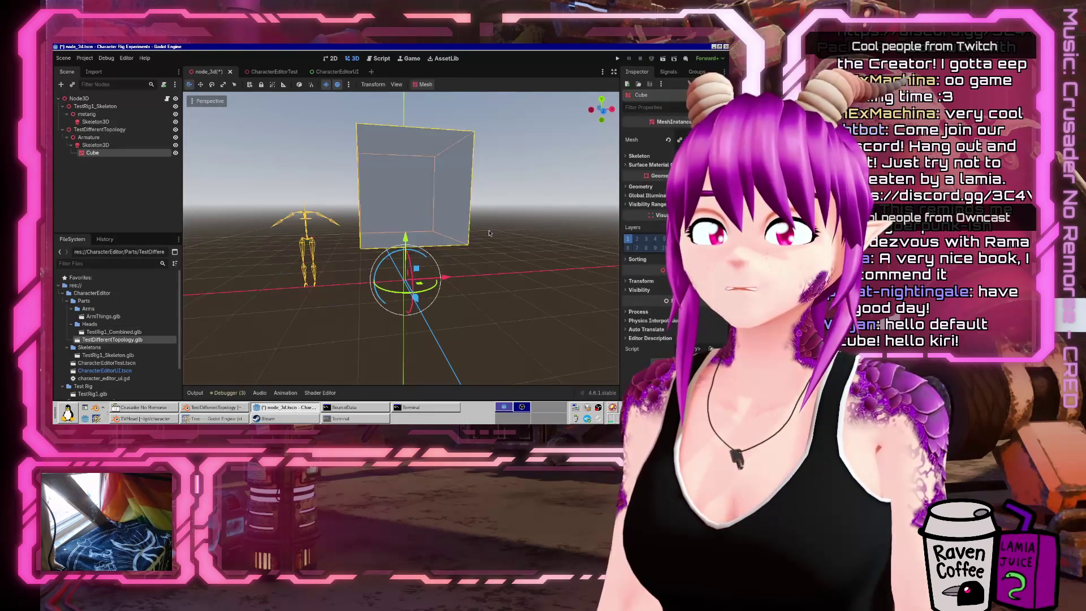
pyautogui.scroll(-3, 402, 237)
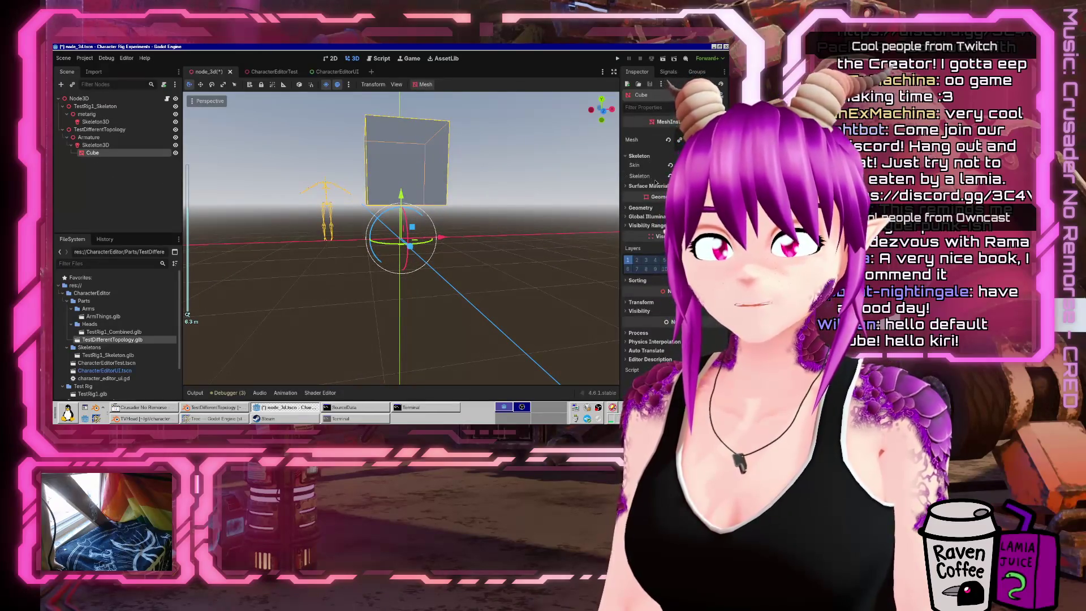
pyautogui.click(655, 180)
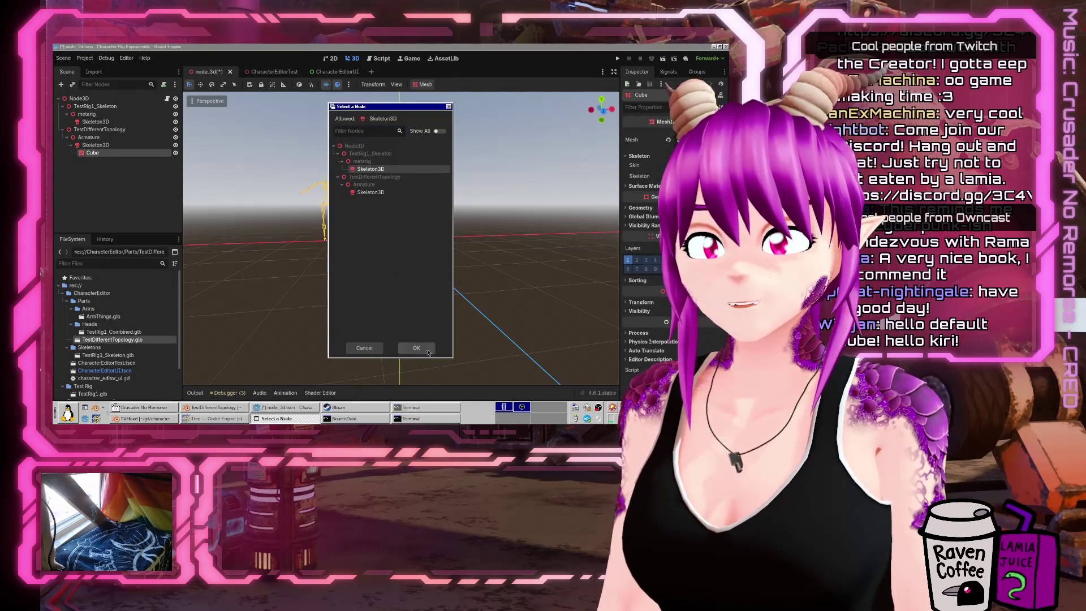
pyautogui.click(428, 351)
# Move and rotate the spine.001 bone to confirm the Cube follows it
pyautogui.click(101, 122)
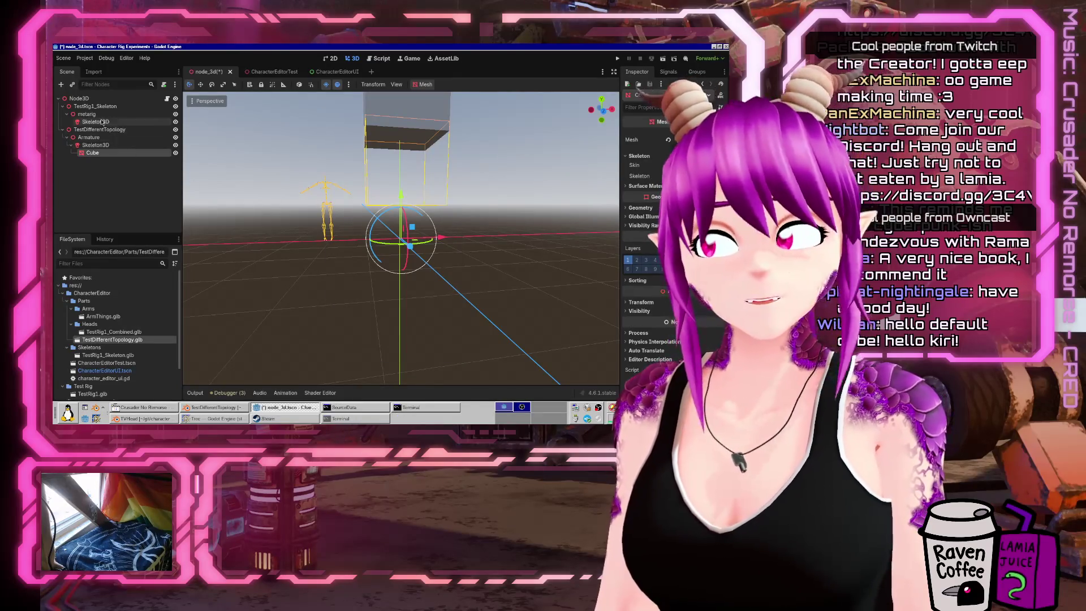
pyautogui.click(651, 138)
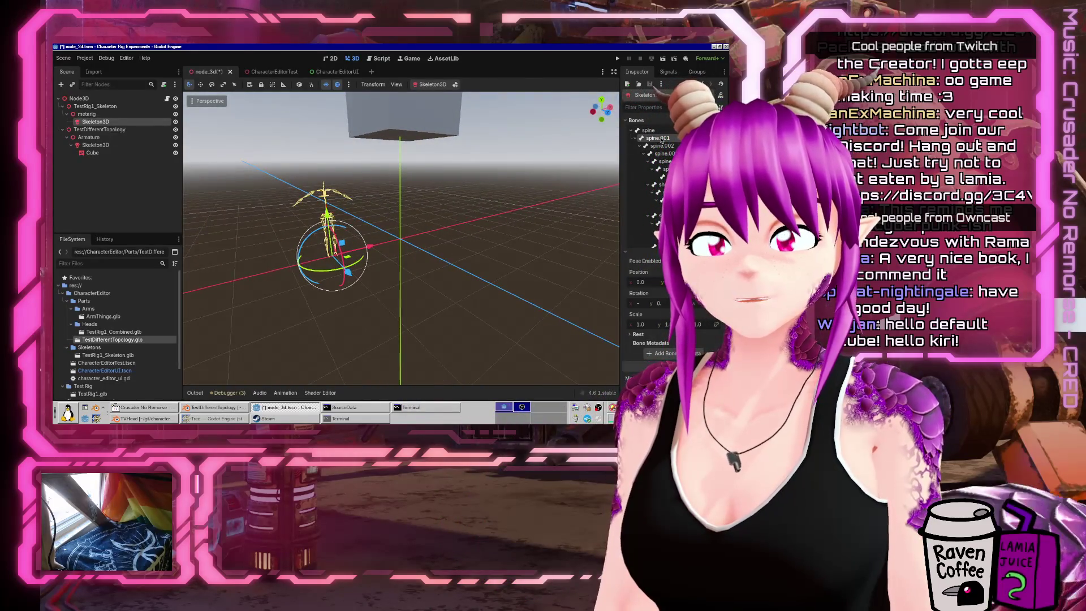
pyautogui.moveTo(641, 286); pyautogui.dragTo(641, 287)
pyautogui.hotkey('ctrl', 'z')
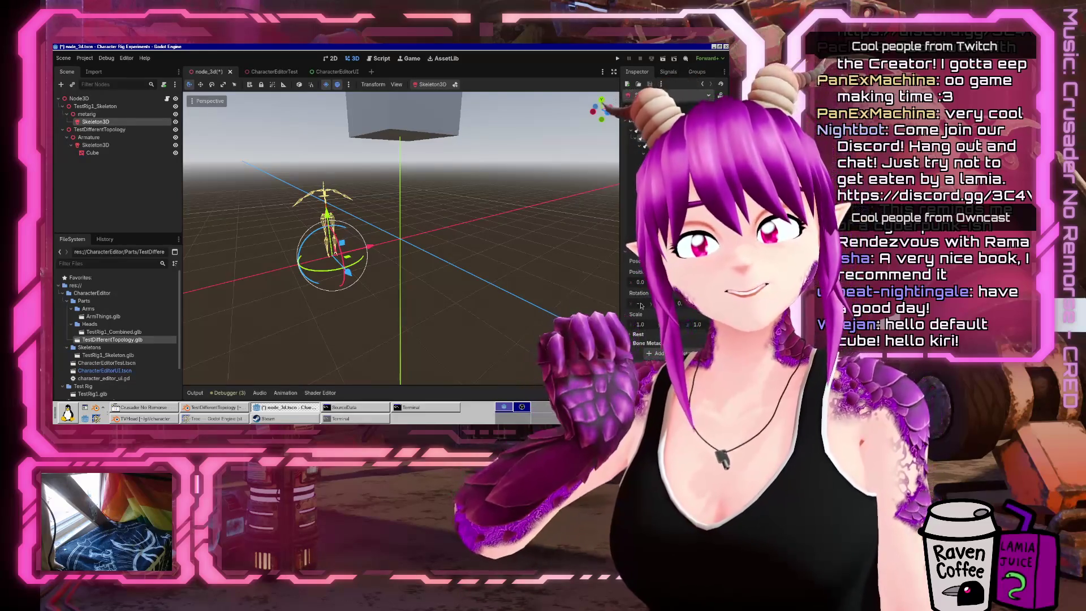
pyautogui.moveTo(652, 310); pyautogui.dragTo(652, 310)
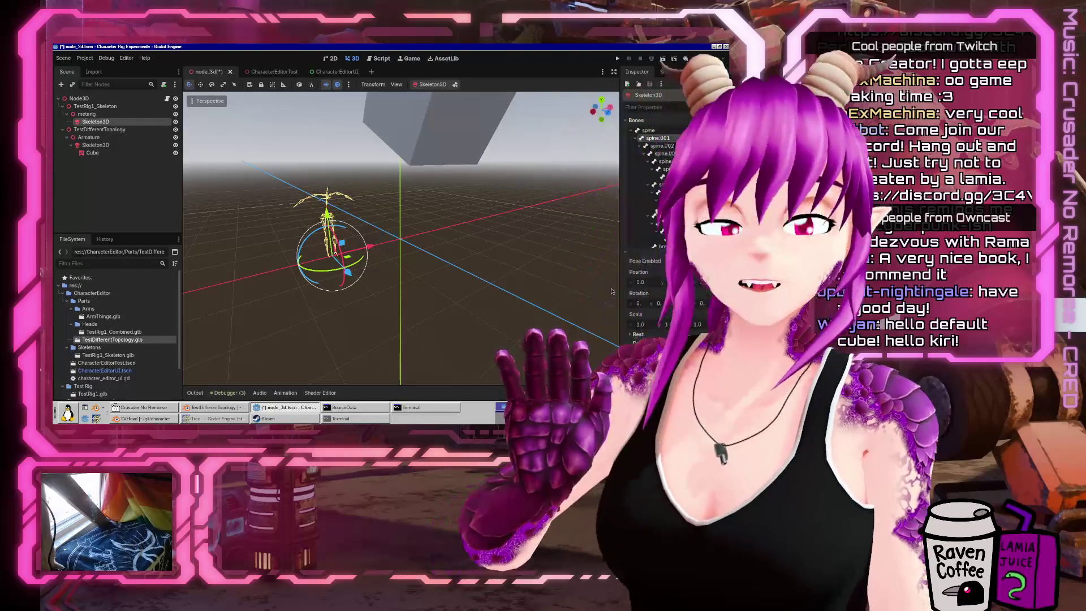
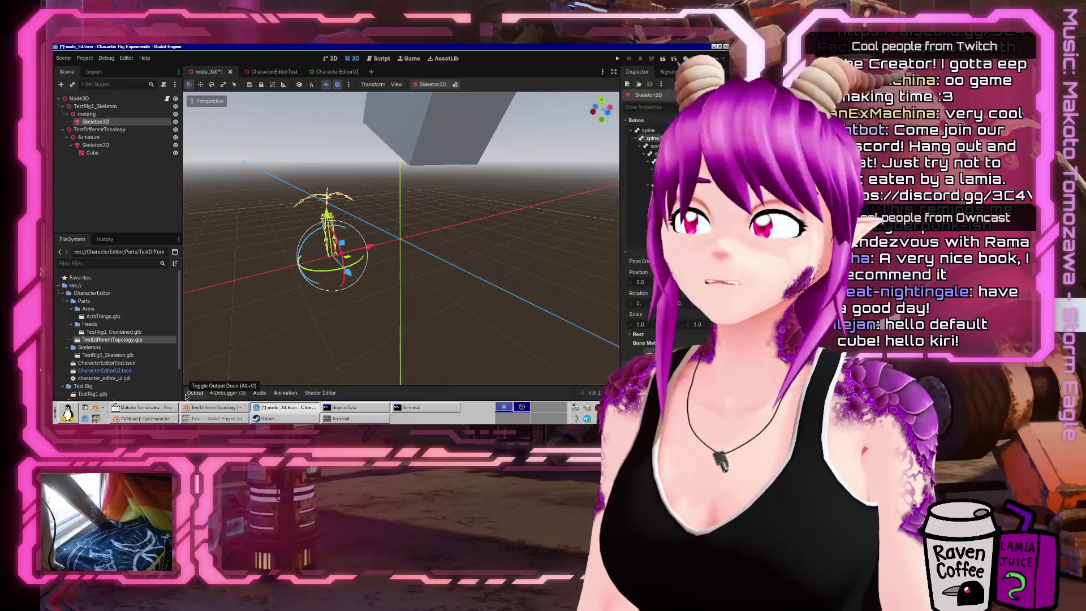
# In the script editor, go to the path-trimming line and search the built-in help for is_dir
pyautogui.click(378, 59)
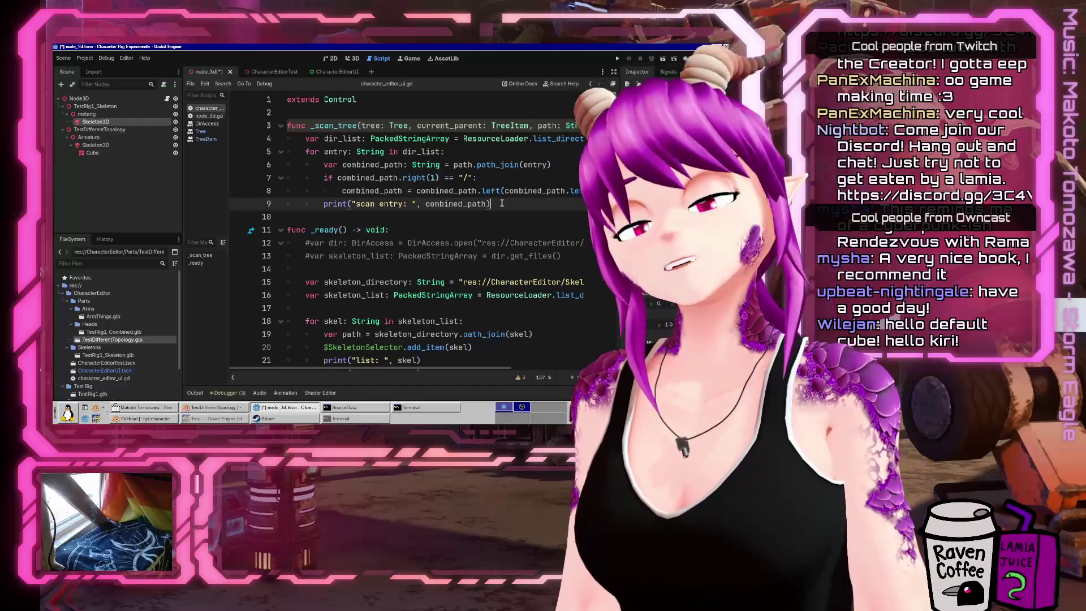
pyautogui.press('Up')
pyautogui.press('End')
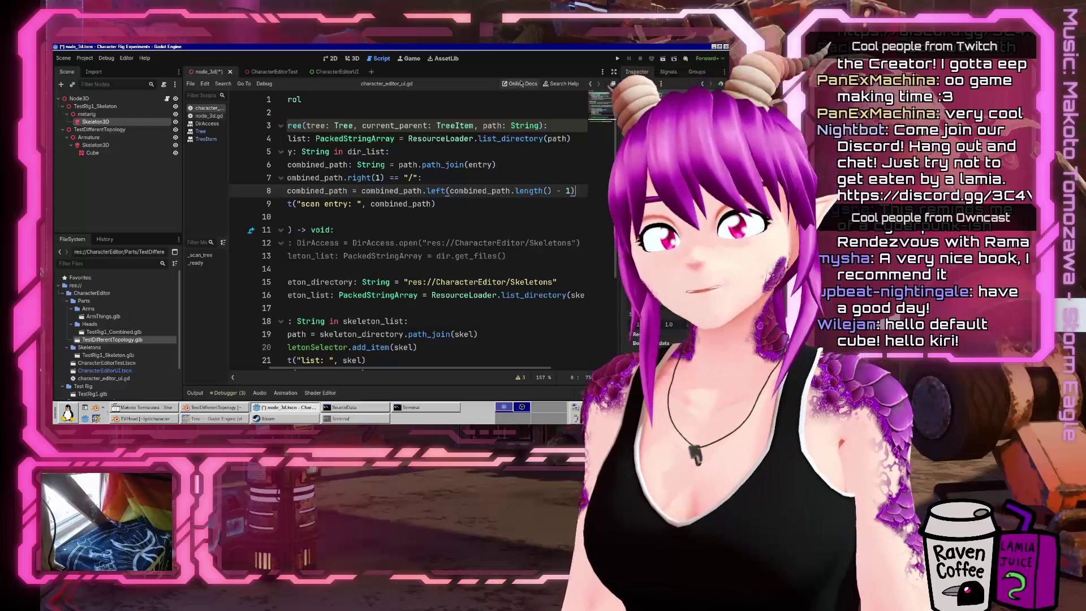
pyautogui.click(557, 85)
pyautogui.write('is_dir')
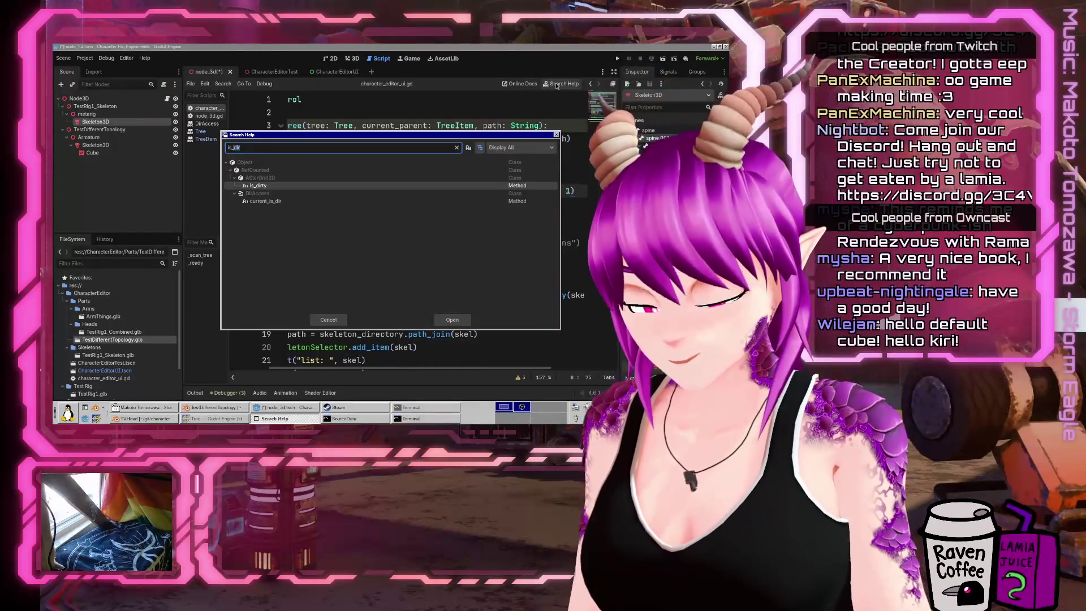
# Look up 'file directory' in the help search, then close the search dialog
pyautogui.write('file')
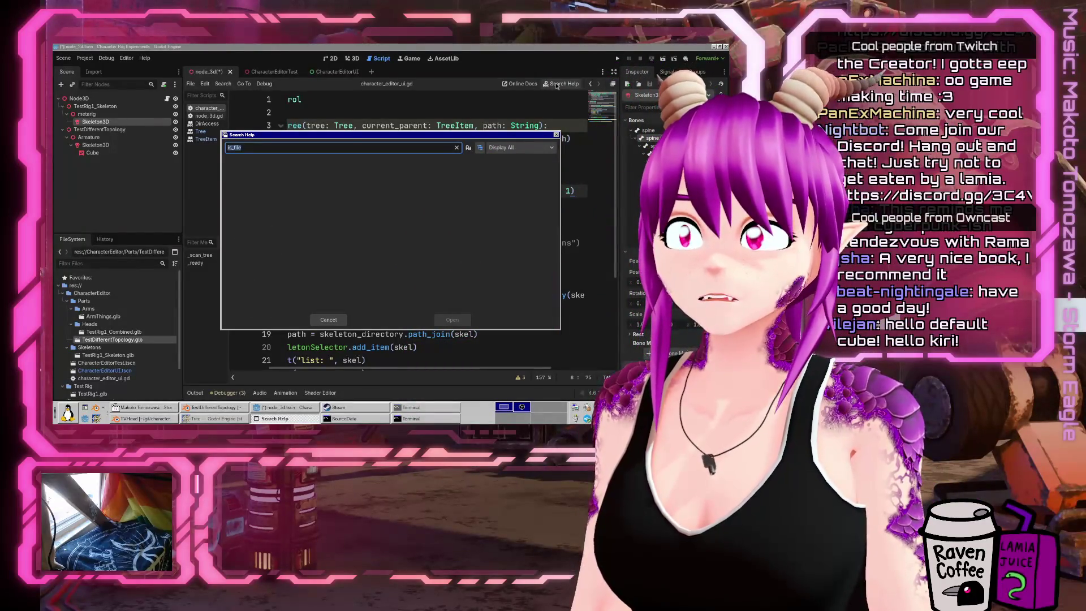
pyautogui.write('direcro')
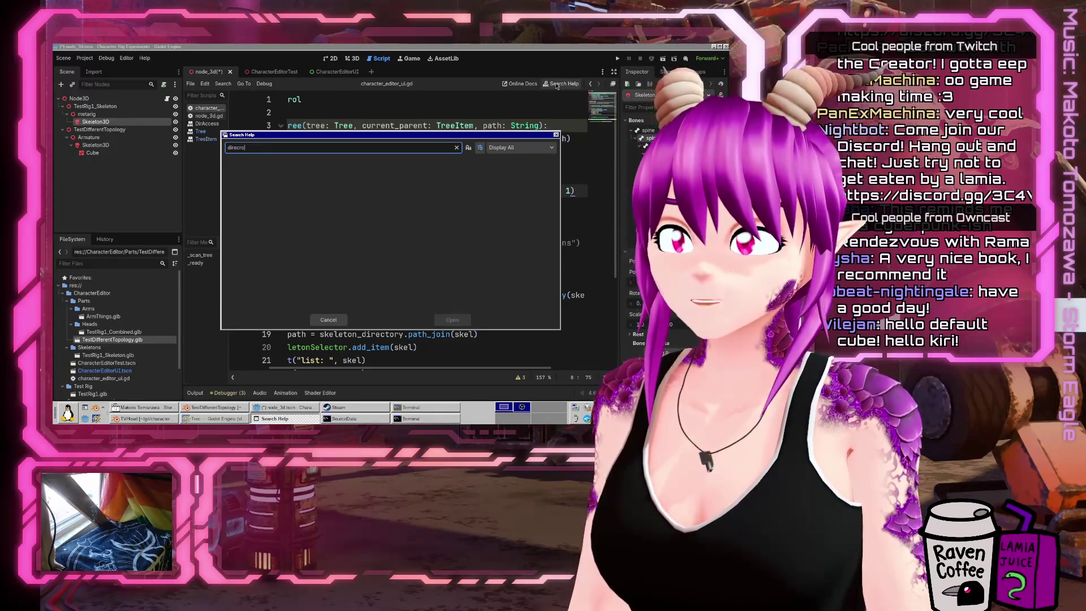
pyautogui.write('tory')
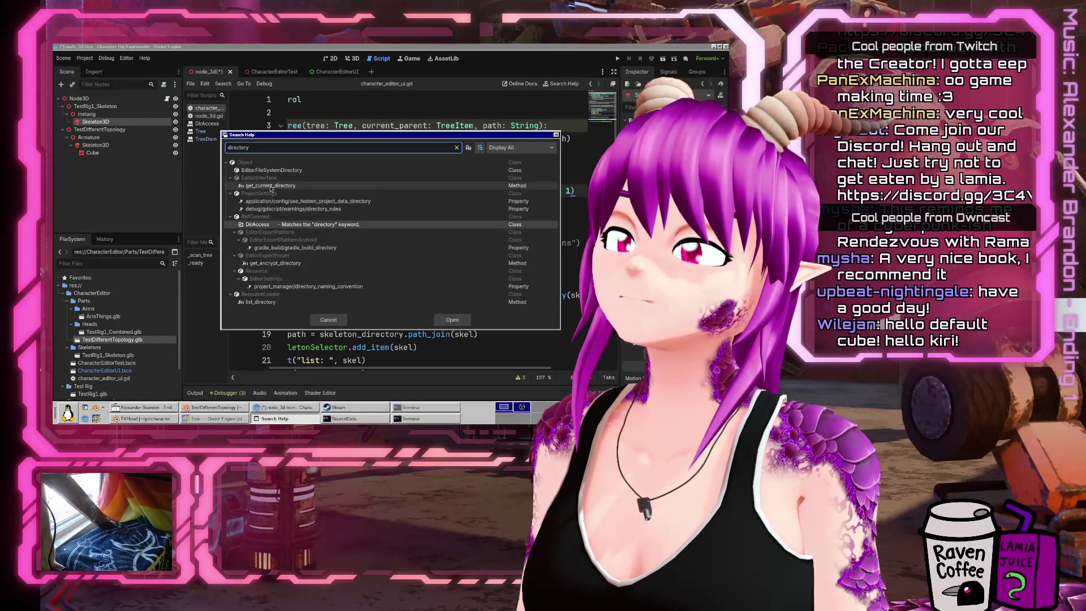
pyautogui.press('Escape')
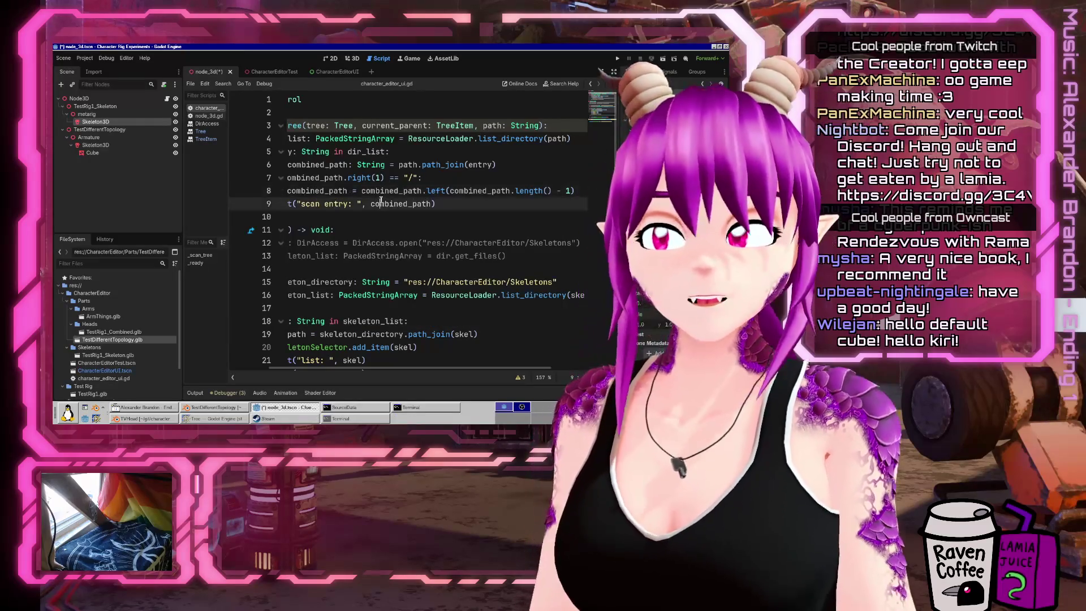
# Add blank lines around combined_path and declare var is_directory: bool = false below it
pyautogui.press('Home')
pyautogui.press('Home')
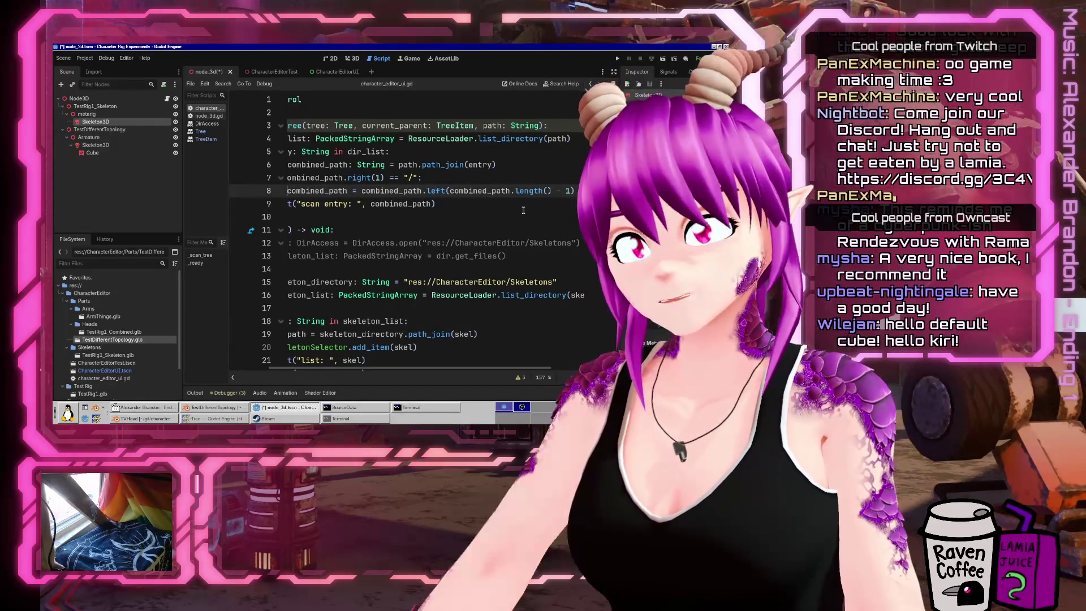
pyautogui.press('Return')
pyautogui.press('Up')
pyautogui.press('Up')
pyautogui.press('Up')
pyautogui.press('Return')
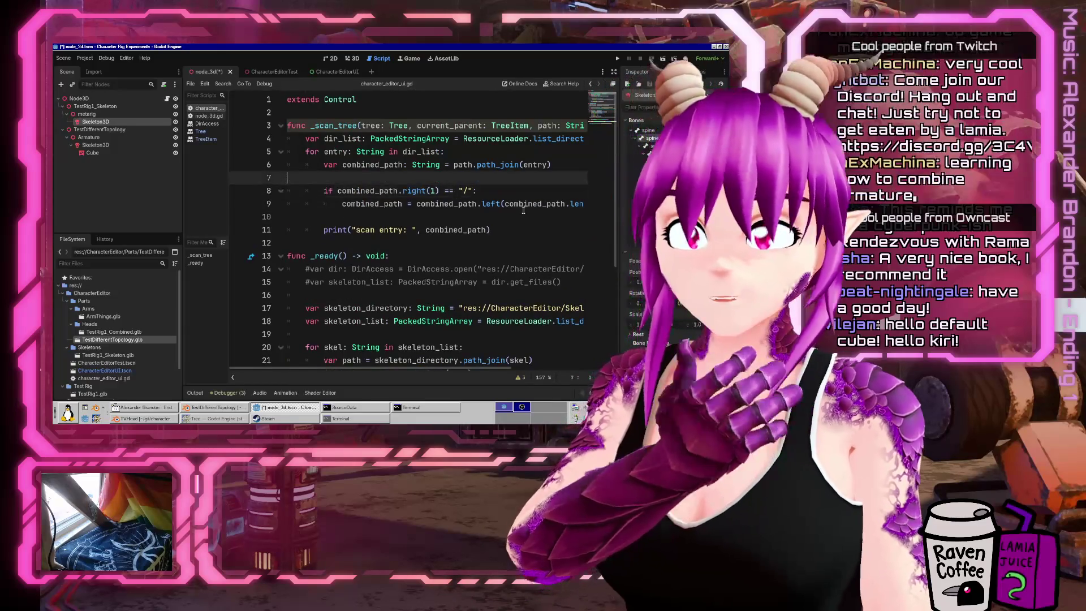
pyautogui.press('Up')
pyautogui.press('Up')
pyautogui.press('Return')
pyautogui.press('Down')
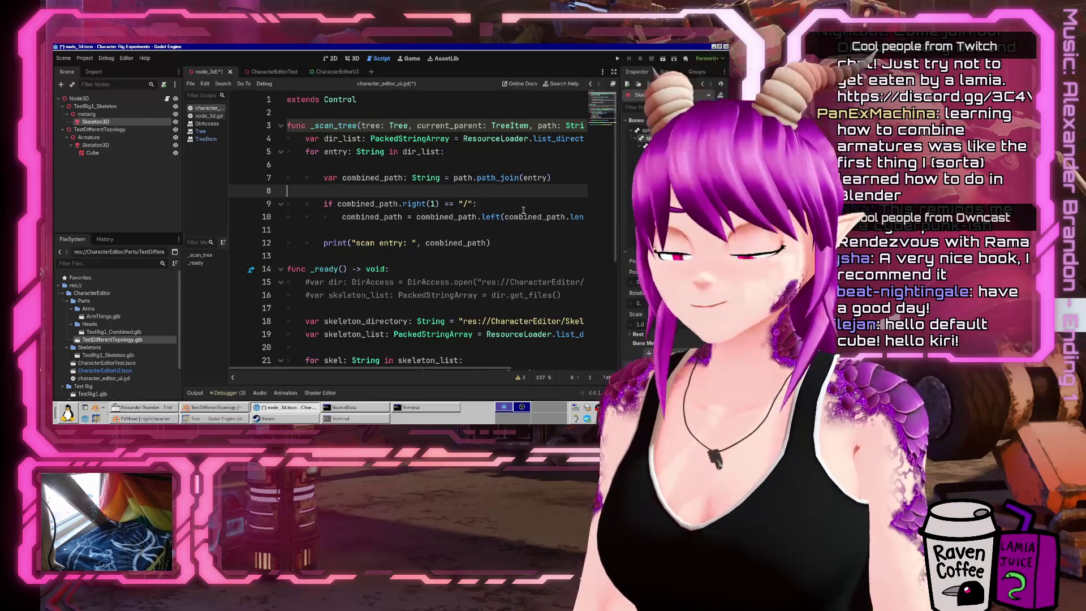
pyautogui.press('Return')
pyautogui.press('BackSpace')
pyautogui.write('ar is_directory: bool = false')
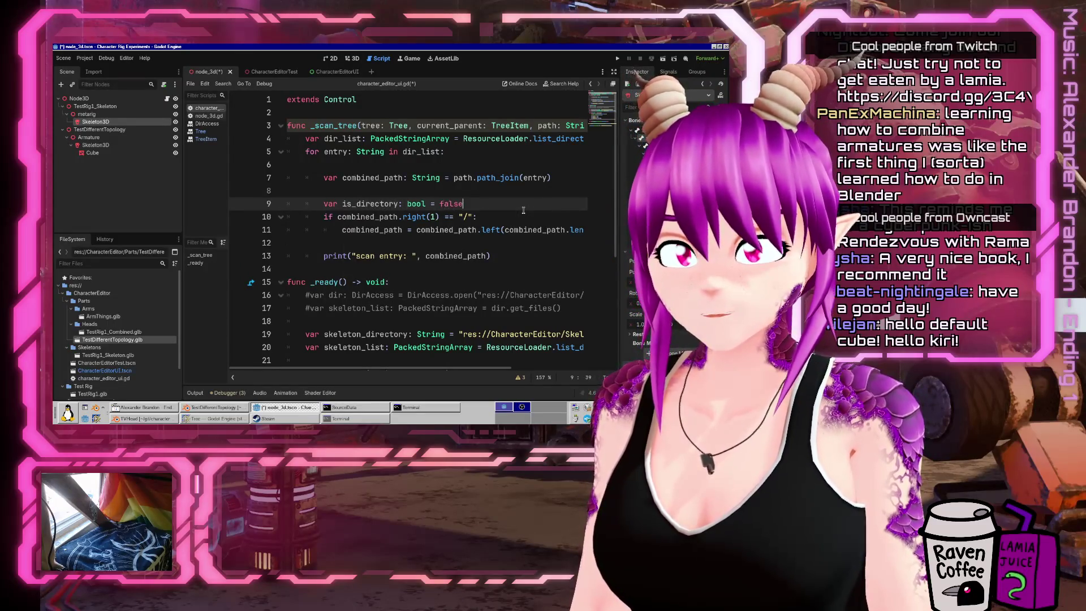
# Set is_directory = true inside the slash check and add an 'if is_directory:' block after the print
pyautogui.press('Down')
pyautogui.press('Return')
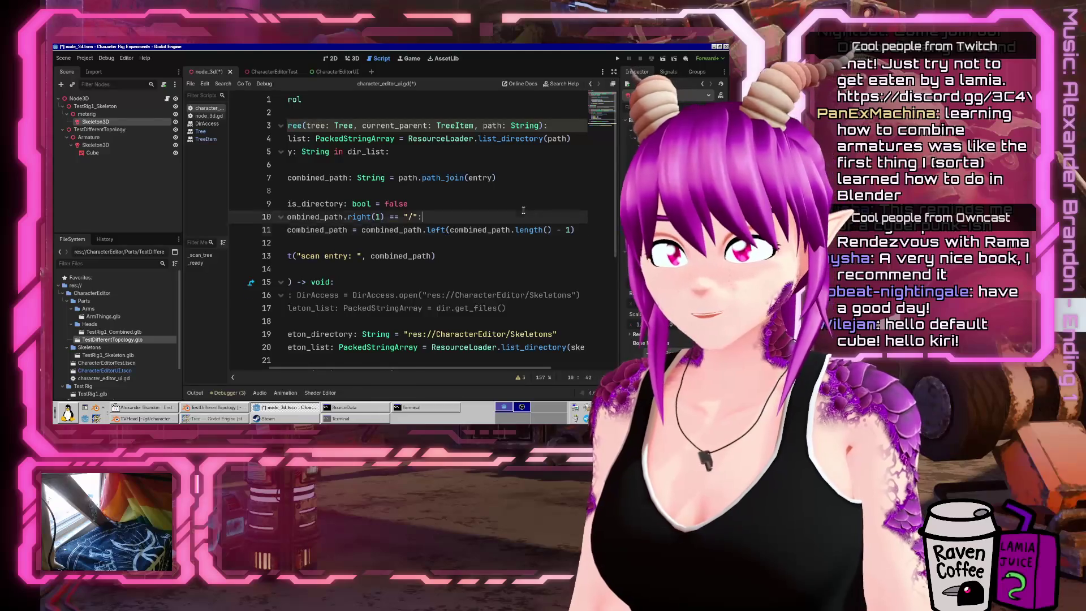
pyautogui.write('i')
pyautogui.press('BackSpace')
pyautogui.write('ctory = true')
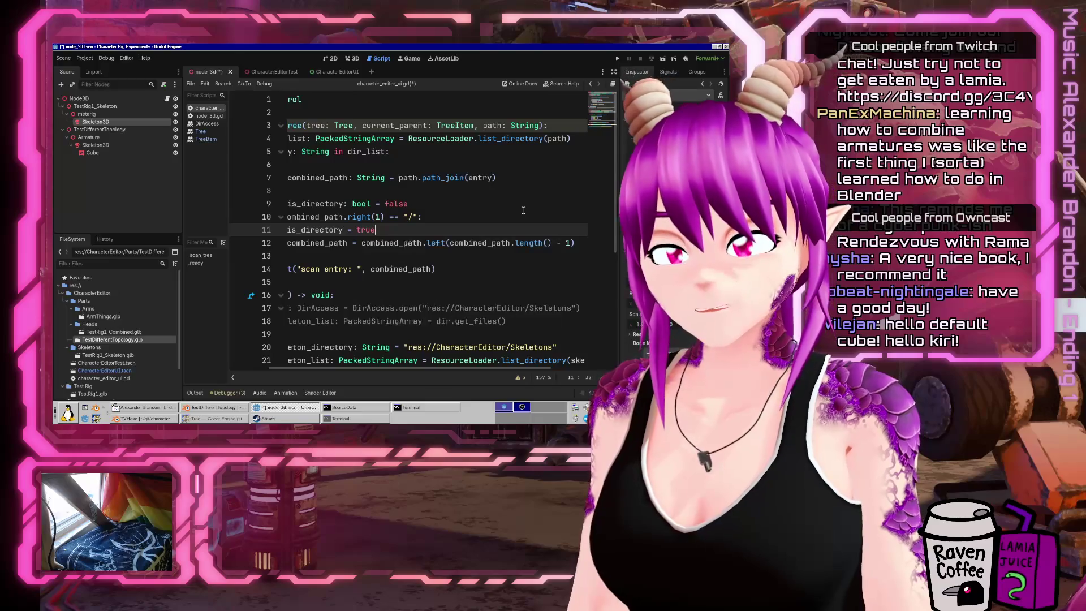
pyautogui.press('Escape')
pyautogui.press('Down')
pyautogui.press('Down')
pyautogui.press('Down')
pyautogui.press('Home')
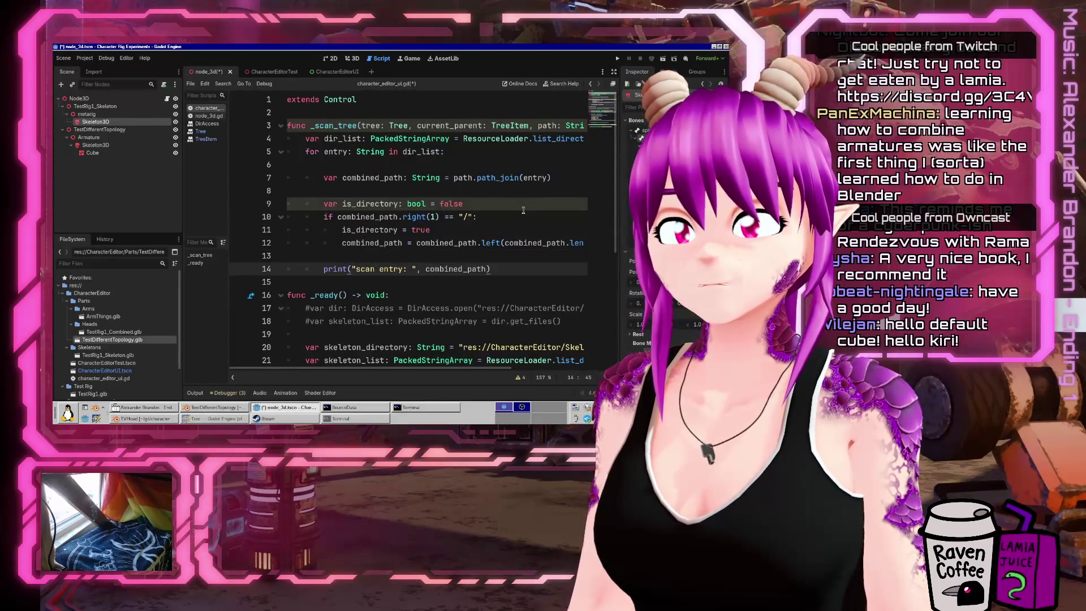
pyautogui.press('Return')
pyautogui.press('Return')
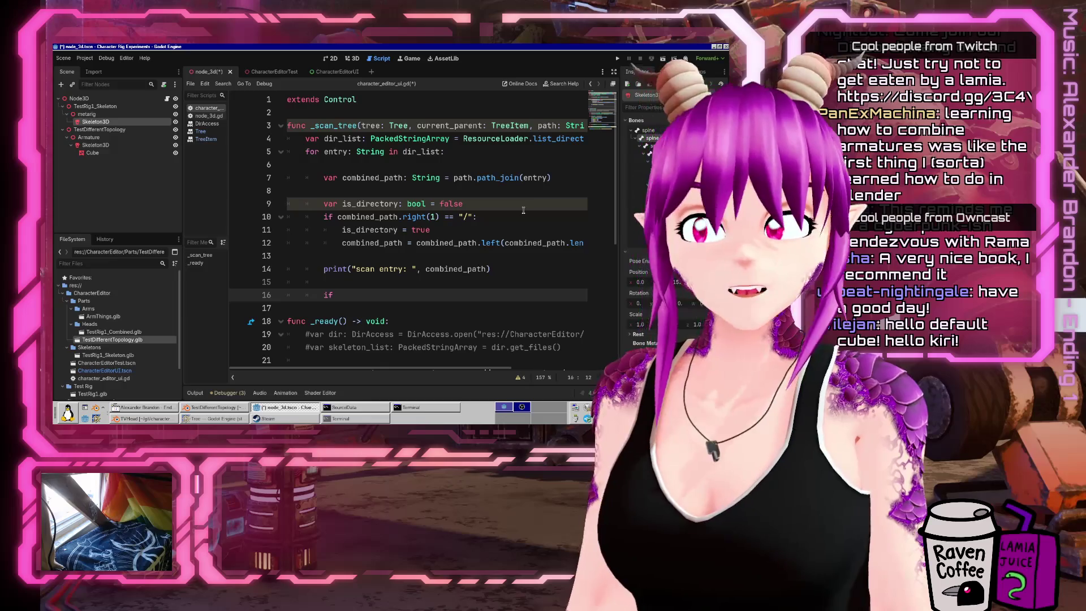
pyautogui.write('di')
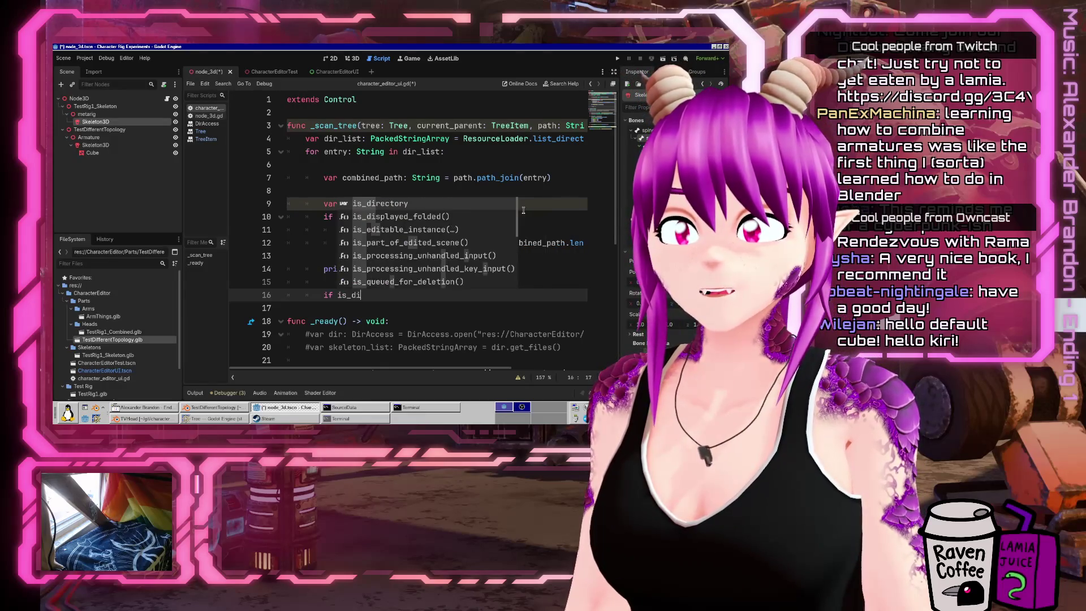
pyautogui.press('Return')
pyautogui.write(':')
pyautogui.press('Return')
# Call _scan_tree(tree, current_parent, combined_path) in that block, then save and run the project
pyautogui.write('_scane')
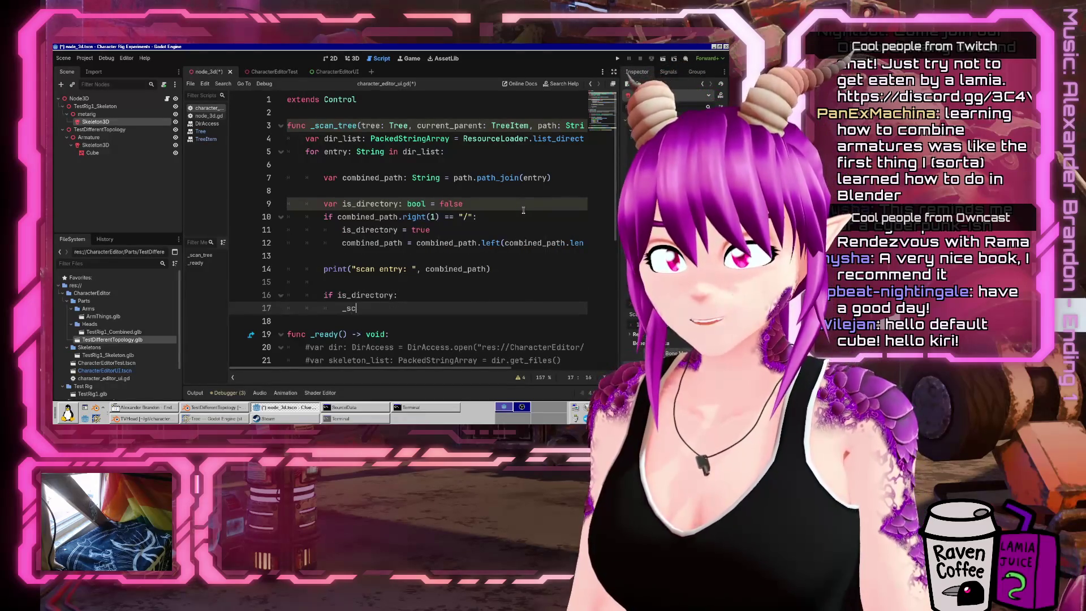
pyautogui.press('Return')
pyautogui.press('Right')
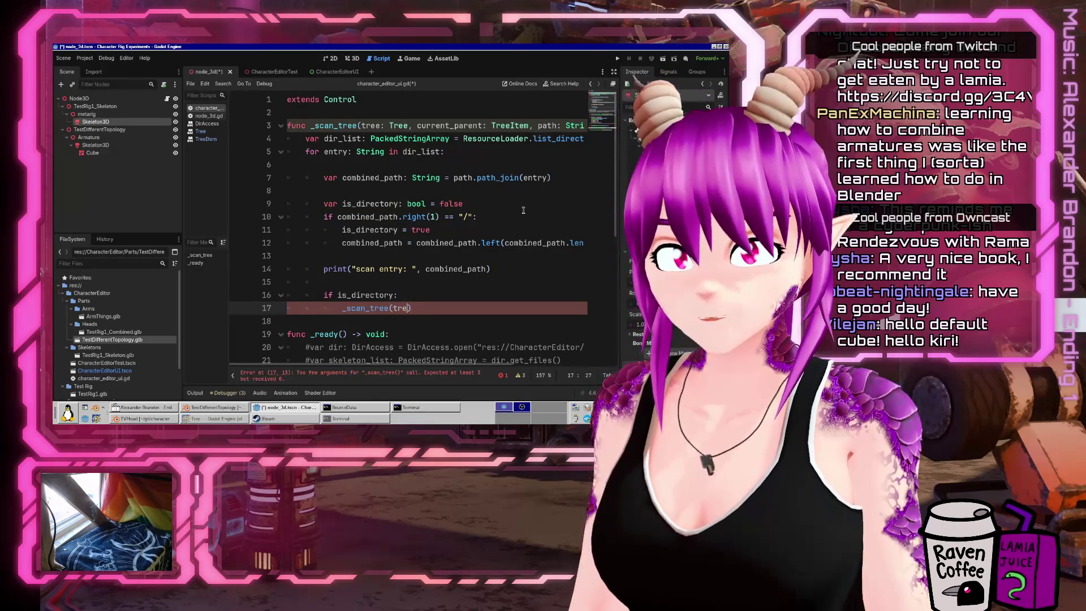
pyautogui.write(', cu')
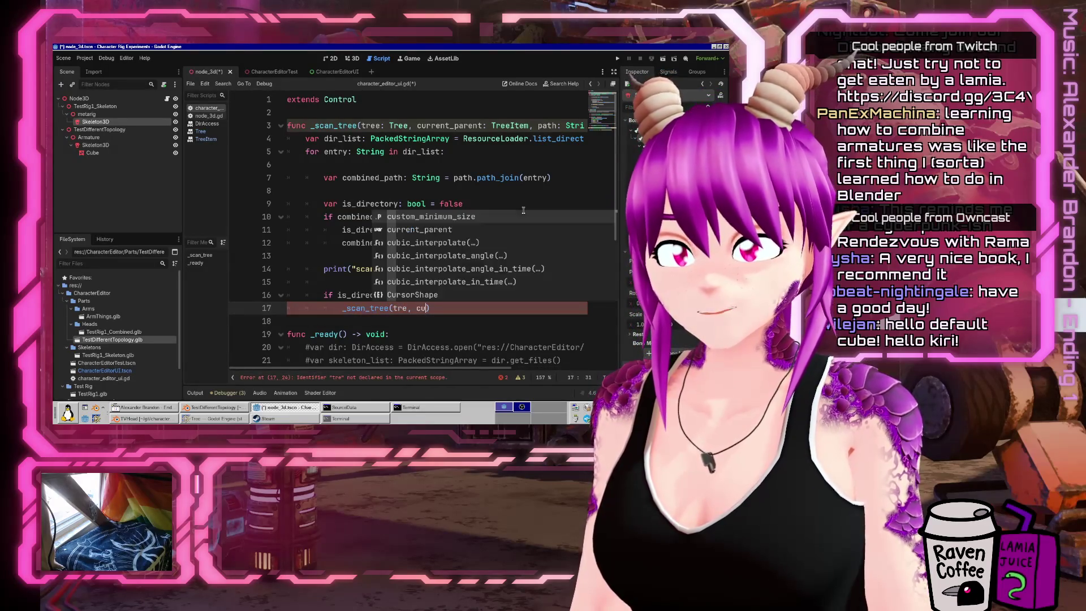
pyautogui.press('BackSpace')
pyautogui.press('BackSpace')
pyautogui.press('BackSpace')
pyautogui.write('e, cur')
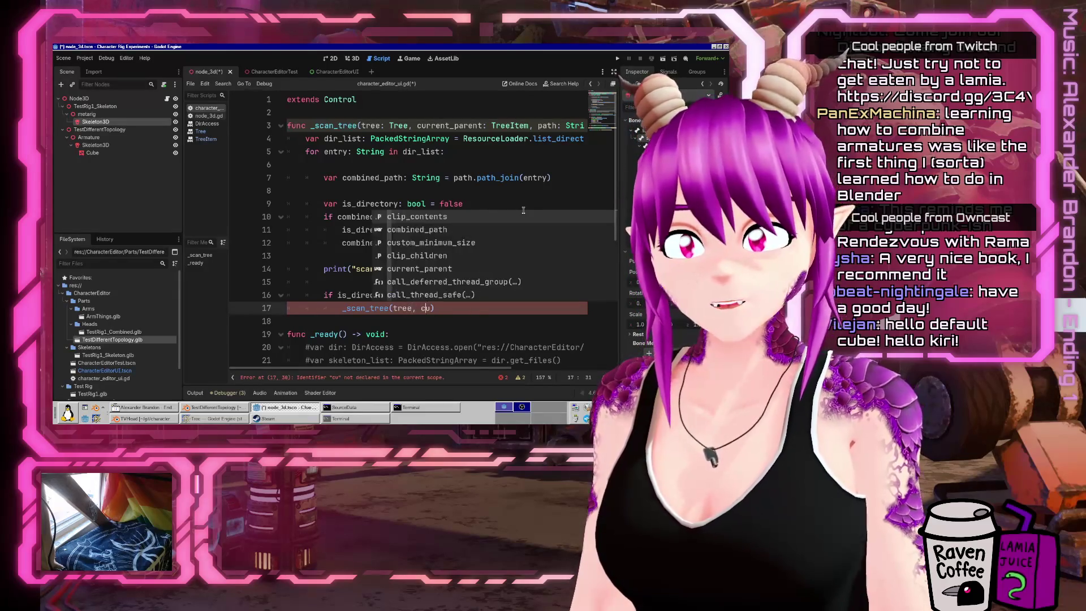
pyautogui.press('Return')
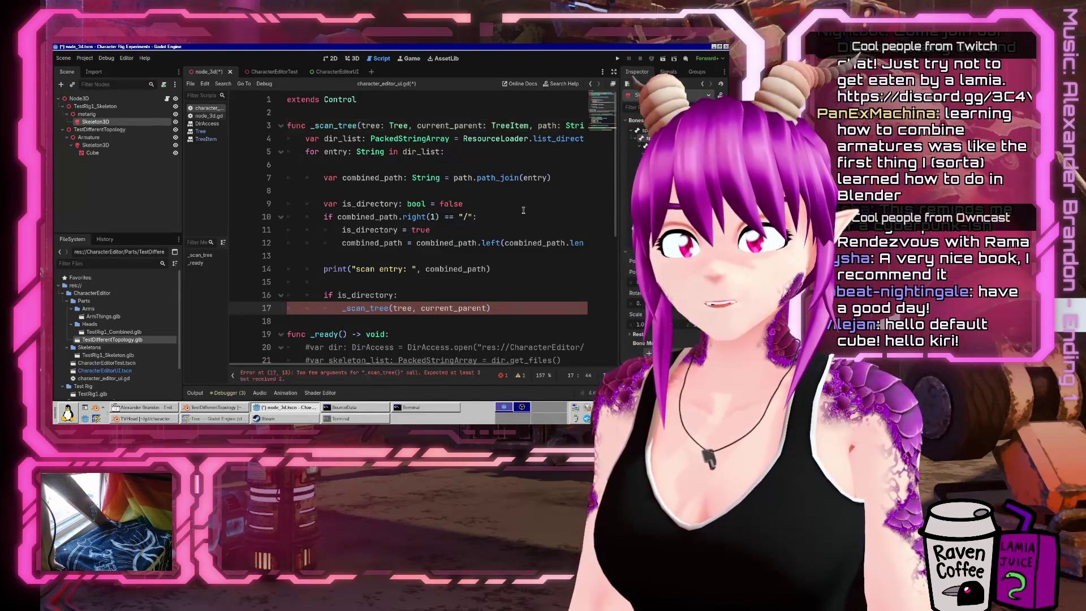
pyautogui.write('combined_path')
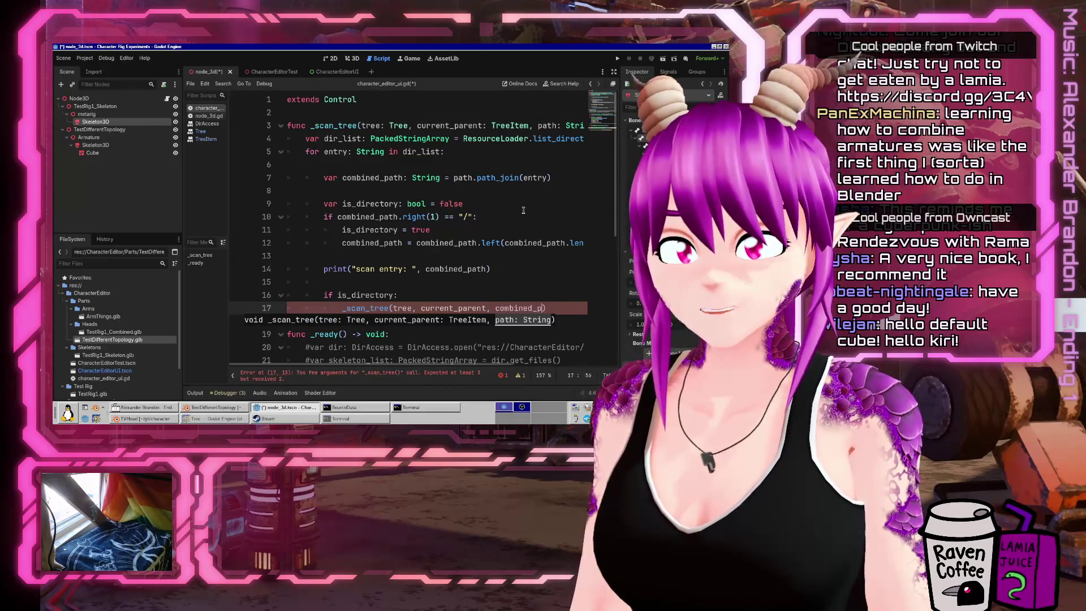
pyautogui.write(')')
pyautogui.hotkey('ctrl', 's')
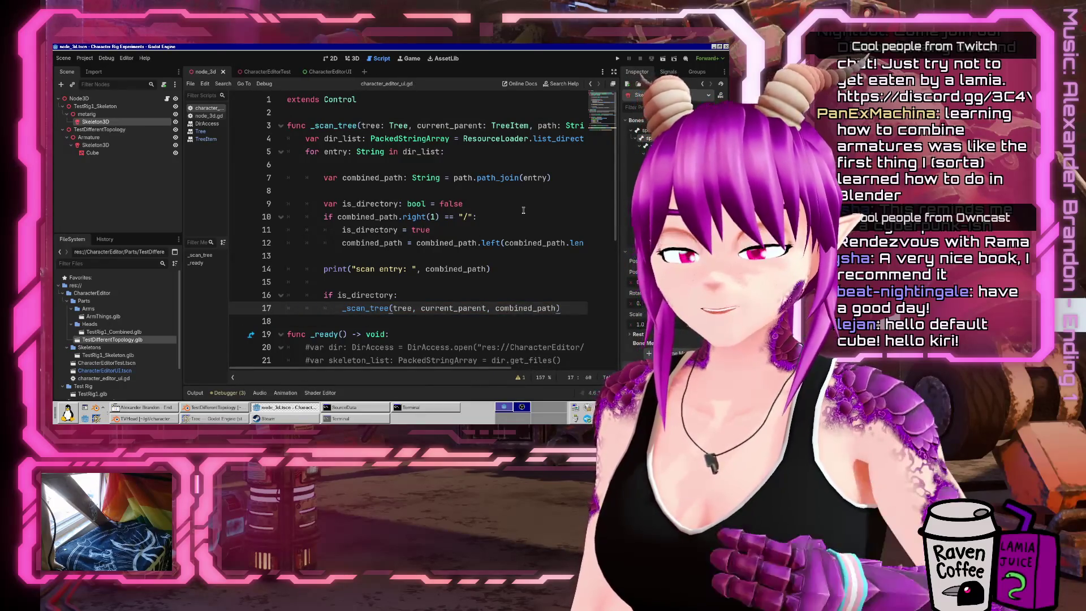
pyautogui.press('F5')
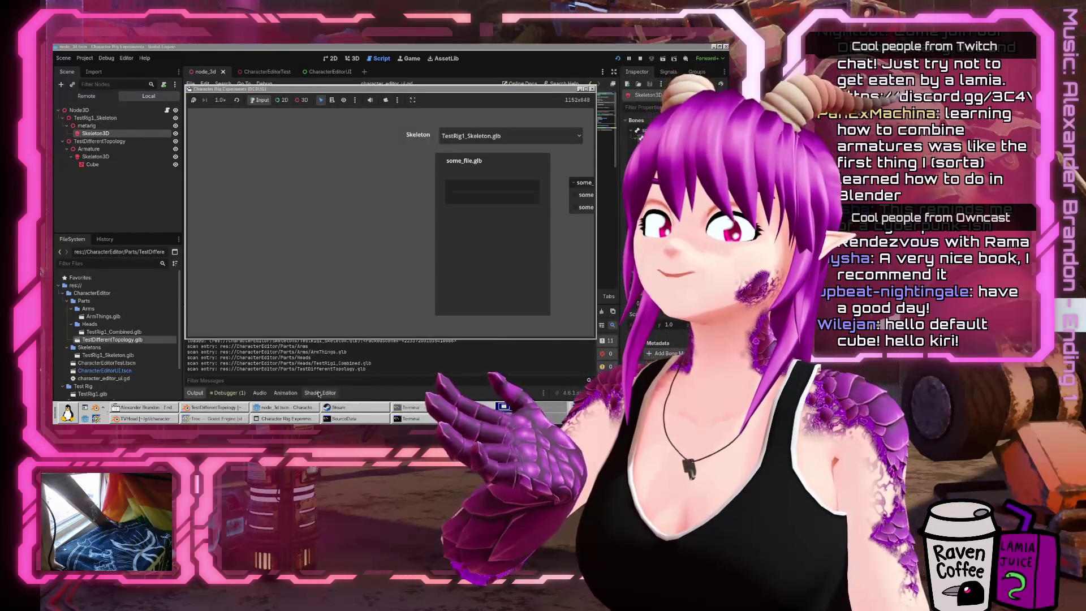
# Read the scan-entry prints in Output, stop the game, and collapse the output panel
pyautogui.click(332, 360)
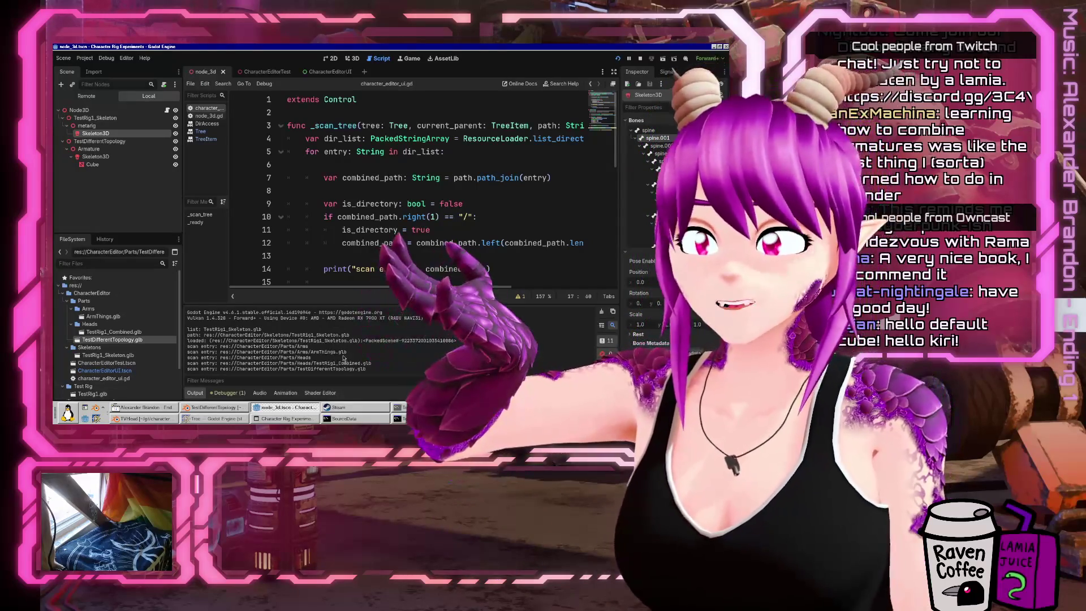
pyautogui.click(639, 59)
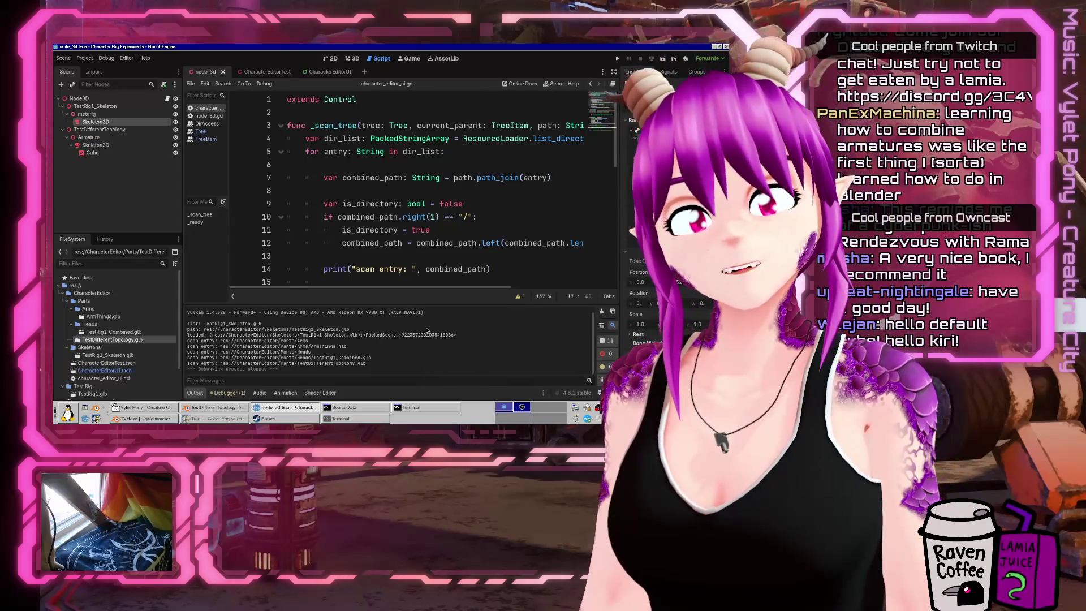
pyautogui.click(201, 398)
pyautogui.moveTo(467, 269); pyautogui.dragTo(519, 278)
# Add a new line storing each created tree item as var new_item: TreeItem = create_item()
pyautogui.click(511, 288)
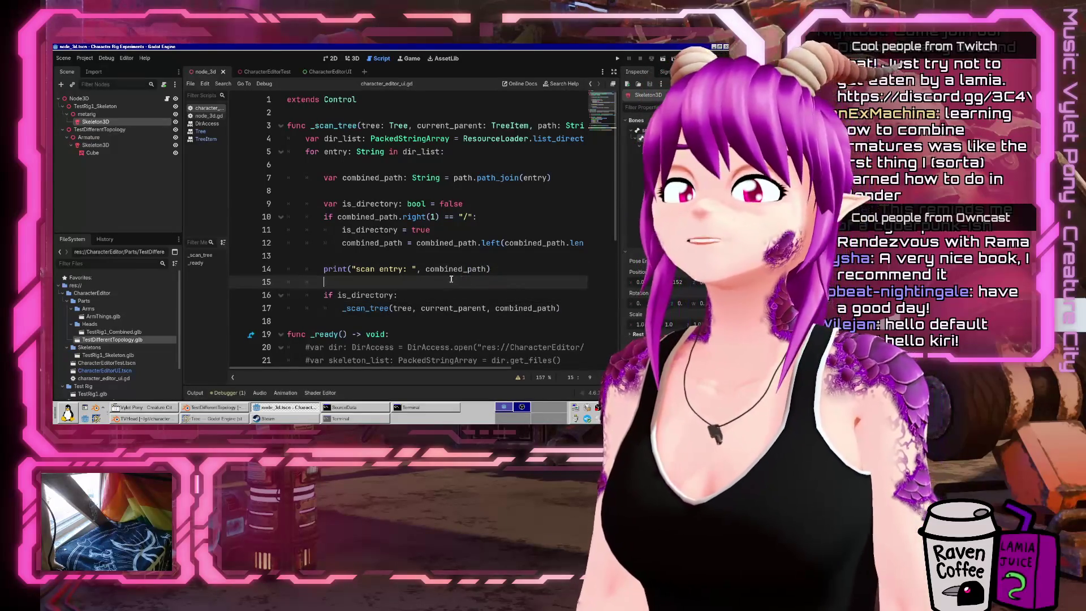
pyautogui.click(416, 258)
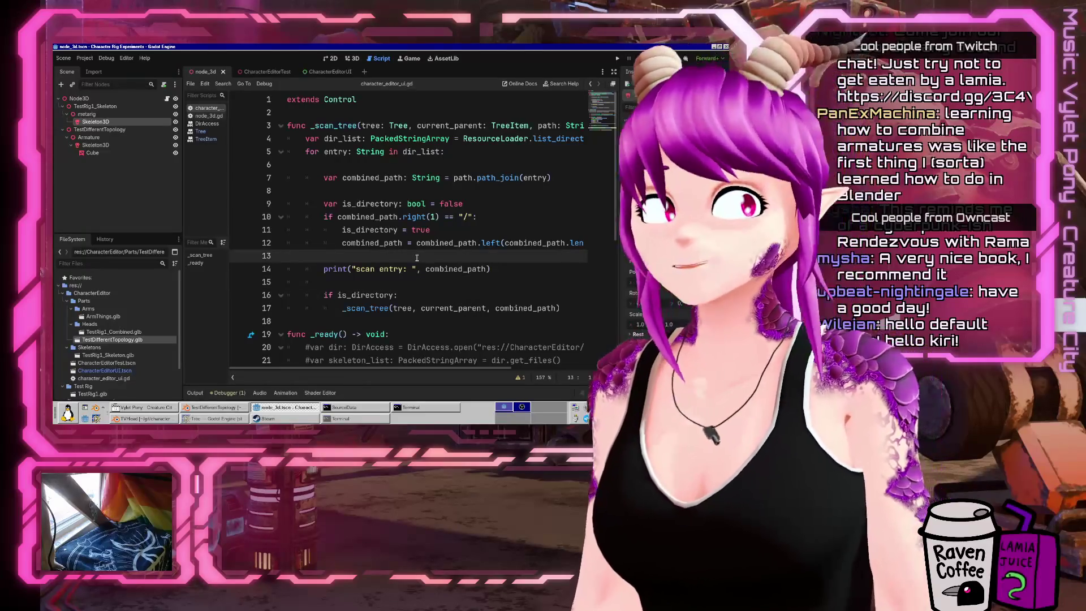
pyautogui.press('Return')
pyautogui.press('Tab')
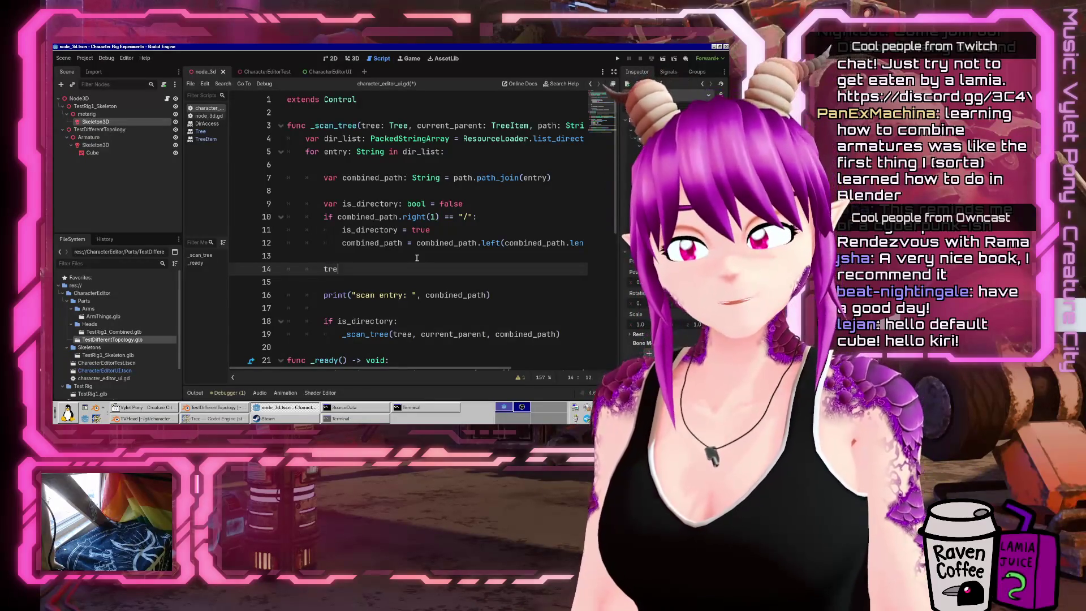
pyautogui.write('create')
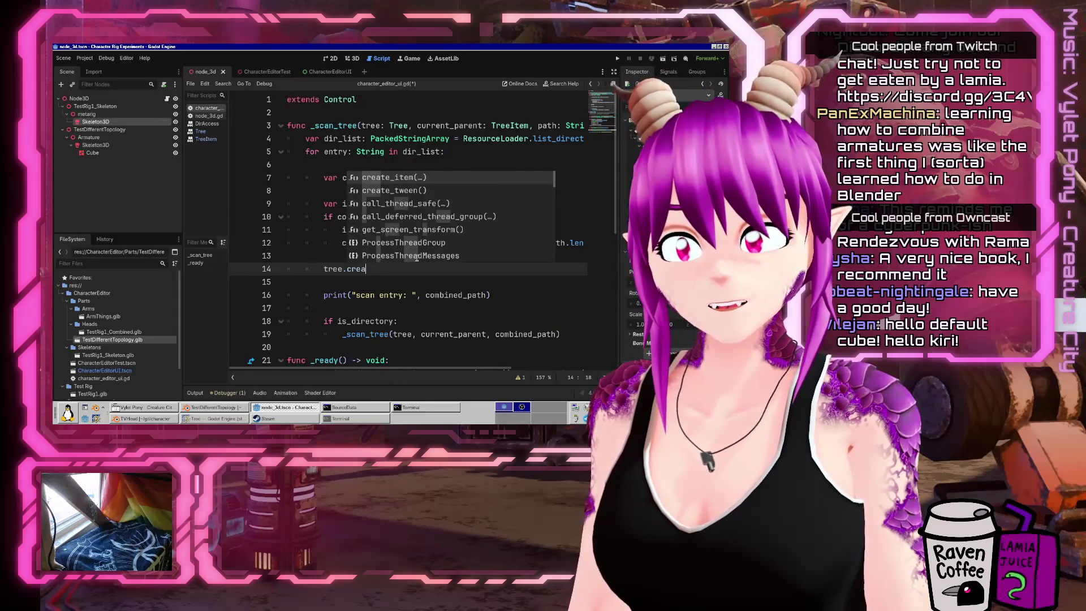
pyautogui.press('Return')
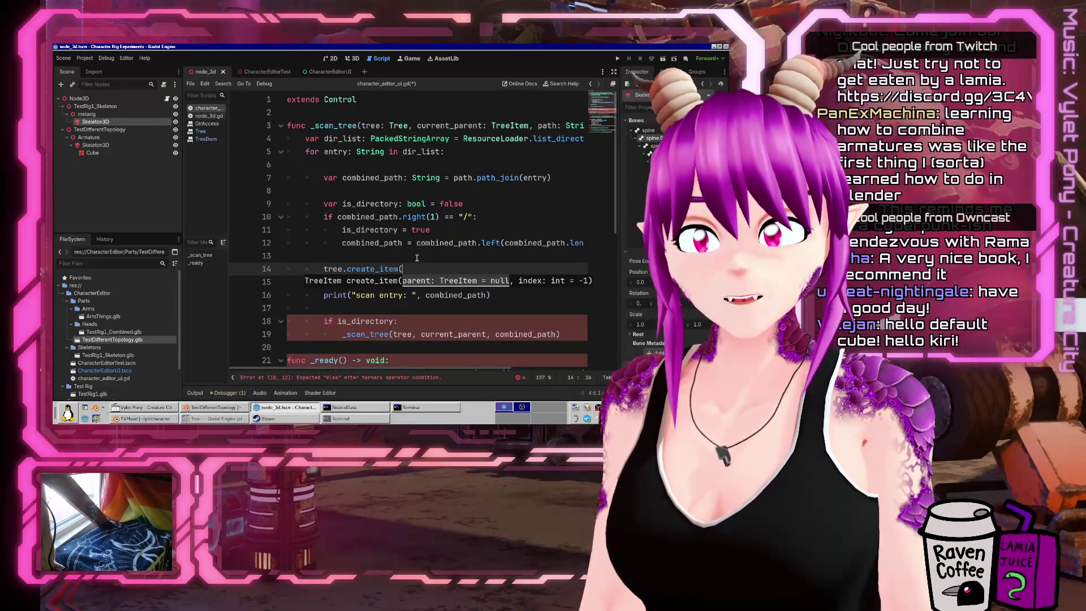
pyautogui.write(',')
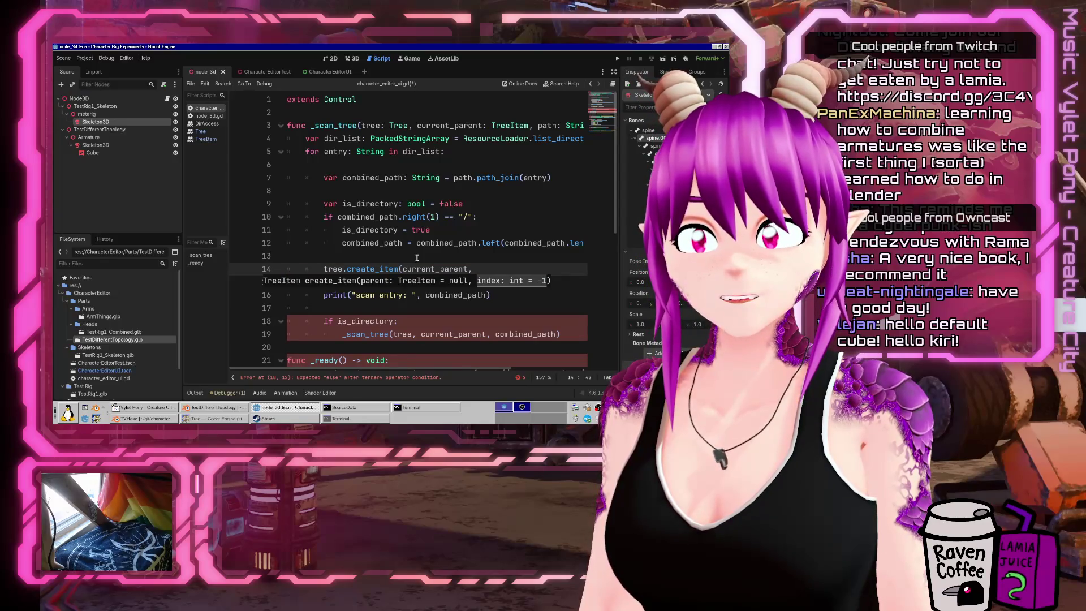
pyautogui.press('BackSpace')
pyautogui.press('BackSpace')
pyautogui.write(')')
pyautogui.press('Home')
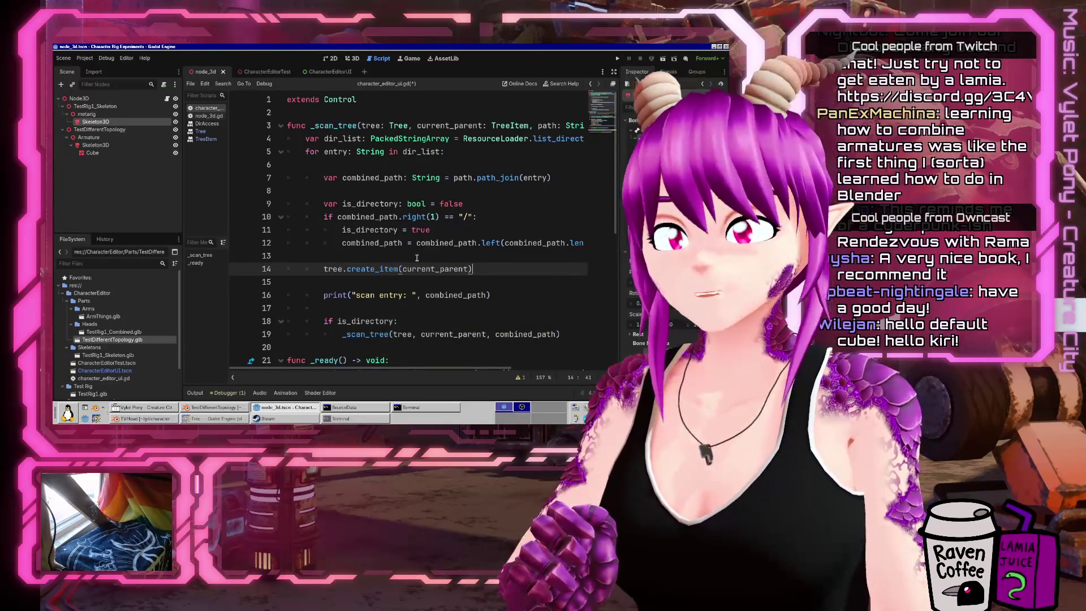
pyautogui.write('var new_ite')
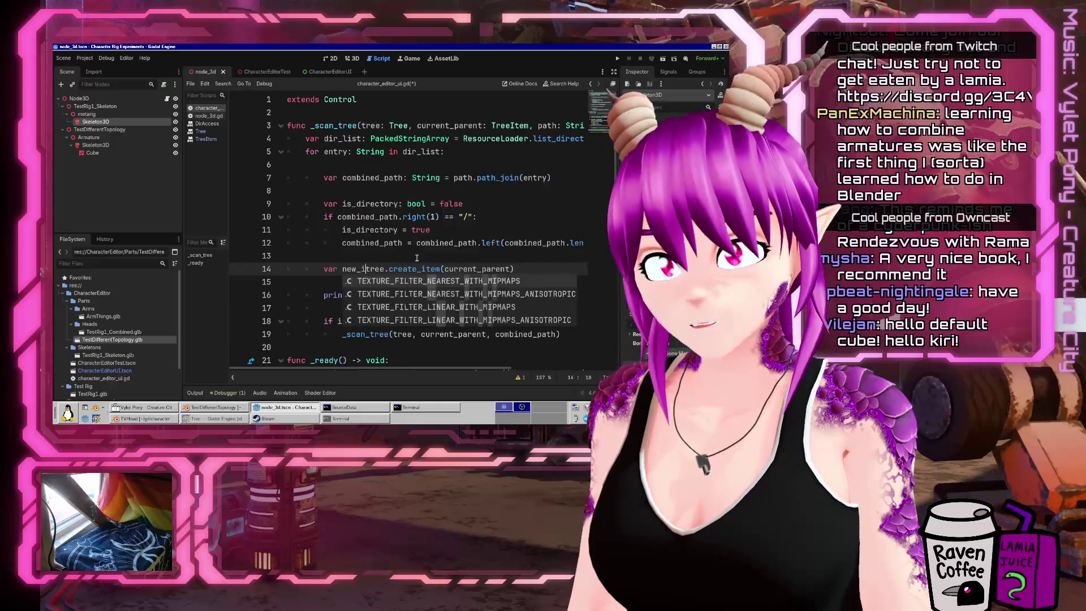
pyautogui.write('m: Tree')
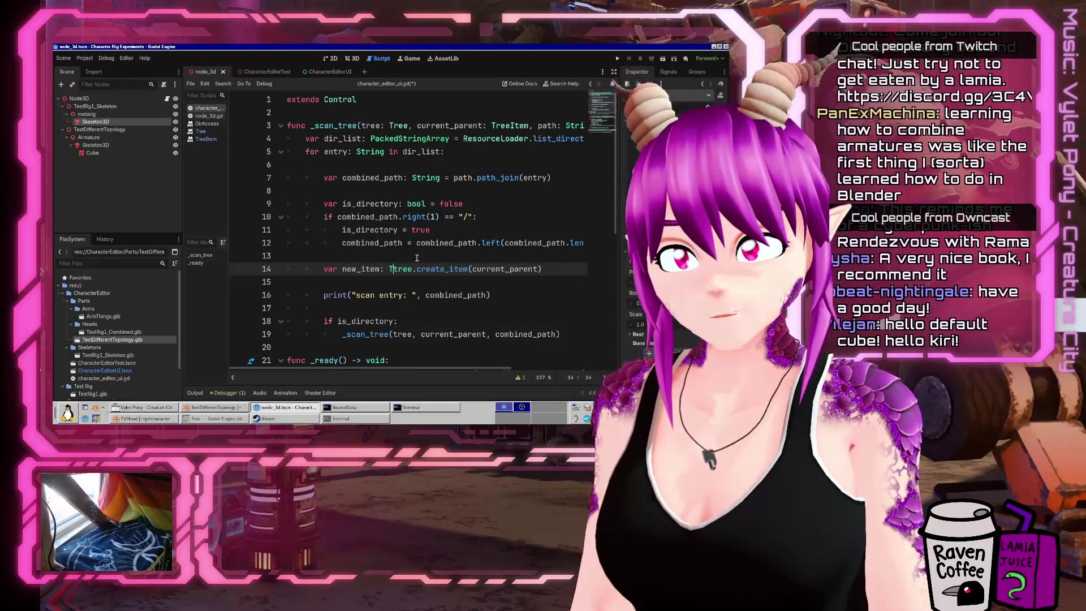
pyautogui.write('Item =')
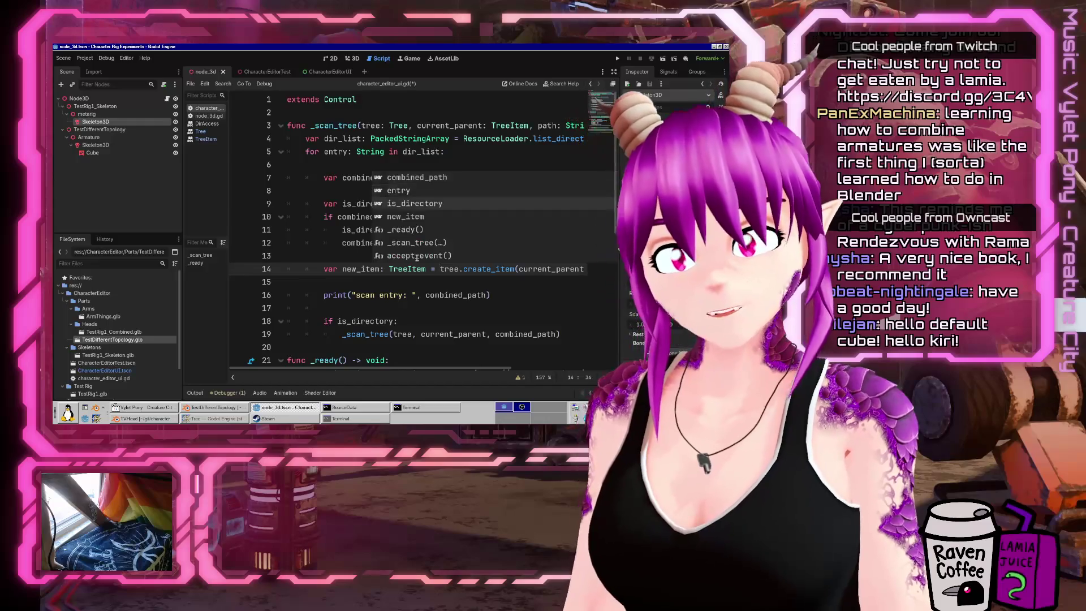
pyautogui.press('Down')
pyautogui.press('Down')
# Move the print line above new_item, pass new_item to the recursive _scan_tree call, then save and run
pyautogui.hotkey('ctrl', 'x')
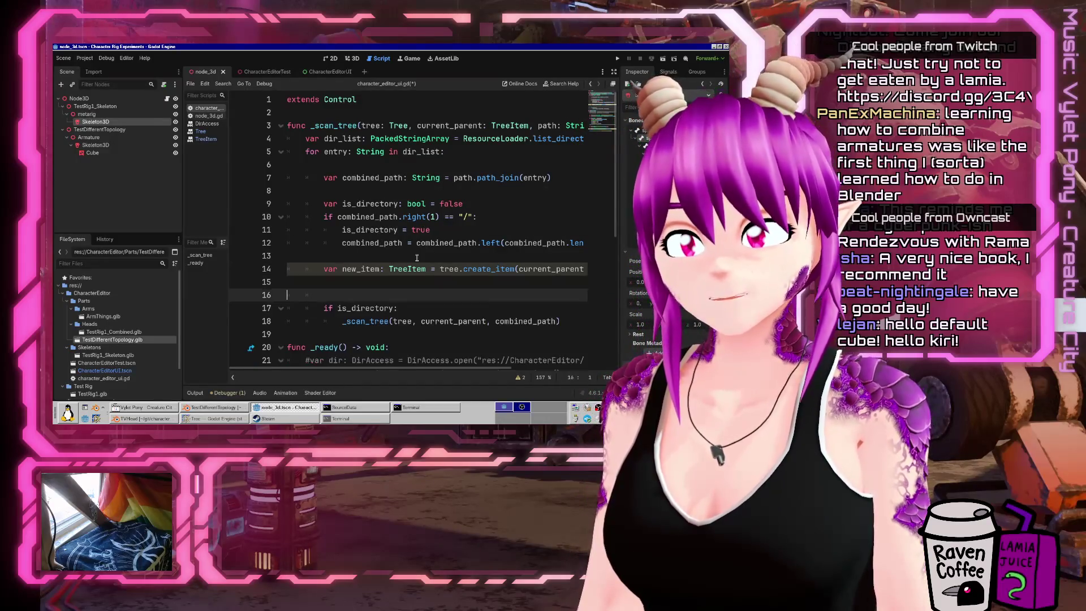
pyautogui.press('Up')
pyautogui.press('Up')
pyautogui.press('Up')
pyautogui.hotkey('ctrl', 'v')
pyautogui.press('Up')
pyautogui.press('Return')
pyautogui.press('Down')
pyautogui.press('Down')
pyautogui.press('Down')
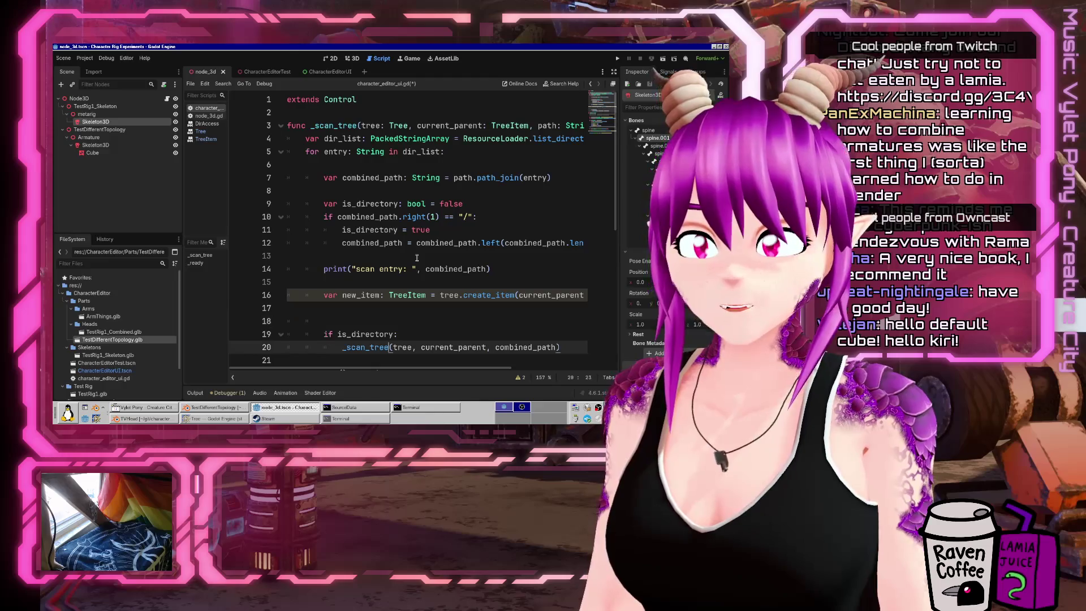
pyautogui.hotkey('ctrl', 'shift', 'Right')
pyautogui.write('new_it')
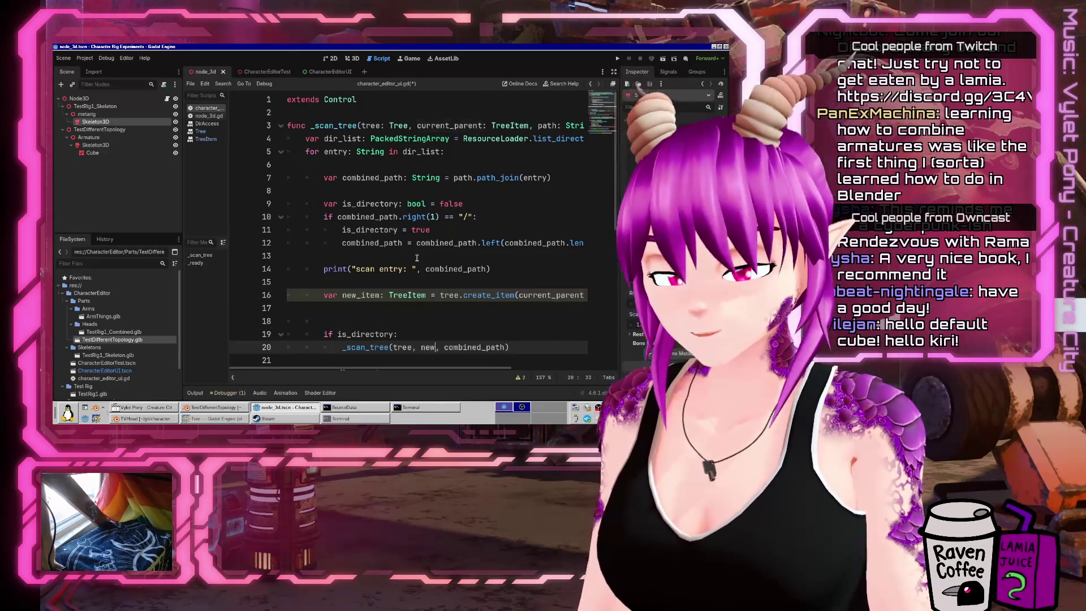
pyautogui.write('em')
pyautogui.hotkey('ctrl', 's')
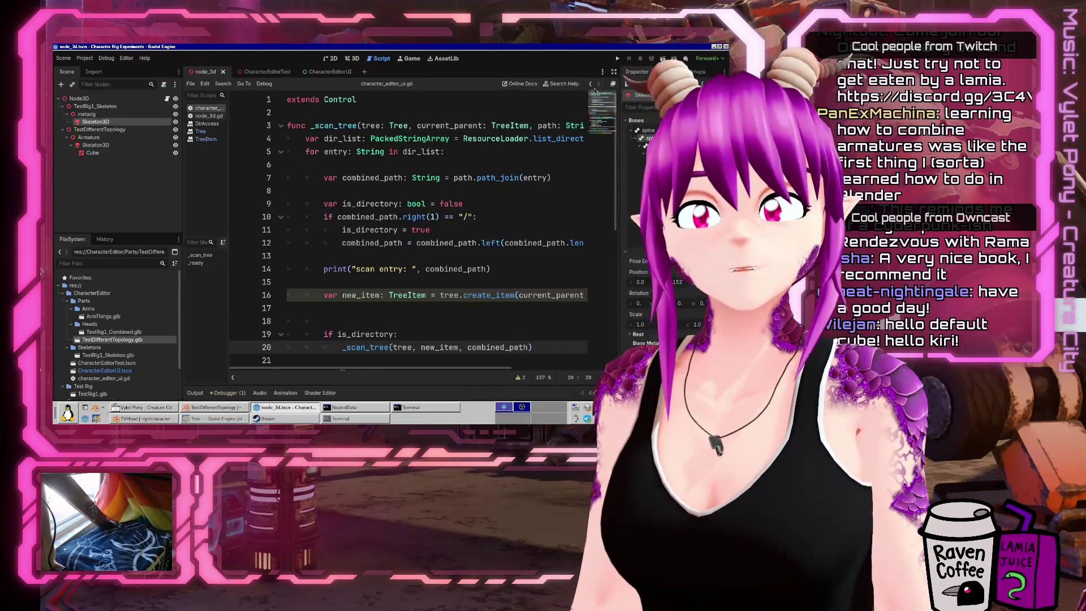
pyautogui.press('F5')
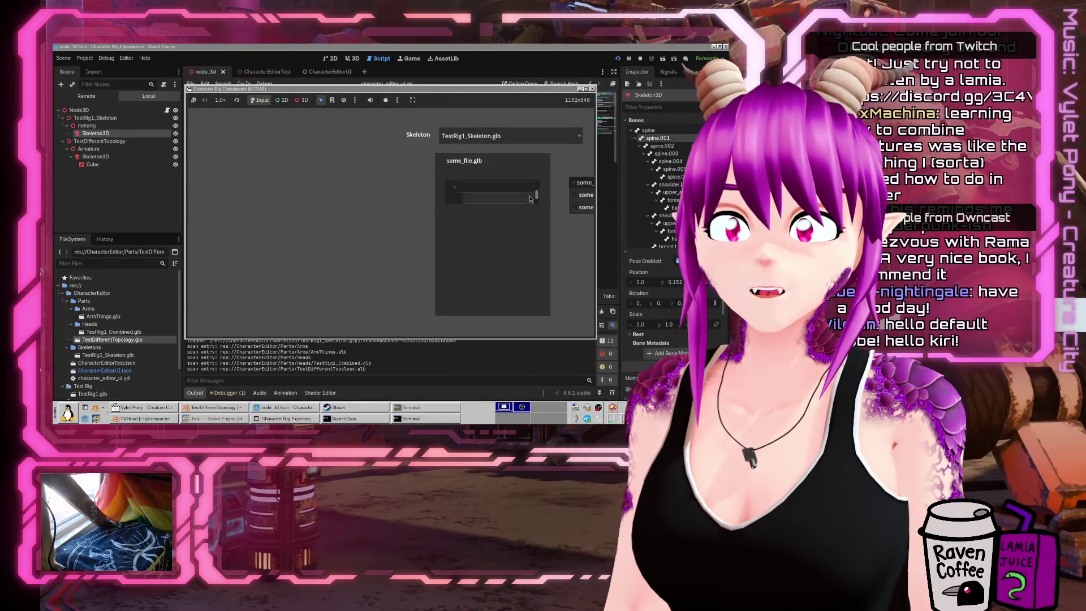
# Close the running game window and add a blank line after line 12 in the scan loop
pyautogui.scroll(3, 518, 200)
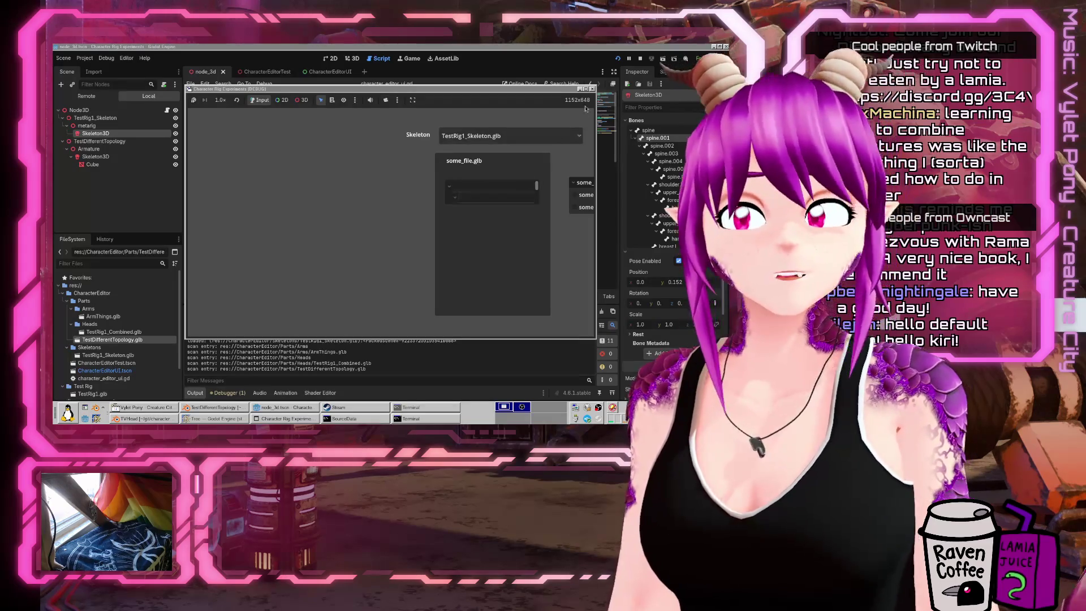
pyautogui.click(592, 89)
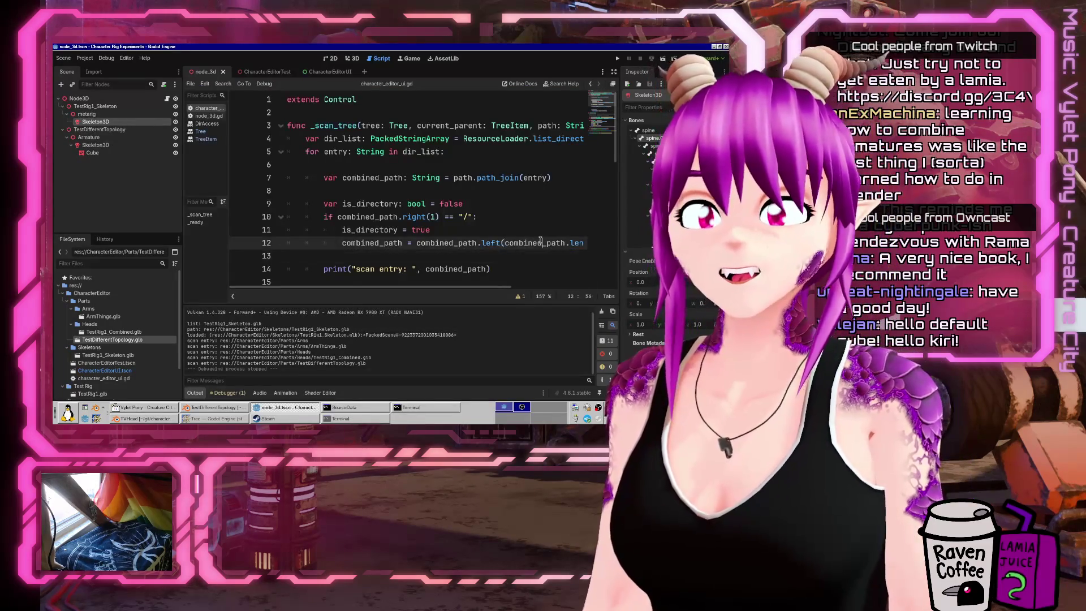
pyautogui.press('Return')
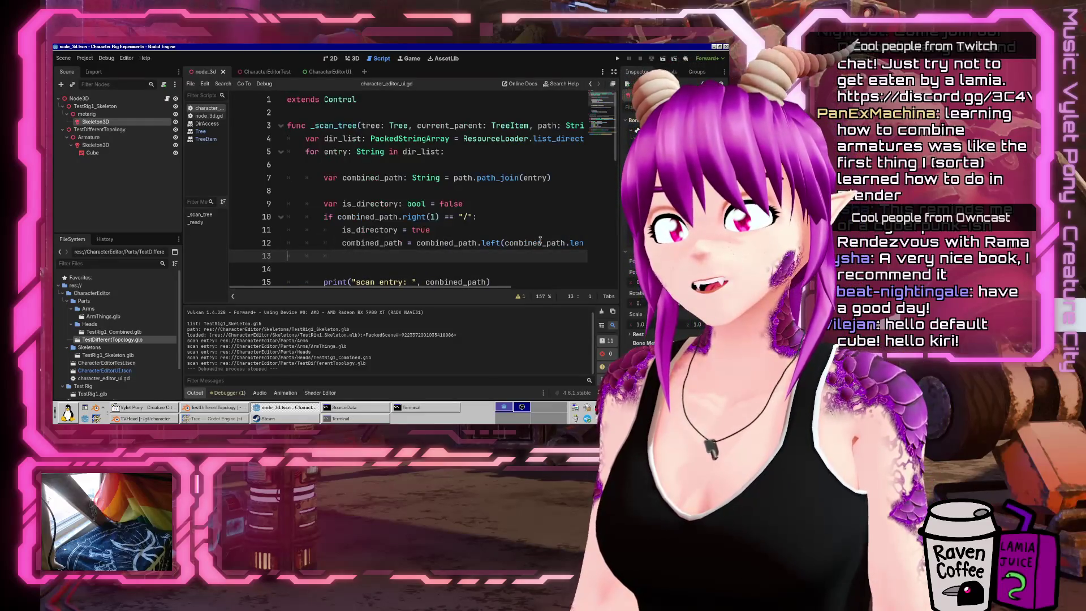
pyautogui.press('Up')
pyautogui.press('Up')
pyautogui.press('Up')
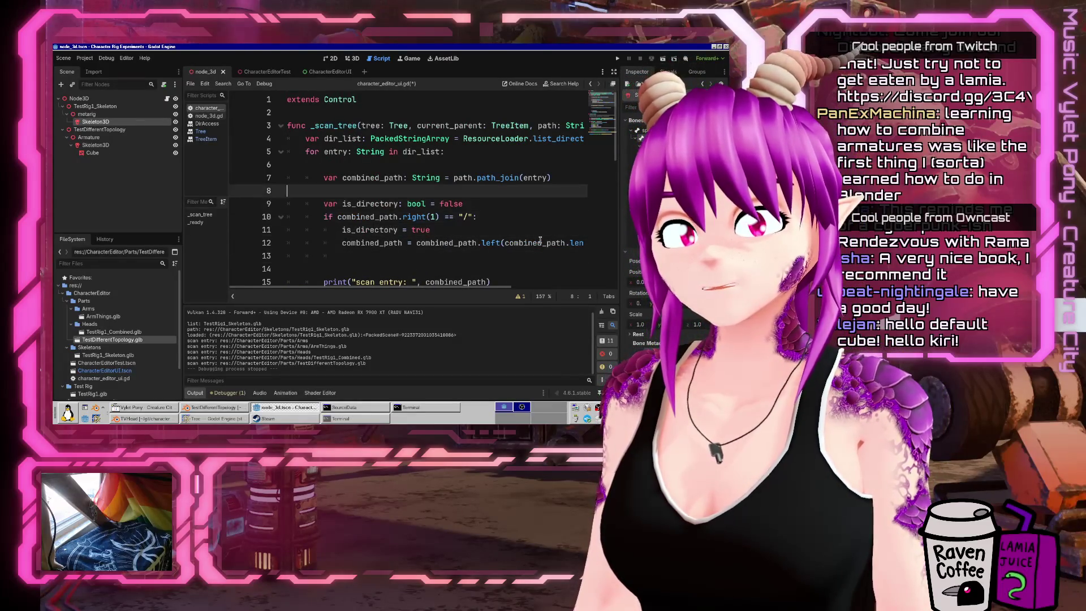
pyautogui.press('Down')
pyautogui.press('Down')
pyautogui.press('Down')
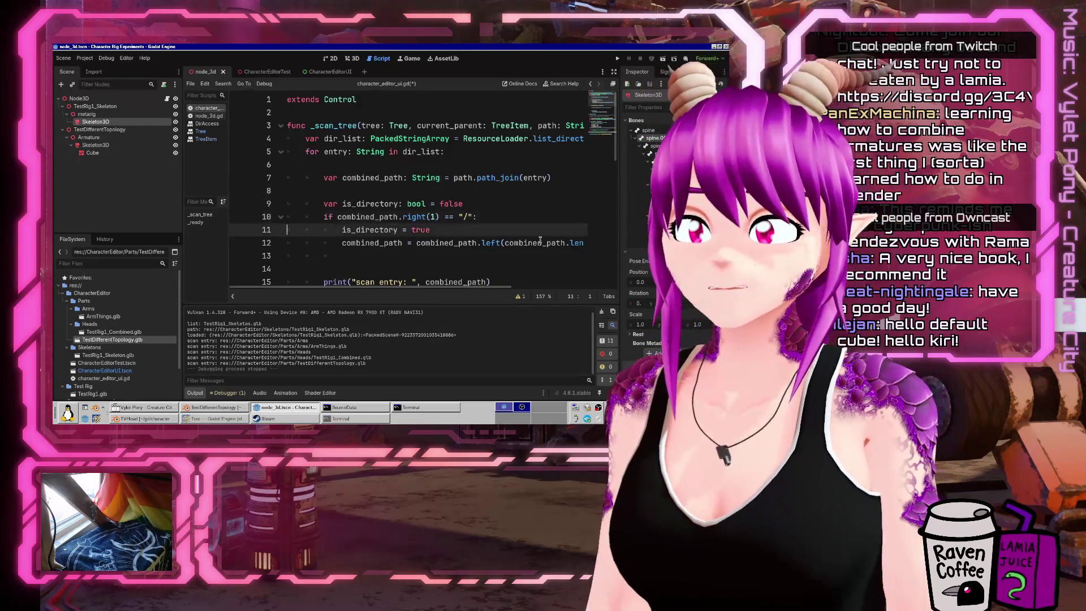
# Move the is-directory if block up above the combined_path line
pyautogui.press('Up')
pyautogui.press('Up')
pyautogui.press('Up')
pyautogui.press('Up')
pyautogui.press('Up')
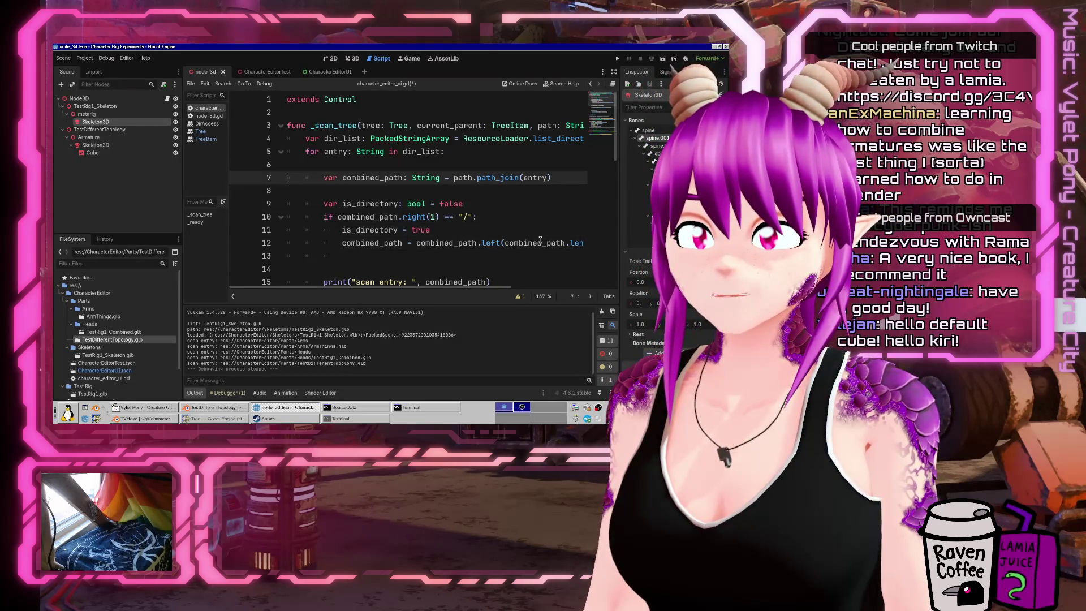
pyautogui.press('Return')
pyautogui.press('Return')
pyautogui.press('Down')
pyautogui.press('Down')
pyautogui.press('Down')
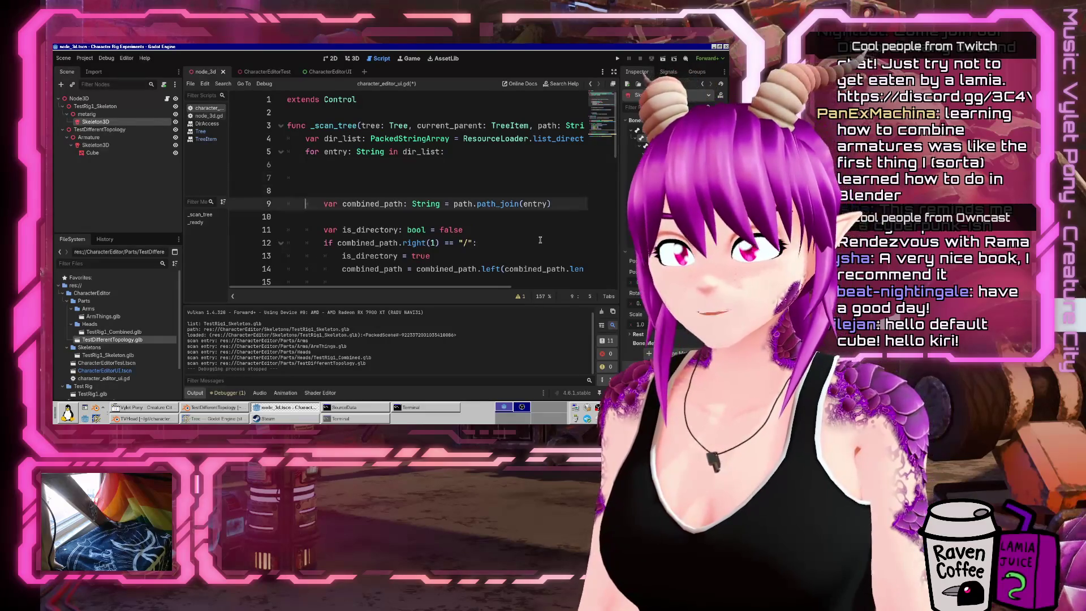
pyautogui.hotkey('shift', 'Down')
pyautogui.hotkey('shift', 'Down')
pyautogui.hotkey('shift', 'Down')
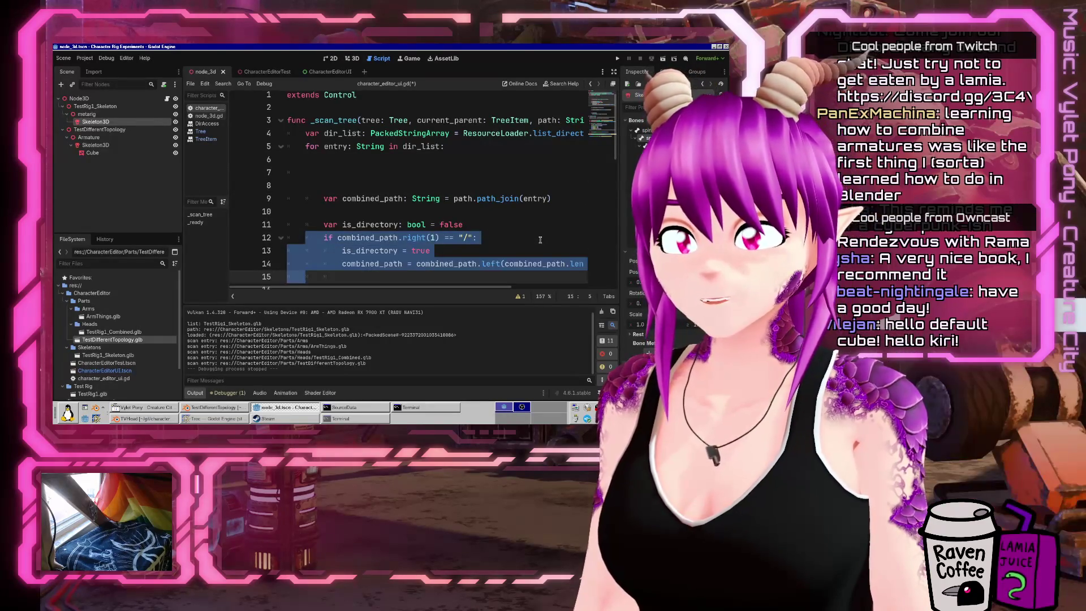
pyautogui.hotkey('shift', 'Tab')
pyautogui.hotkey('ctrl', 'x')
pyautogui.press('Up')
pyautogui.press('Up')
pyautogui.press('Up')
pyautogui.press('Up')
pyautogui.press('Up')
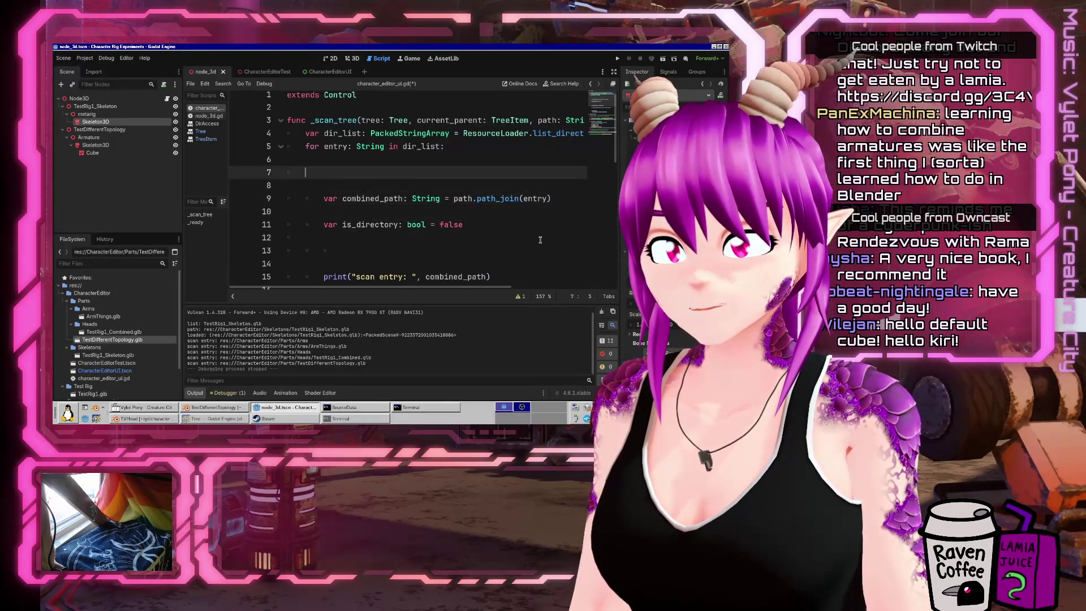
pyautogui.hotkey('ctrl', 'v')
pyautogui.press('Up')
pyautogui.press('Up')
pyautogui.press('Up')
pyautogui.hotkey('shift', 'Down')
pyautogui.hotkey('shift', 'Down')
pyautogui.hotkey('shift', 'Down')
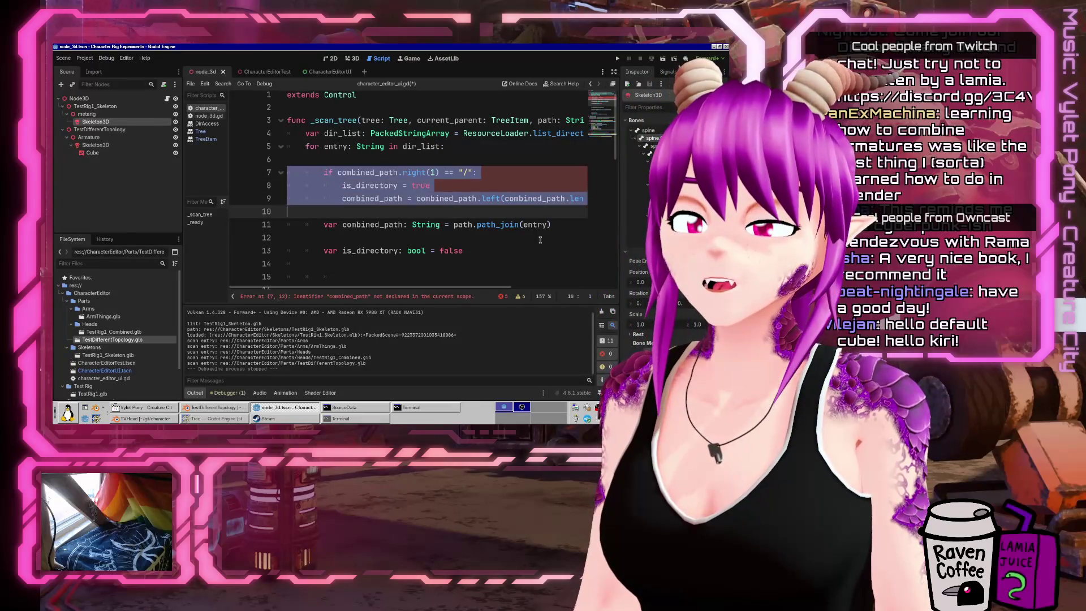
# Replace combined_path with entry in the slash check and the trimming line
pyautogui.doubleClick(368, 172)
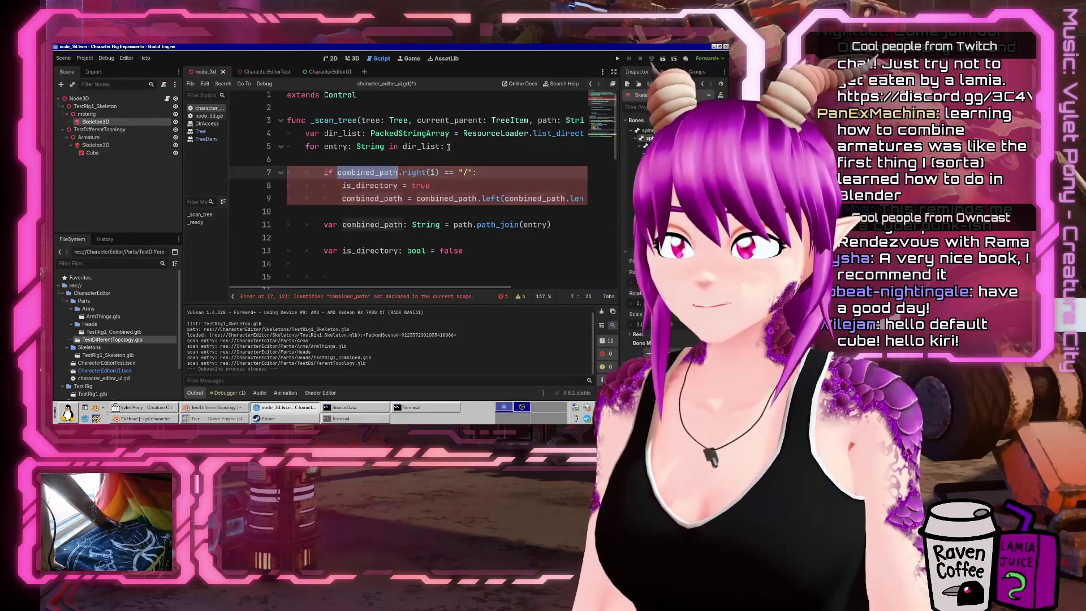
pyautogui.write('enmtry')
pyautogui.press('Down')
pyautogui.press('Down')
pyautogui.hotkey('ctrl', 'd')
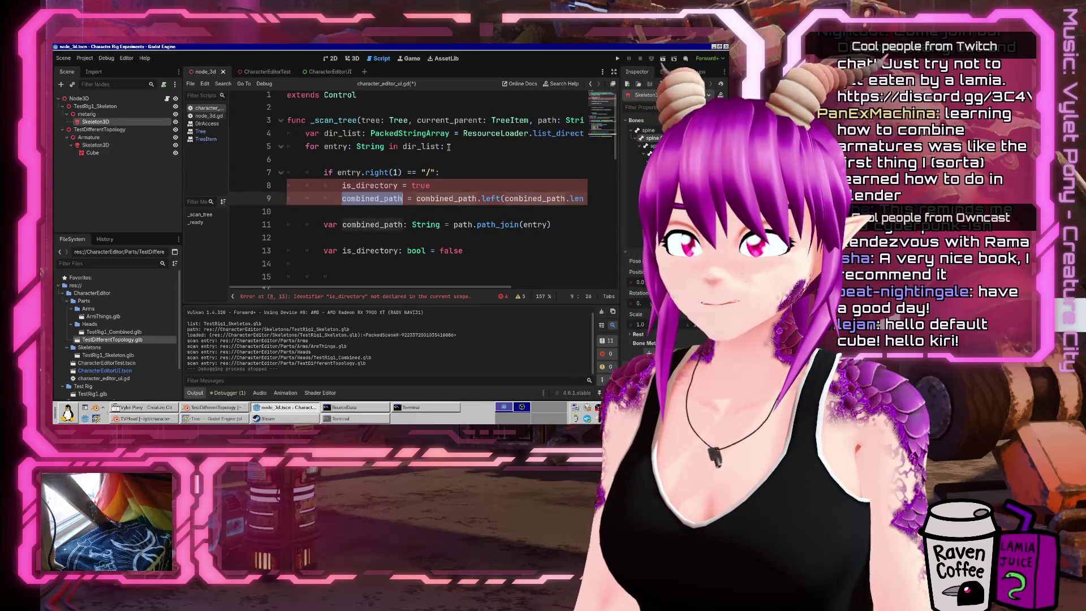
pyautogui.write('enmtry')
pyautogui.press('BackSpace')
pyautogui.press('BackSpace')
pyautogui.press('BackSpace')
pyautogui.write('entry')
pyautogui.press('Right')
pyautogui.press('Right')
pyautogui.press('Right')
pyautogui.hotkey('ctrl', 'shift', 'Right')
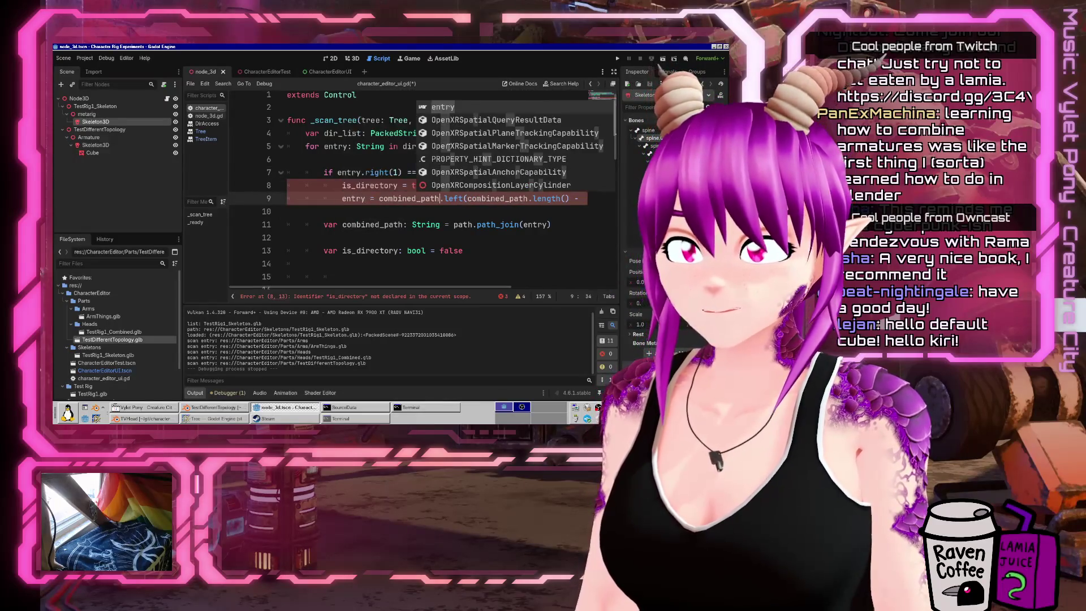
pyautogui.write('entry')
pyautogui.hotkey('ctrl', 'Right')
pyautogui.hotkey('ctrl', 'shift', 'Right')
pyautogui.write('entry')
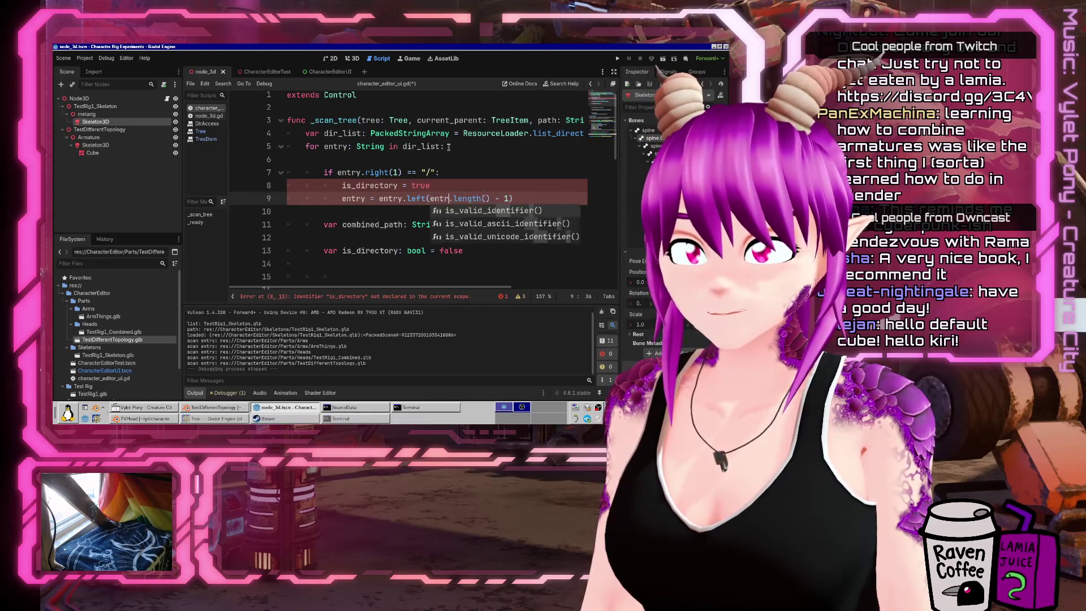
pyautogui.press('Down')
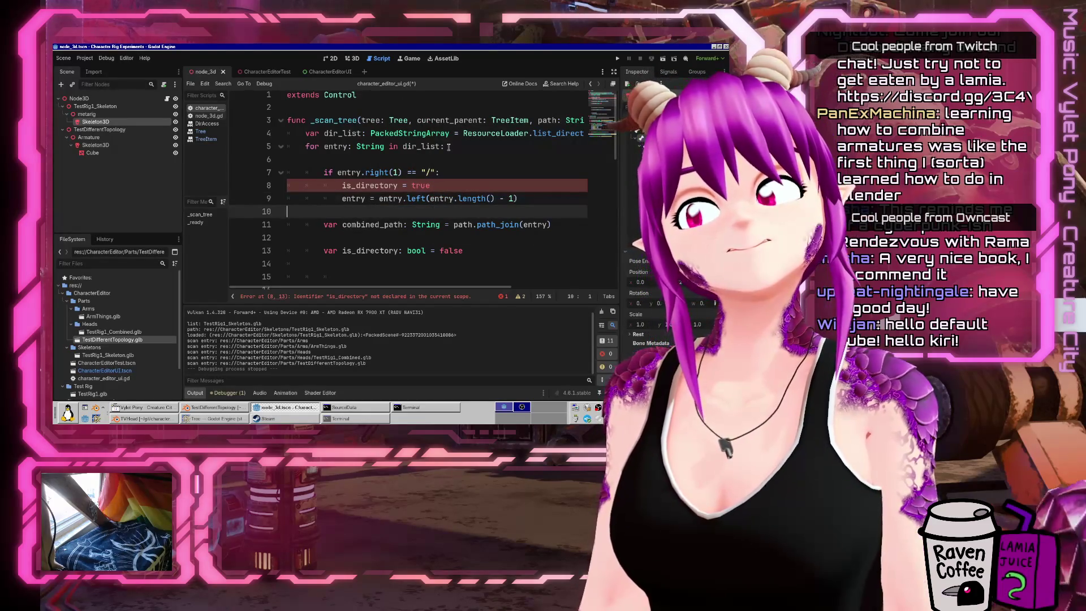
# Move the is_directory declaration above the if block and remove the blank lines before the print
pyautogui.press('Down')
pyautogui.press('Down')
pyautogui.press('Down')
pyautogui.hotkey('shift', 'Down')
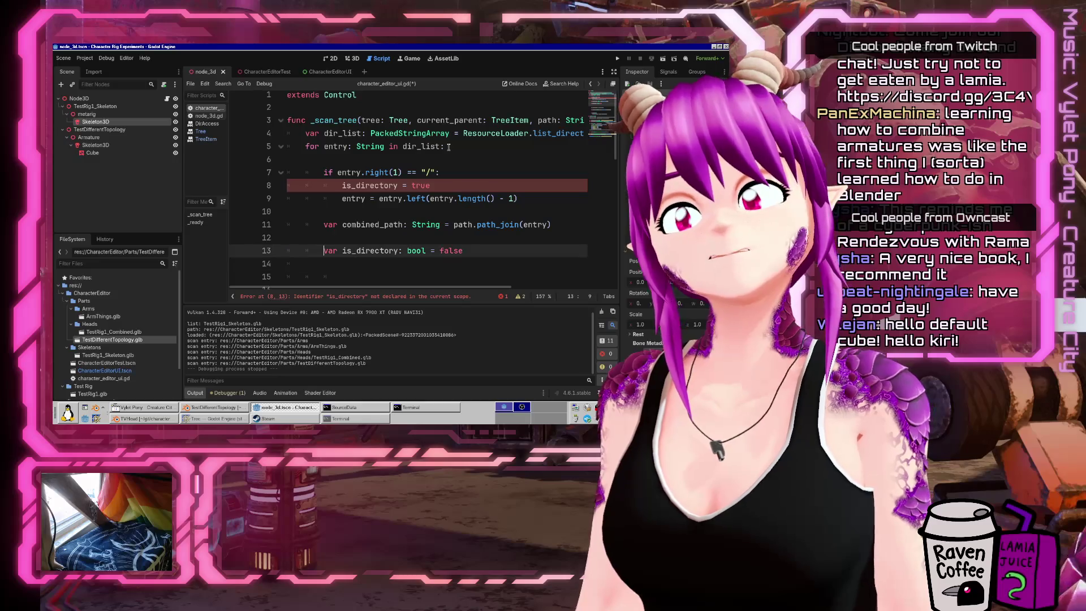
pyautogui.hotkey('alt', 'Up')
pyautogui.hotkey('alt', 'Up')
pyautogui.hotkey('alt', 'Up')
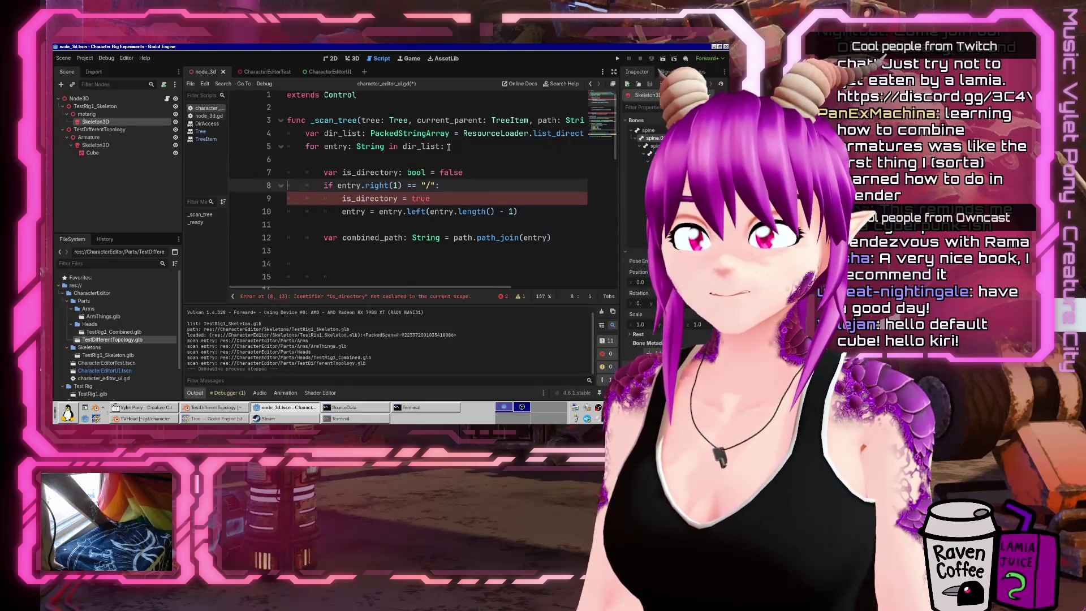
pyautogui.press('Down')
pyautogui.press('Down')
pyautogui.press('Down')
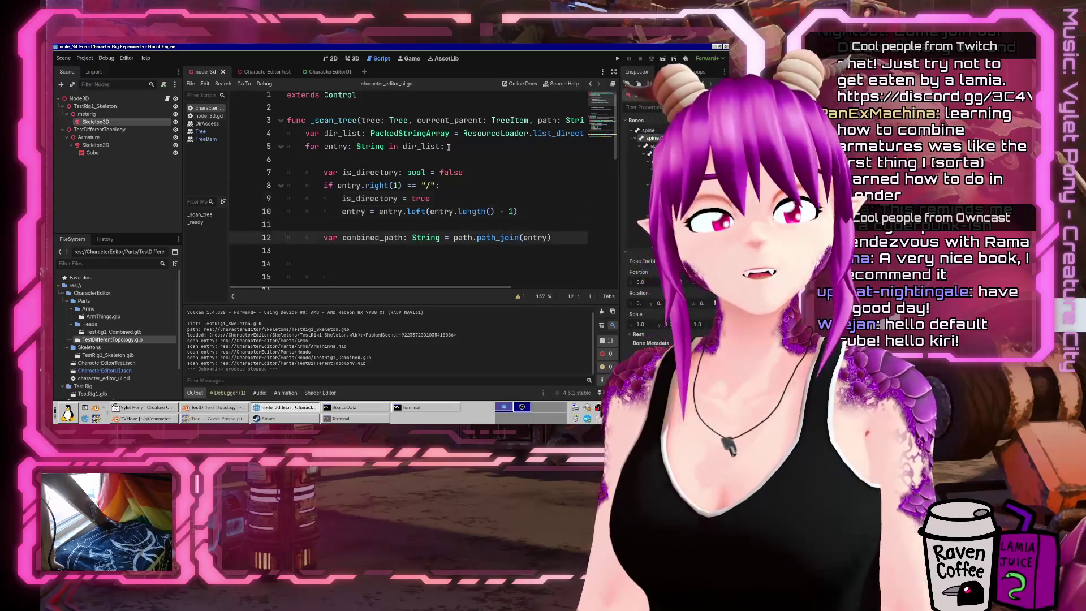
pyautogui.press('BackSpace')
pyautogui.press('BackSpace')
pyautogui.press('Up')
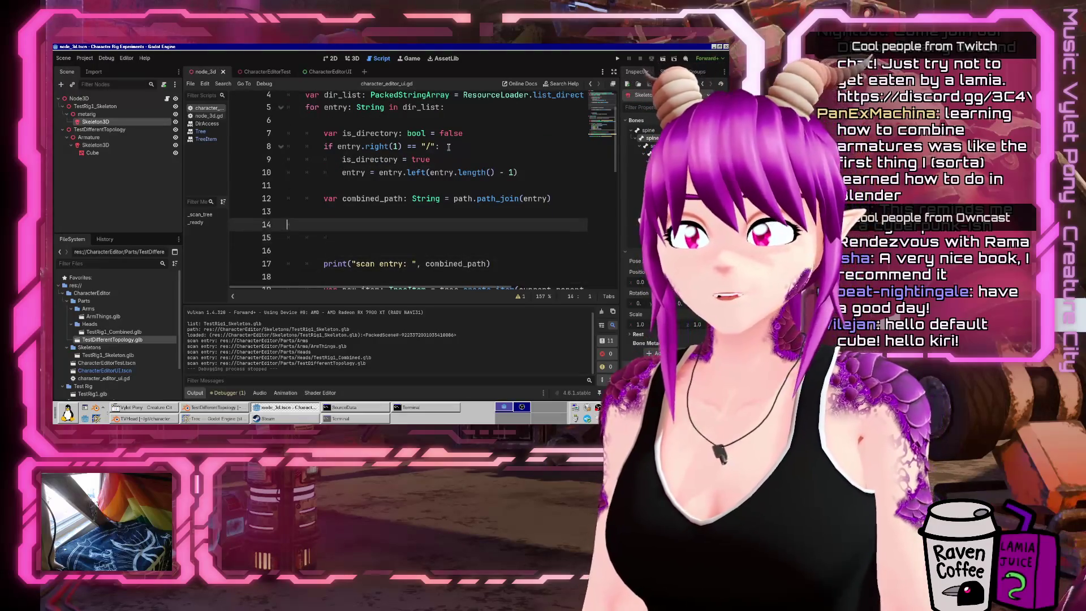
pyautogui.press('Delete')
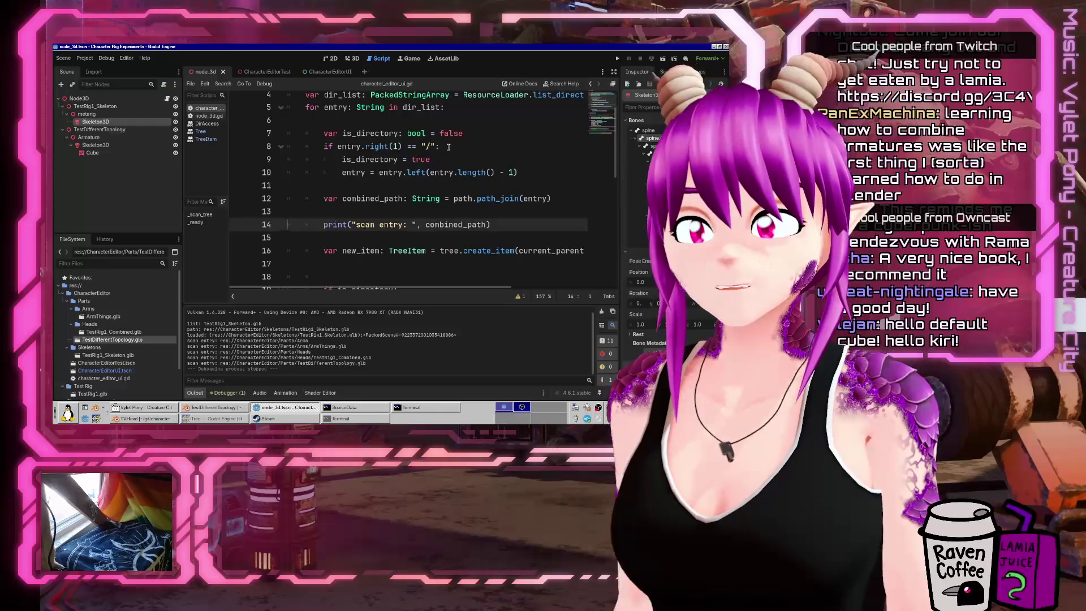
# Add new_item.set_text(0, entry) below the new_item line and run the project
pyautogui.press('Down')
pyautogui.press('Down')
pyautogui.press('Down')
pyautogui.press('Up')
pyautogui.press('End')
pyautogui.press('Return')
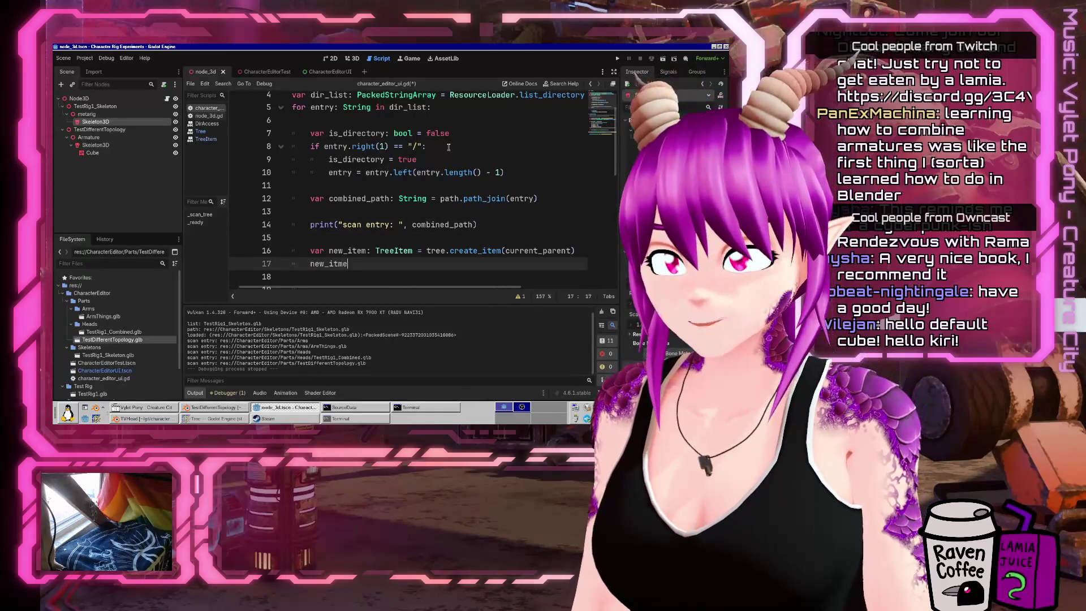
pyautogui.write('.set_text')
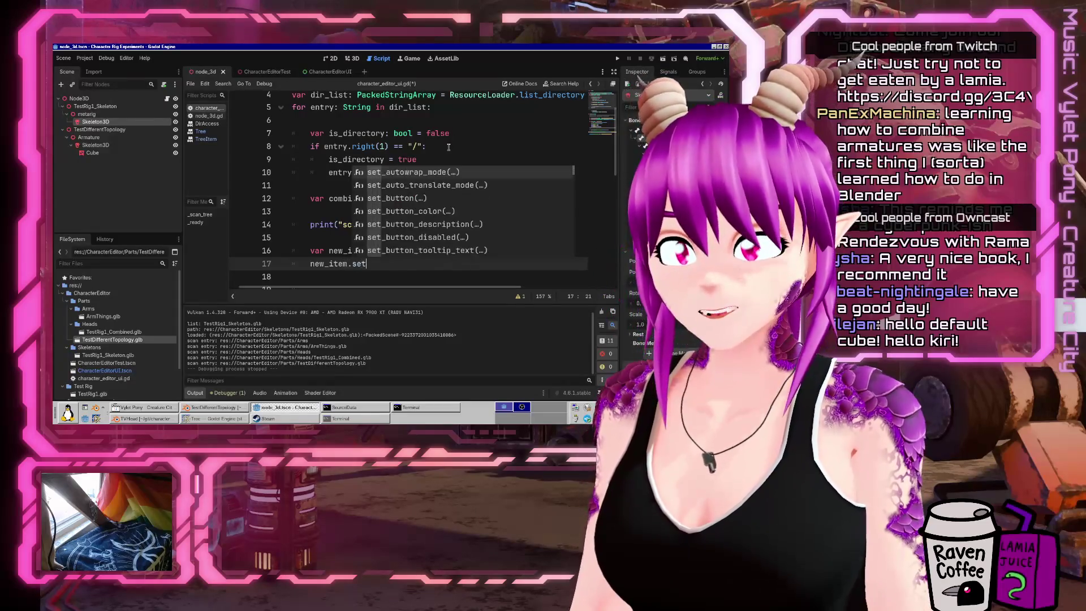
pyautogui.press('Return')
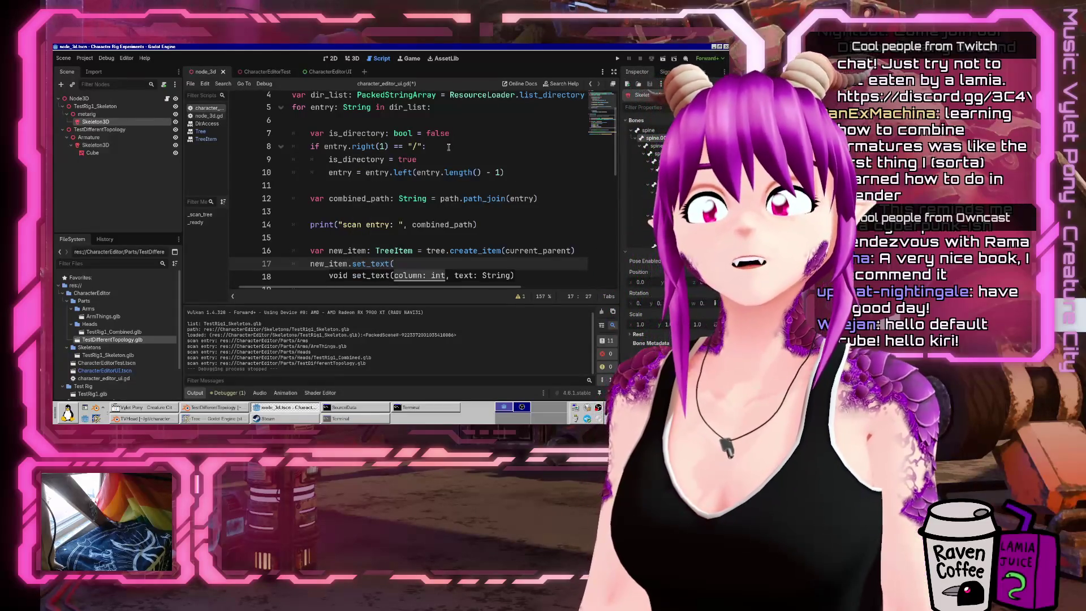
pyautogui.write('0,')
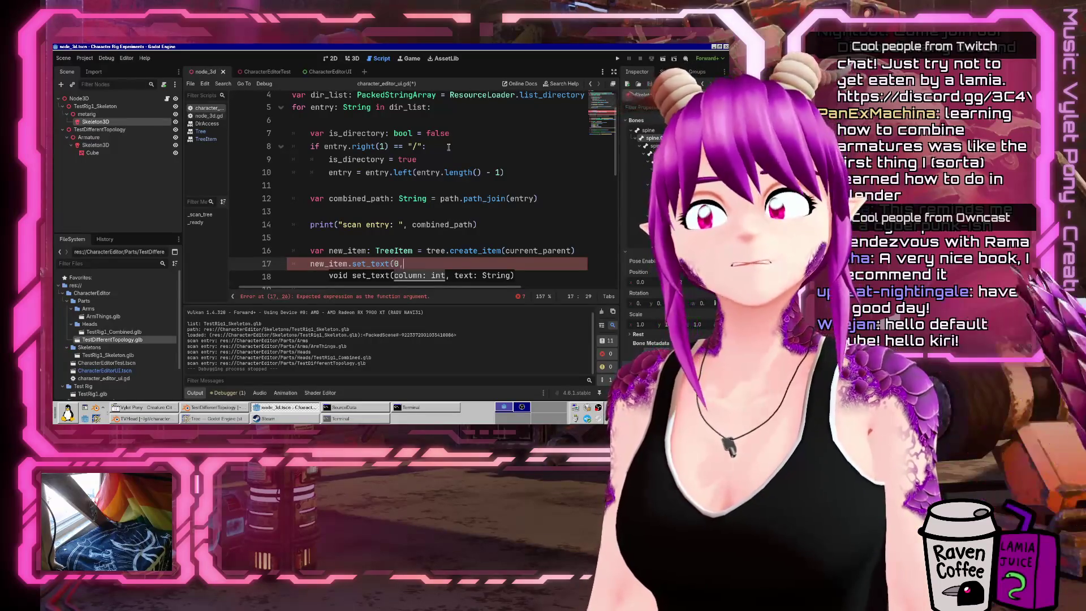
pyautogui.write(' entr')
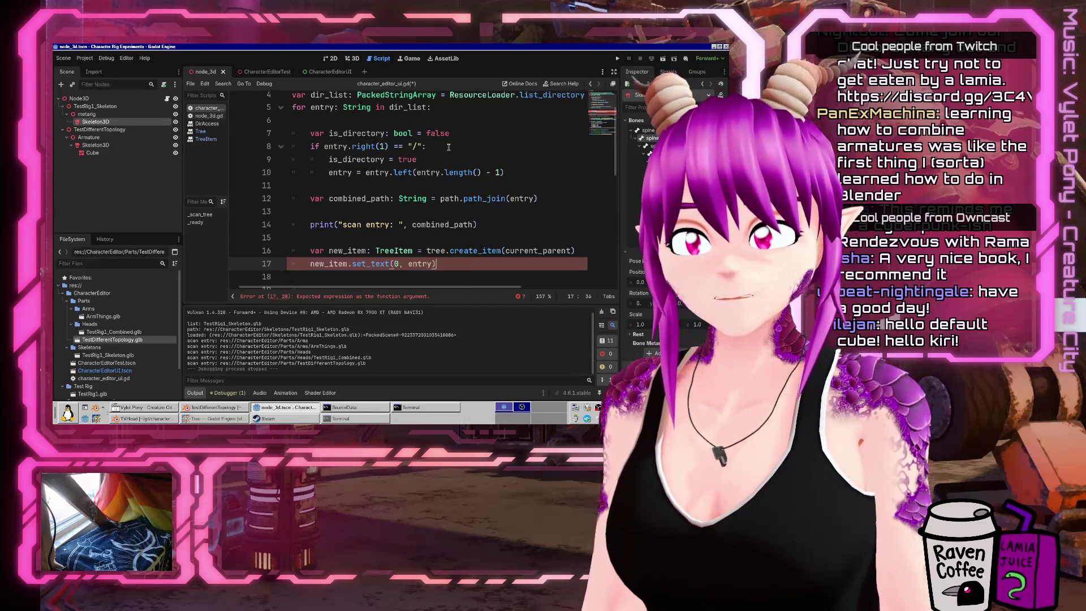
pyautogui.write('y)')
pyautogui.click(617, 58)
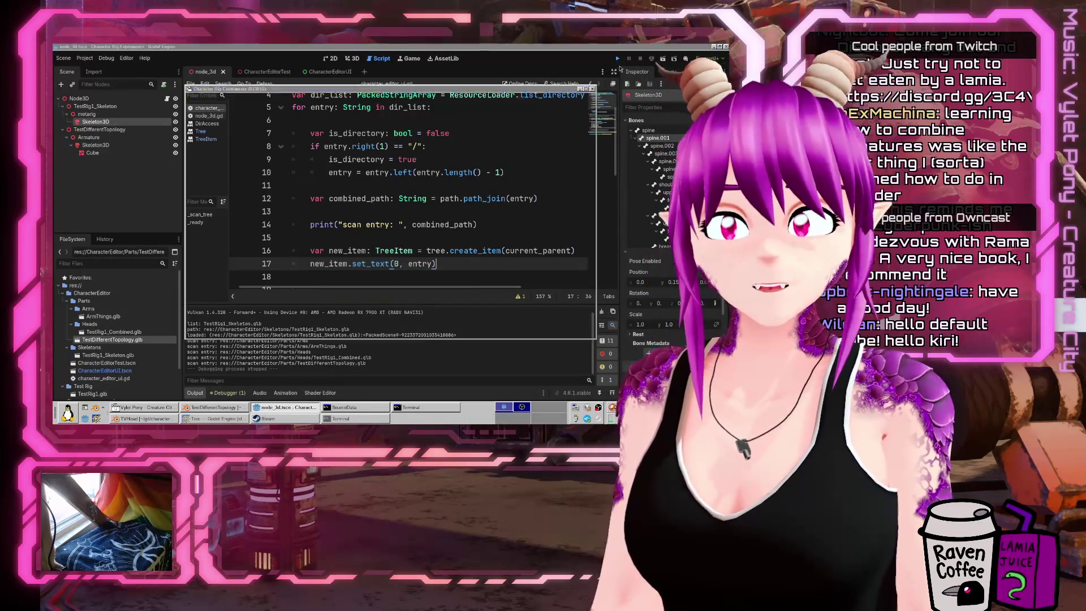
pyautogui.scroll(-2, 486, 203)
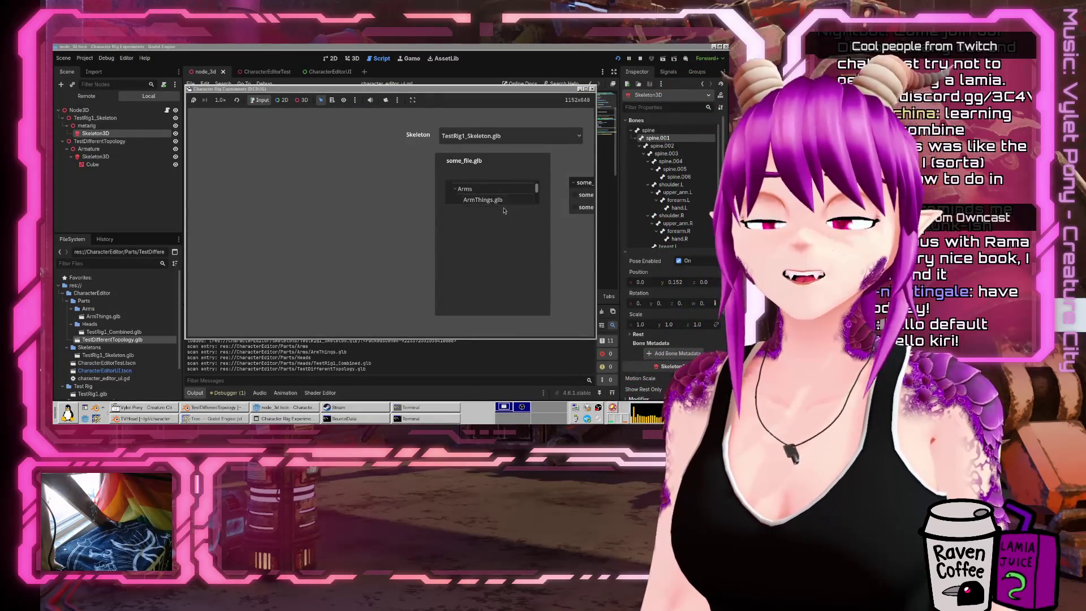
pyautogui.scroll(2, 524, 196)
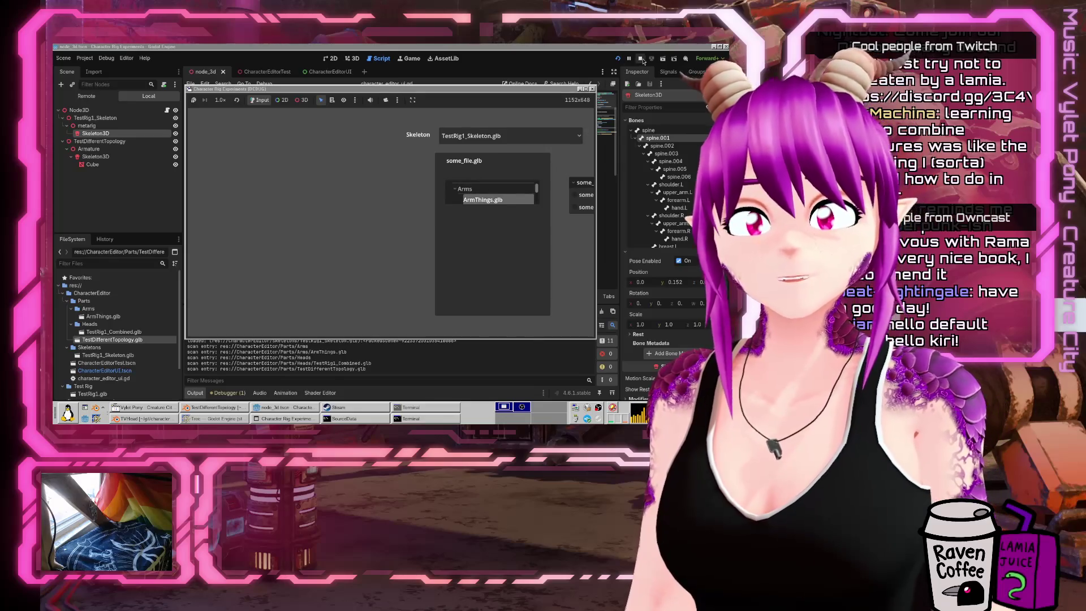
pyautogui.click(592, 89)
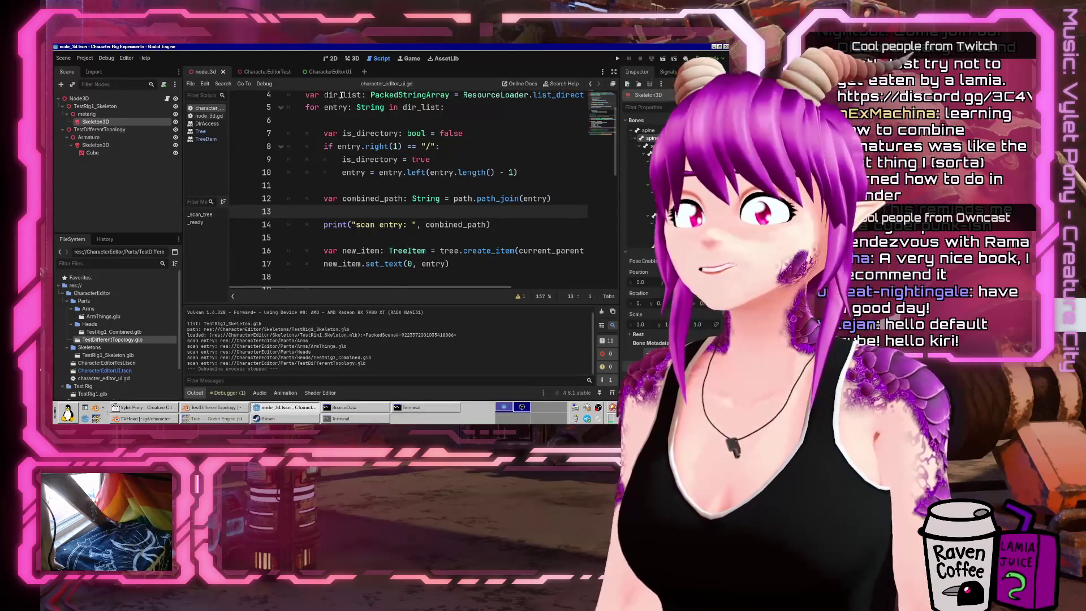
pyautogui.scroll(-8, 442, 244)
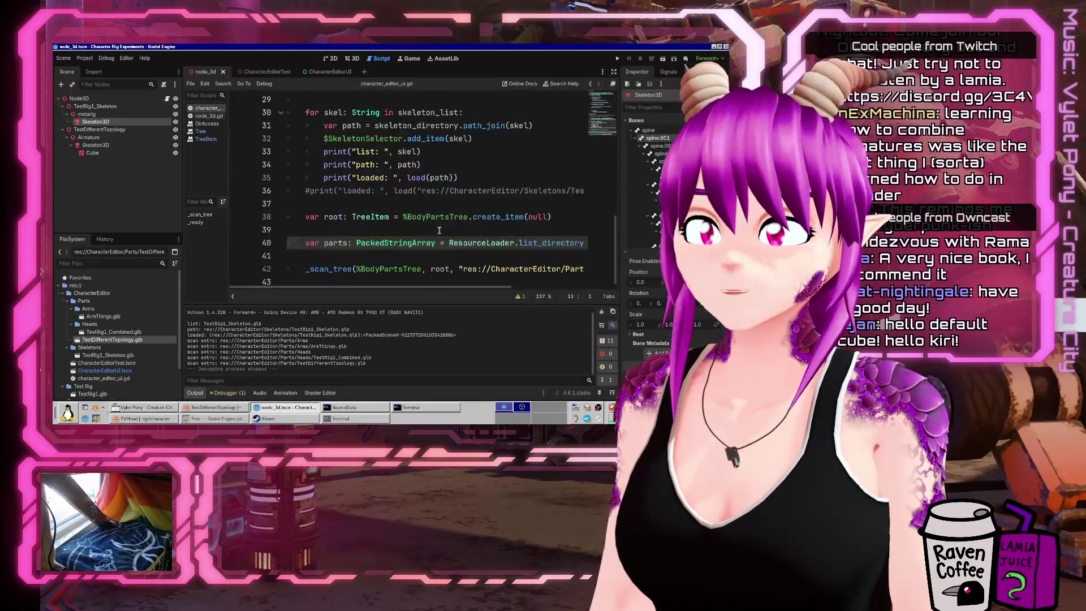
# Start a line after the root creation and look up hide_root in the Tree class documentation
pyautogui.click(403, 229)
pyautogui.press('Return')
pyautogui.press('Up')
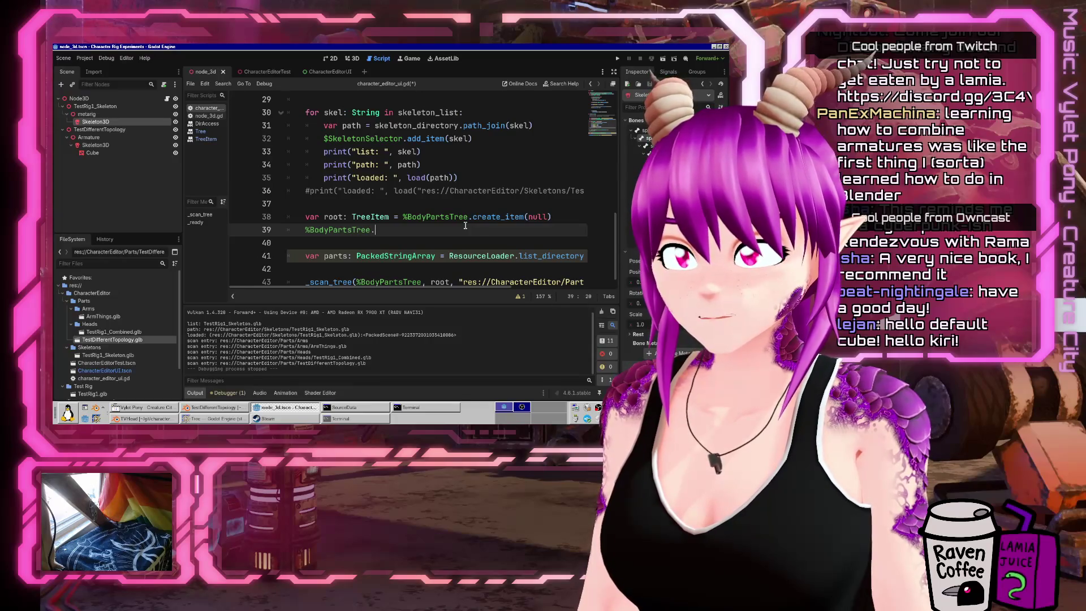
pyautogui.write('hide_roo')
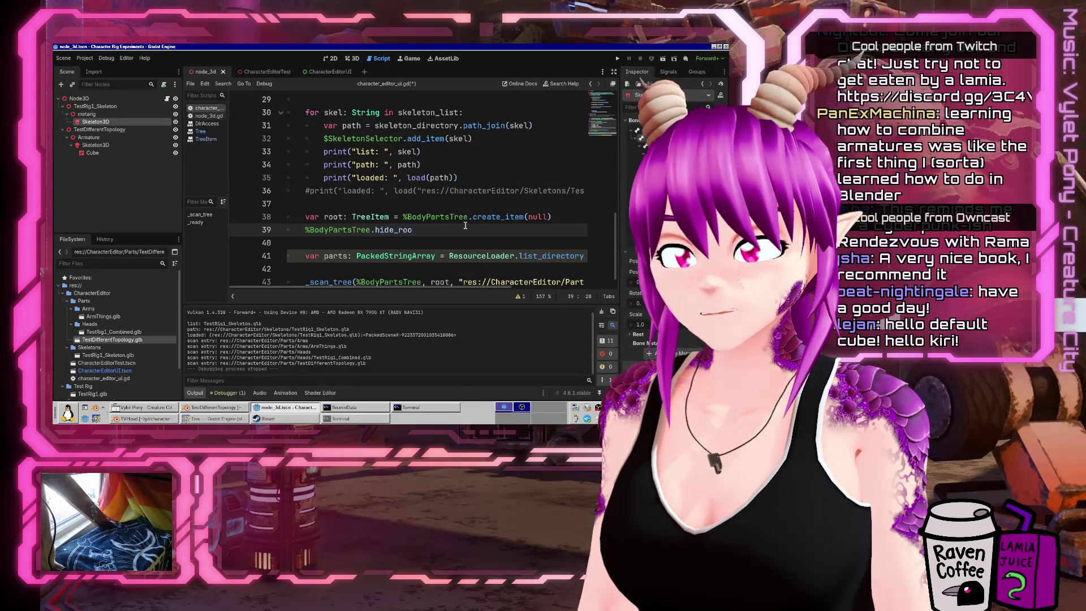
pyautogui.click(560, 84)
pyautogui.write('hide_roo')
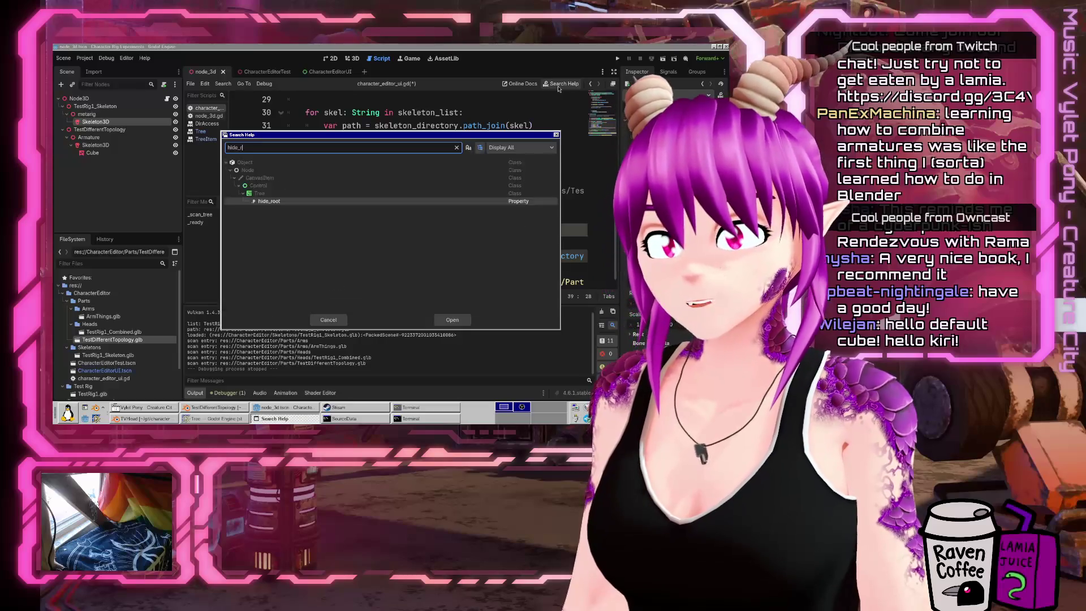
pyautogui.doubleClick(245, 202)
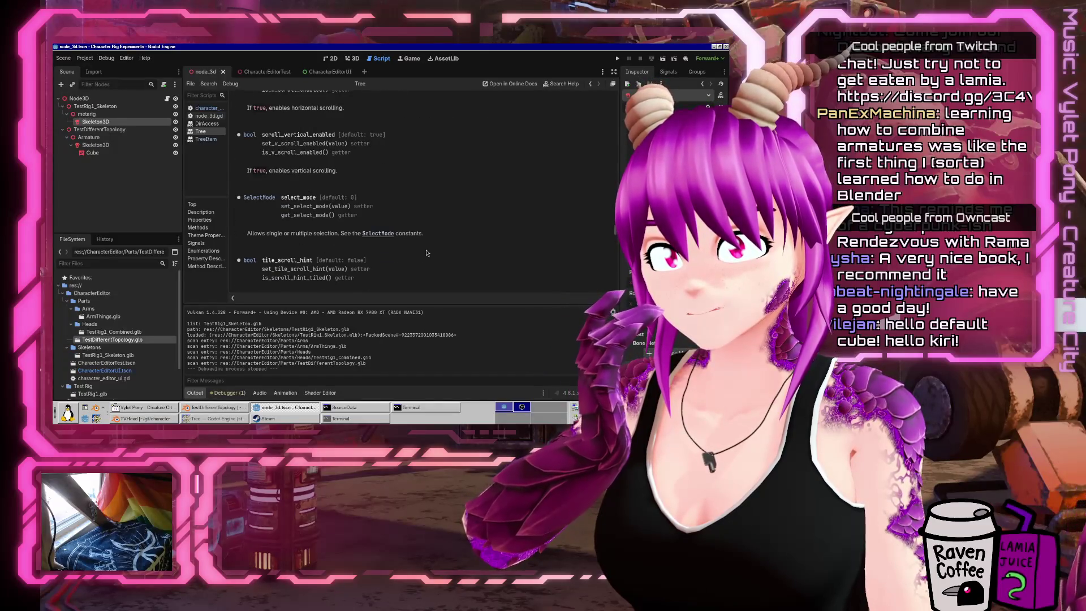
pyautogui.scroll(5, 426, 253)
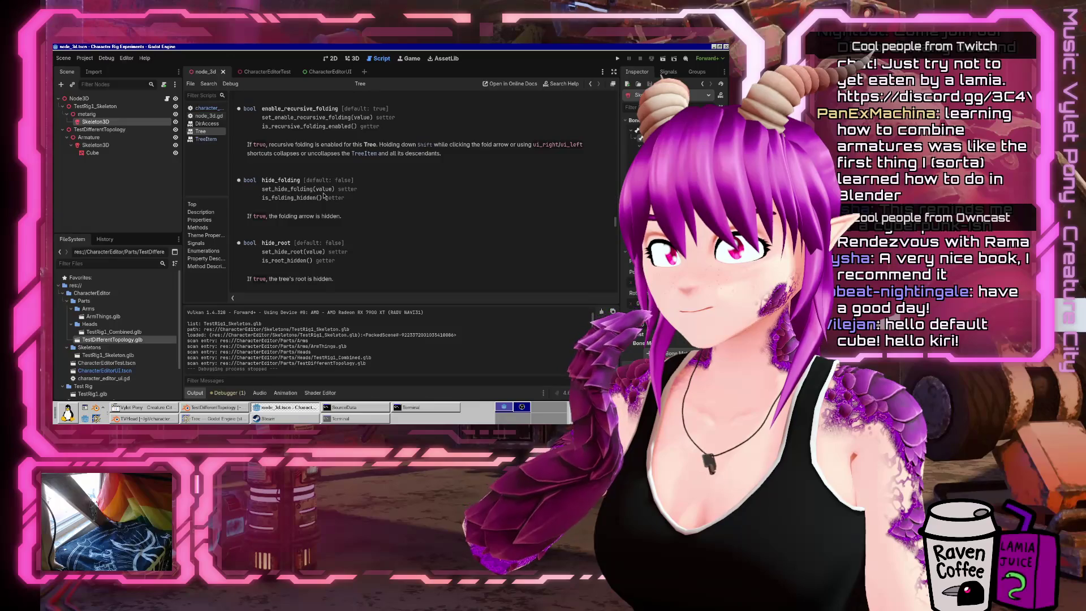
pyautogui.scroll(-2, 289, 258)
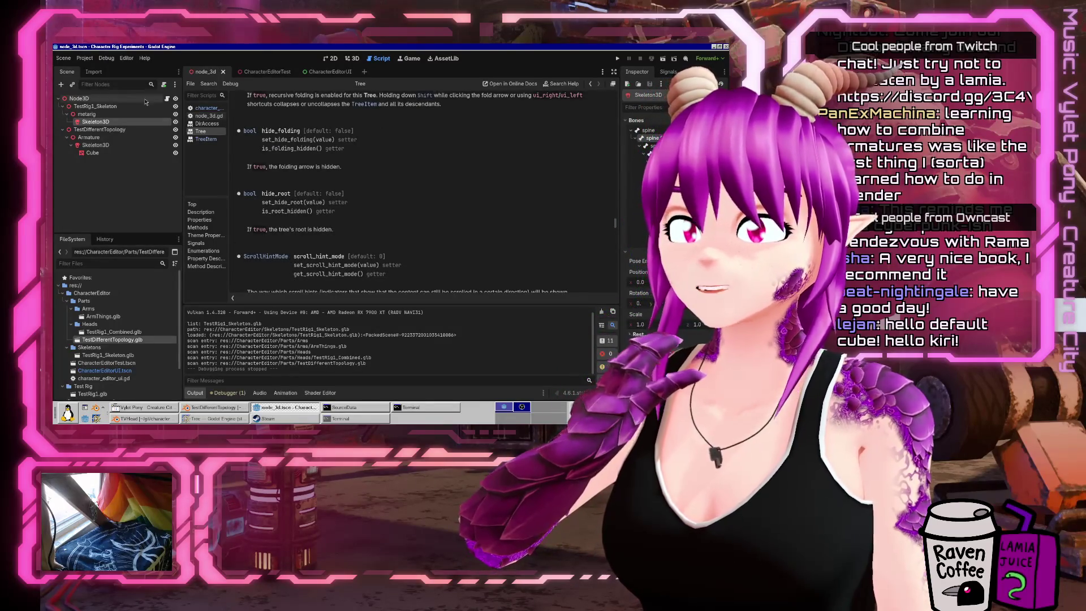
# Write %BodyPartsTree.hide_root = true in the script and run the project
pyautogui.click(204, 108)
pyautogui.write('t -=')
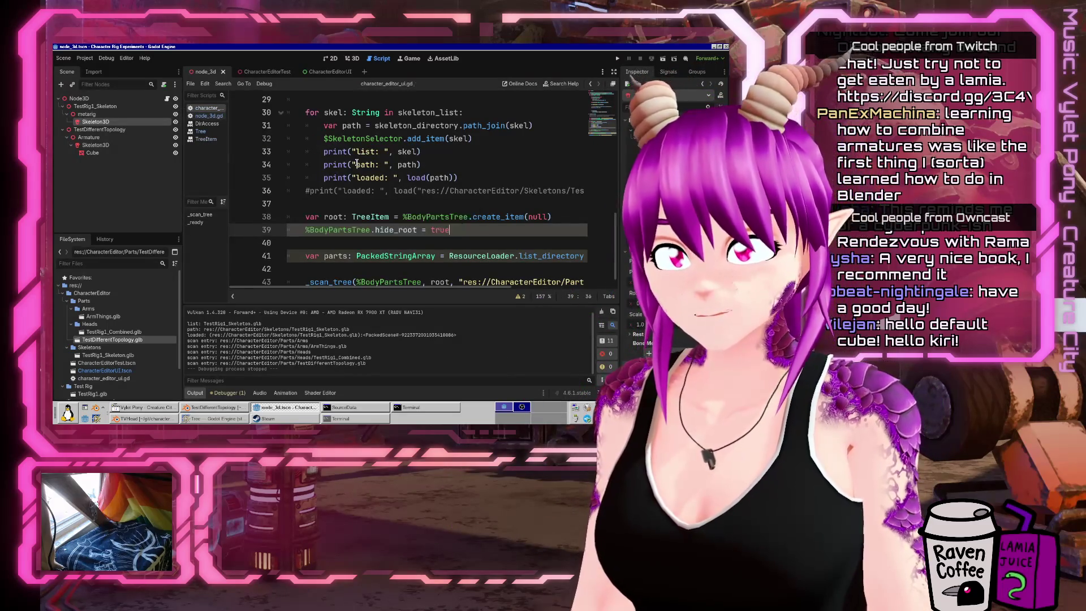
pyautogui.click(617, 58)
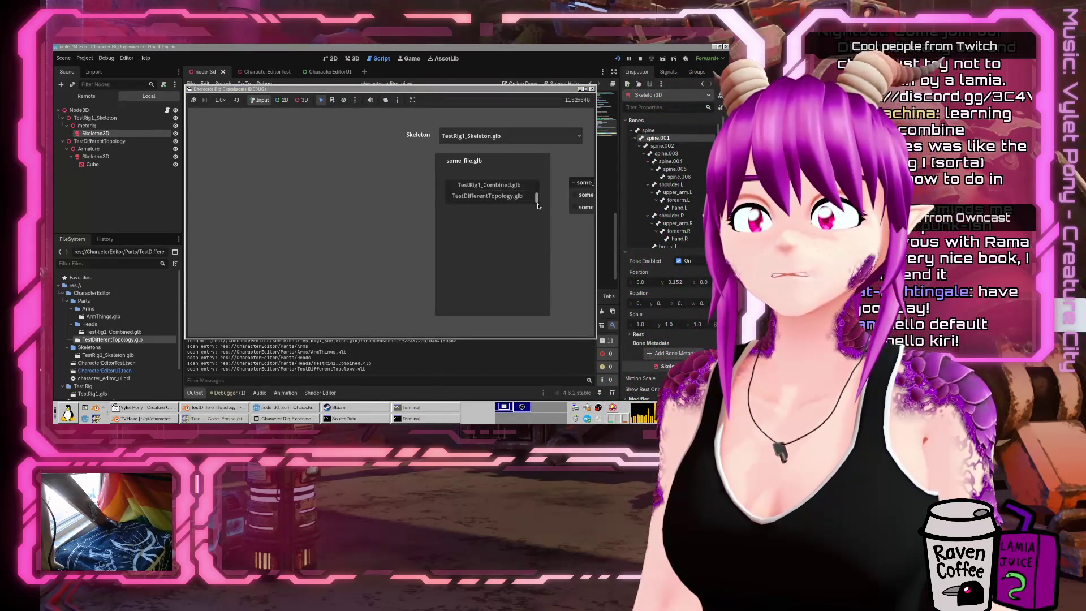
# Stretch the BodyPartsTree in CharacterEditorUI to 355 pixels tall, test-run it, then return to the script
pyautogui.click(592, 89)
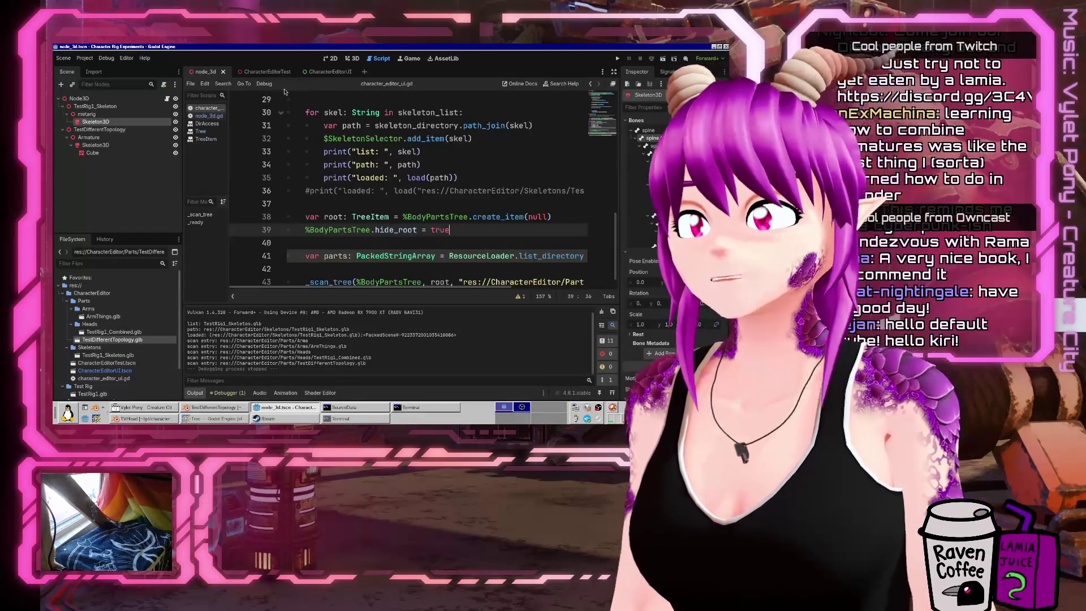
pyautogui.click(334, 59)
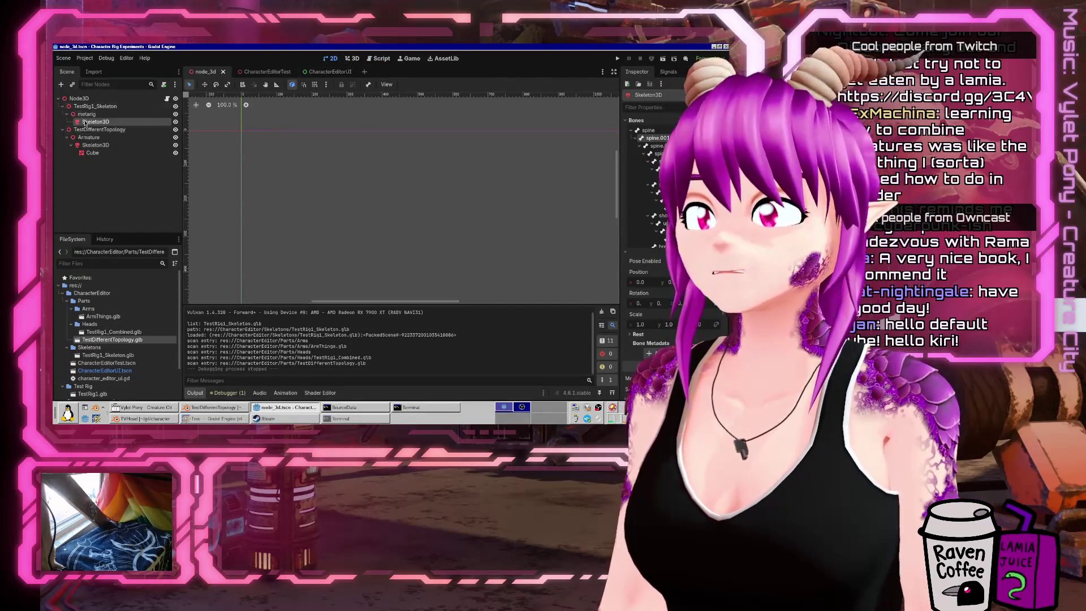
pyautogui.click(326, 72)
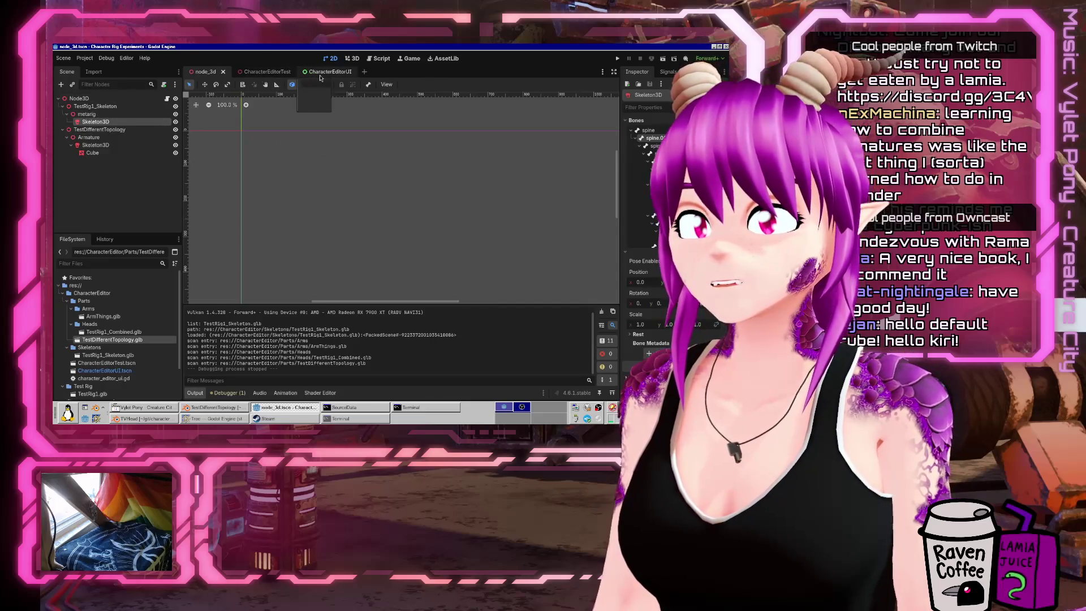
pyautogui.moveTo(413, 182); pyautogui.dragTo(413, 272)
pyautogui.click(619, 59)
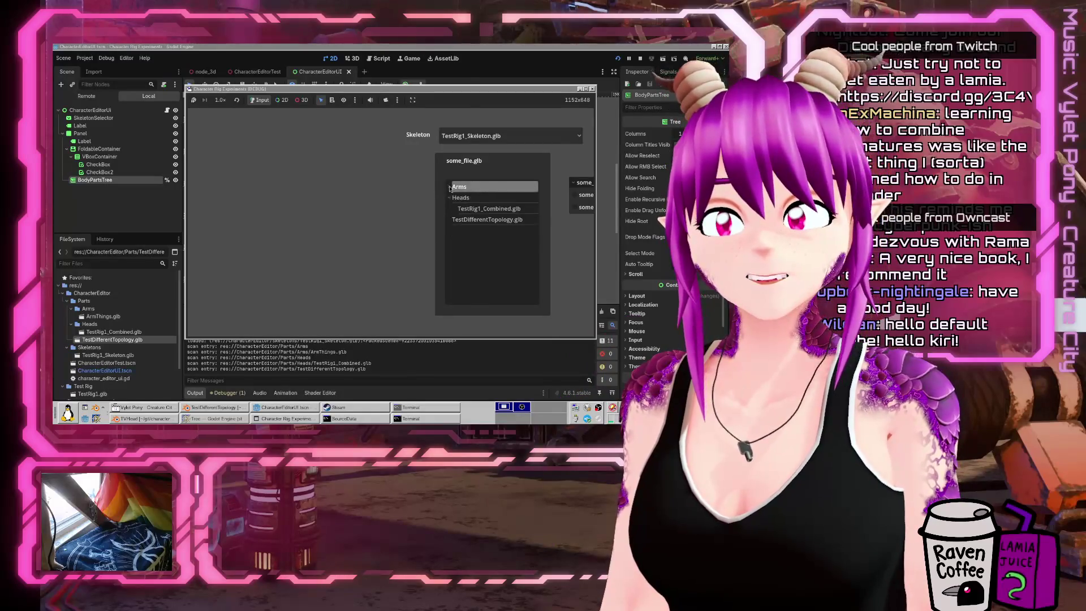
pyautogui.click(592, 88)
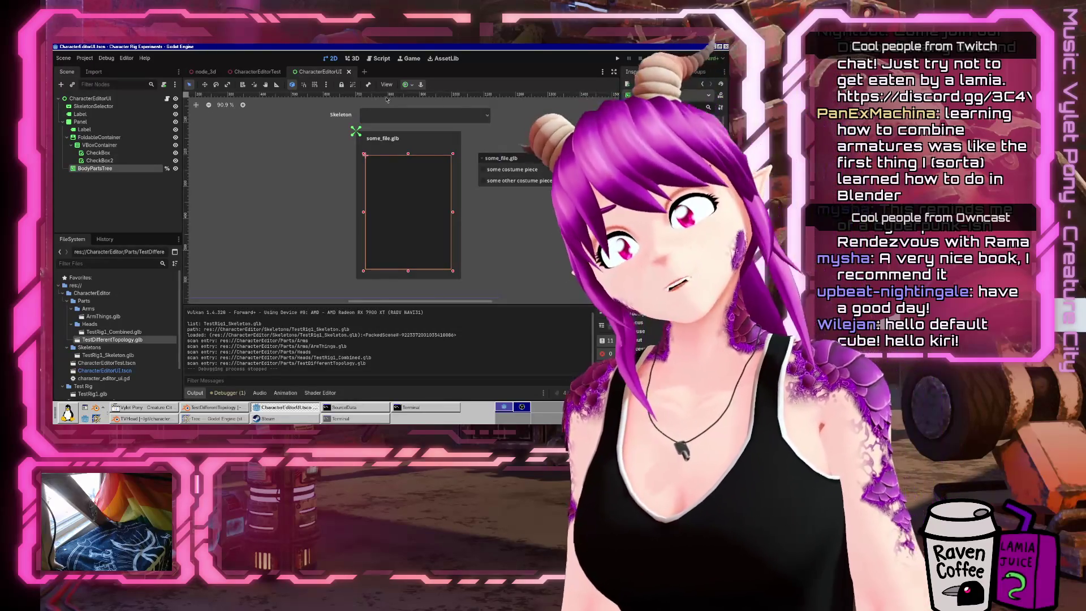
pyautogui.click(382, 59)
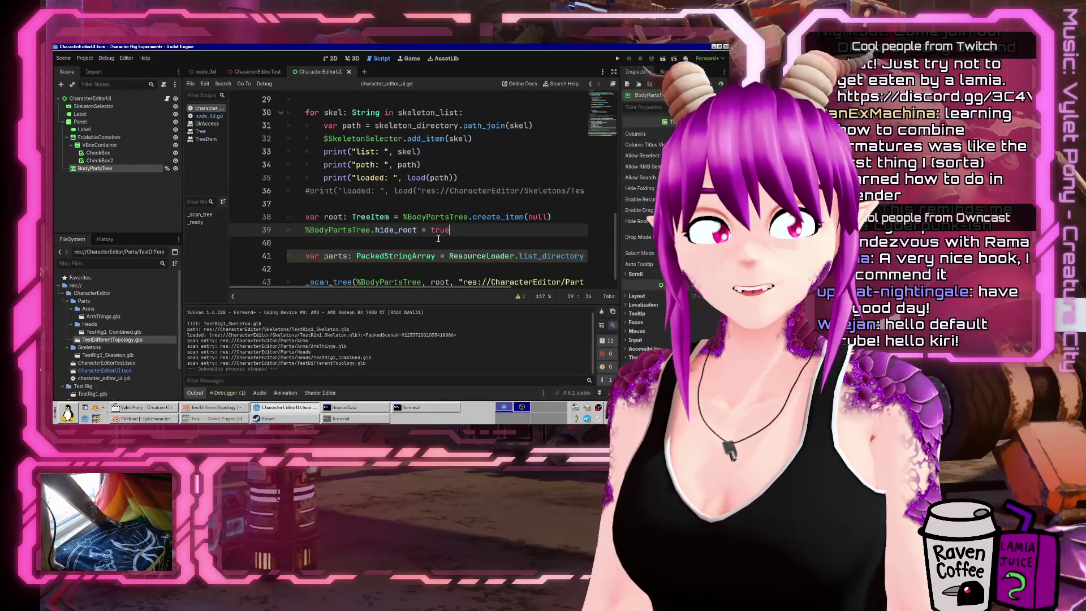
# Collapse the output panel, scroll through the script, then switch to the Tree docs in Firefox
pyautogui.click(194, 392)
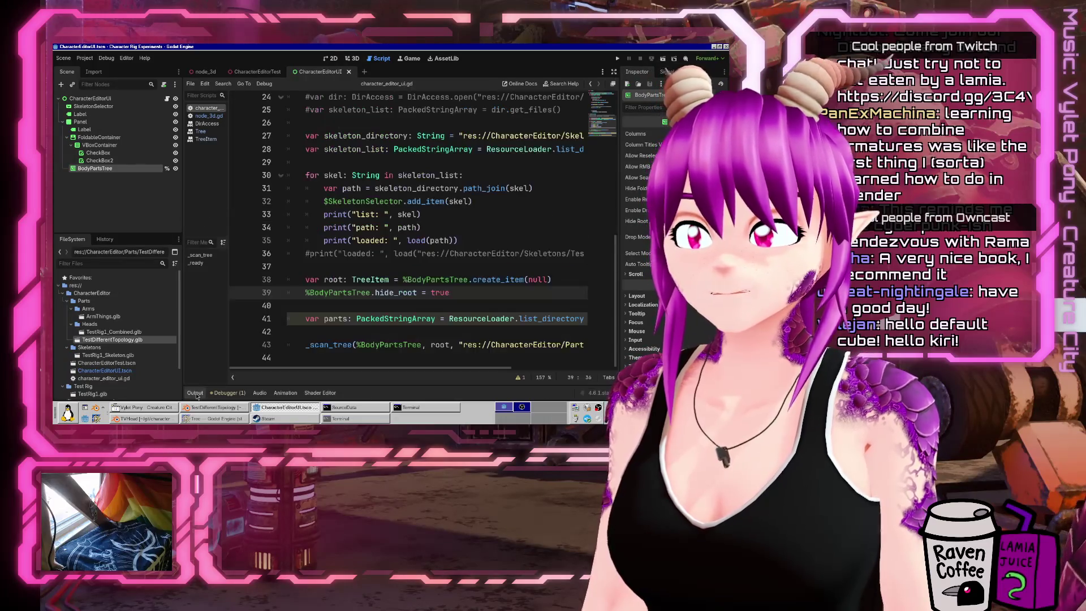
pyautogui.scroll(5, 462, 276)
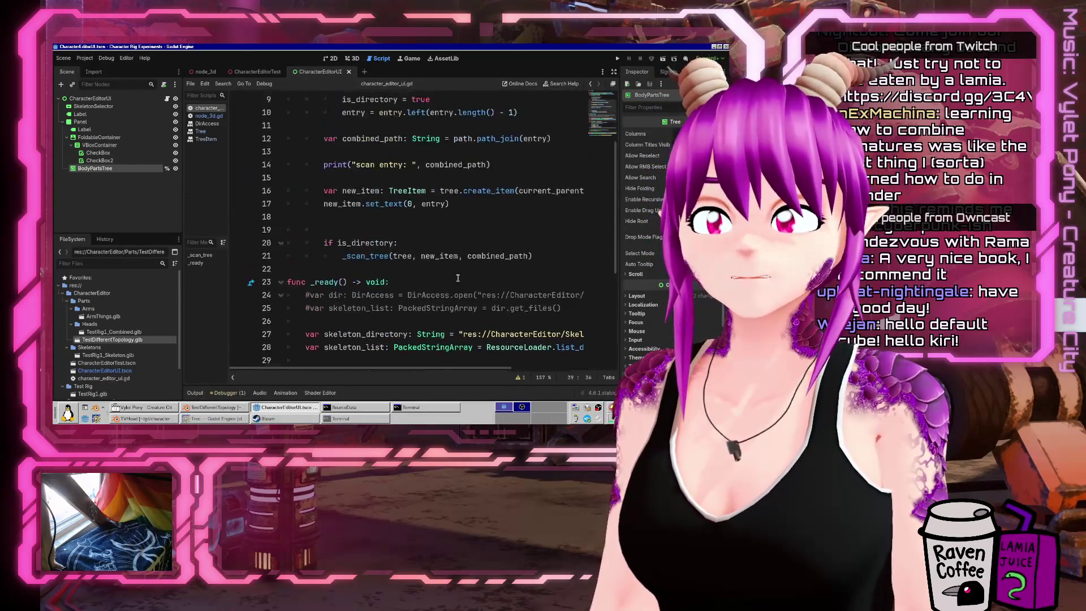
pyautogui.scroll(-5, 458, 279)
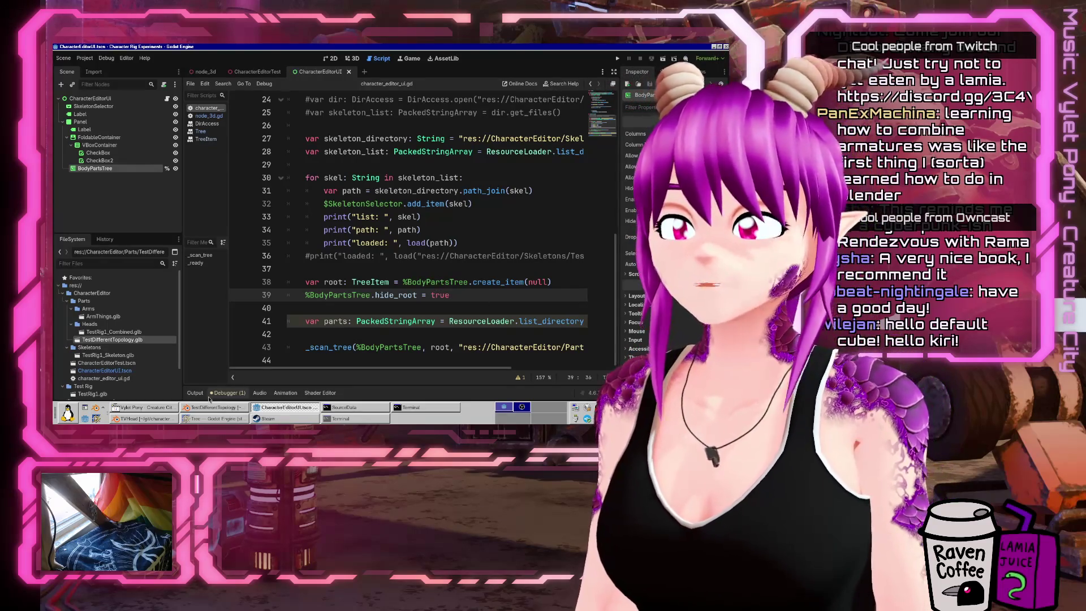
pyautogui.click(218, 420)
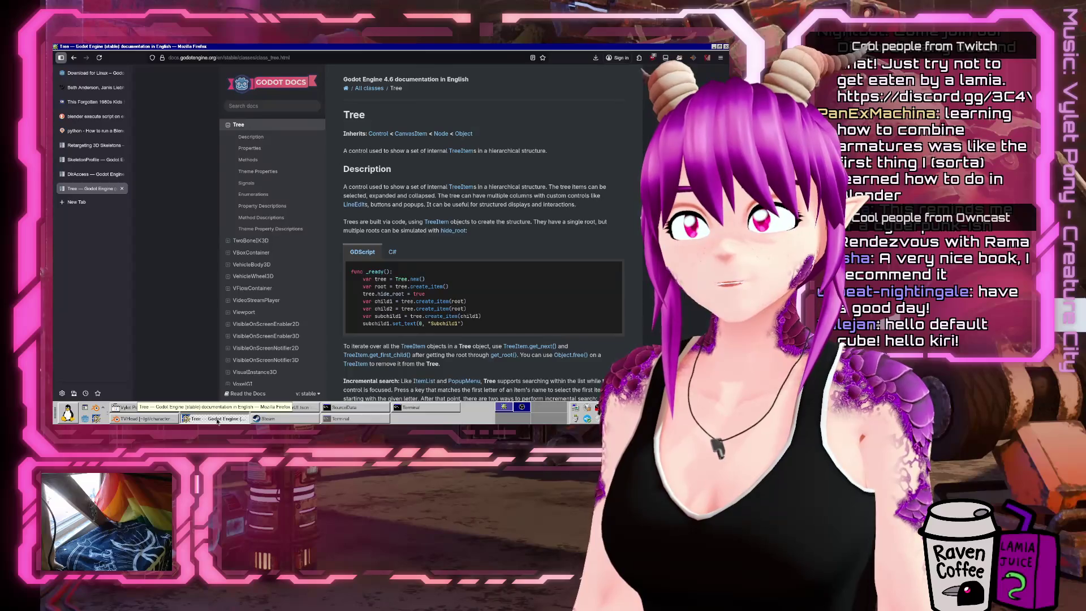
# Search the web in Firefox for 'godot built in icons' and review the results
pyautogui.click(217, 419)
pyautogui.click(563, 83)
pyautogui.hotkey('alt', 'Tab')
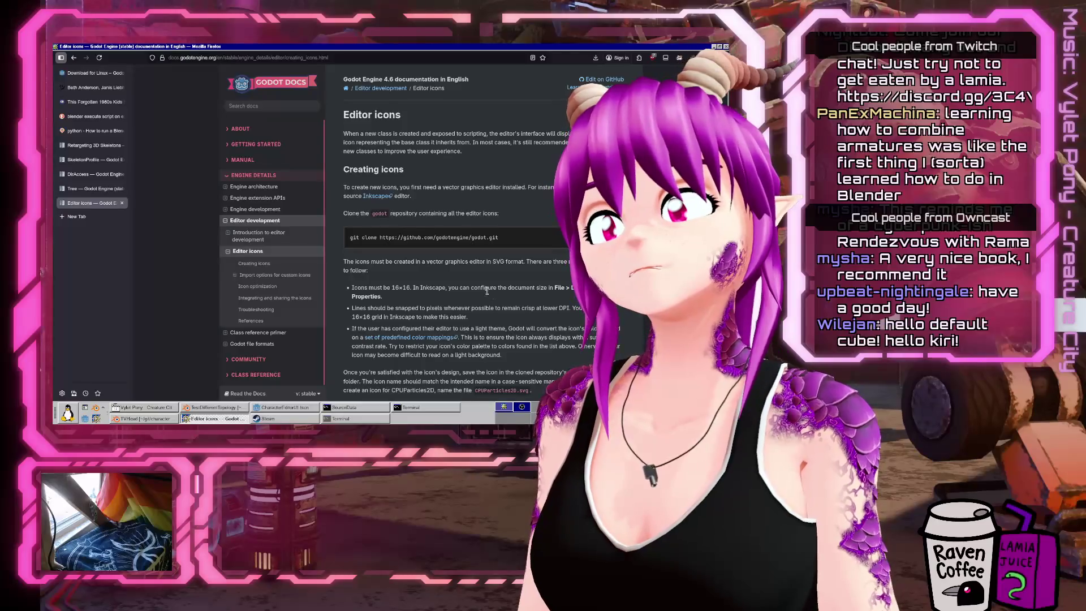
pyautogui.hotkey('ctrl', 'l')
pyautogui.write('godot built in icons')
pyautogui.press('Return')
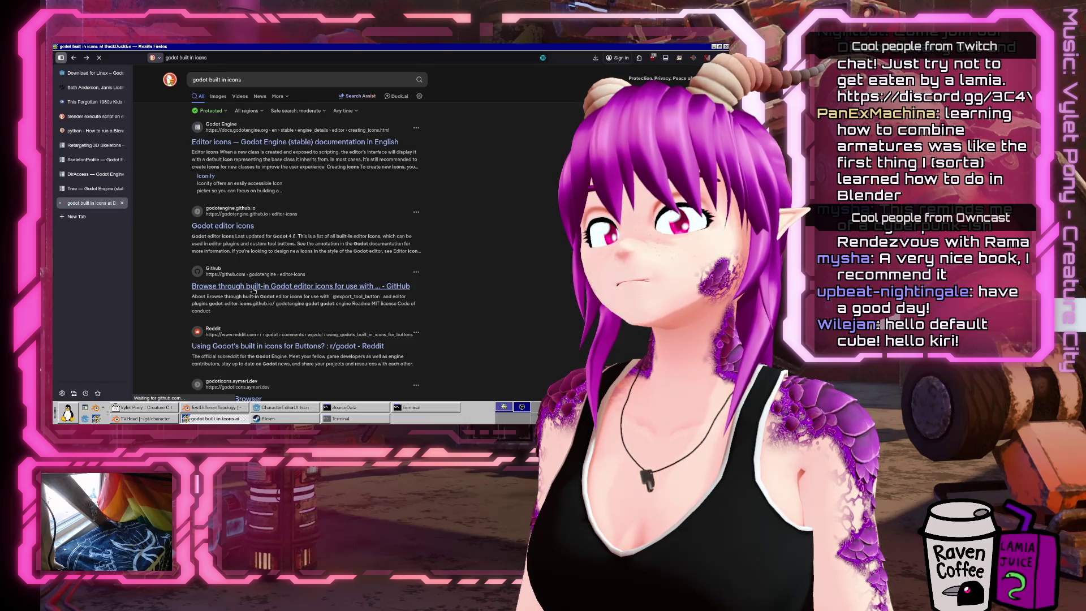
pyautogui.scroll(-3, 253, 287)
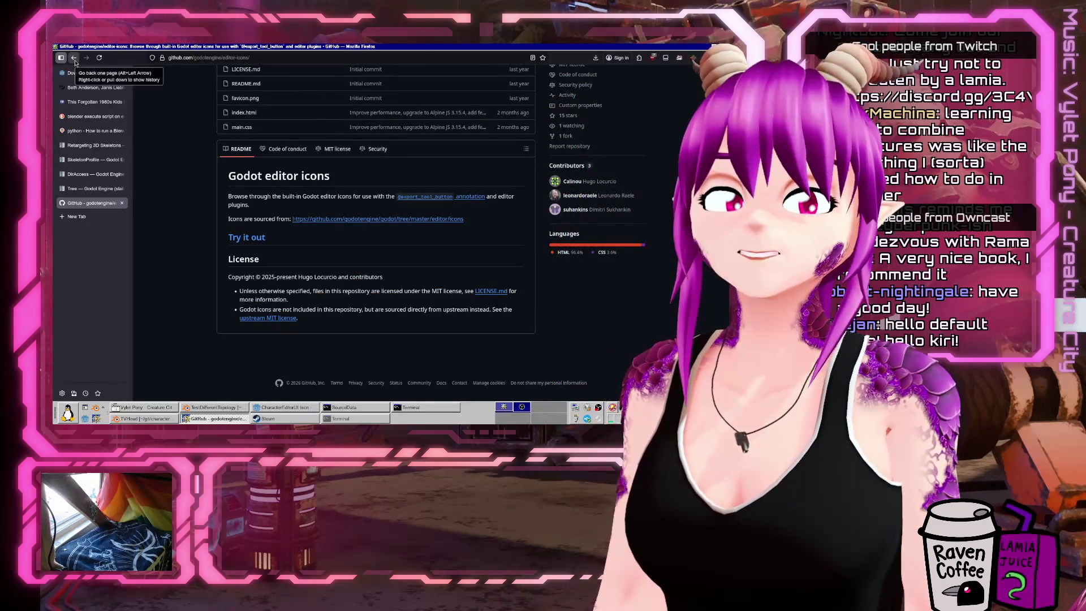
pyautogui.click(75, 63)
pyautogui.scroll(-5, 257, 211)
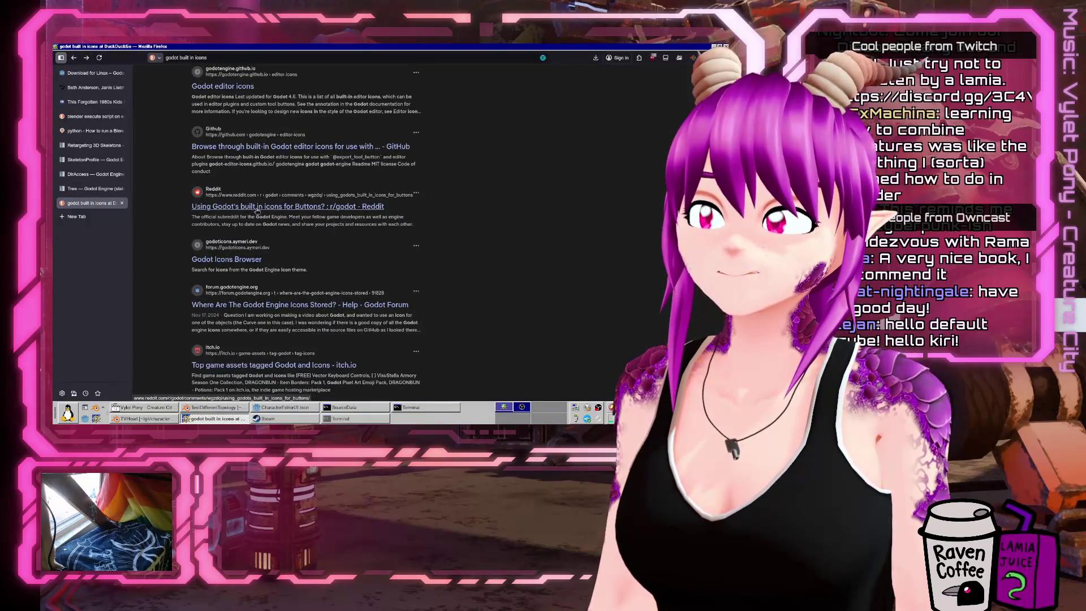
# Follow the Reddit thread to GitHub's editor icons folder, preview icon_3_d.svg, and return to Godot's script
pyautogui.click(258, 213)
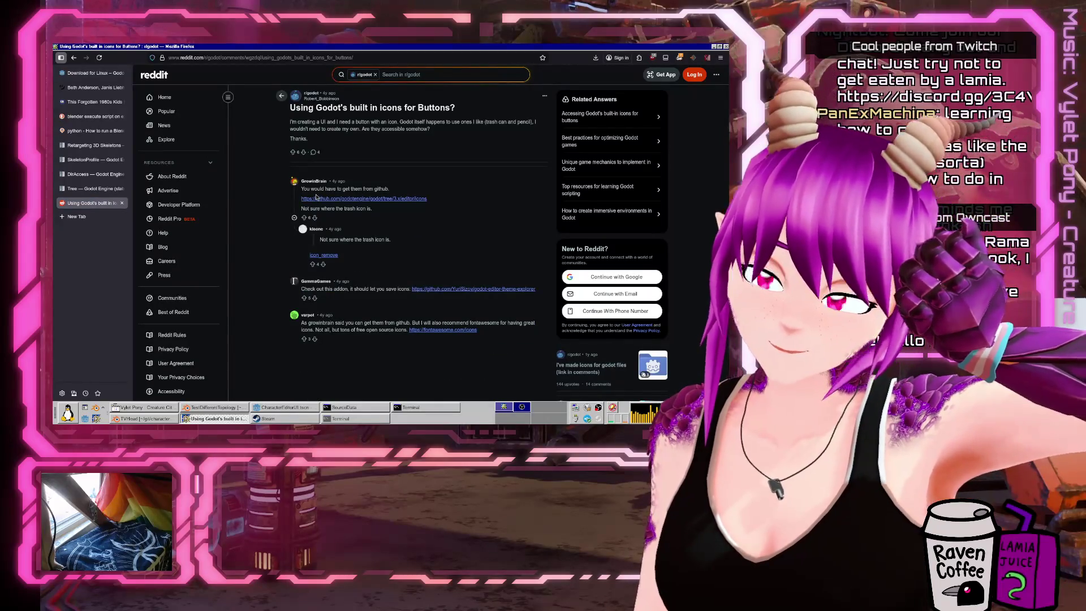
pyautogui.click(318, 199)
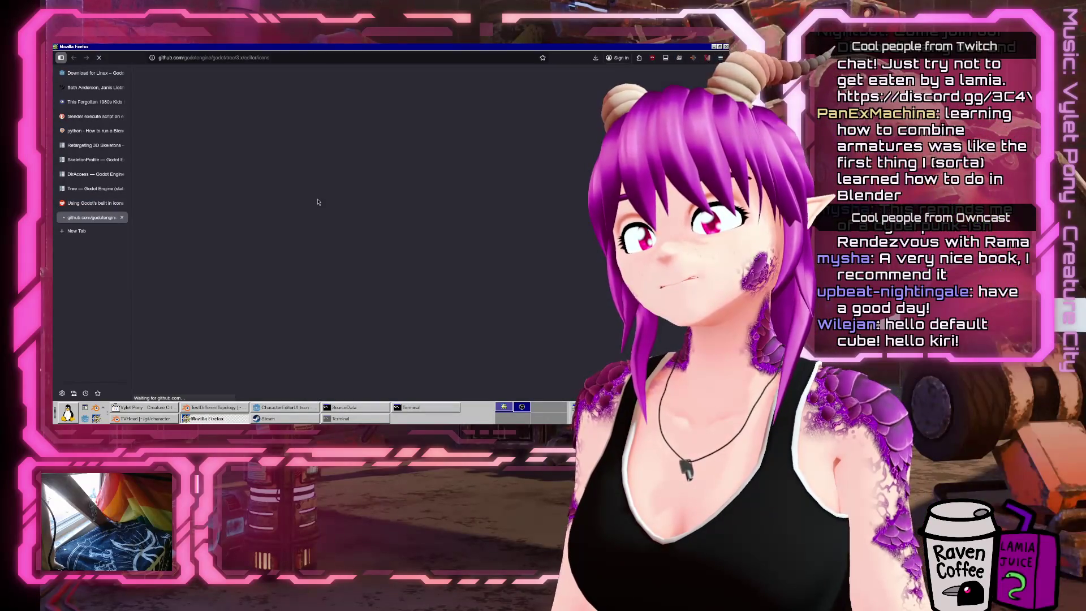
pyautogui.scroll(-10, 272, 290)
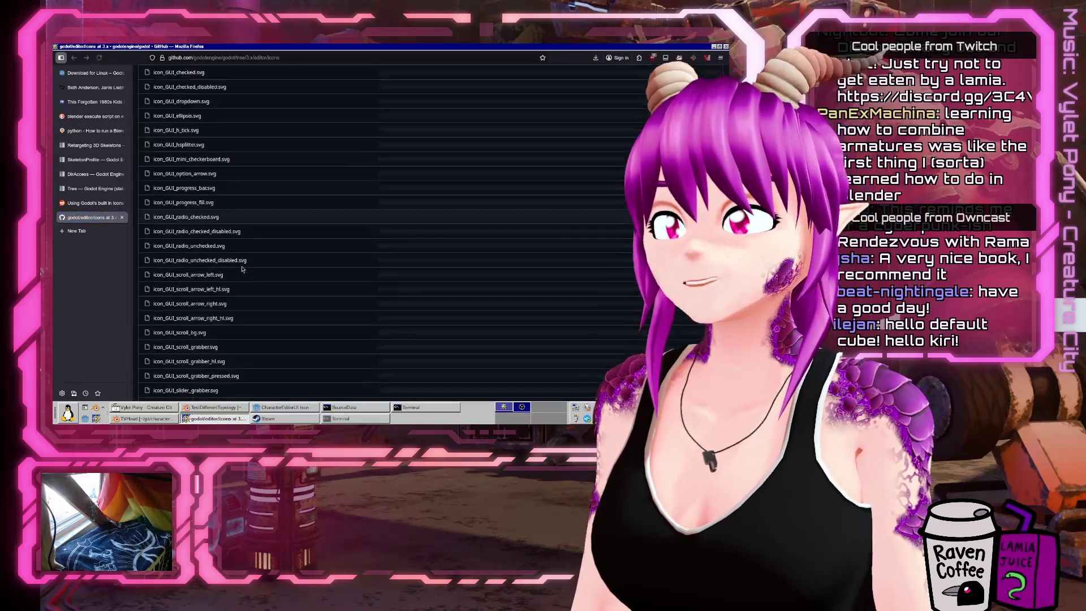
pyautogui.scroll(-3, 271, 290)
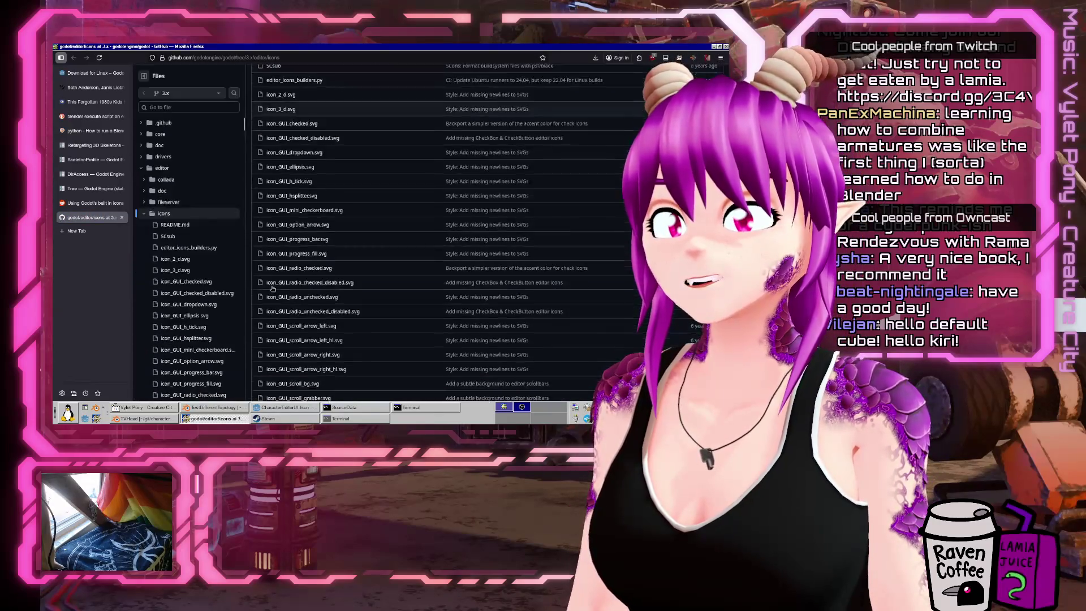
pyautogui.scroll(3, 272, 289)
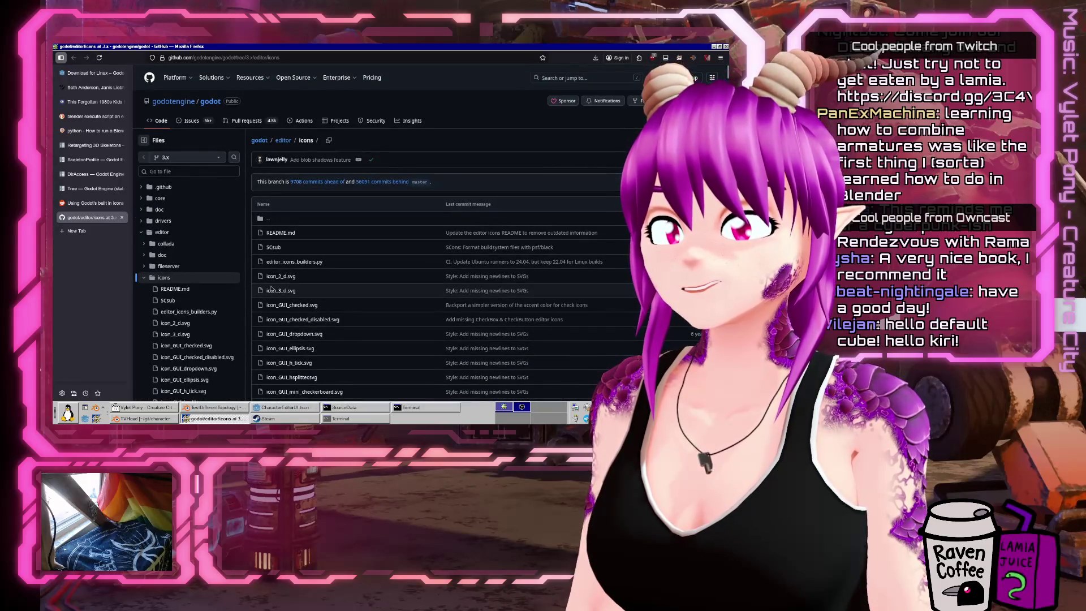
pyautogui.click(274, 290)
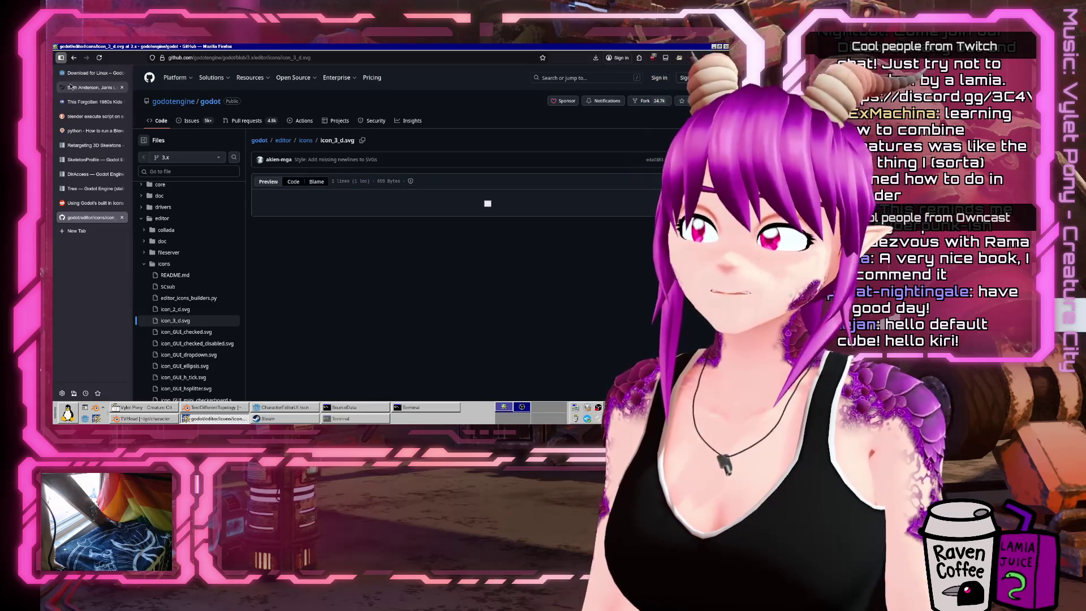
pyautogui.click(76, 58)
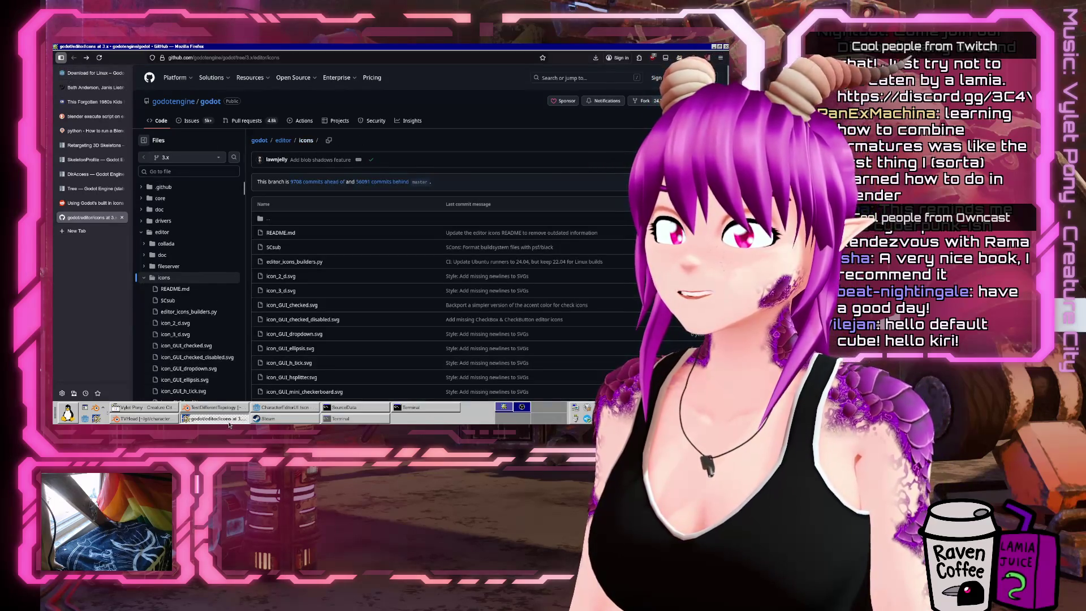
pyautogui.click(277, 407)
pyautogui.click(442, 305)
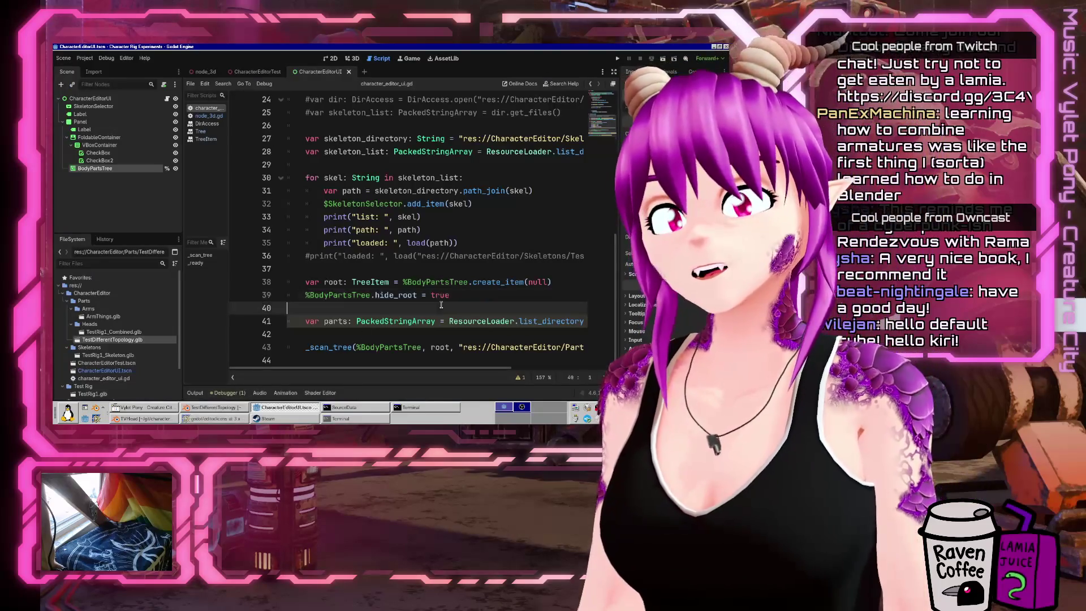
# Move down to line 44 of character_editor_ui.gd and open the Search Help dialog
pyautogui.moveTo(478, 322)
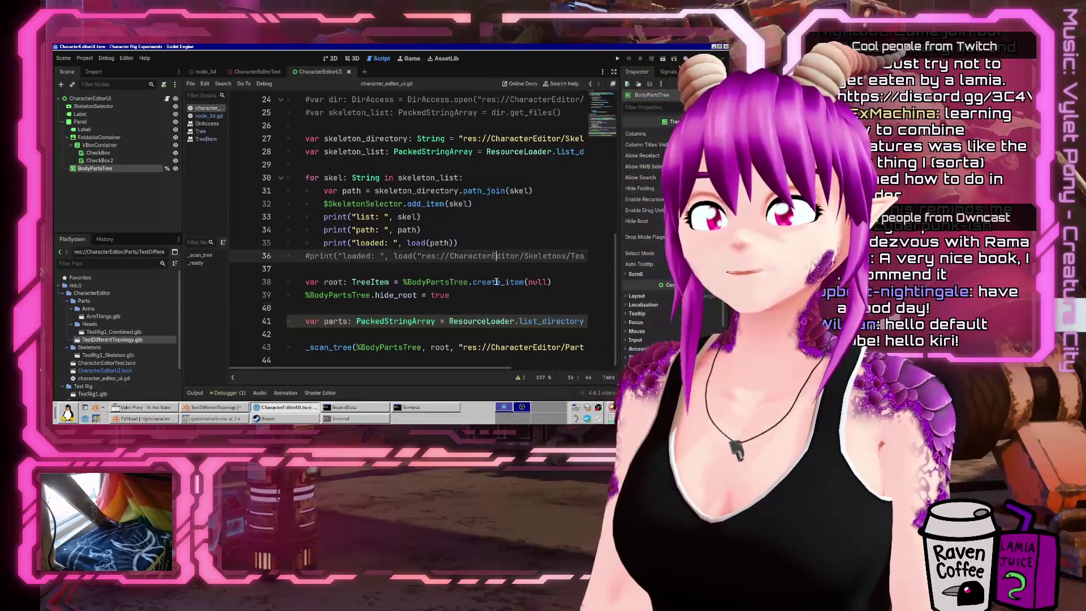
pyautogui.click(454, 333)
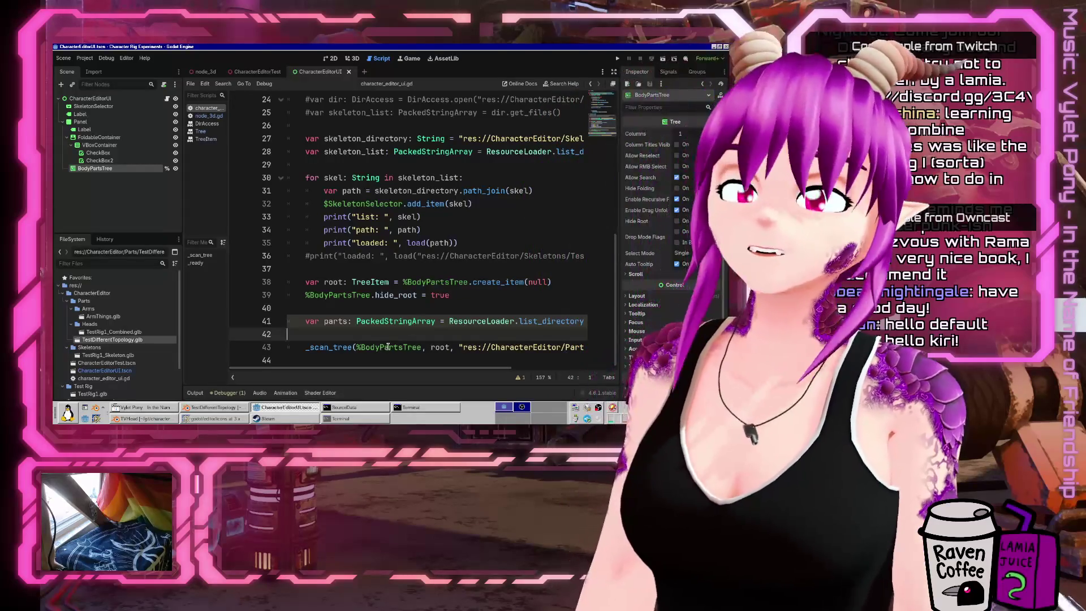
pyautogui.click(364, 361)
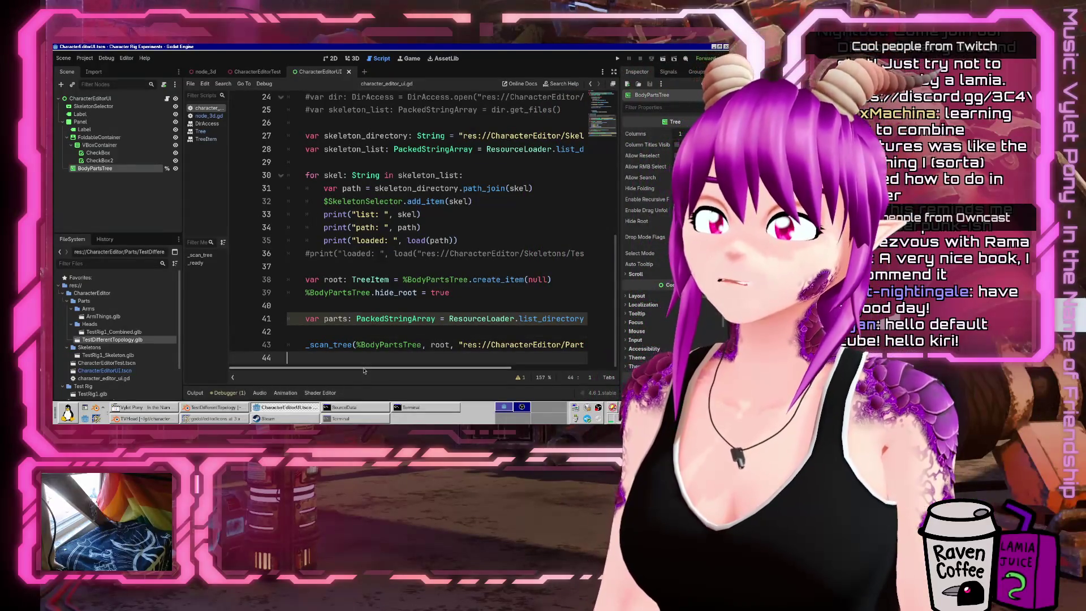
pyautogui.scroll(3, 362, 294)
pyautogui.scroll(-3, 362, 294)
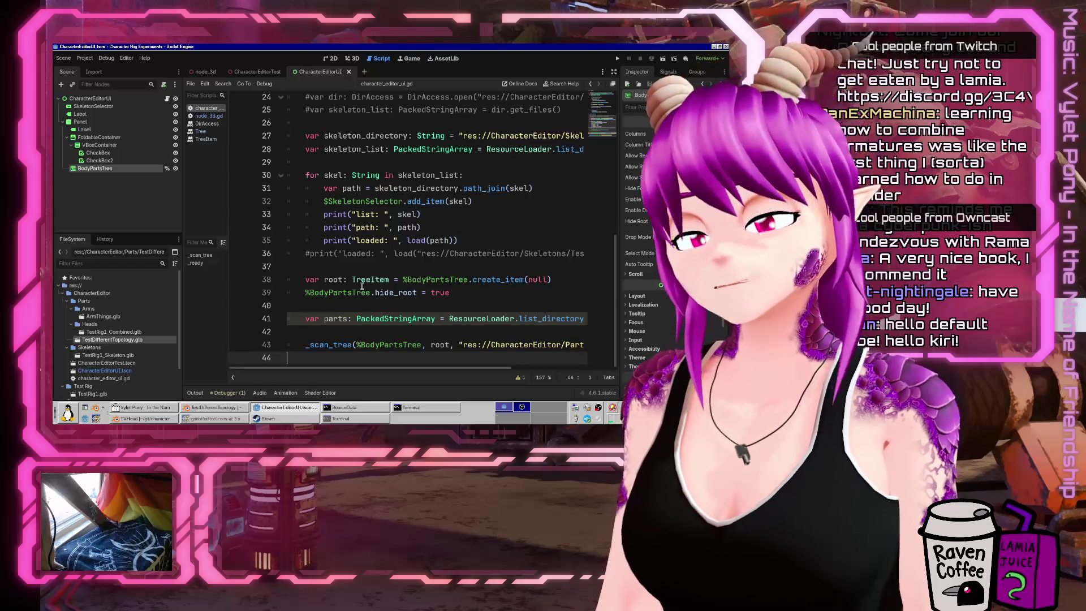
pyautogui.click(552, 85)
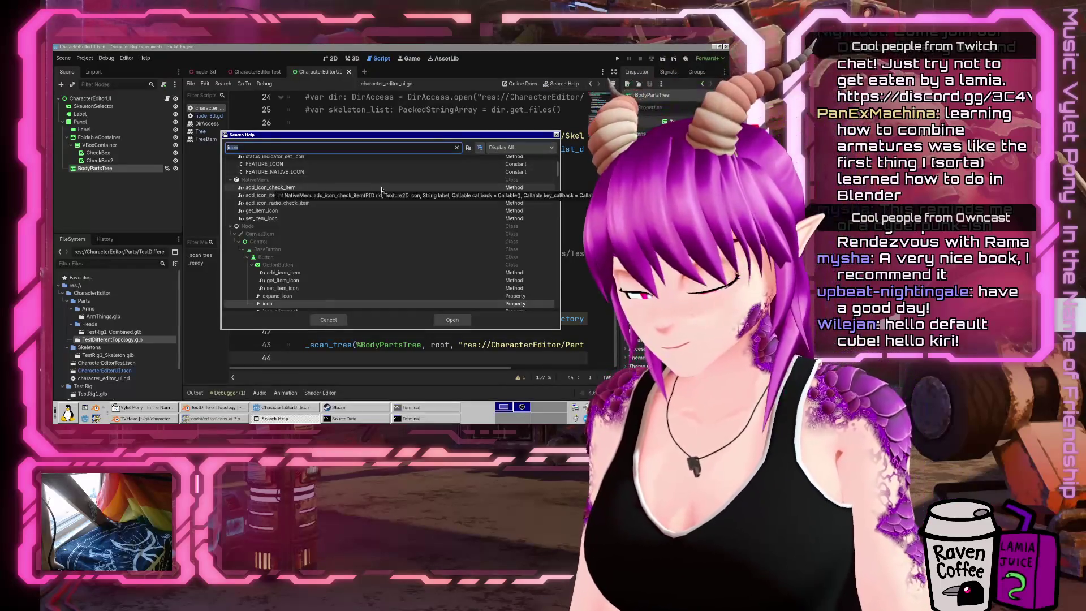
# Search help for 'treeitem', open the TreeItem class reference, and jump to add_button
pyautogui.write('treeite')
pyautogui.press('BackSpace')
pyautogui.write('it')
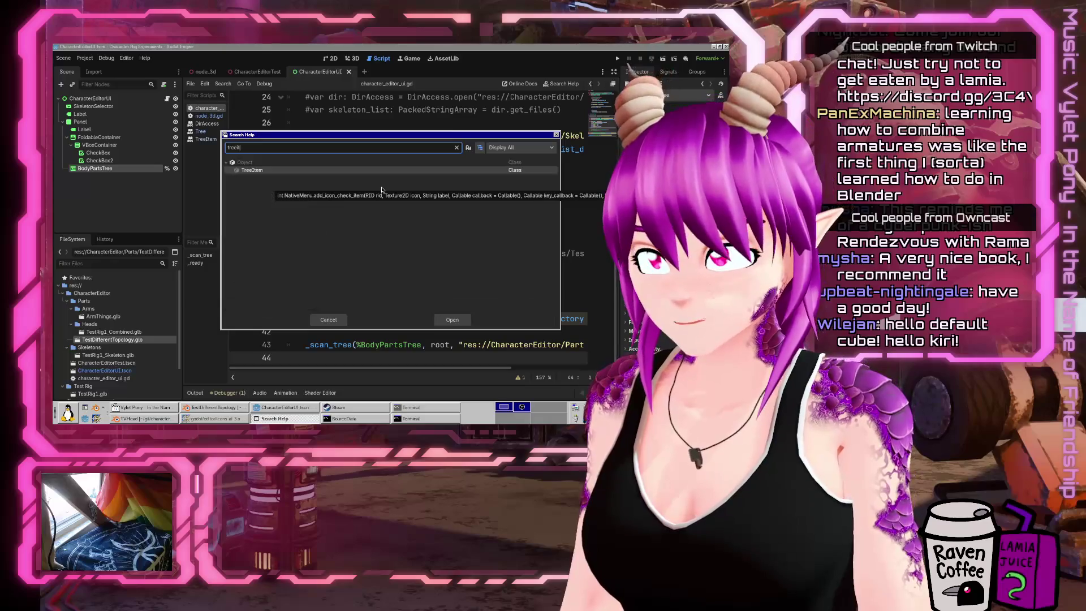
pyautogui.press('Return')
pyautogui.scroll(-2, 475, 289)
pyautogui.scroll(-5, 475, 290)
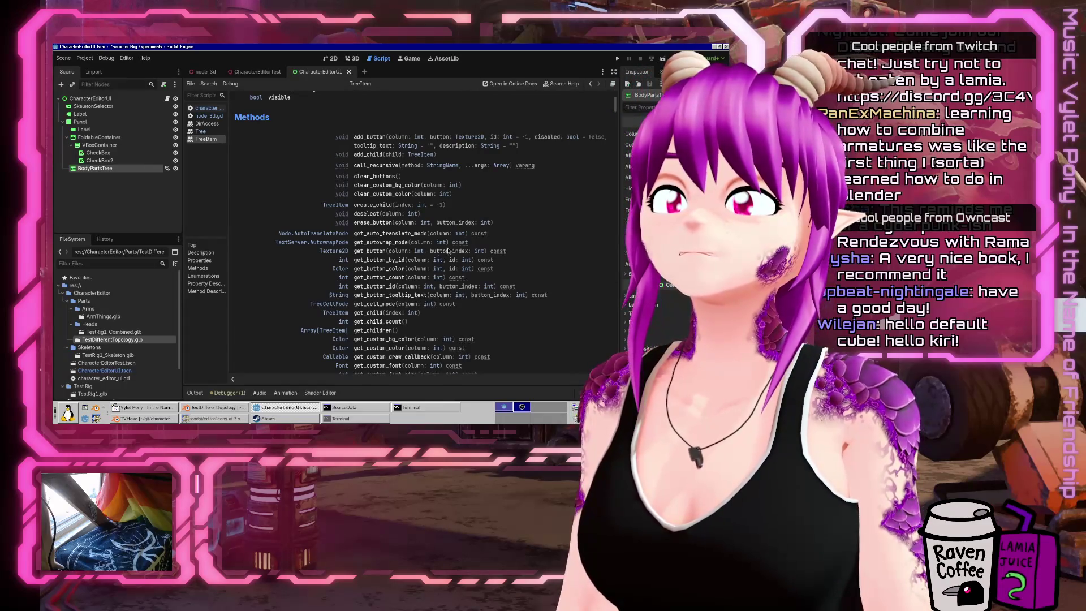
pyautogui.scroll(4, 449, 250)
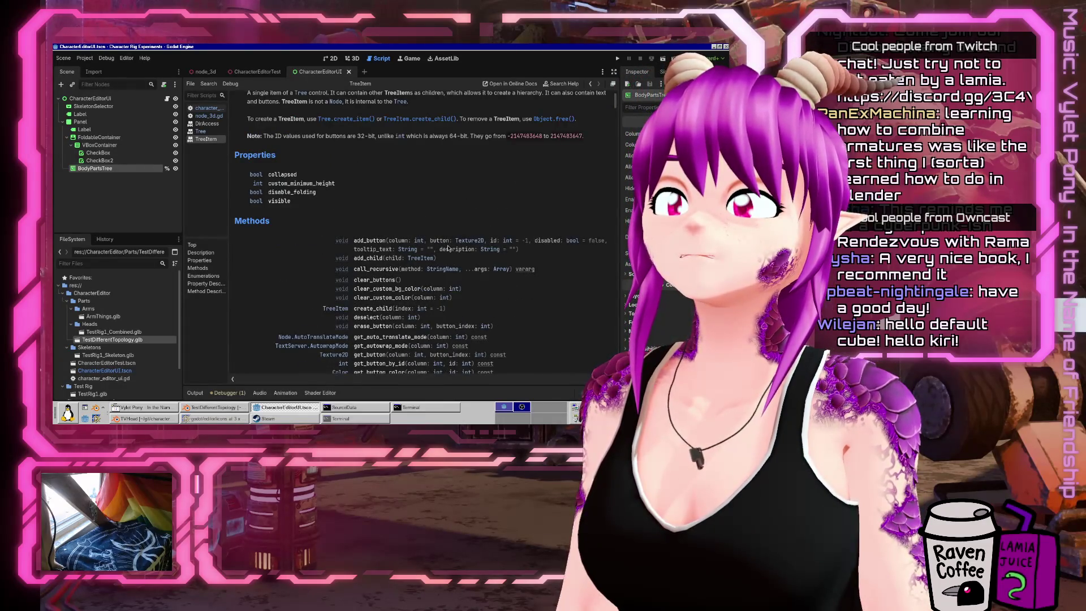
pyautogui.scroll(-3, 448, 249)
pyautogui.click(370, 172)
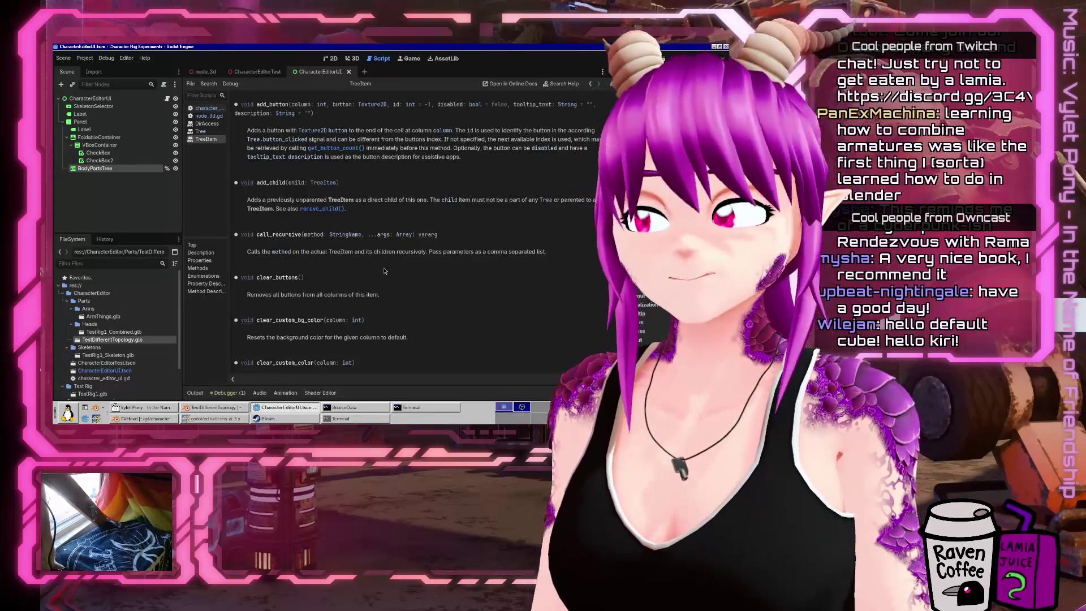
# Scroll through TreeItem's methods such as get_child and get_children, then return to the 3D workspace
pyautogui.scroll(-3, 373, 296)
pyautogui.scroll(-6, 373, 295)
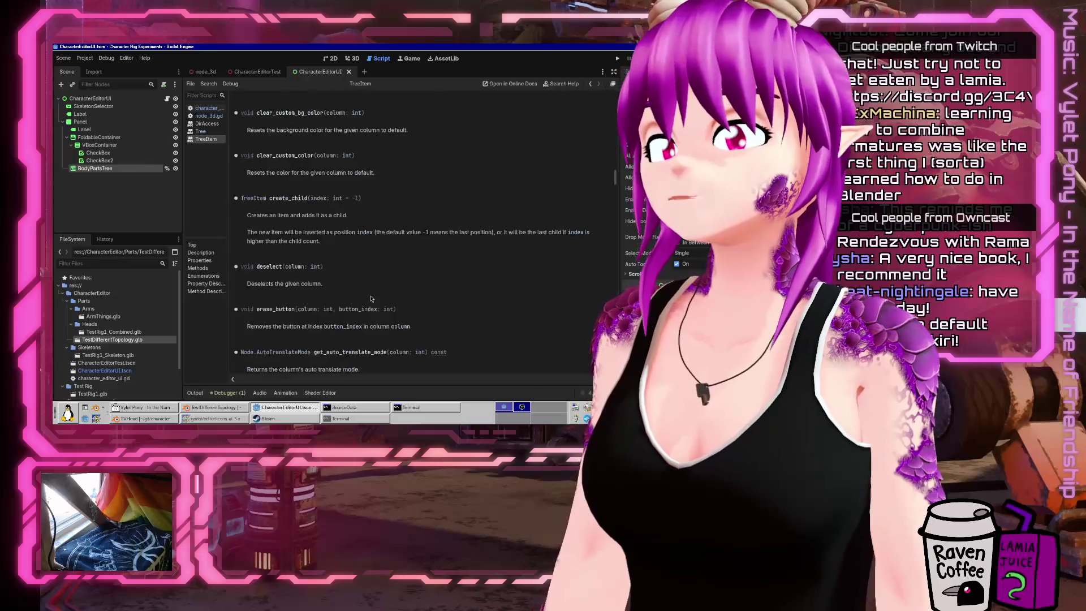
pyautogui.scroll(-6, 371, 300)
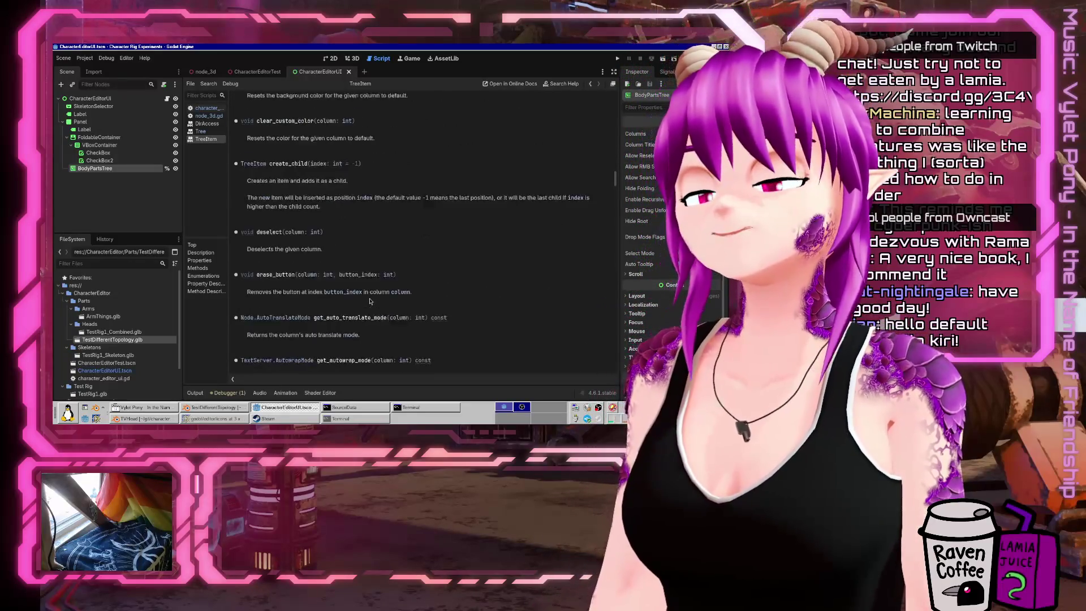
pyautogui.scroll(-4, 370, 301)
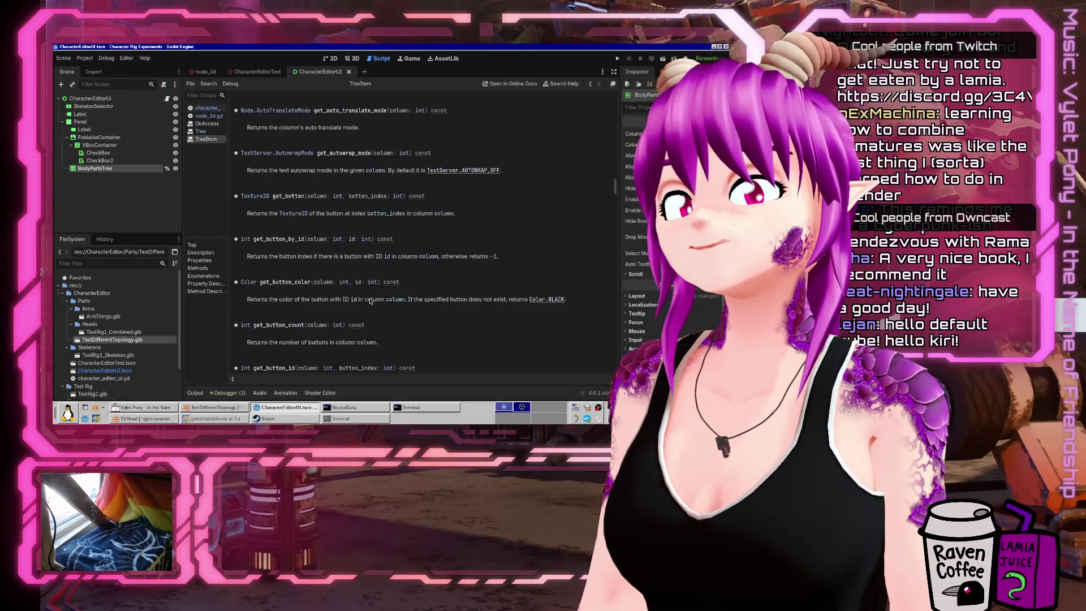
pyautogui.scroll(-6, 370, 301)
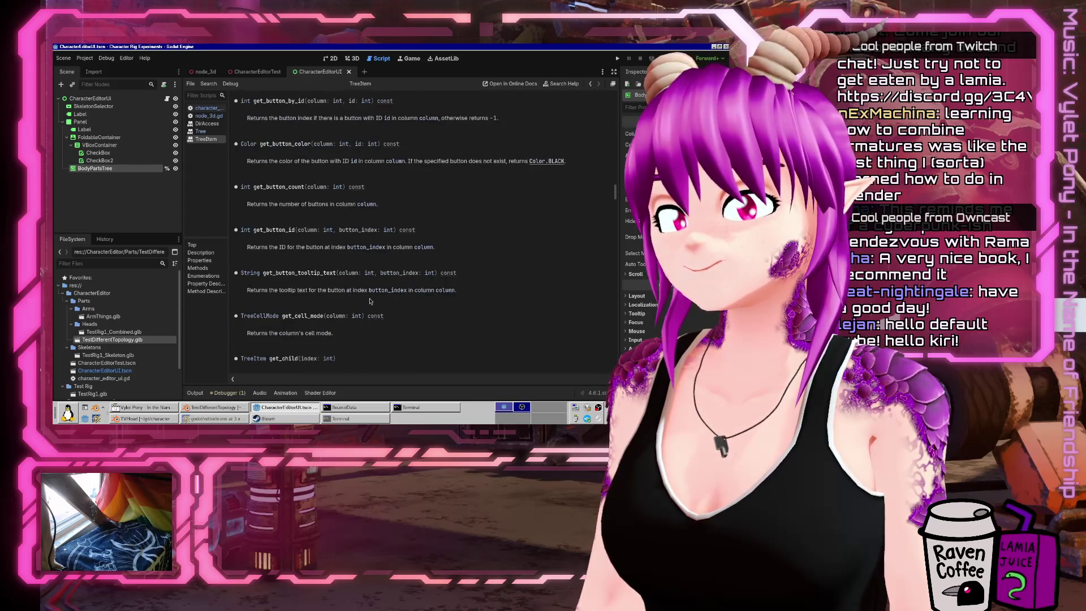
pyautogui.scroll(-3, 370, 301)
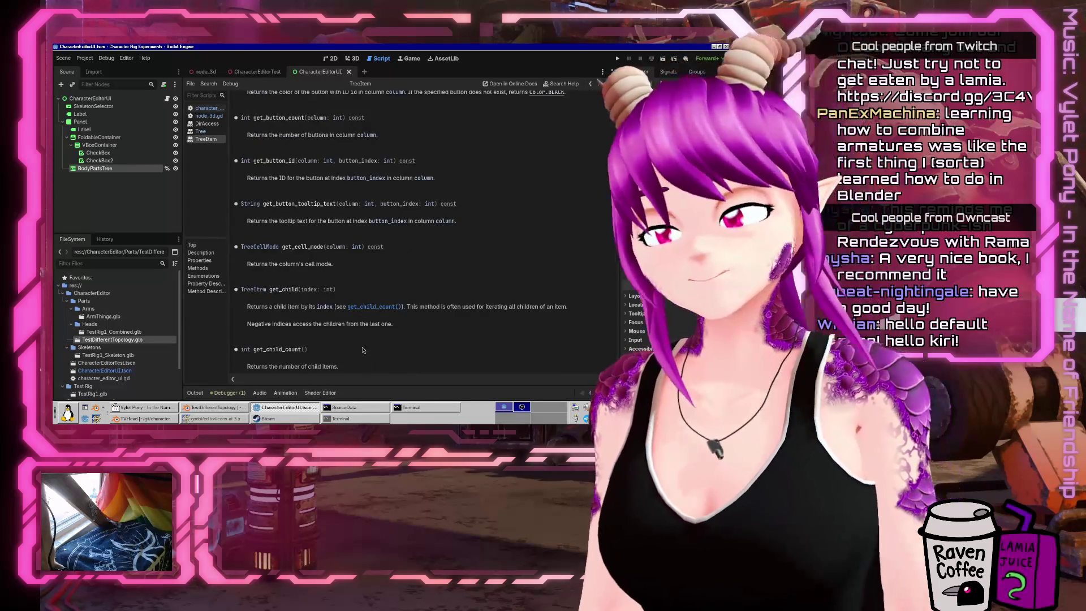
pyautogui.scroll(-3, 372, 215)
pyautogui.scroll(-6, 410, 230)
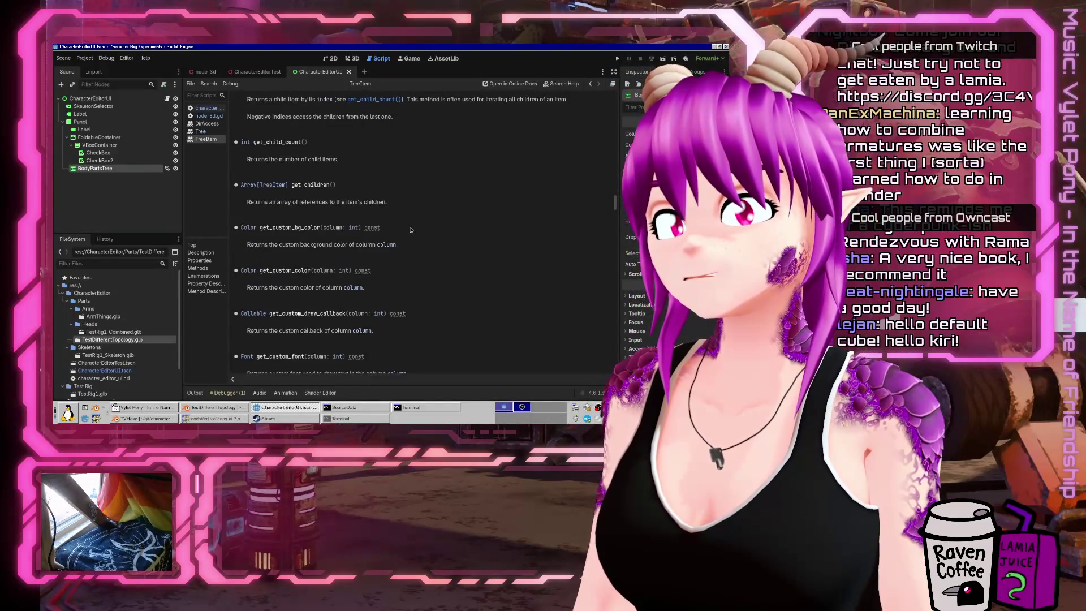
pyautogui.scroll(-20, 410, 230)
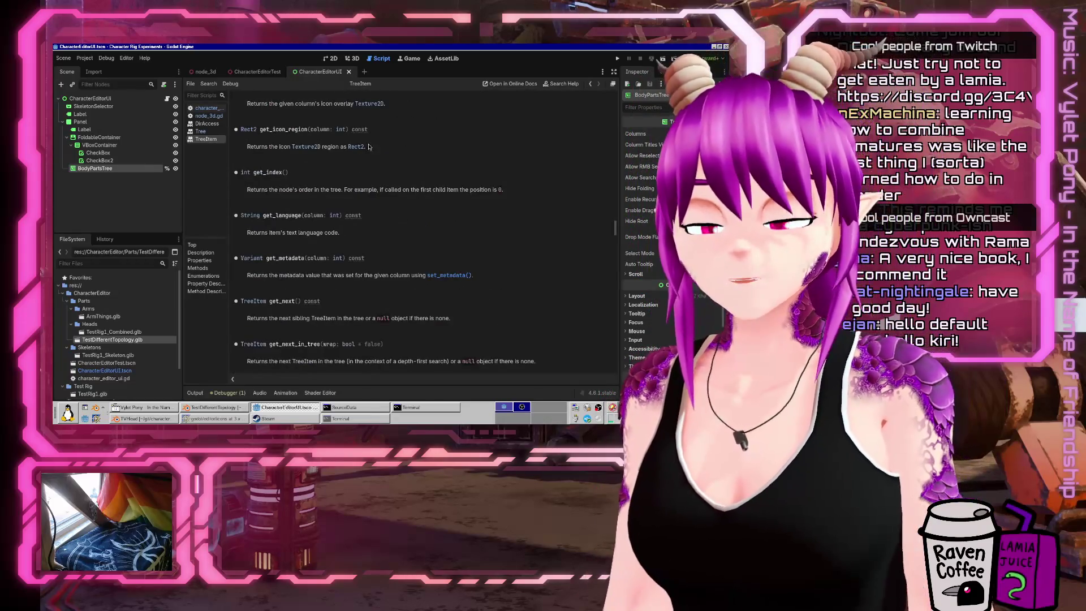
pyautogui.click(352, 59)
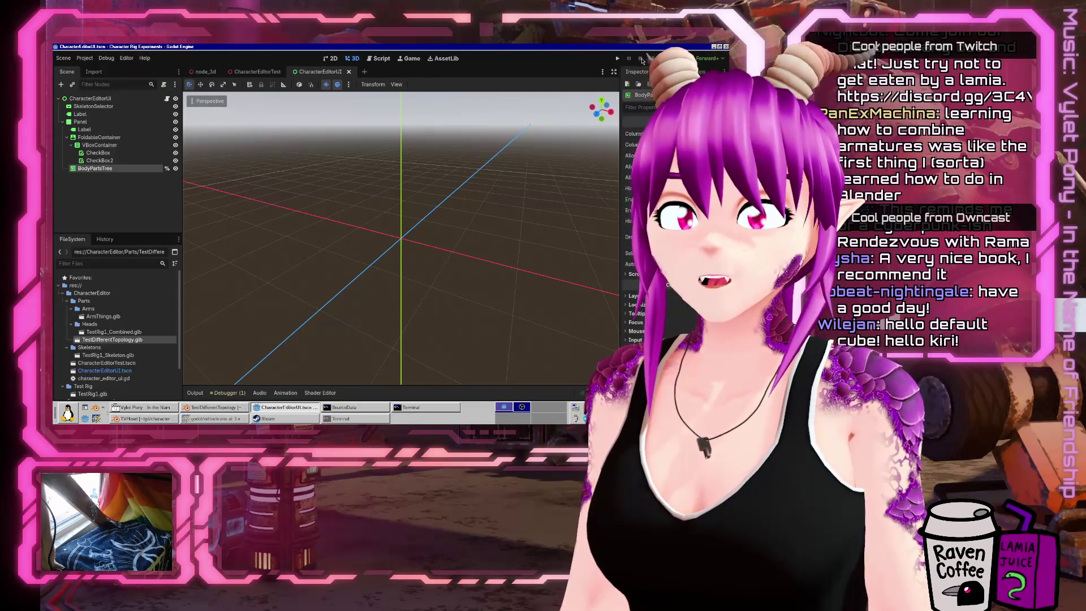
# Run the project, select Arms and ArmThings.glb in the parts tree, then stop it
pyautogui.click(617, 58)
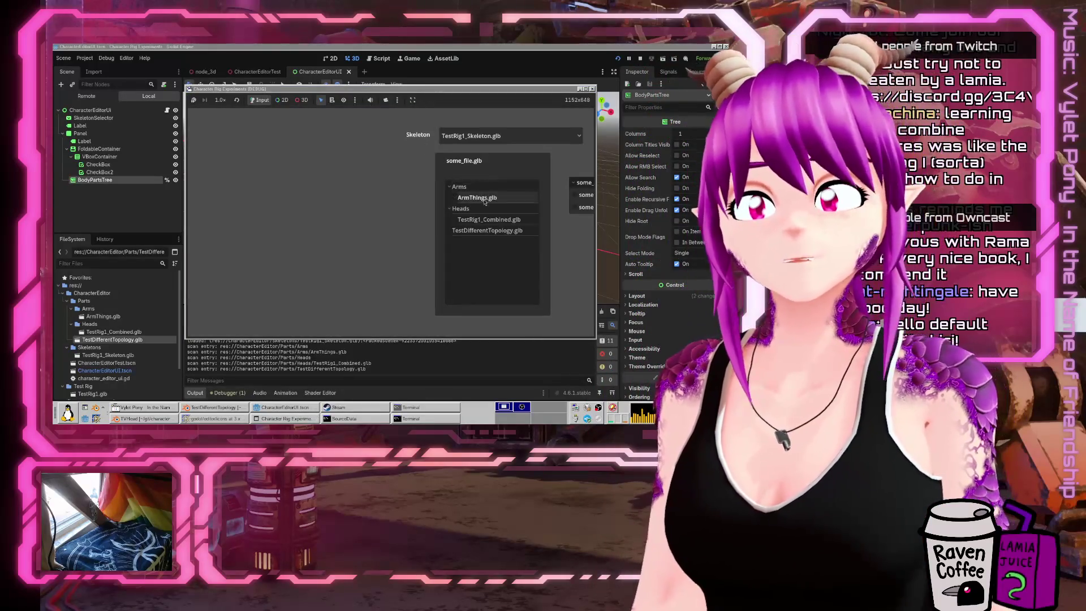
pyautogui.click(483, 188)
pyautogui.click(450, 187)
pyautogui.click(450, 188)
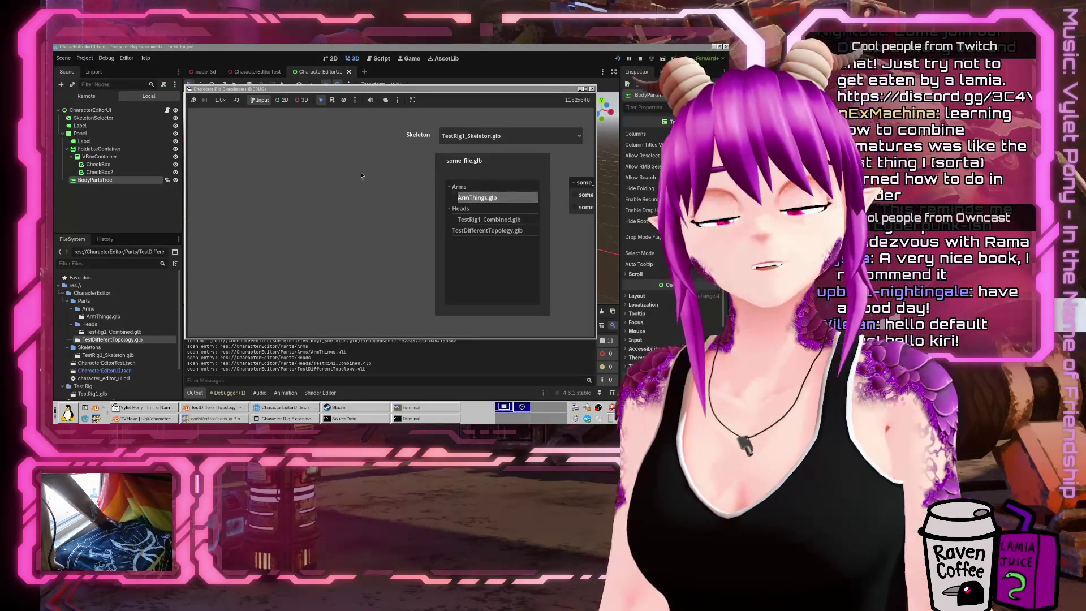
pyautogui.click(471, 199)
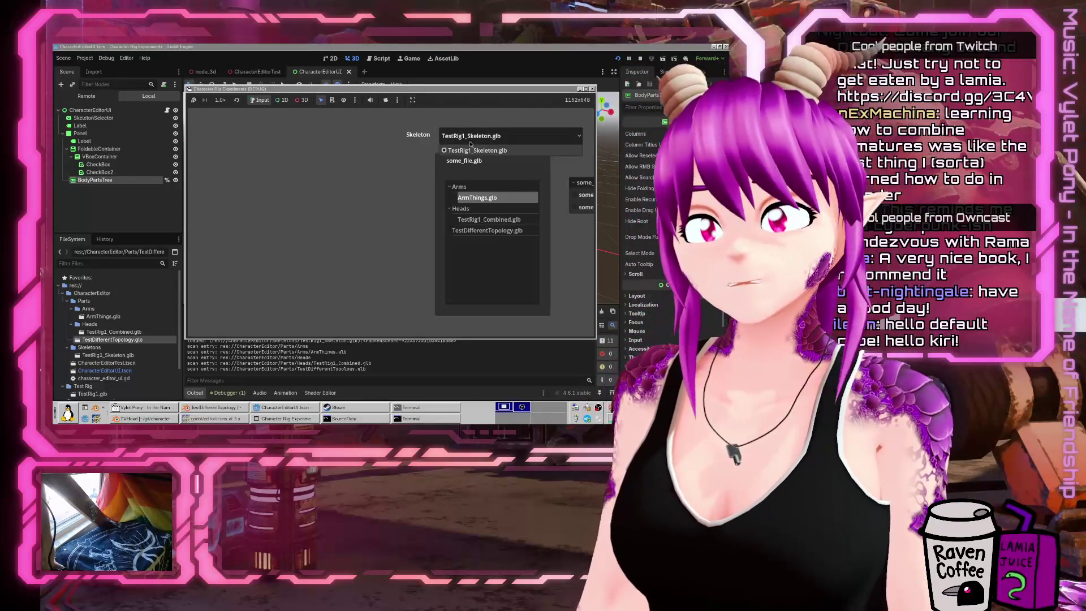
pyautogui.click(591, 90)
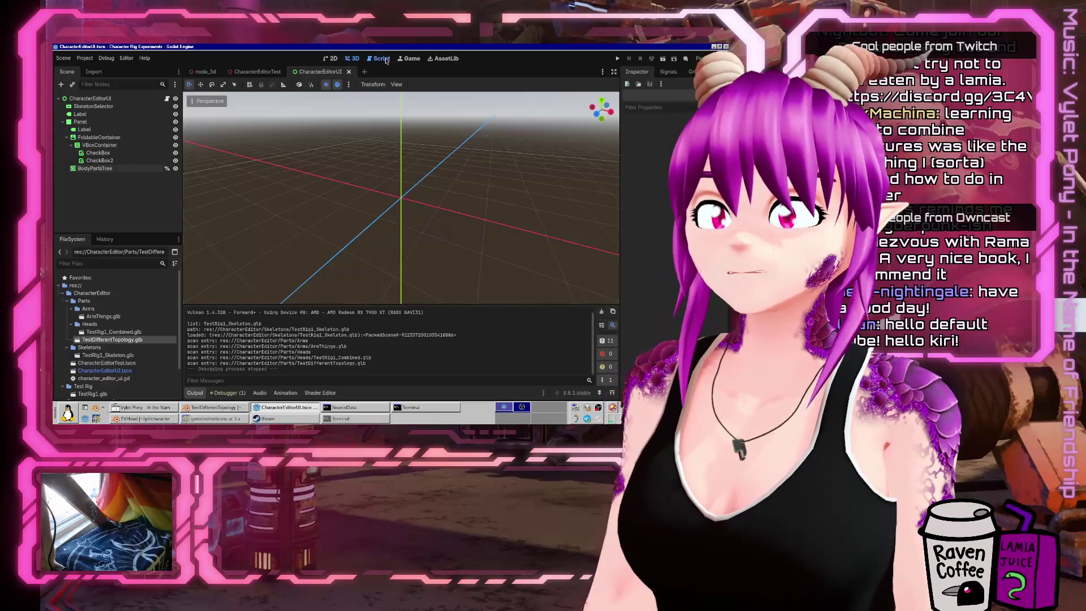
# Return to the script workspace and scroll the TreeItem reference down to is_checked and is_editable
pyautogui.hotkey('ctrl', 'F3')
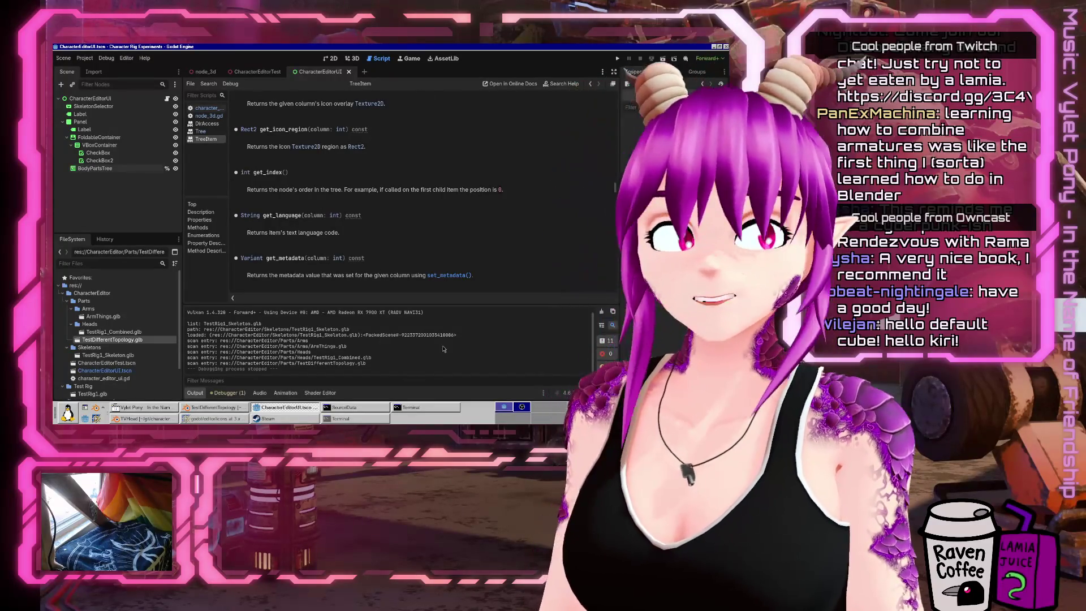
pyautogui.scroll(-3, 396, 272)
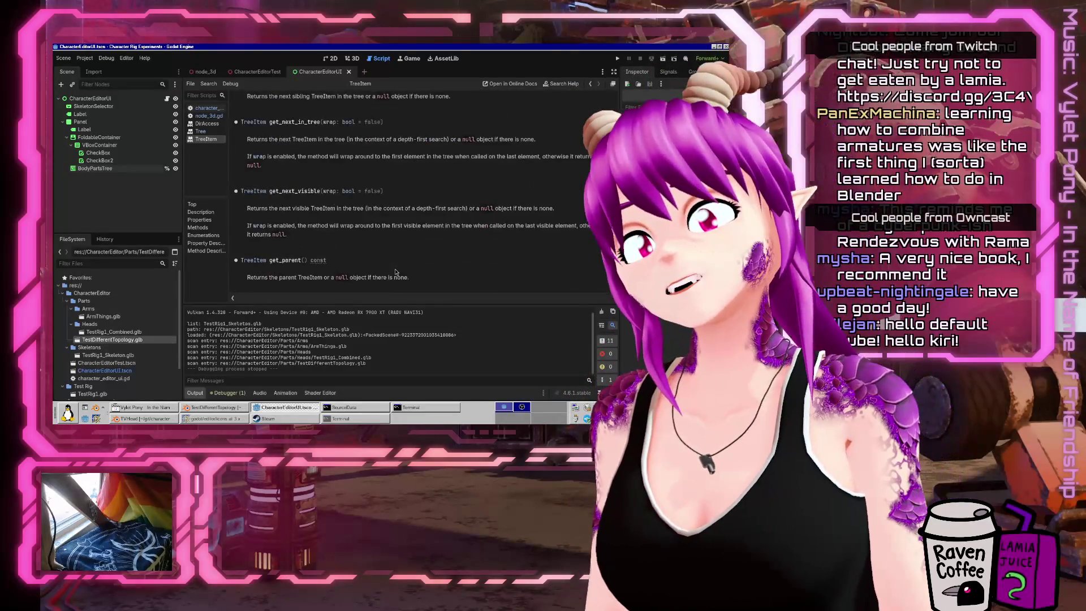
pyautogui.scroll(-5, 394, 271)
pyautogui.scroll(-3, 393, 271)
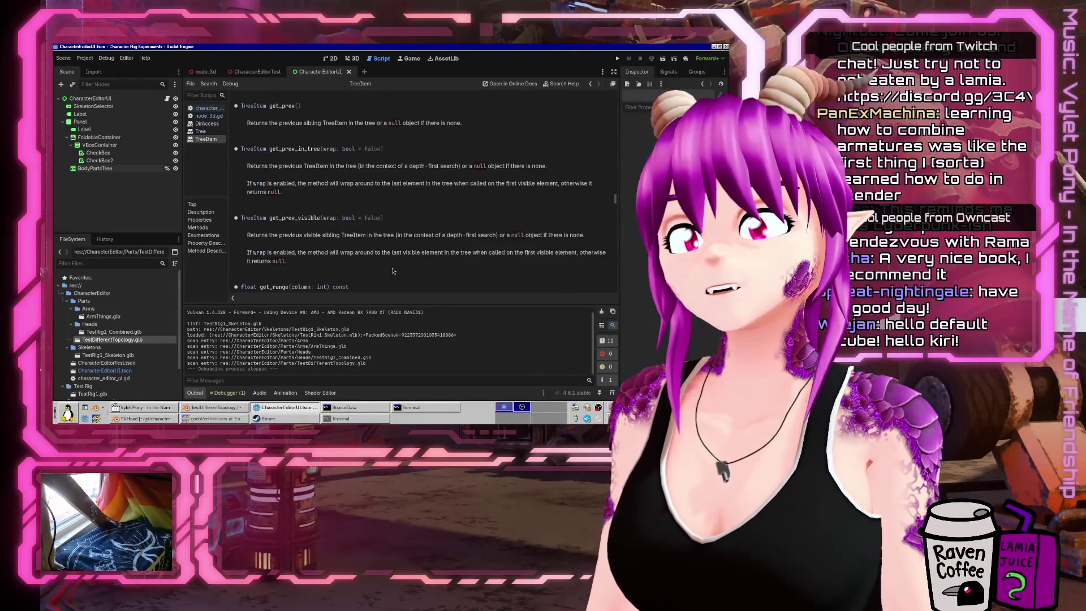
pyautogui.scroll(-3, 392, 271)
pyautogui.scroll(-8, 390, 272)
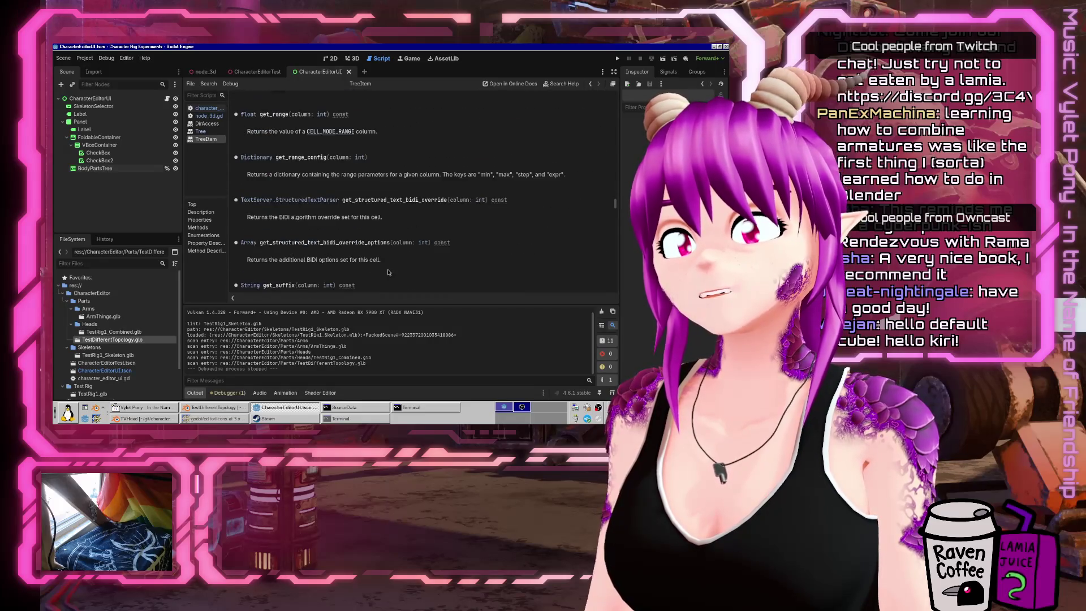
pyautogui.scroll(-3, 388, 273)
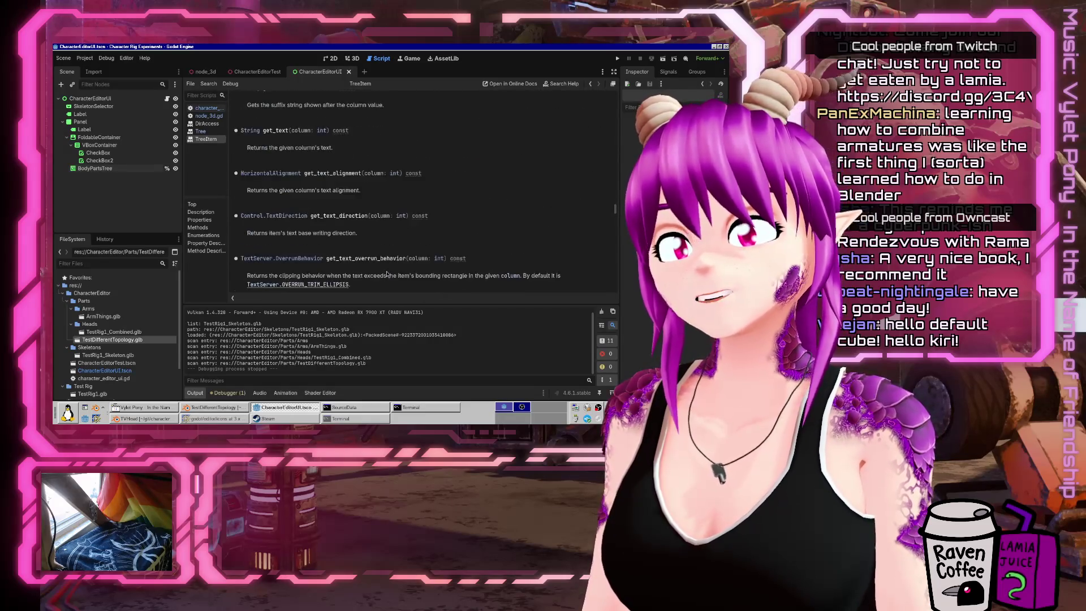
pyautogui.scroll(-4, 387, 275)
pyautogui.scroll(-10, 385, 275)
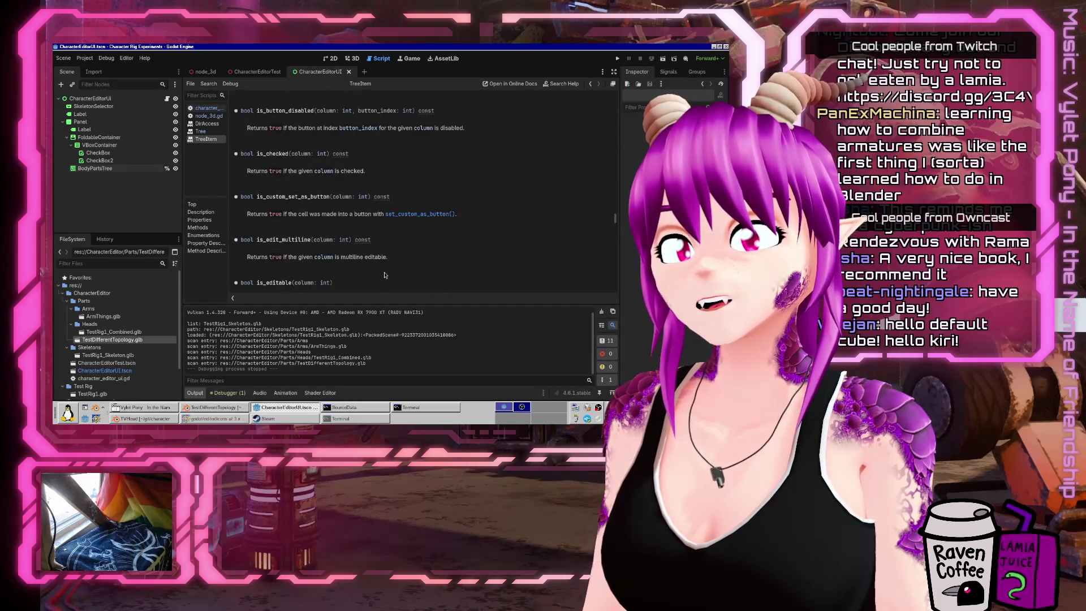
pyautogui.scroll(-1, 384, 275)
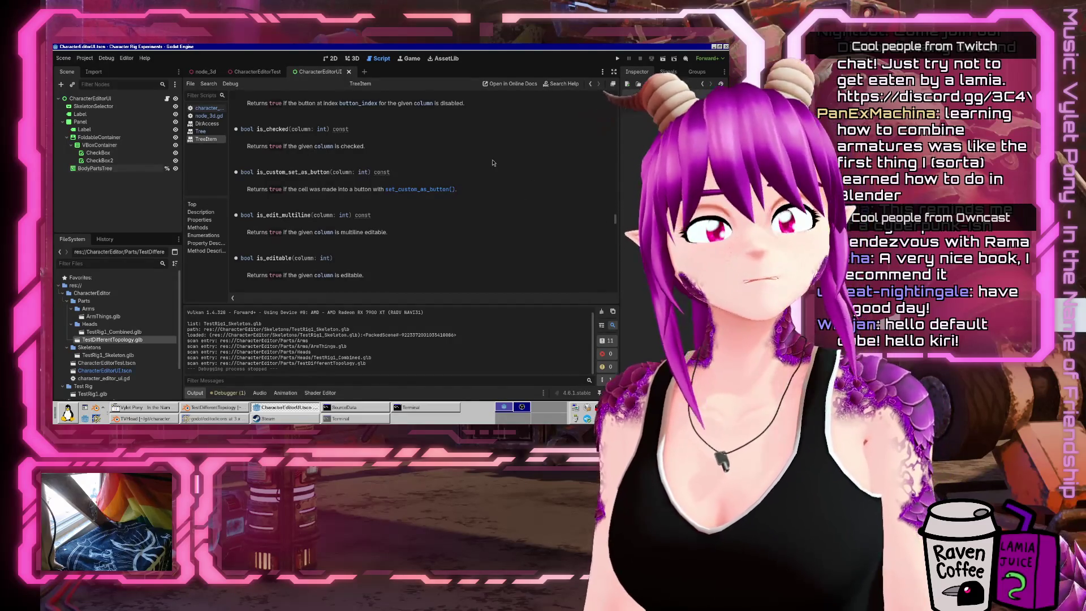
# Search the TreeItem reference for 'check', stepping through CELL_MODE_CHECK, checkbox, is_checked and propagate_check
pyautogui.hotkey('ctrl', 'f')
pyautogui.write('checked')
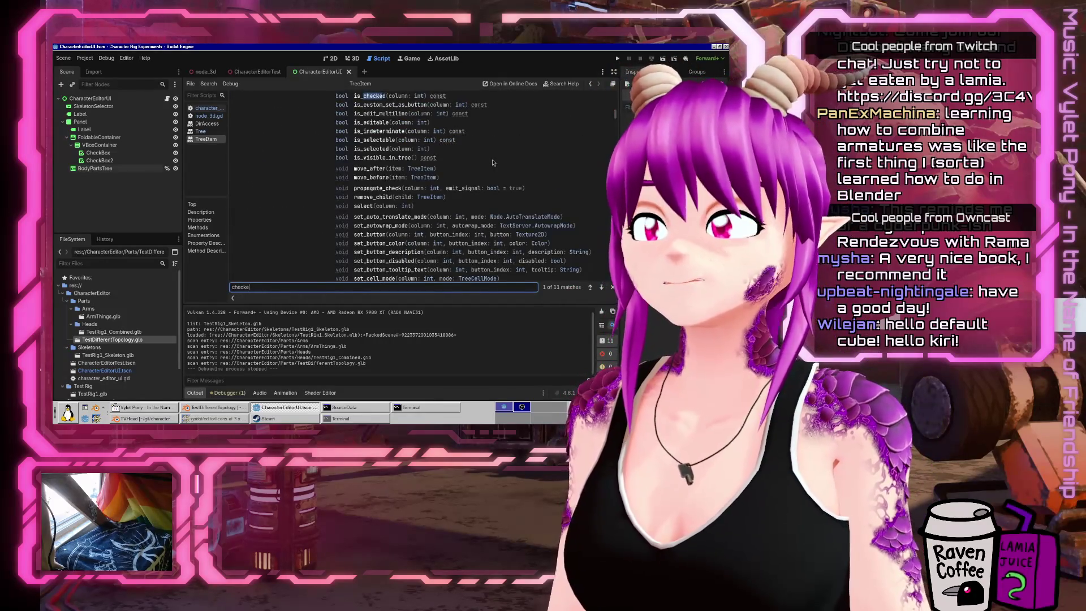
pyautogui.press('BackSpace')
pyautogui.press('Return')
pyautogui.press('Return')
pyautogui.press('Return')
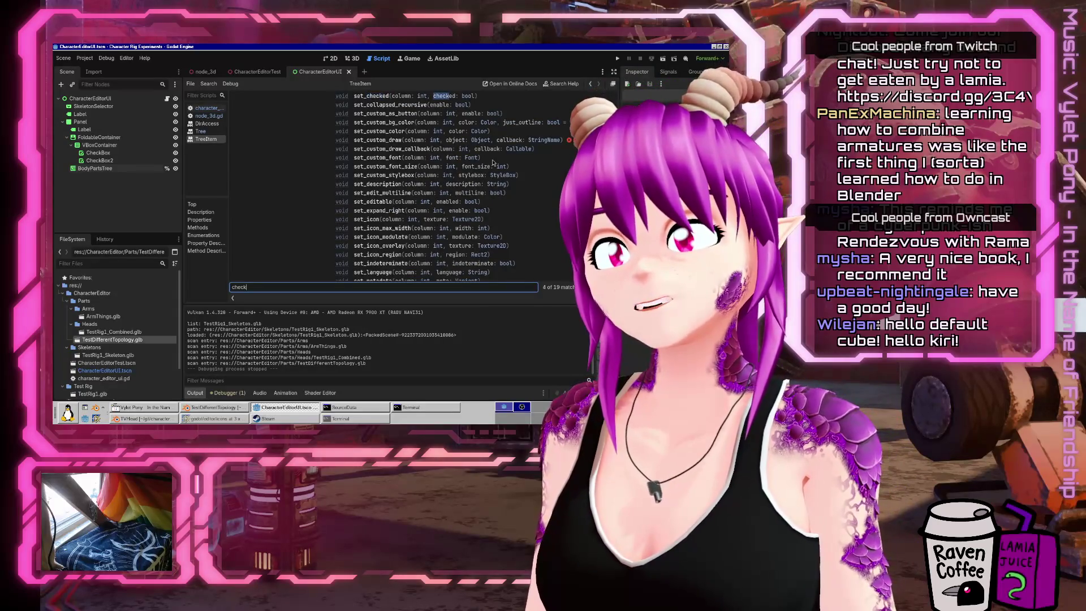
pyautogui.press('Return')
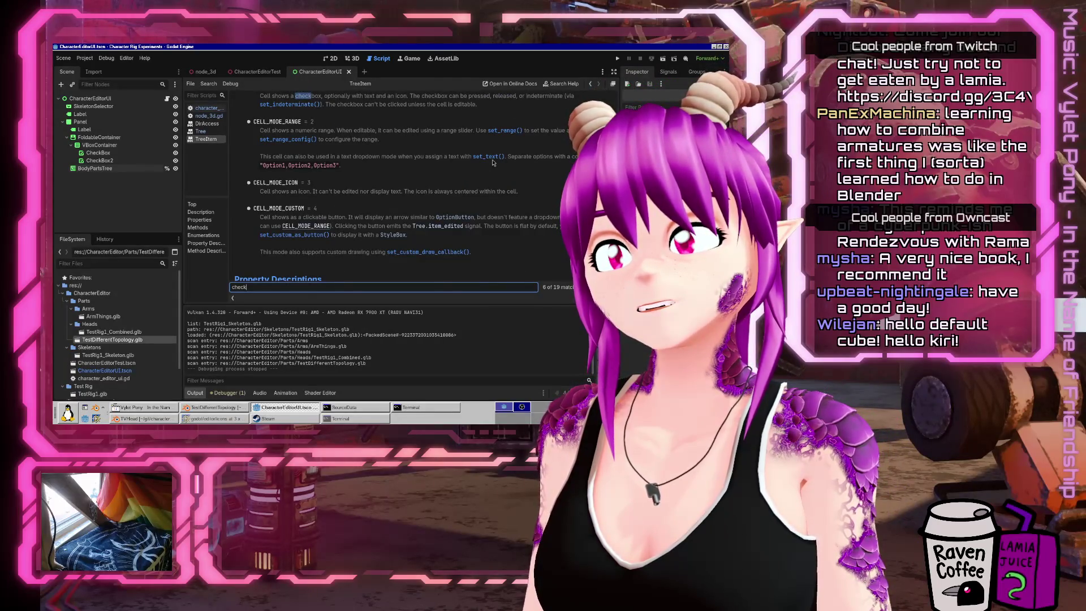
pyautogui.scroll(3, 333, 193)
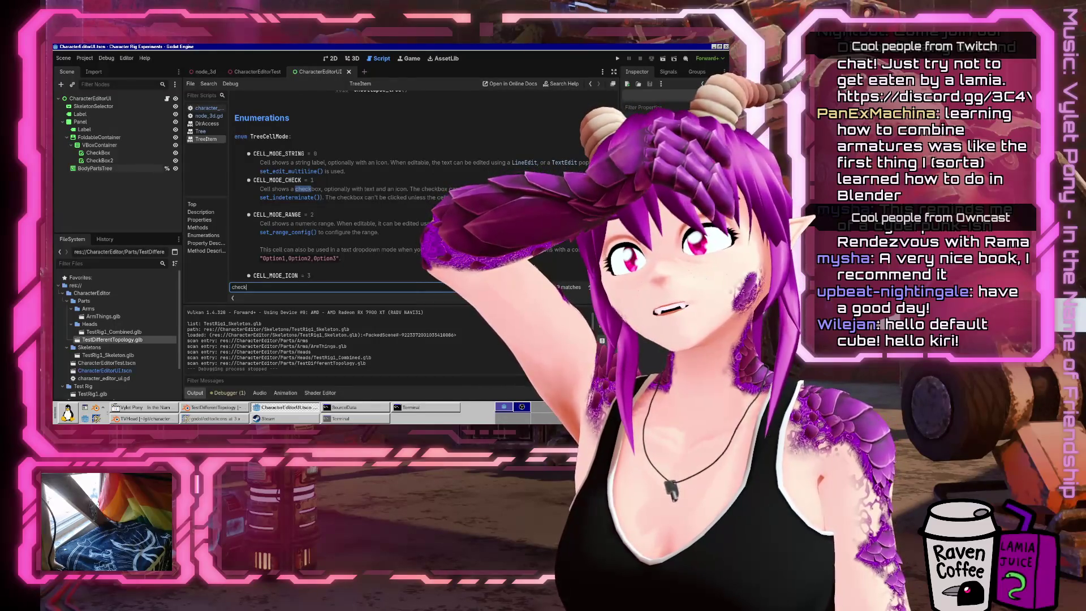
pyautogui.press('Return')
pyautogui.press('Return')
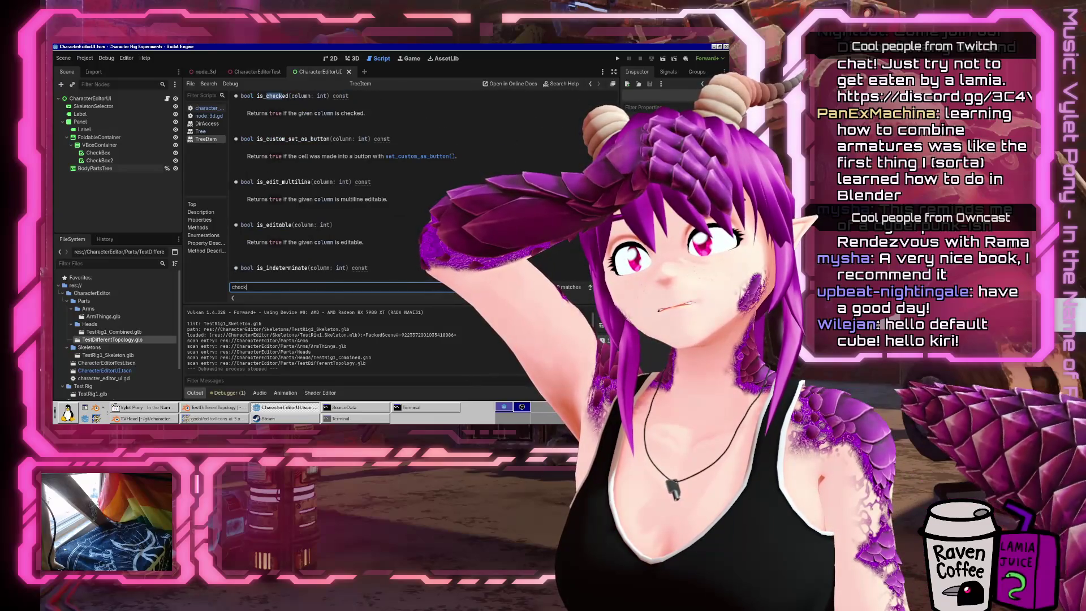
pyautogui.press('Return')
pyautogui.press('Return')
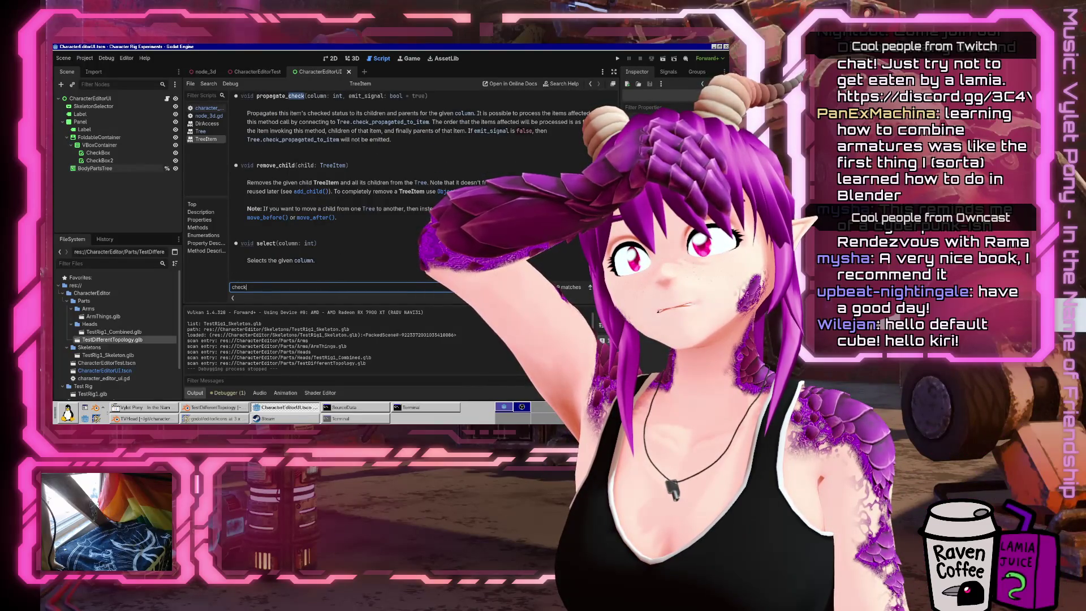
# Step back and forth through the 'checked' matches, reaching check_propagated_to_item and set_checked
pyautogui.click(590, 287)
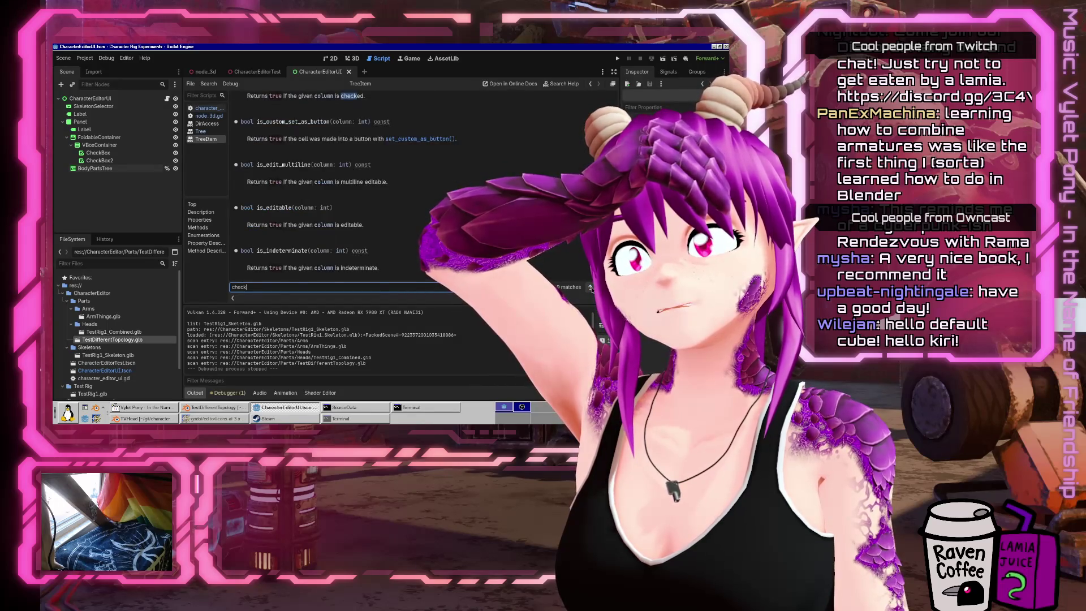
pyautogui.click(590, 288)
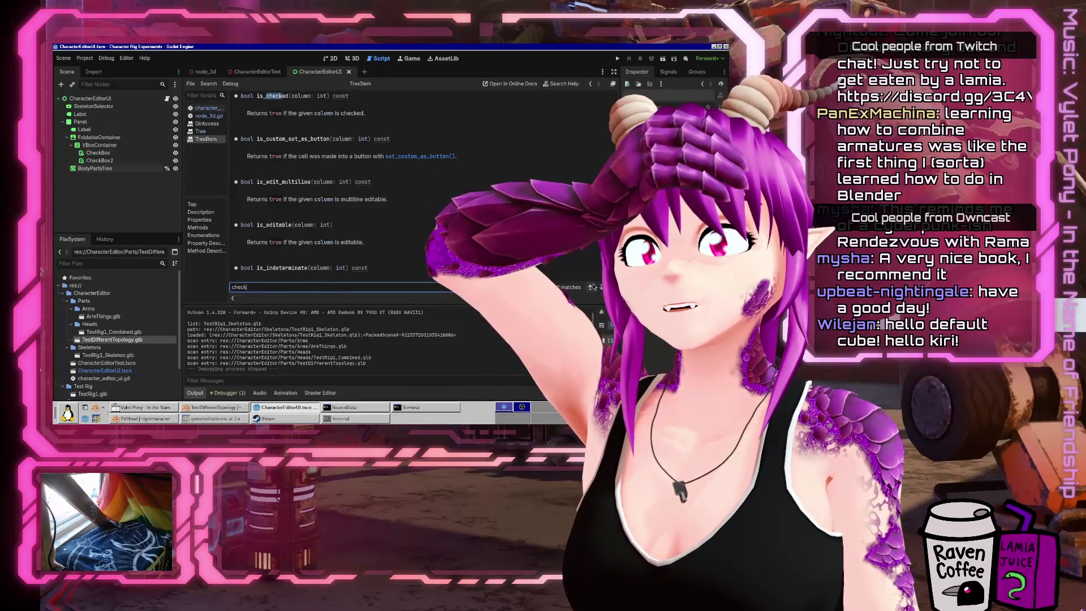
pyautogui.click(601, 288)
pyautogui.click(601, 288)
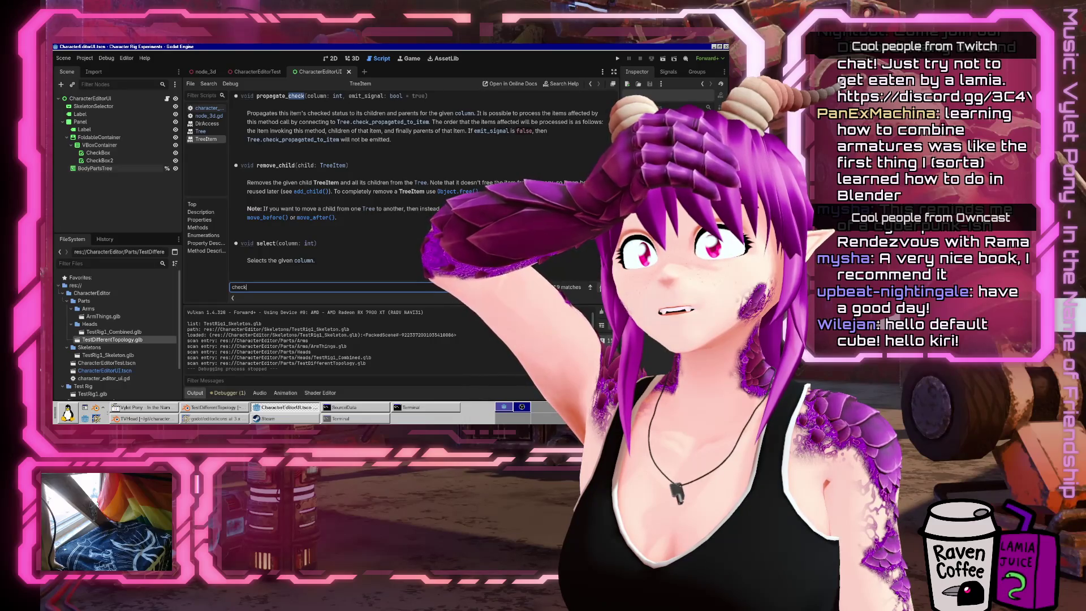
pyautogui.click(602, 288)
pyautogui.click(601, 288)
pyautogui.click(601, 288)
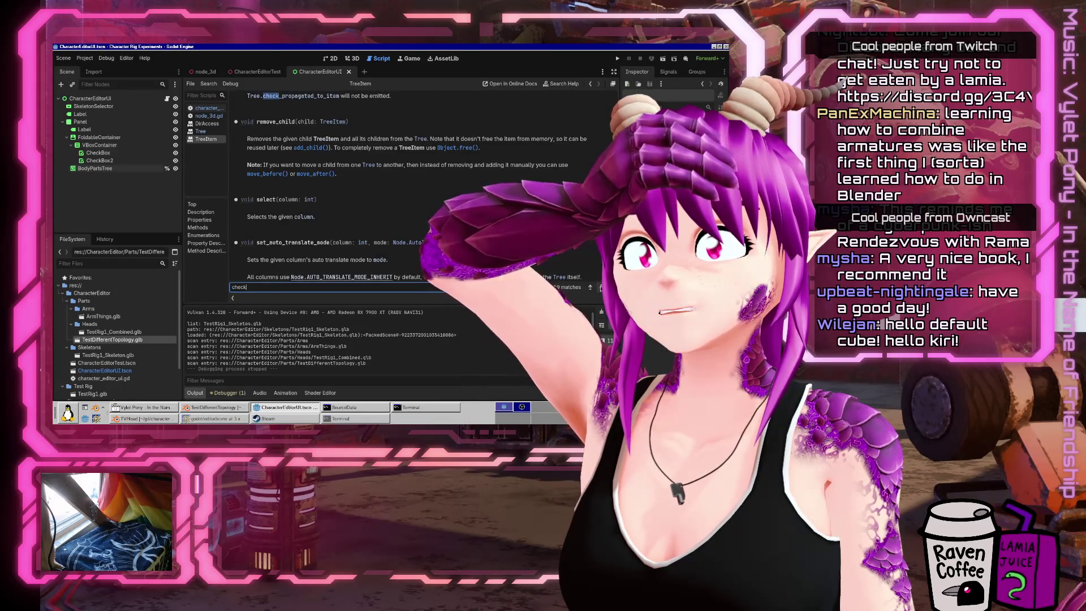
pyautogui.click(601, 288)
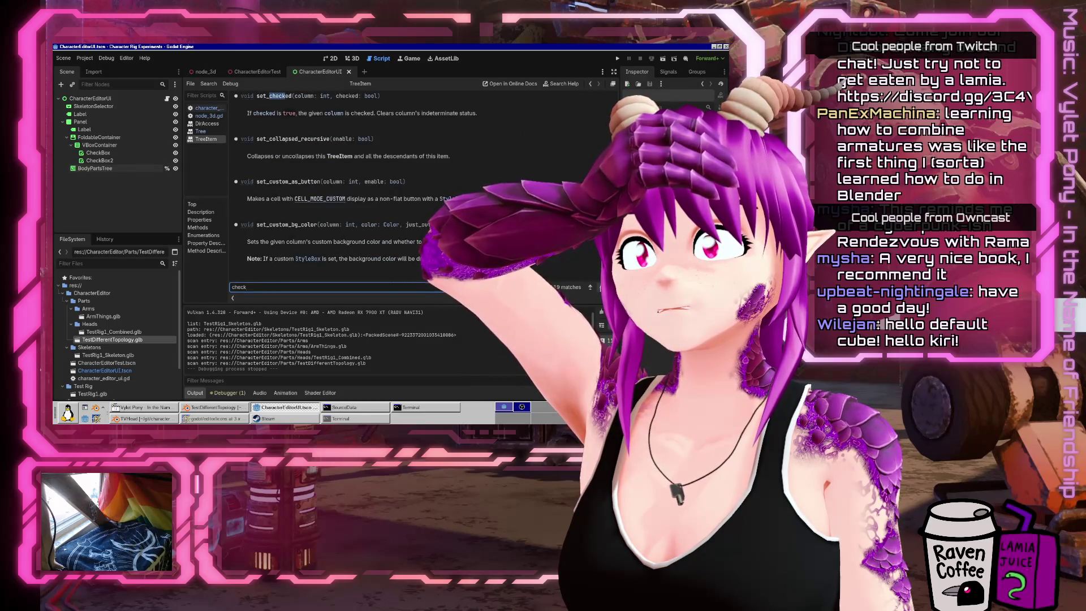
# Cycle the remaining matches, then scroll up to the TreeCellMode CELL_MODE_CHECK entry
pyautogui.press('Return')
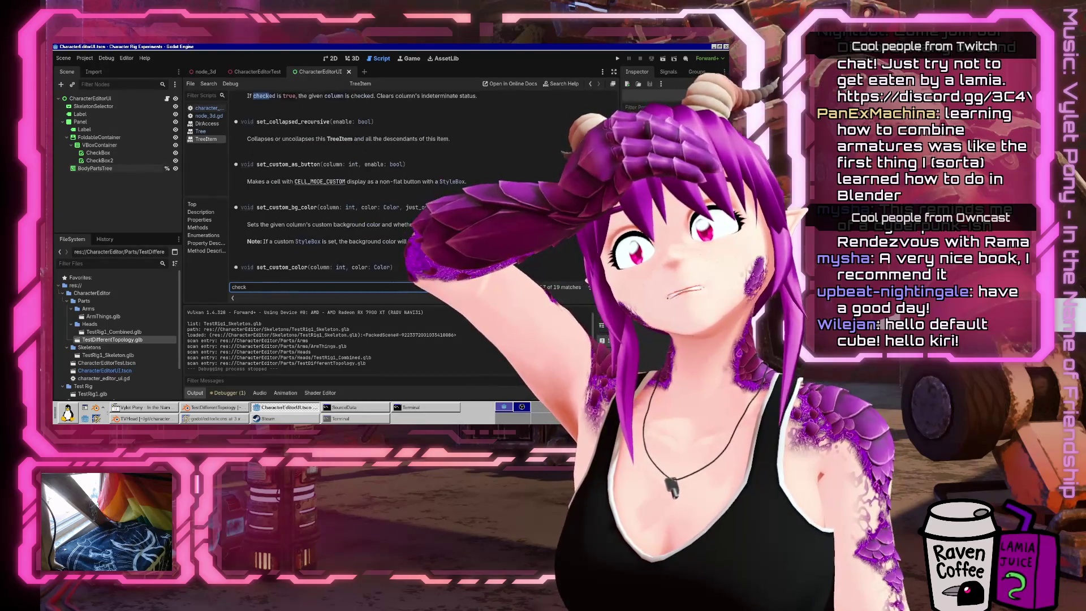
pyautogui.scroll(2, 359, 181)
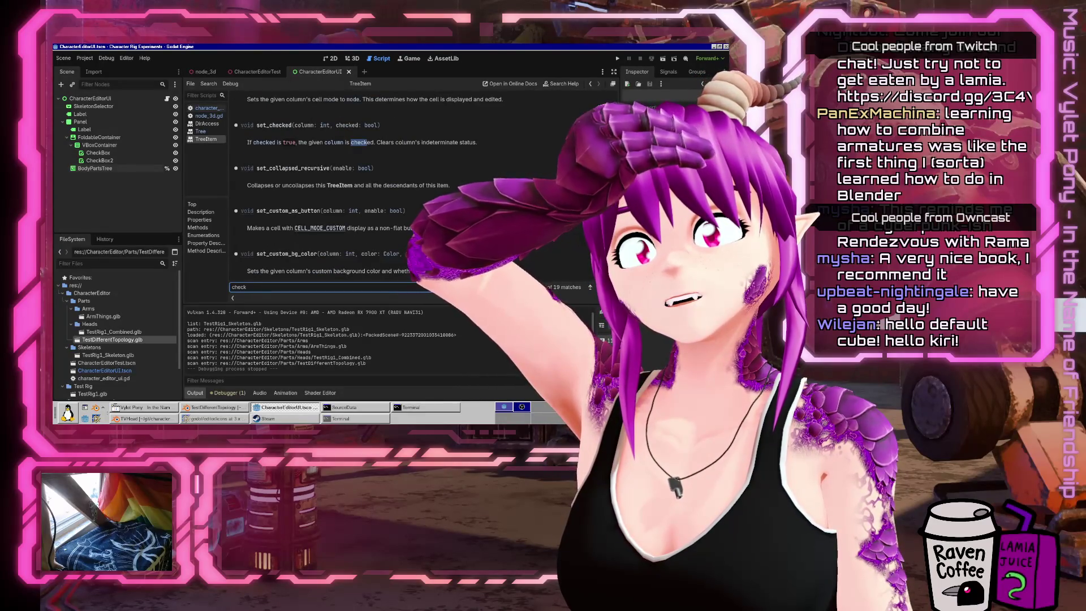
pyautogui.press('Return')
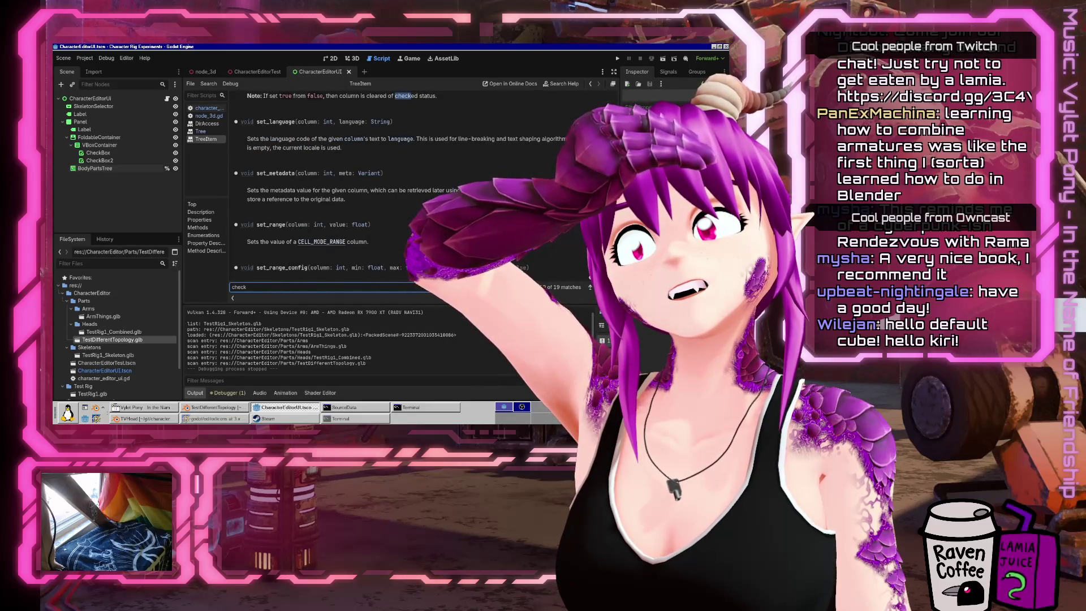
pyautogui.press('Return')
pyautogui.press('Return')
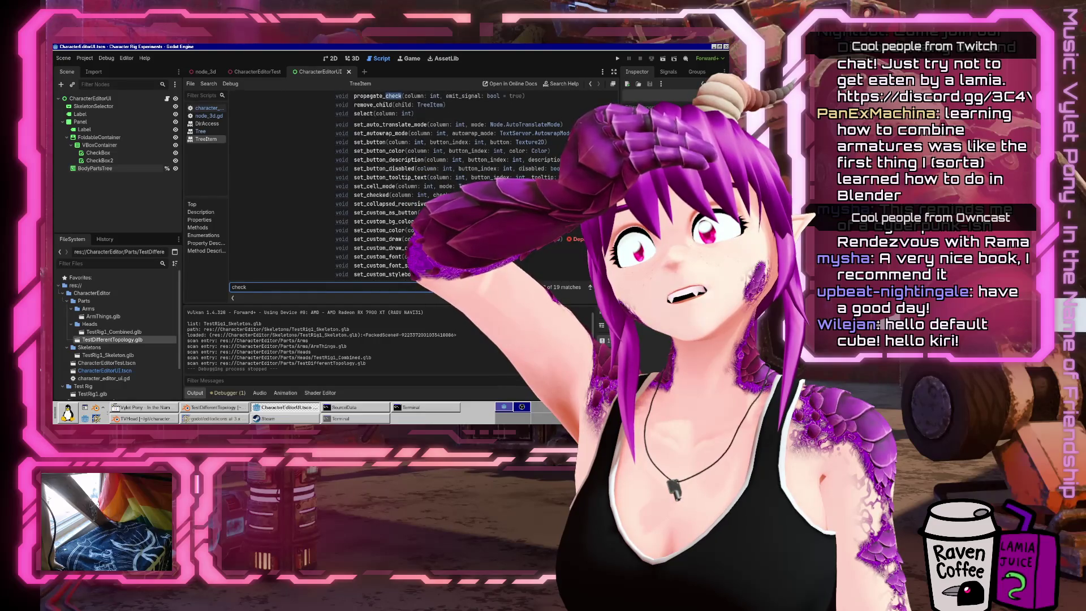
pyautogui.press('Return')
pyautogui.press('Return')
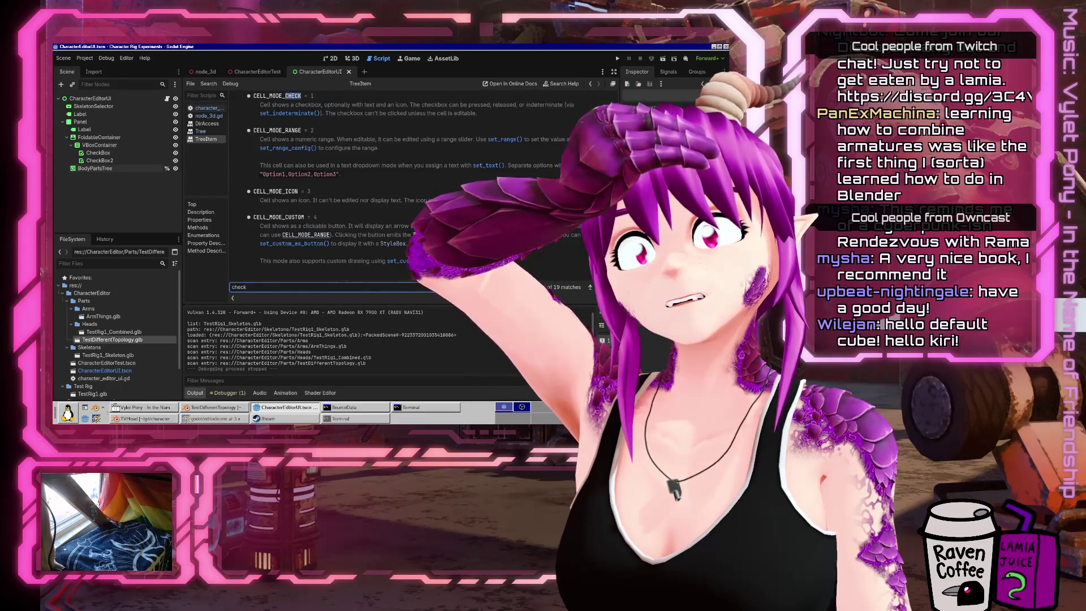
pyautogui.scroll(3, 300, 172)
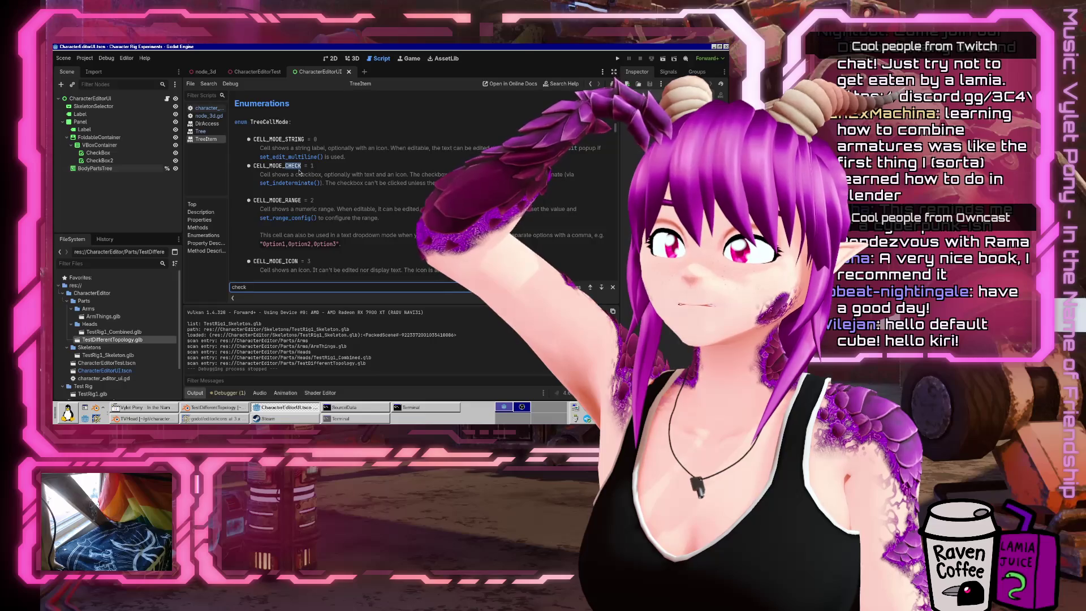
pyautogui.scroll(2, 300, 173)
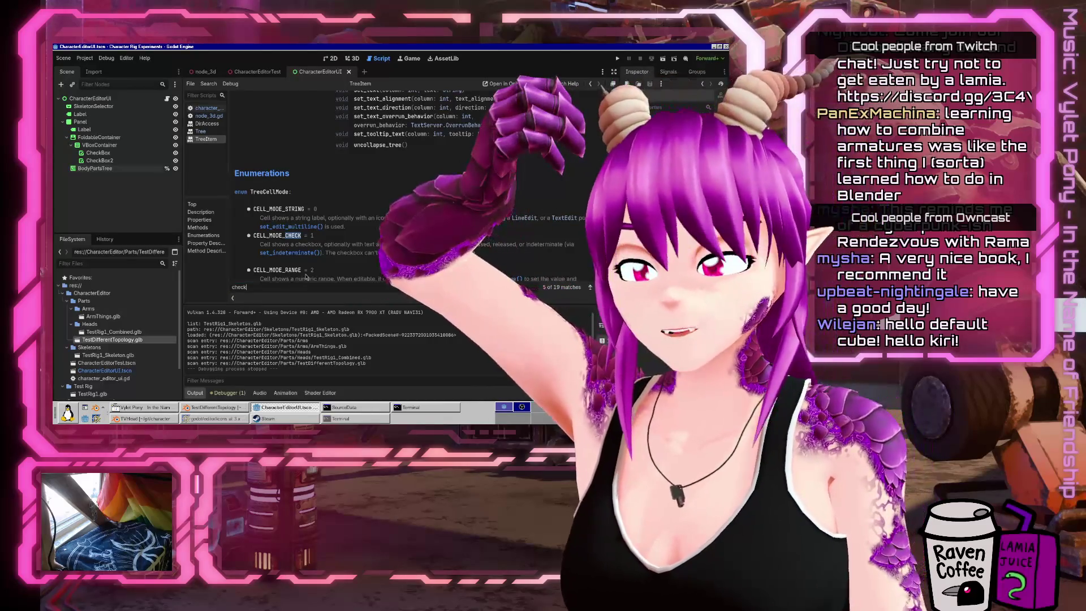
# Search the reference for 'treecellmode' to find set_cell_mode, then open character_editor_ui.gd
pyautogui.click(305, 277)
pyautogui.write('treecellmod')
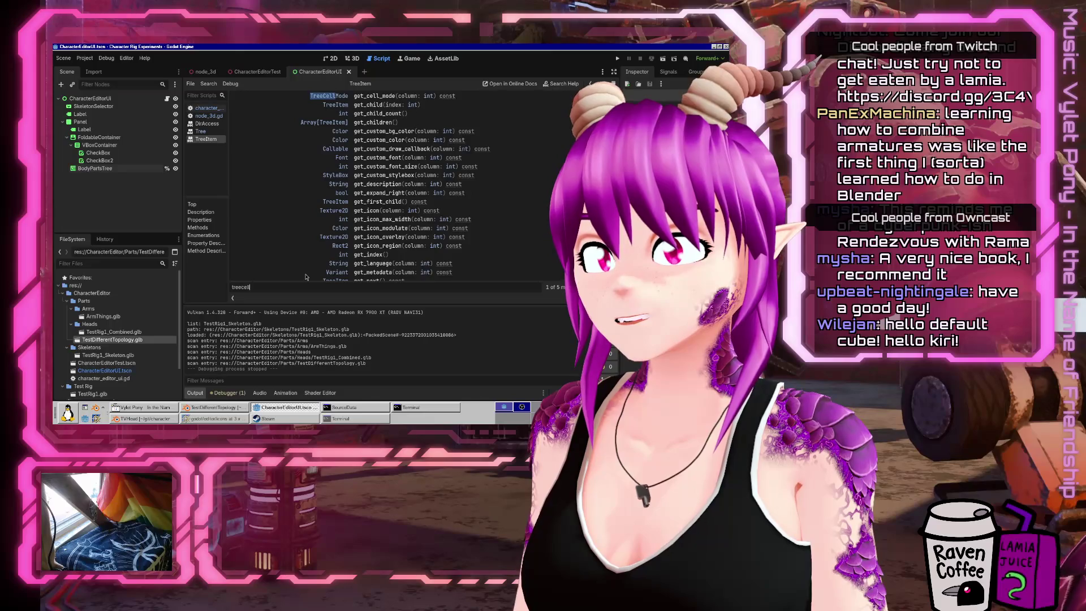
pyautogui.write('e')
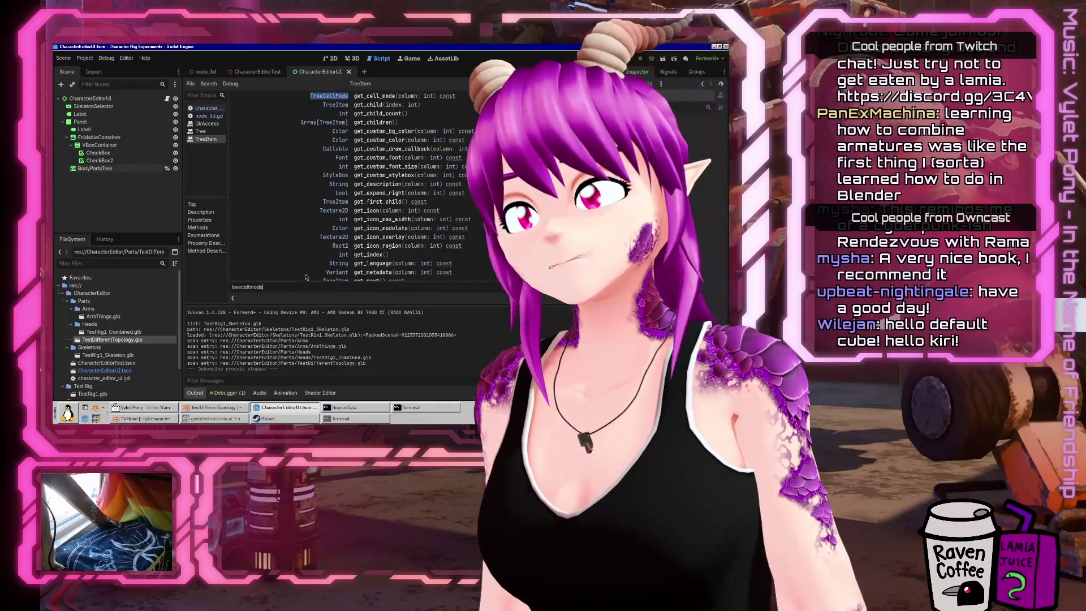
pyautogui.press('Return')
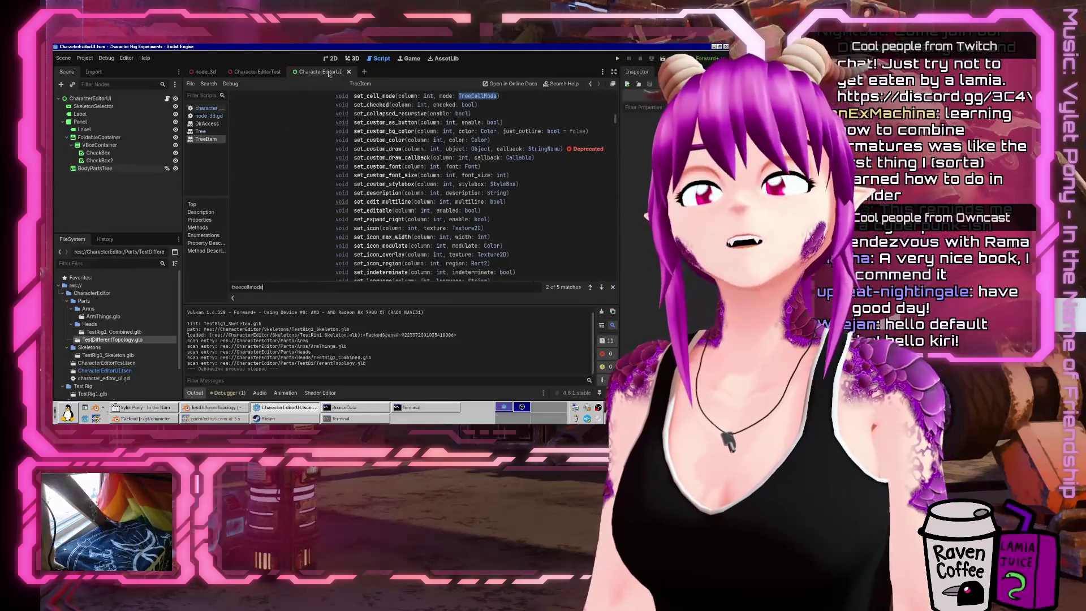
pyautogui.click(209, 117)
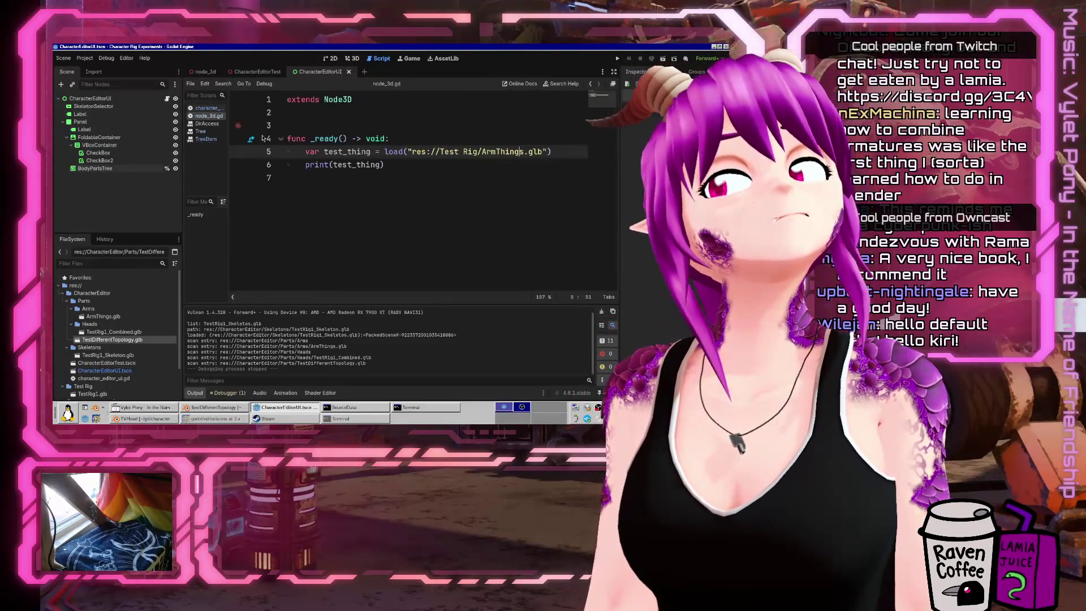
pyautogui.click(204, 140)
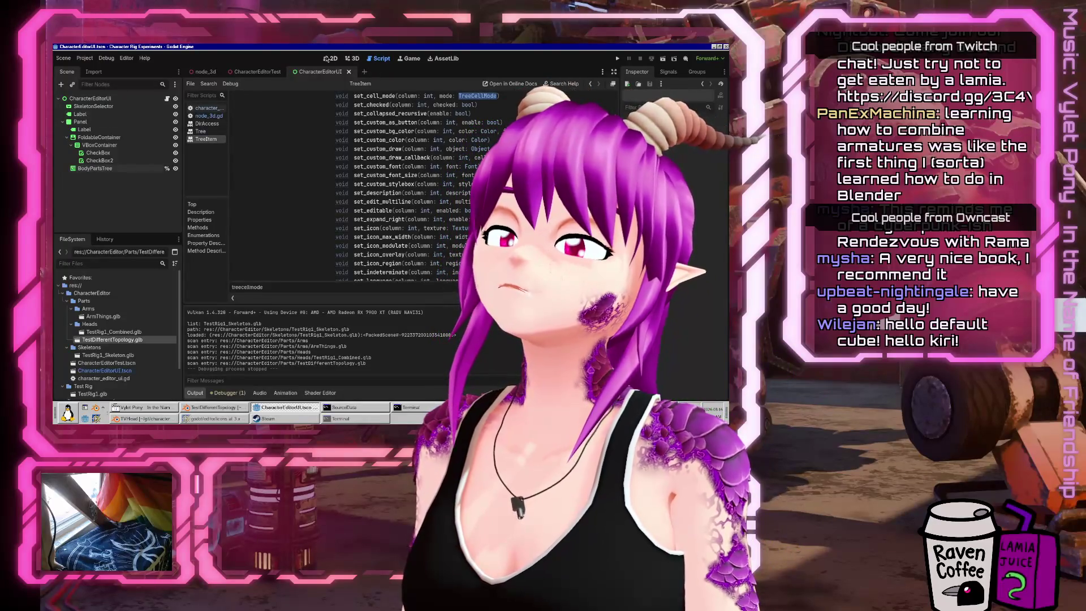
pyautogui.click(207, 107)
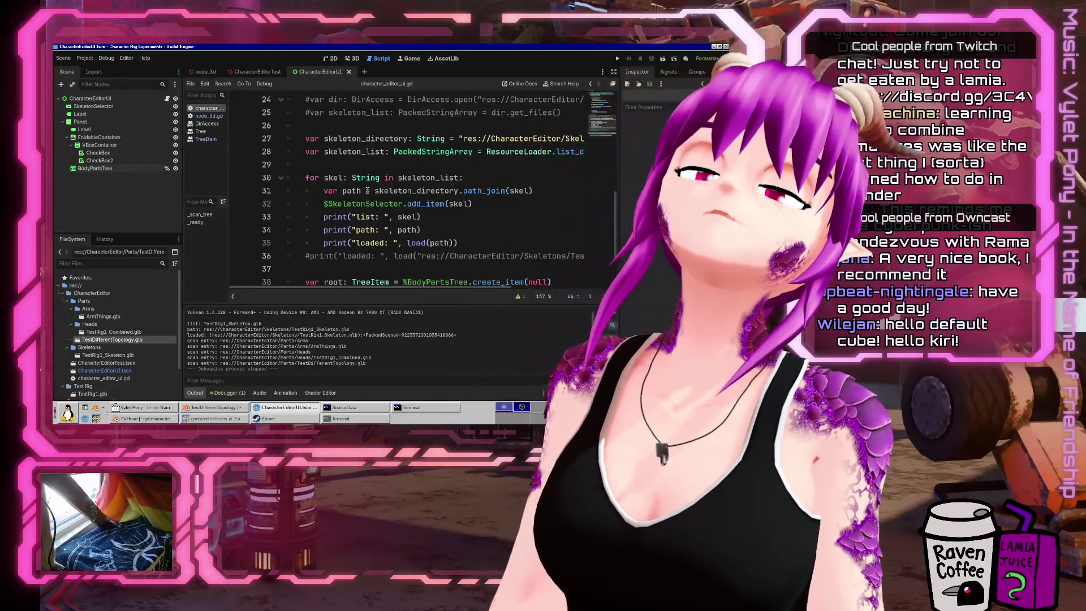
# Hide the output log and insert a new line below create_item in _scan_tree
pyautogui.hotkey('ctrl', 'j')
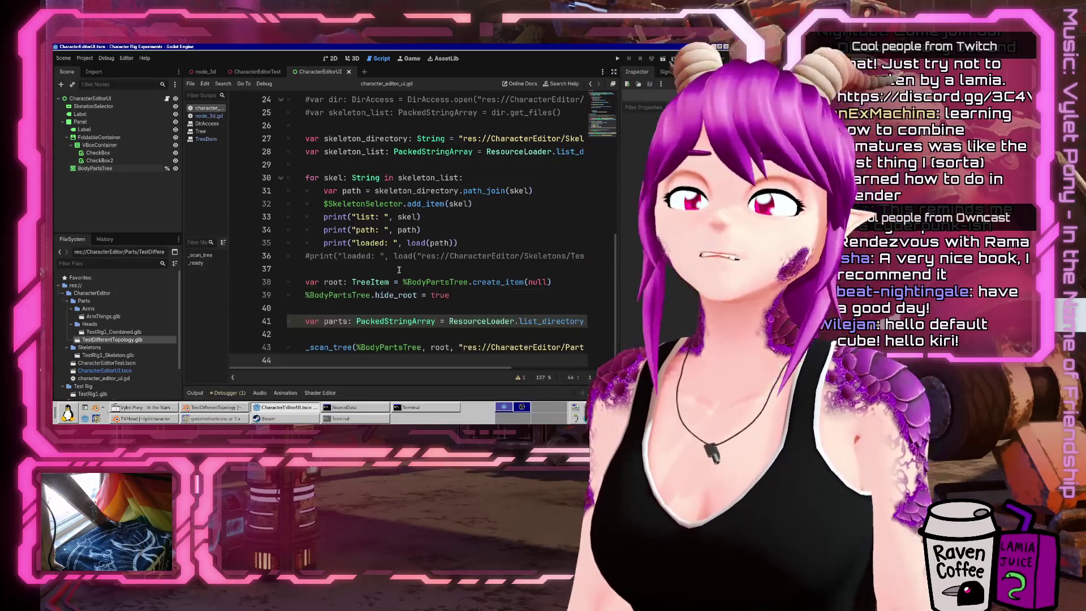
pyautogui.scroll(8, 399, 269)
pyautogui.click(494, 269)
pyautogui.scroll(-1, 494, 272)
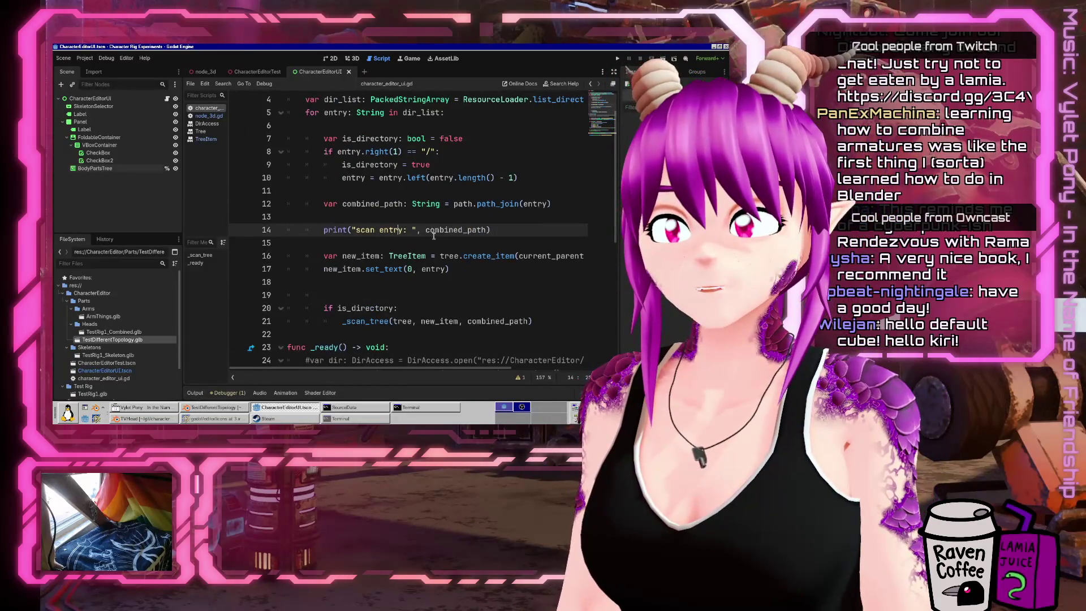
pyautogui.click(482, 247)
pyautogui.press('Down')
pyautogui.press('End')
pyautogui.press('Return')
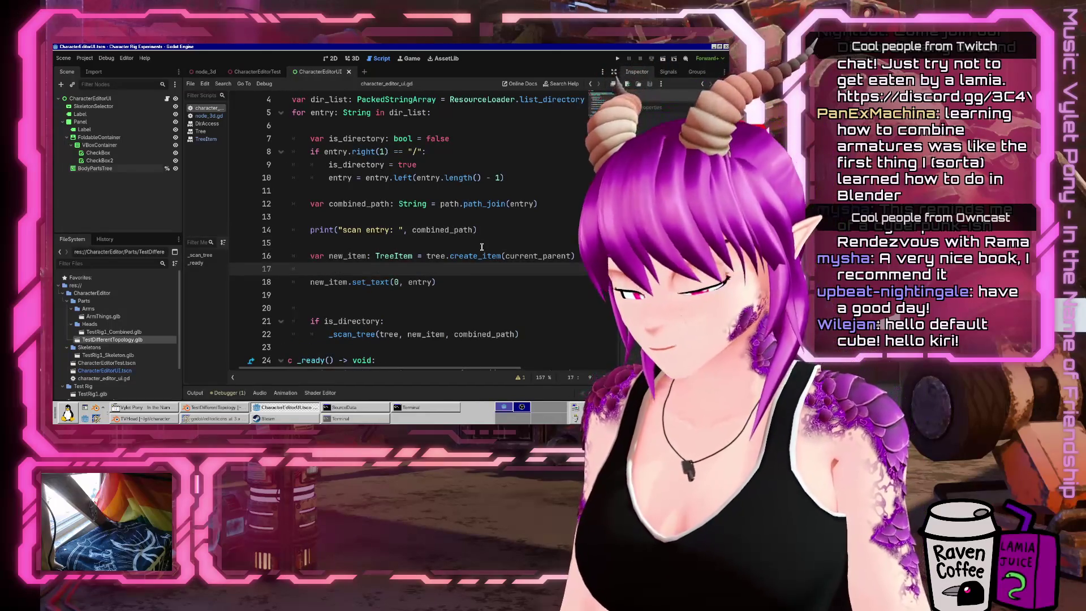
# Add new_item.set_cell_mode(0, TreeItem.CELL_MODE_CHECK) and new_item.set_text(0, entry), then open Search Help
pyautogui.write('w_item.')
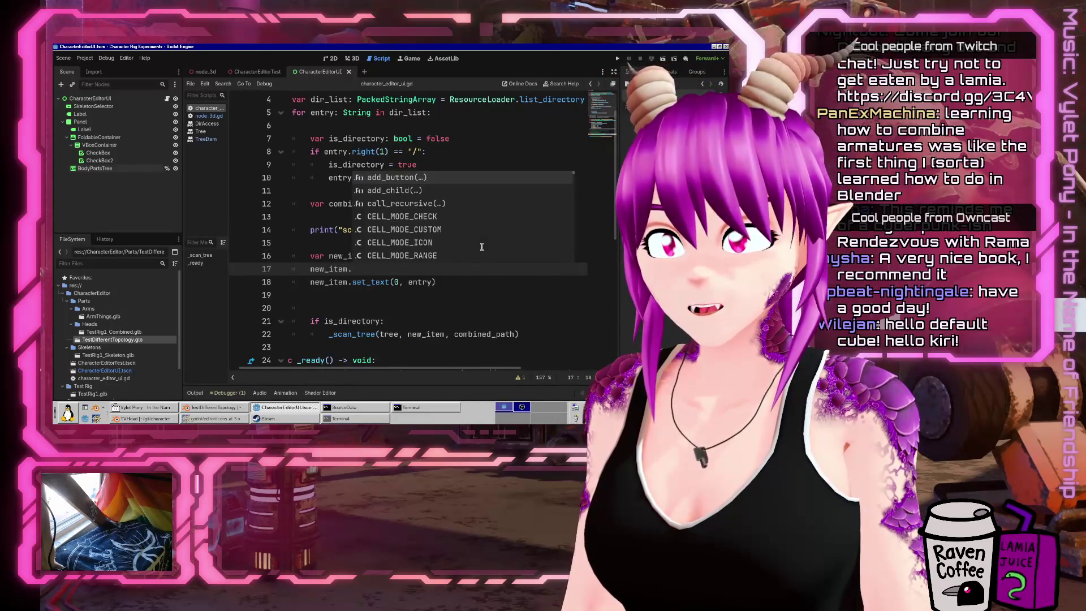
pyautogui.write('set_cell')
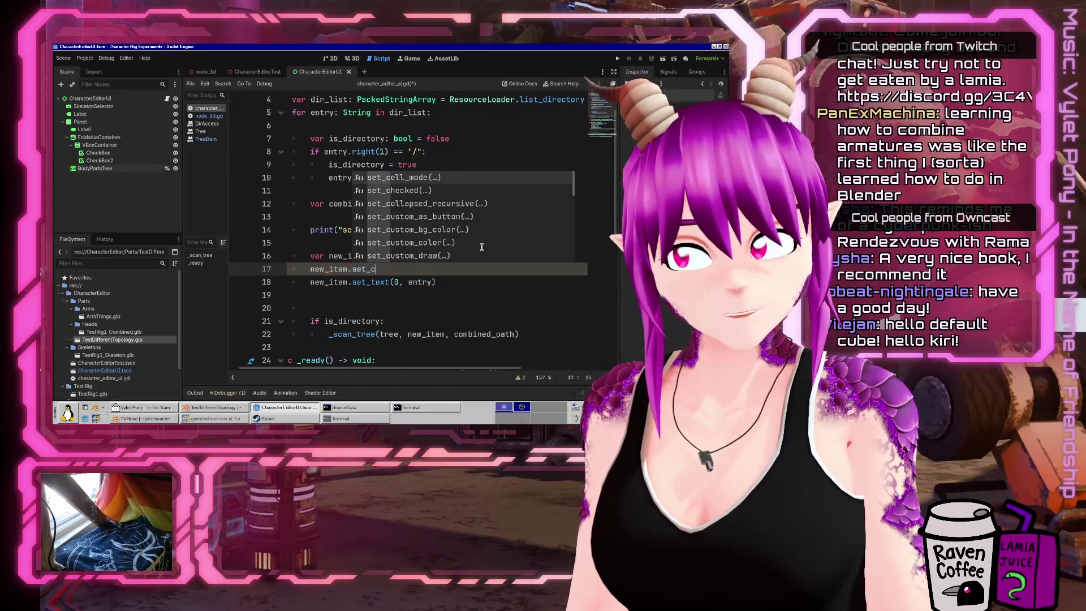
pyautogui.press('Return')
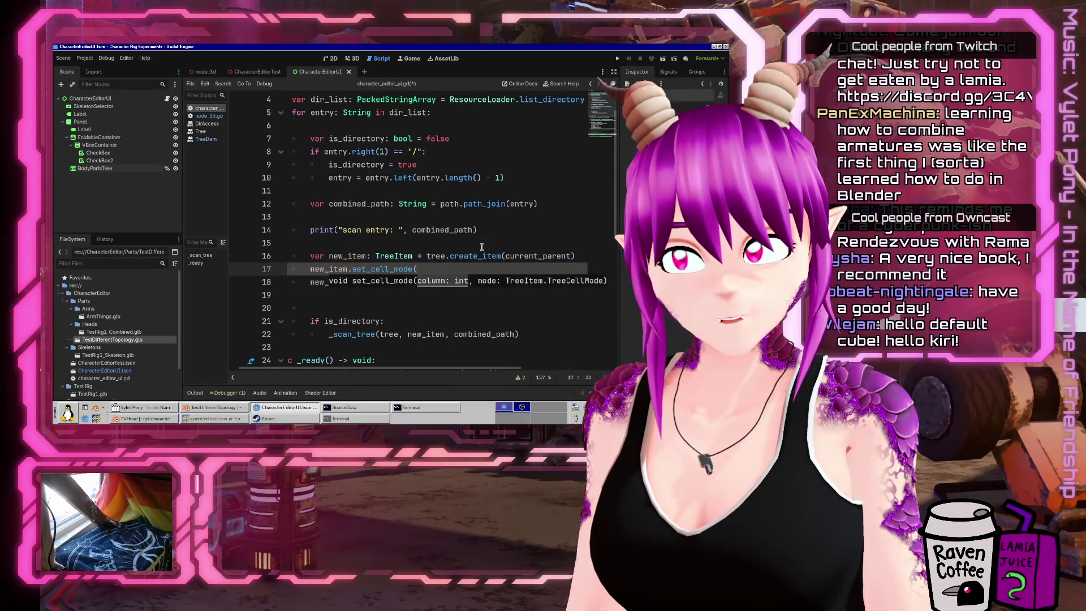
pyautogui.write('0, CH')
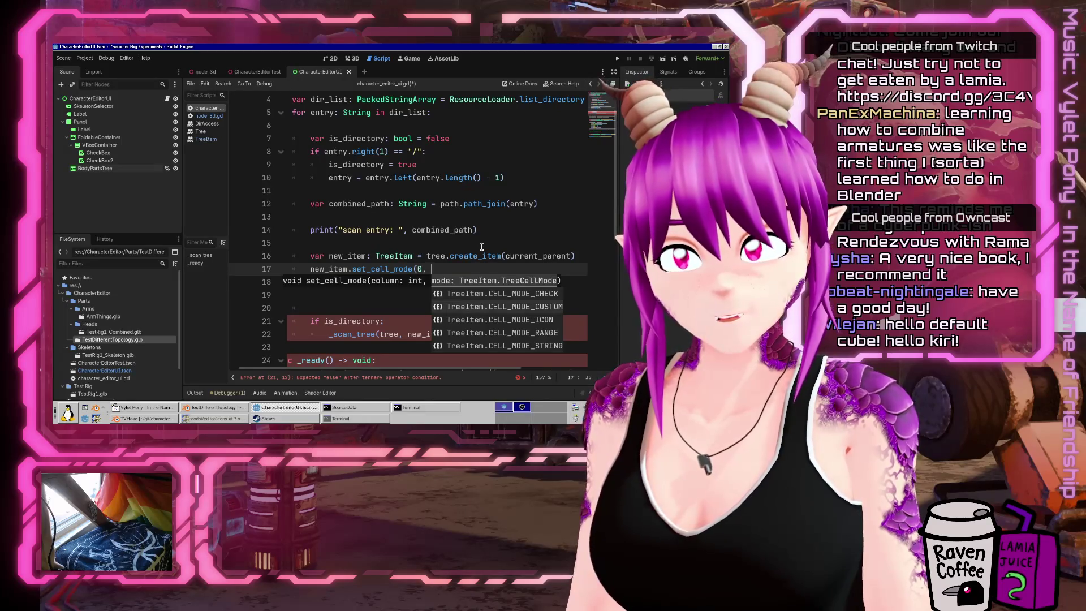
pyautogui.press('Return')
pyautogui.write(')')
pyautogui.press('Return')
pyautogui.write('new_item.set_text(0, entry)')
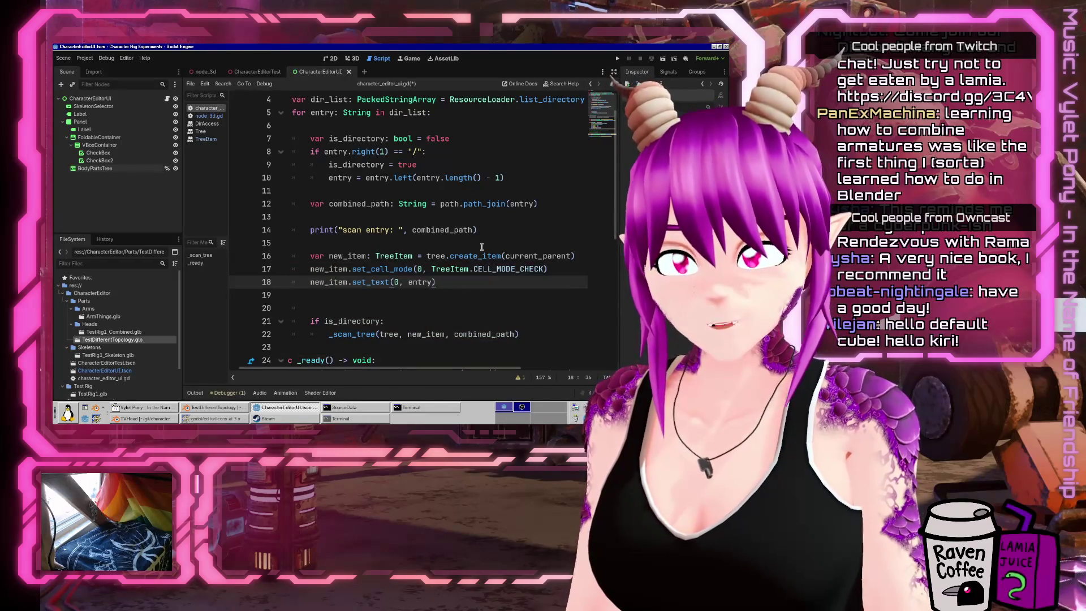
pyautogui.click(560, 84)
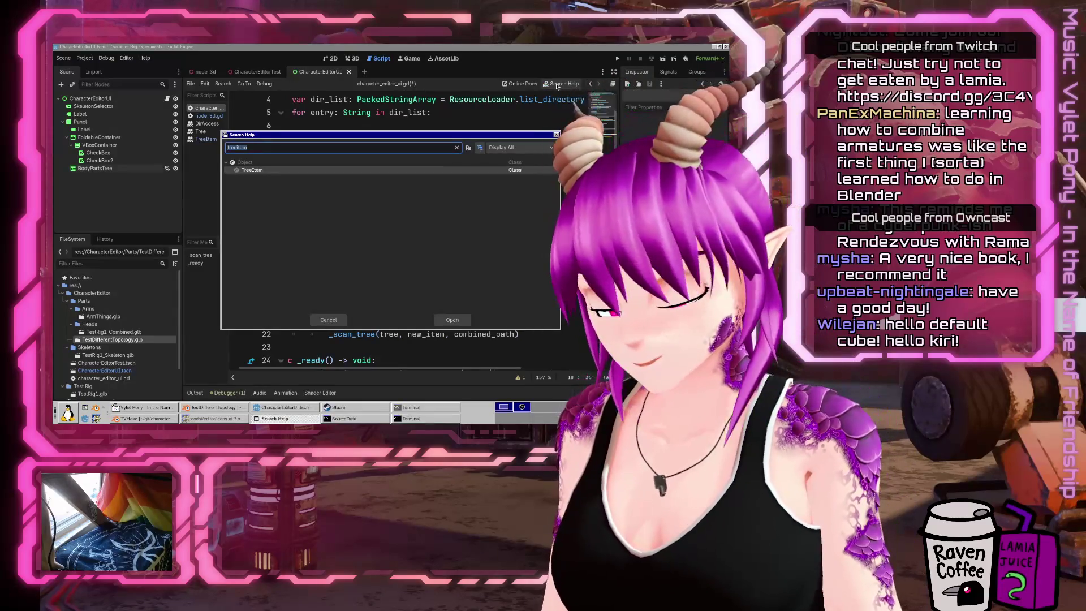
# Look up CELL_MODE_CUSTOM in the TreeItem docs, then return to set_text in character_editor_ui.gd
pyautogui.write('CELL_MODE')
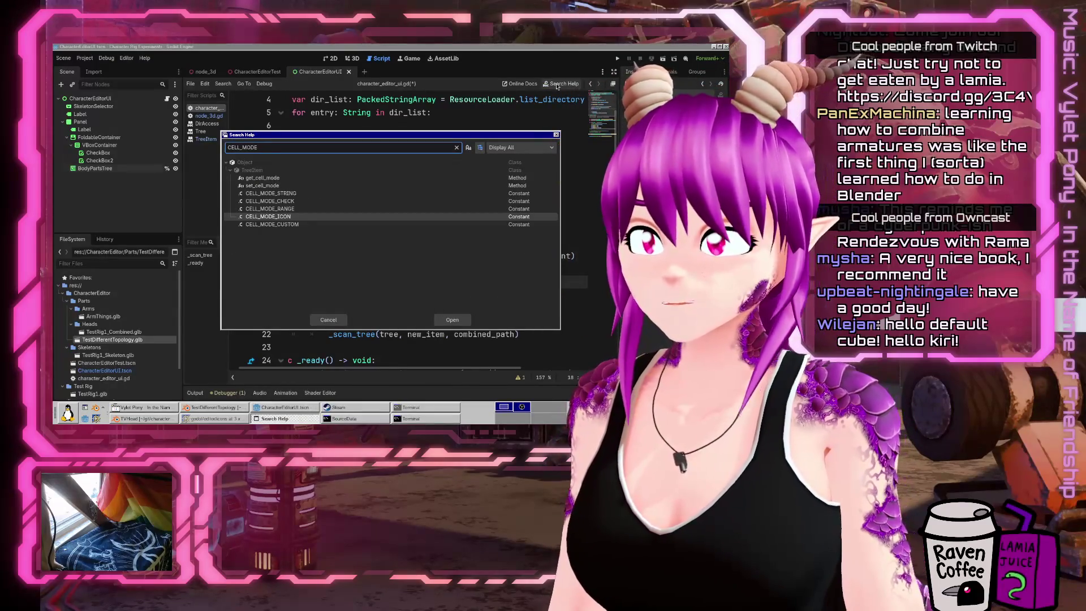
pyautogui.press('Down')
pyautogui.press('Return')
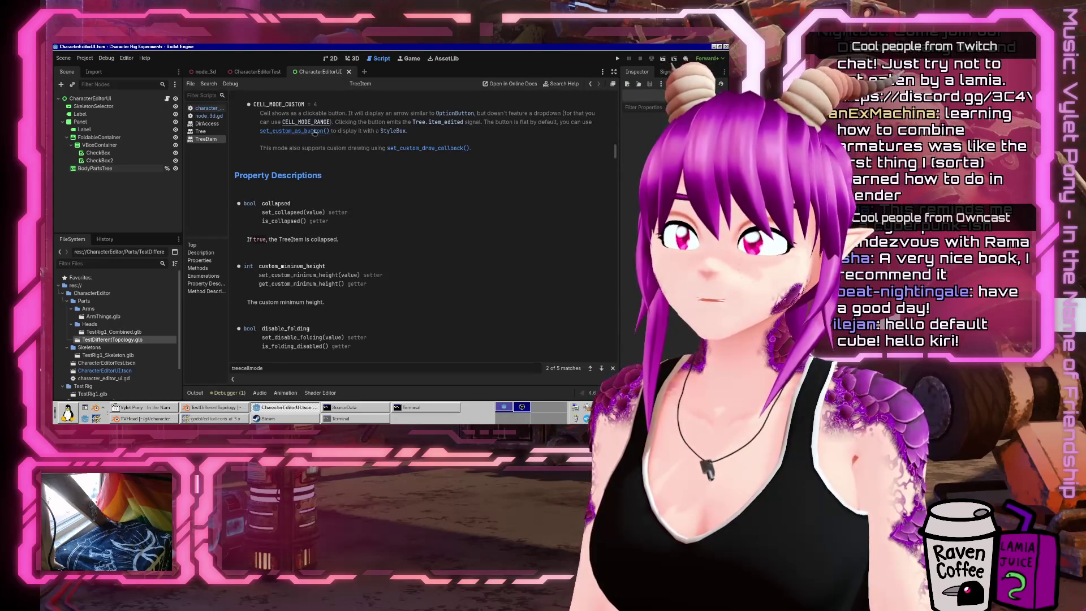
pyautogui.click(205, 109)
pyautogui.hotkey('ctrl', 'Left')
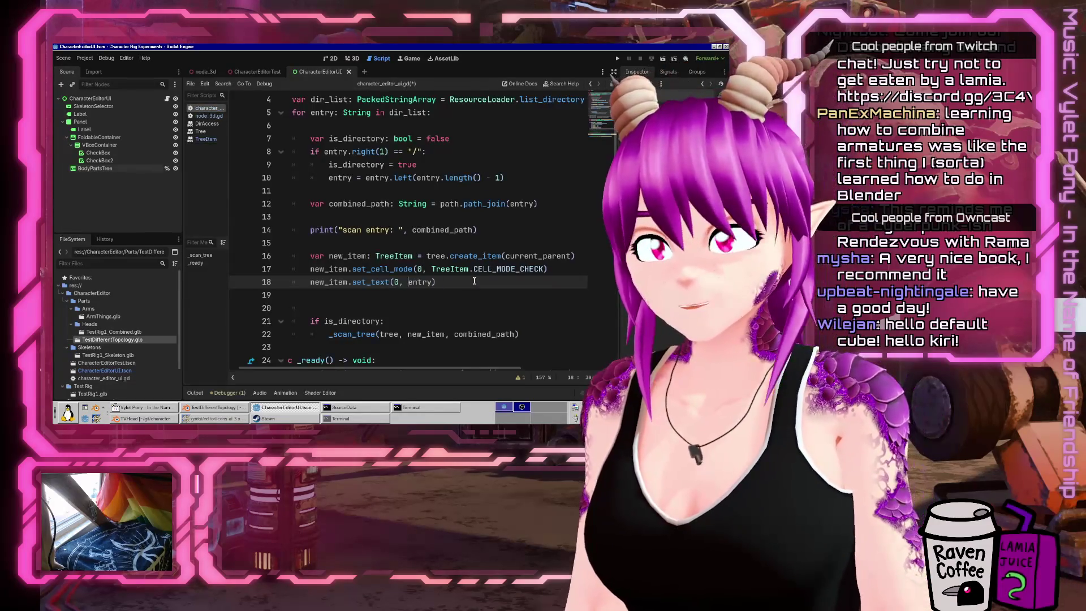
# Test-run the parts tree, change set_text's column argument to 0, and run again to verify
pyautogui.press('F5')
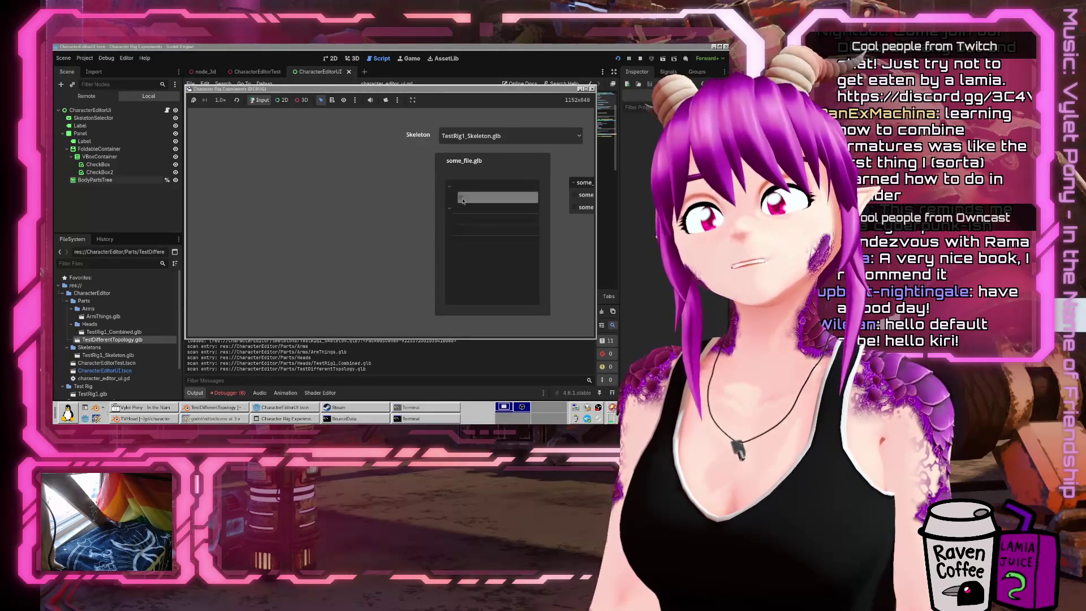
pyautogui.click(460, 230)
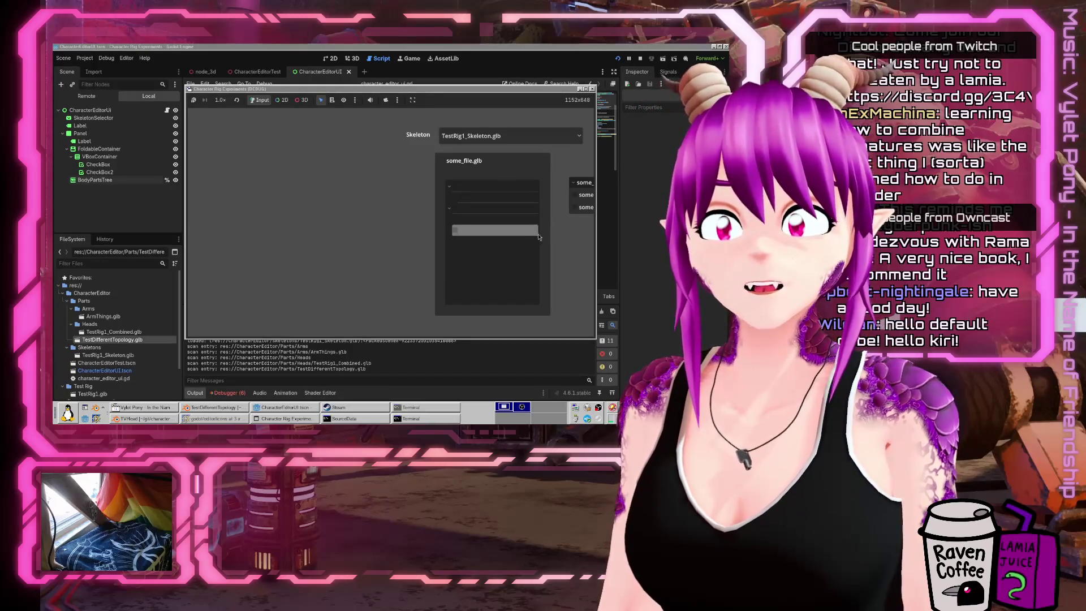
pyautogui.click(592, 89)
pyautogui.scroll(-3, 435, 235)
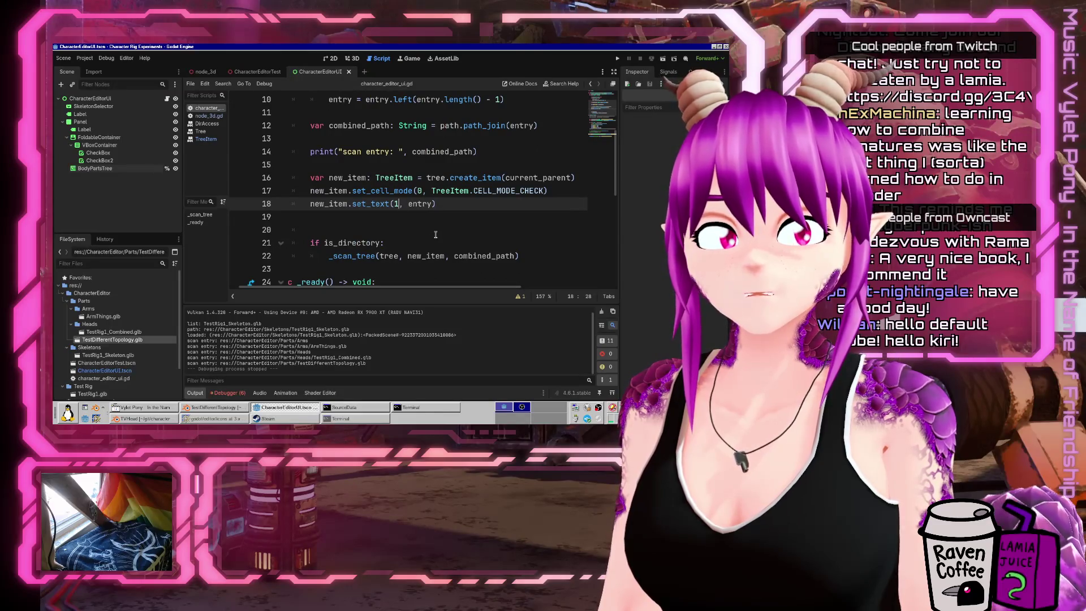
pyautogui.press('BackSpace')
pyautogui.write('0')
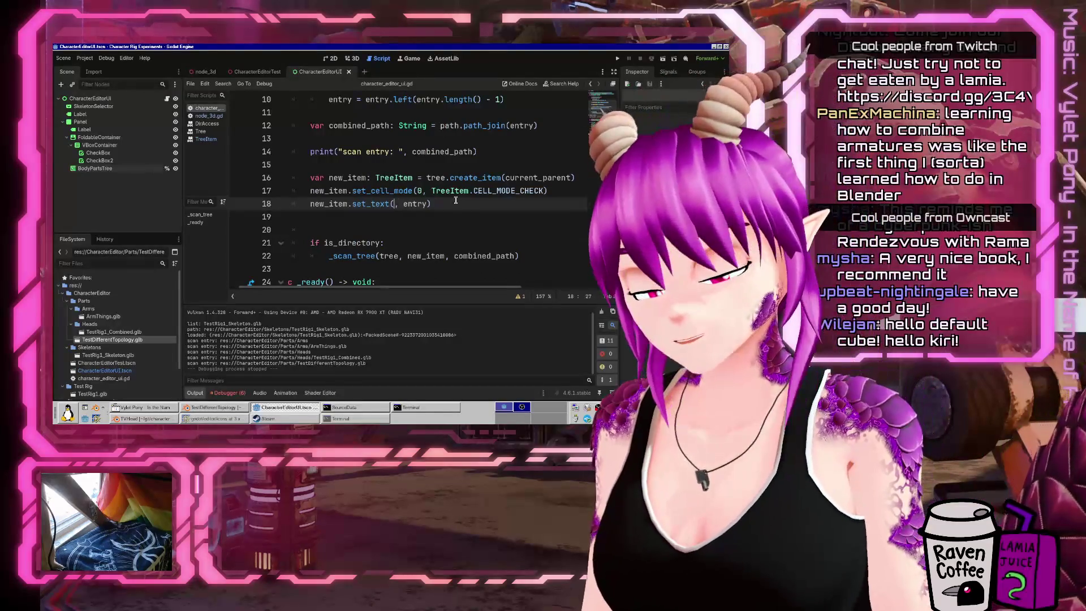
pyautogui.press('F5')
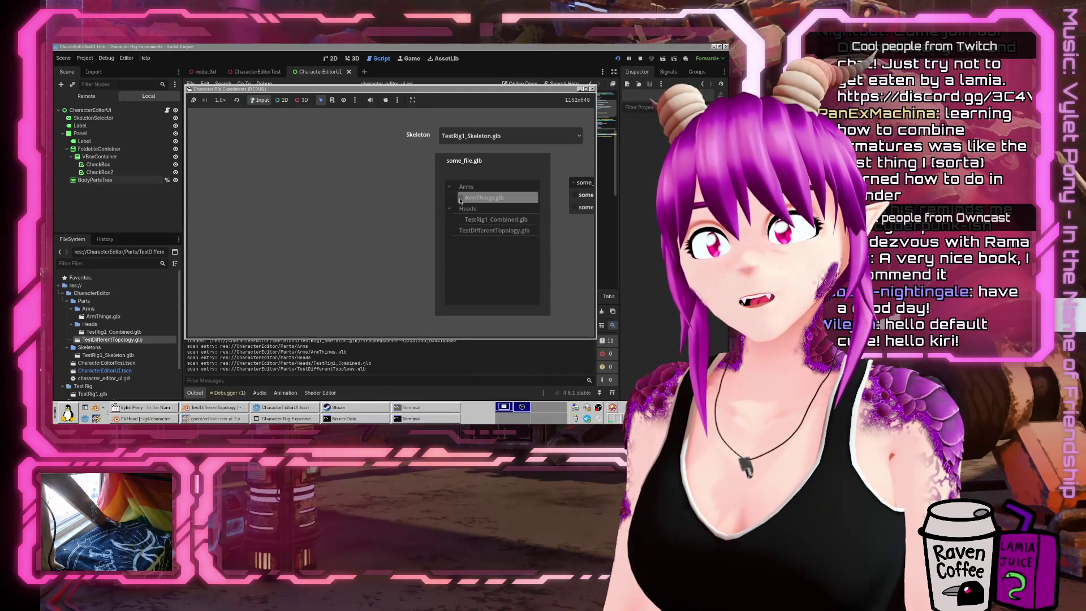
pyautogui.click(593, 89)
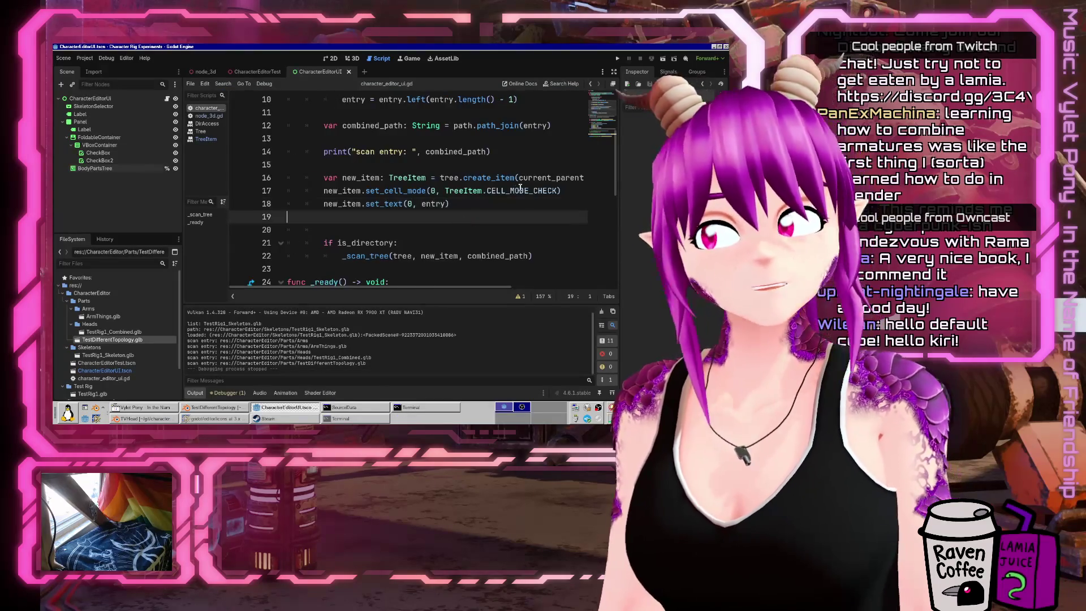
# Add new_item.set_checked(0, true) after set_text and run the game to see ticked parts
pyautogui.press('Down')
pyautogui.press('End')
pyautogui.press('Return')
pyautogui.write('new_oi')
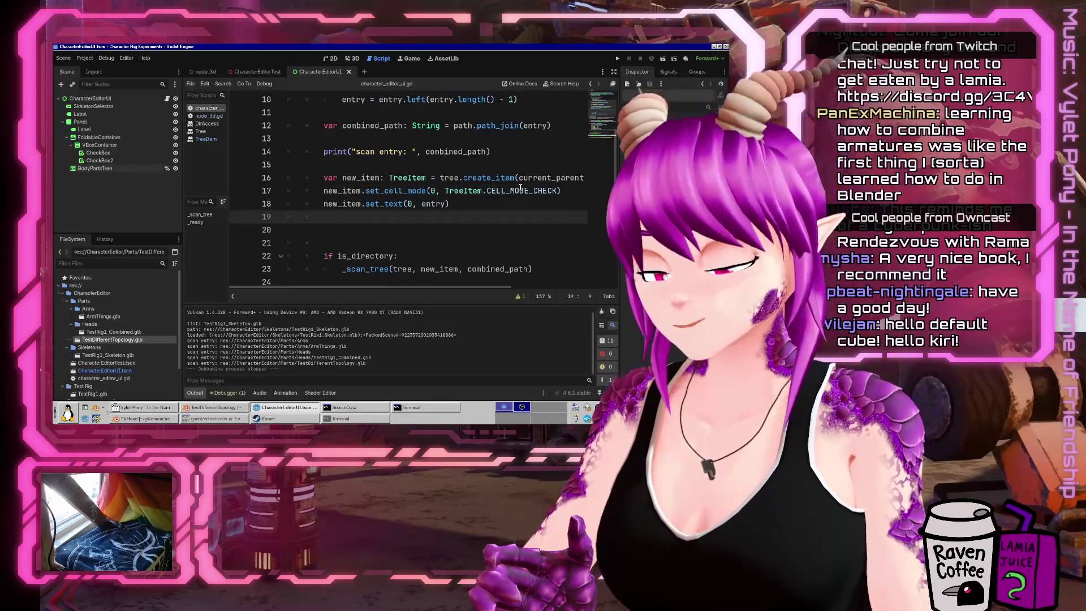
pyautogui.write('set_checked(')
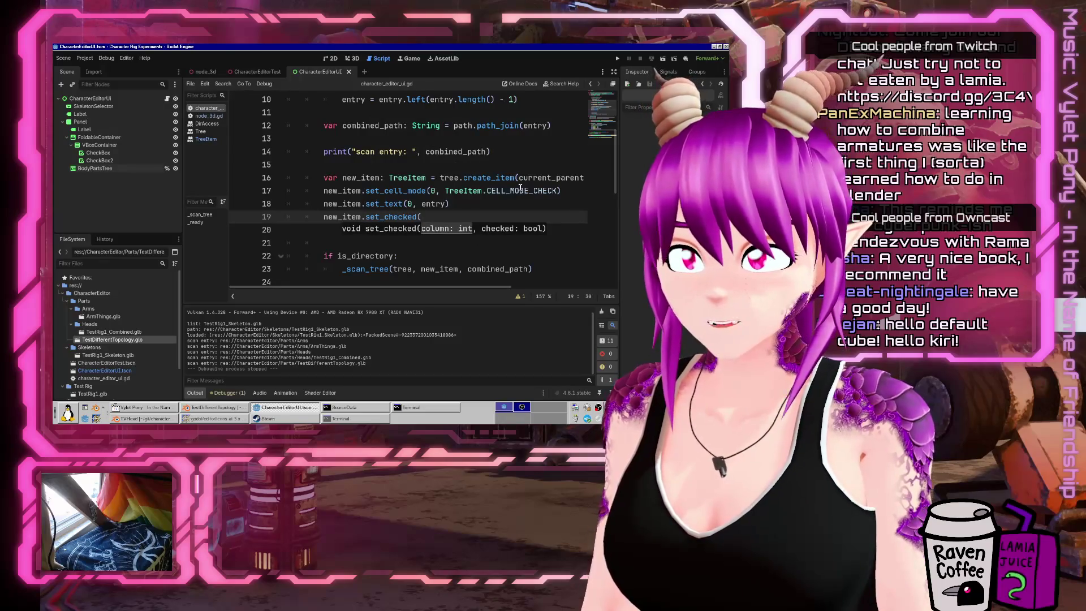
pyautogui.write('0, true)')
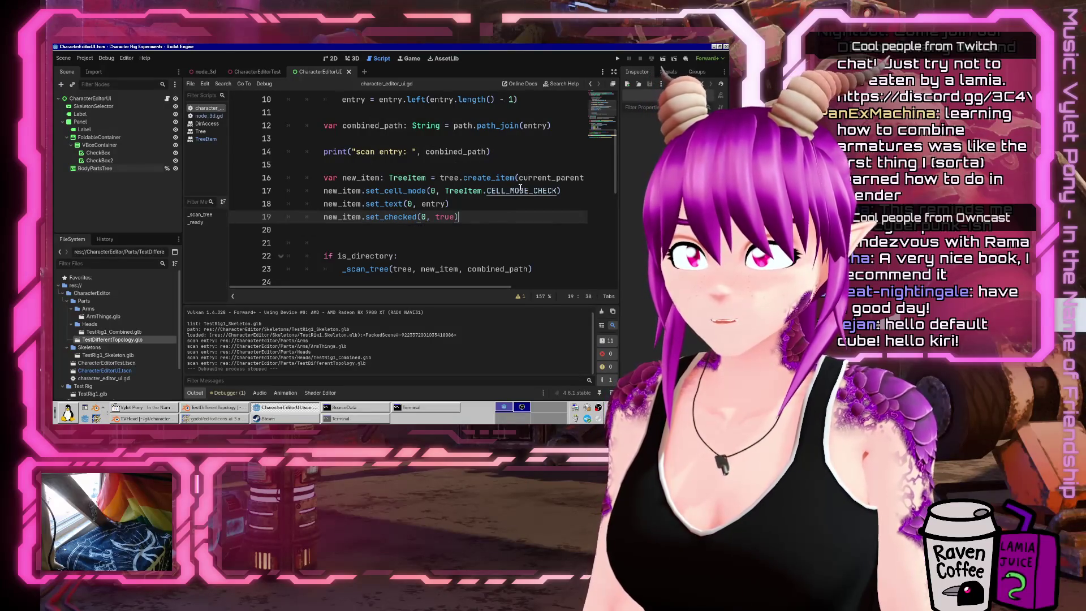
pyautogui.click(617, 54)
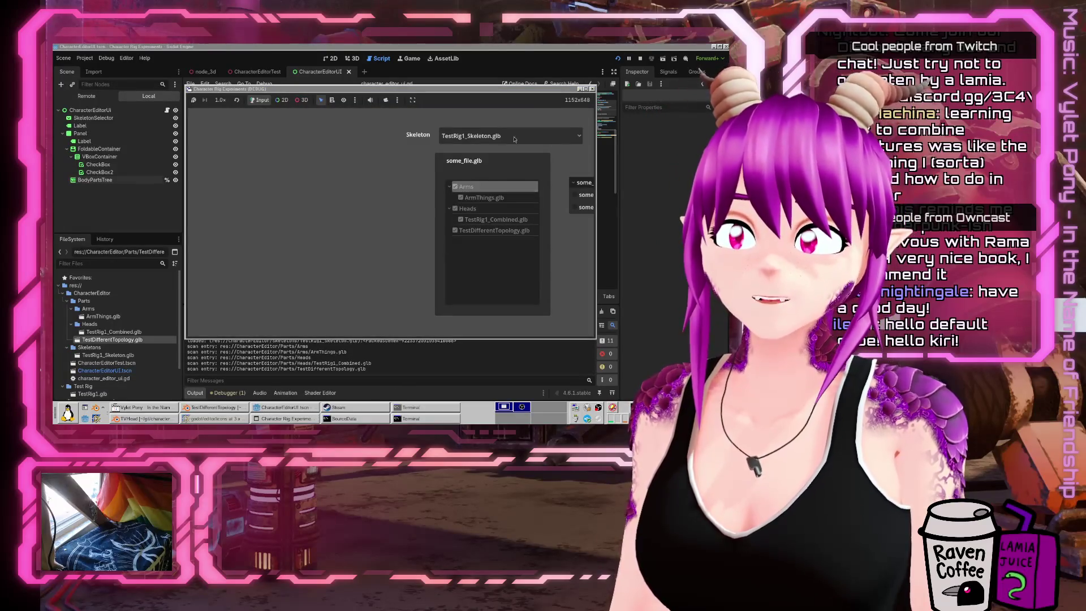
pyautogui.click(592, 90)
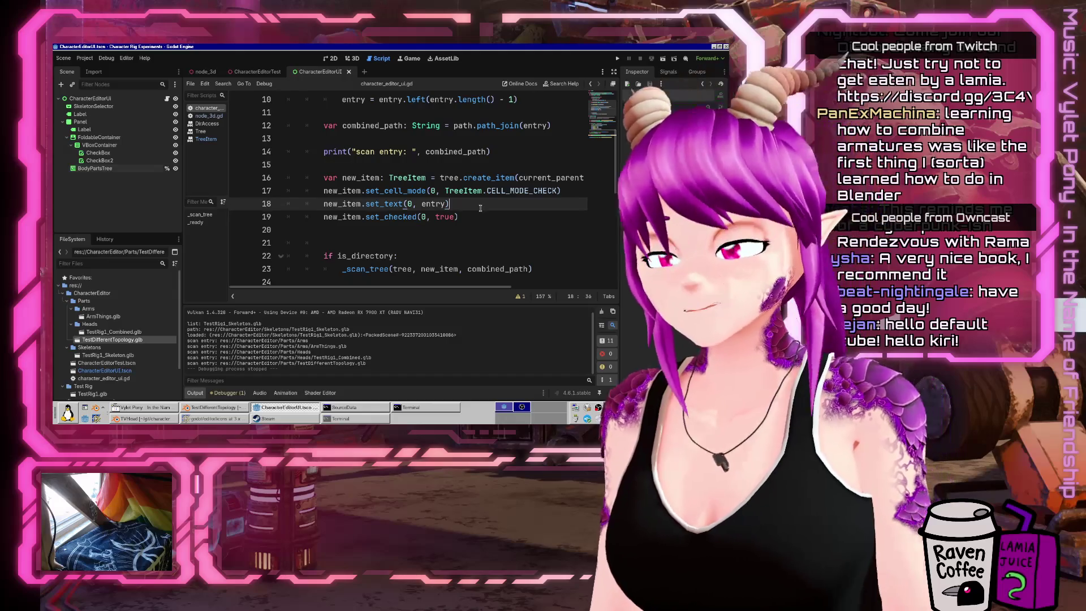
# Try a new_item.set_button_disabled(0, …) line below set_checked, then undo it
pyautogui.press('Return')
pyautogui.write('n')
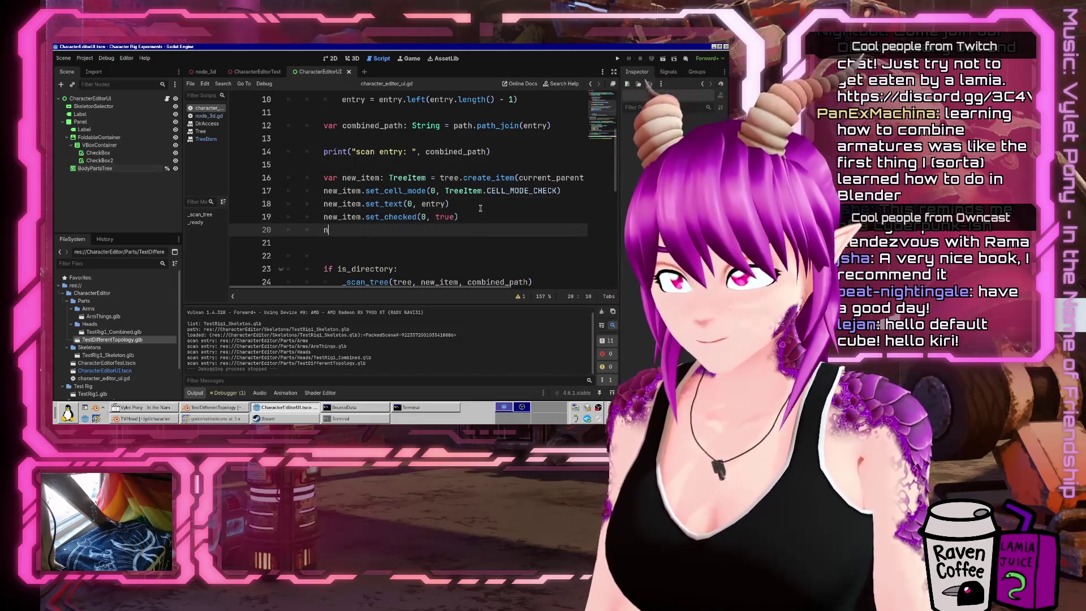
pyautogui.write('ten.')
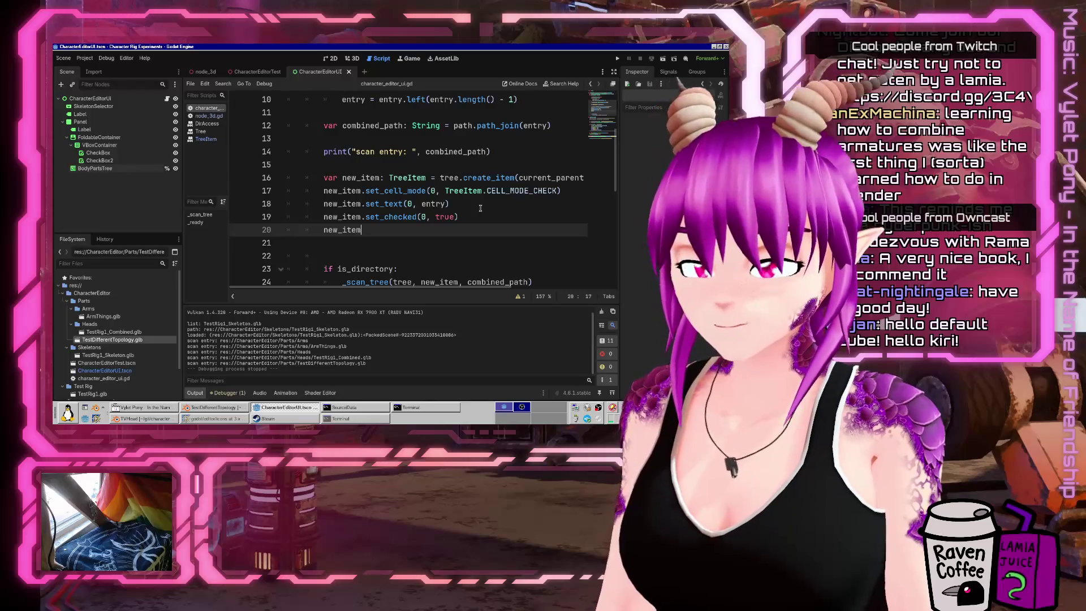
pyautogui.write('.set_')
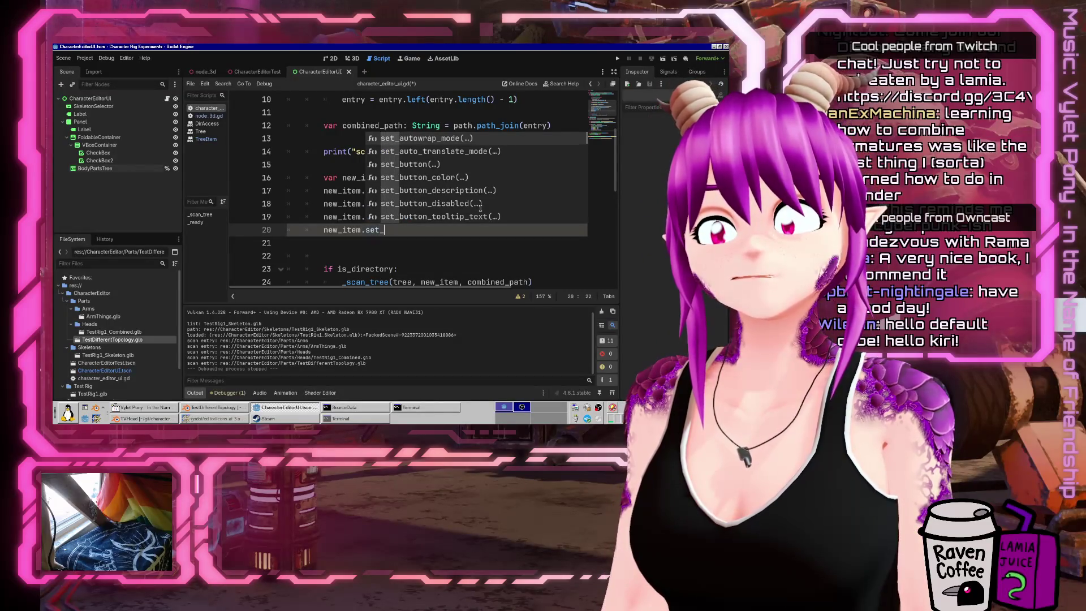
pyautogui.write('en')
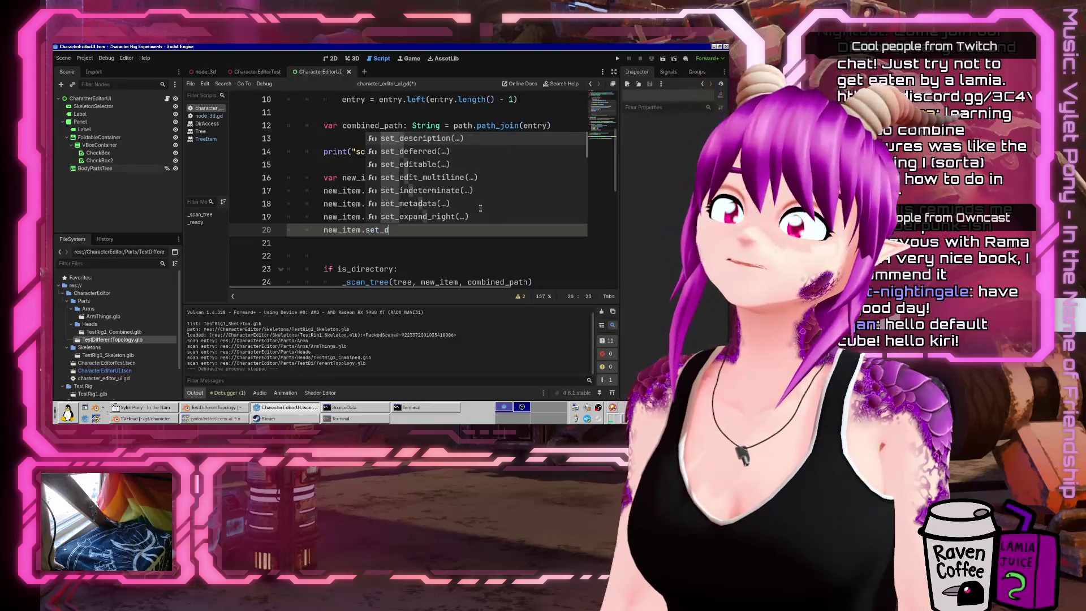
pyautogui.press('BackSpace')
pyautogui.press('BackSpace')
pyautogui.write('disa')
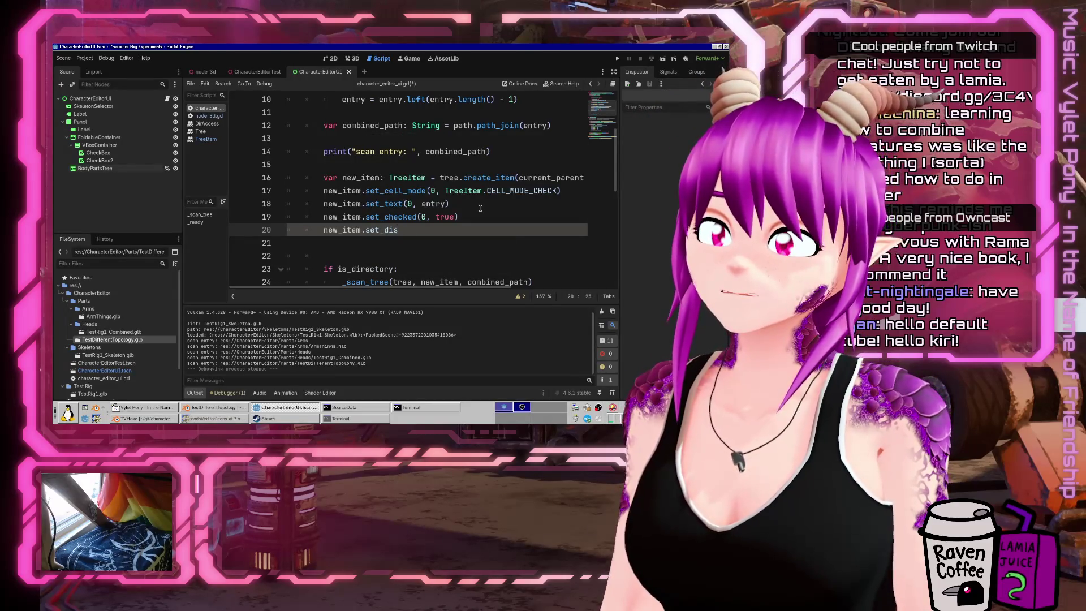
pyautogui.press('BackSpace')
pyautogui.press('BackSpace')
pyautogui.press('BackSpace')
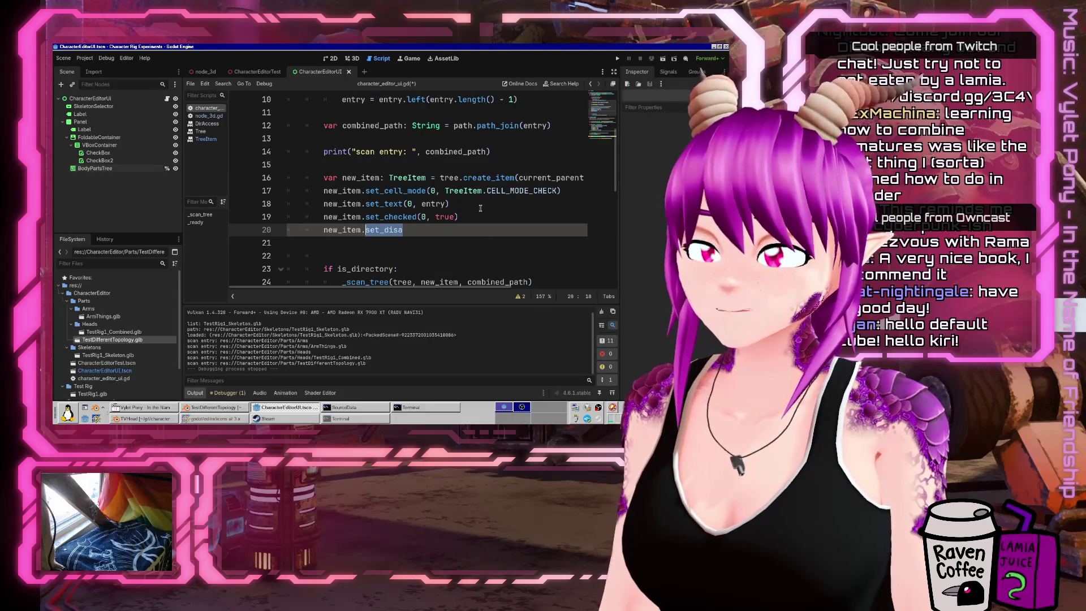
pyautogui.write('butt')
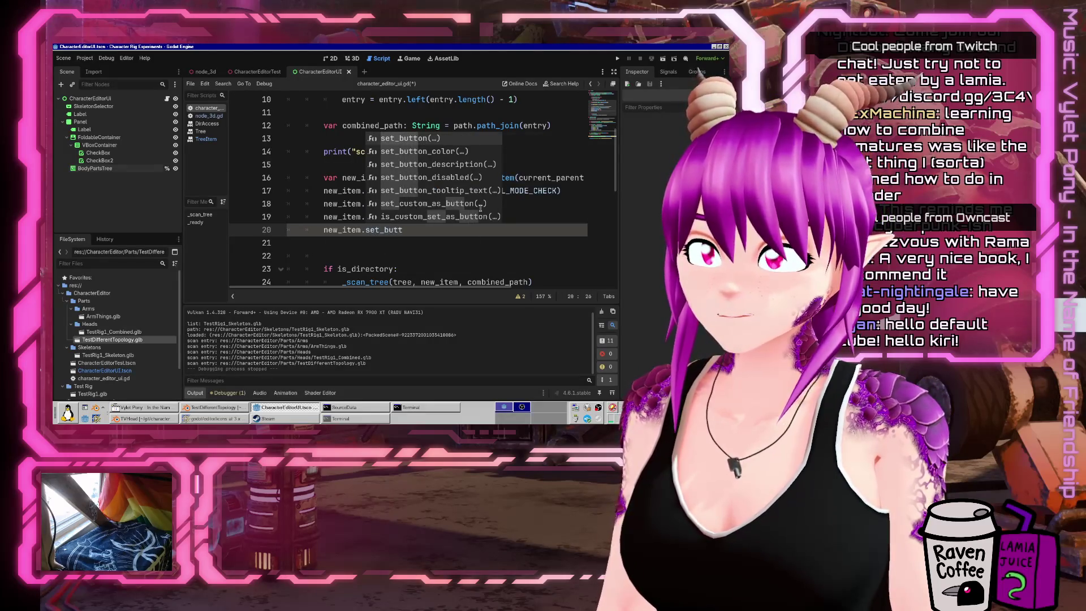
pyautogui.write('on_dis')
pyautogui.press('Return')
pyautogui.write('0,')
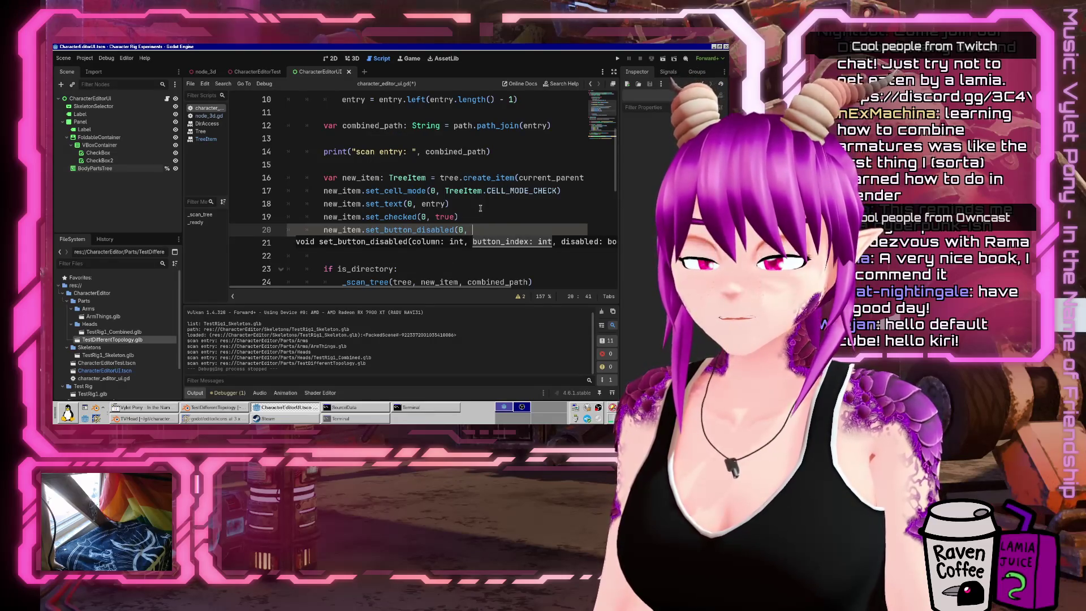
pyautogui.hotkey('ctrl', 'z')
pyautogui.hotkey('ctrl', 'z')
pyautogui.hotkey('ctrl', 'z')
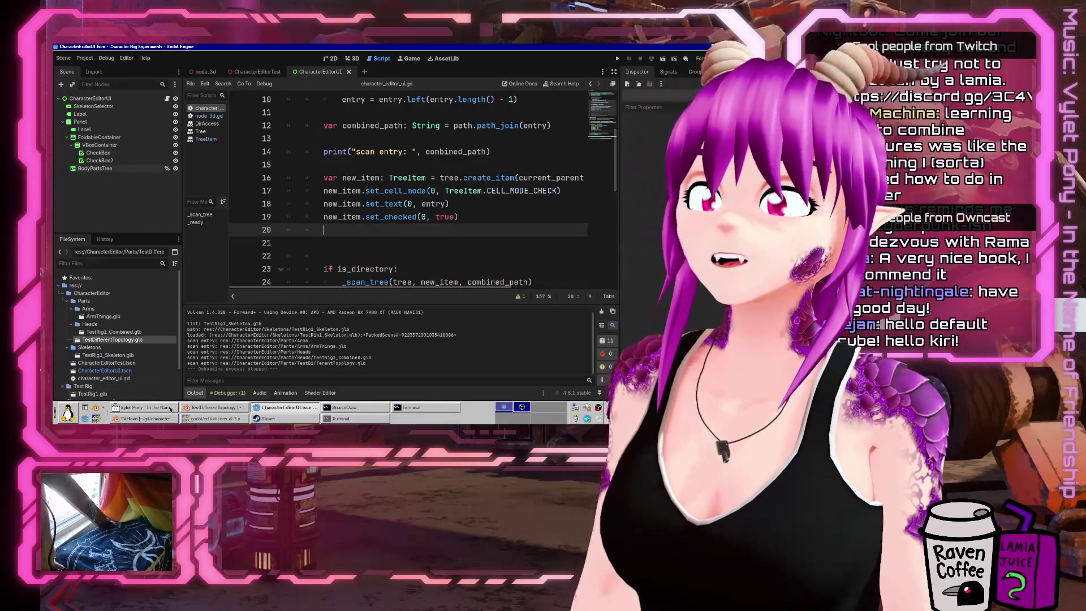
pyautogui.click(214, 418)
pyautogui.click(86, 204)
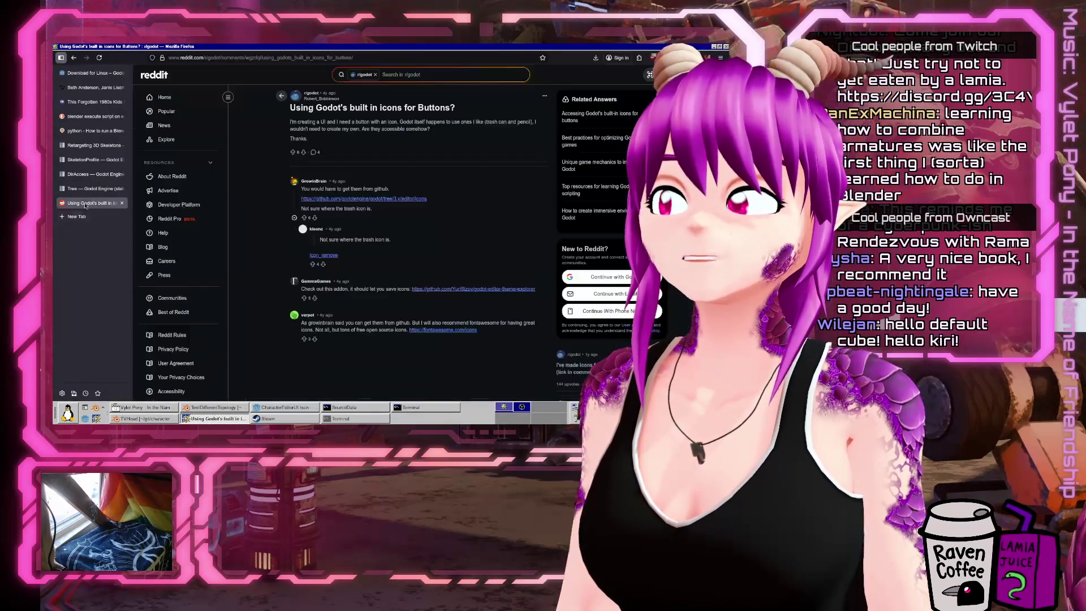
# Search the Tree class docs for 'check' and step through the check-icon theme entries
pyautogui.click(87, 188)
pyautogui.hotkey('ctrl', 'f')
pyautogui.write('check')
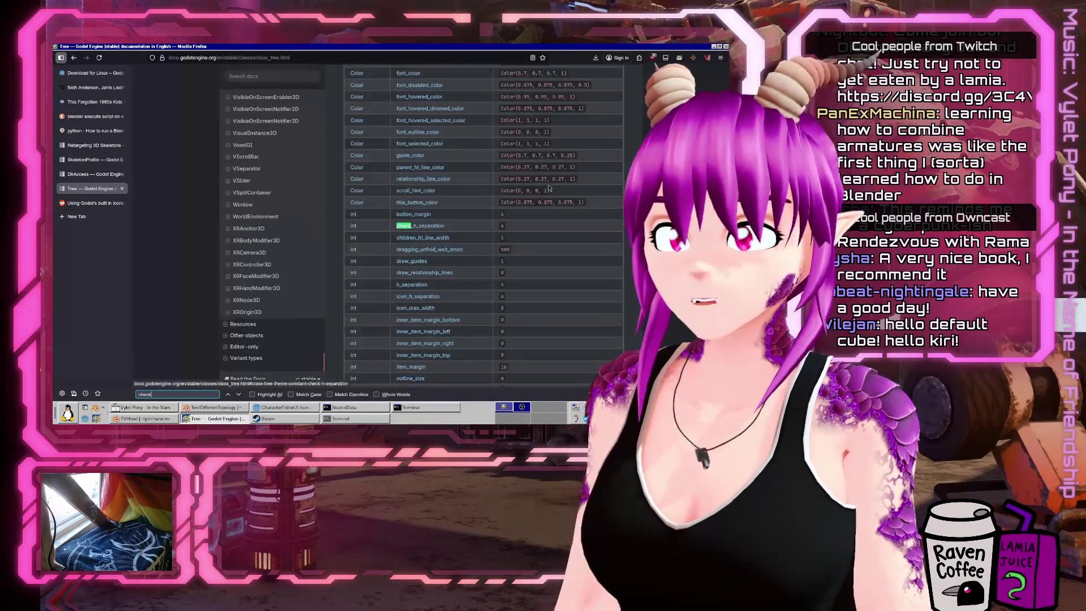
pyautogui.press('Return')
pyautogui.press('Return')
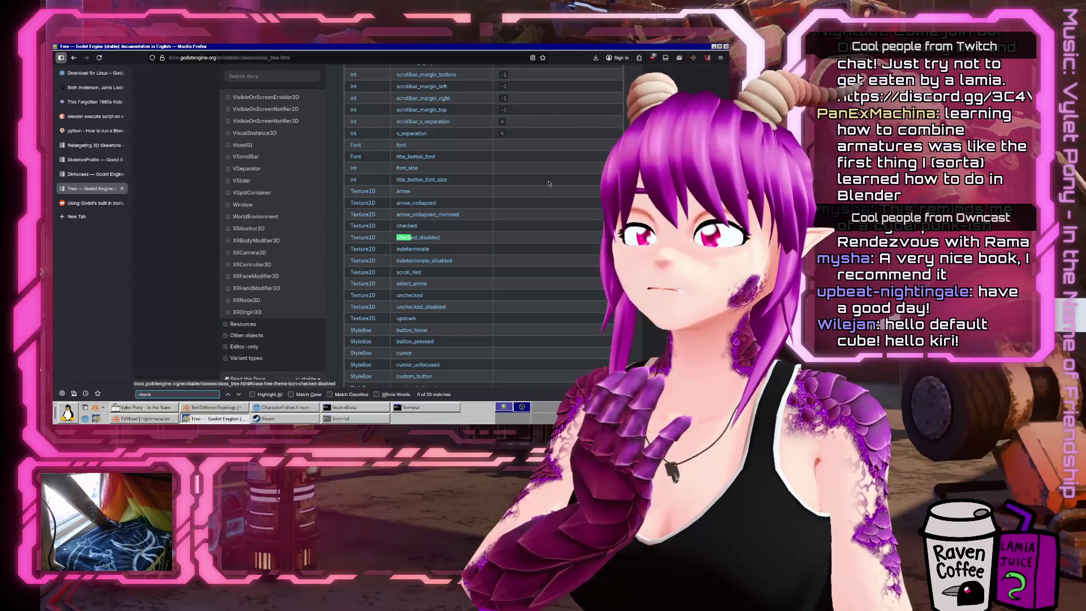
pyautogui.click(239, 395)
pyautogui.click(238, 394)
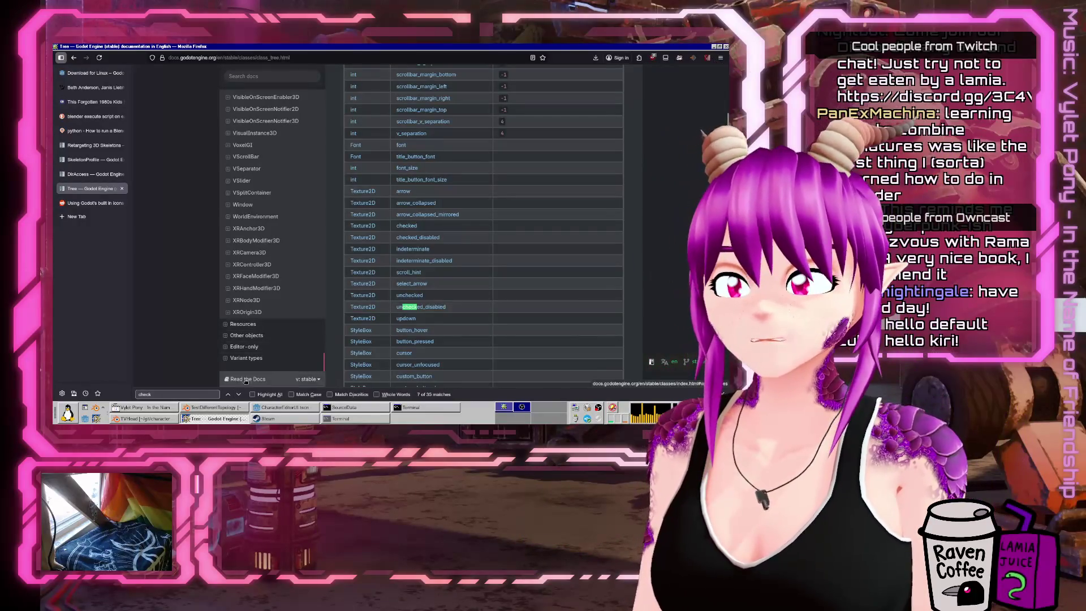
pyautogui.click(434, 307)
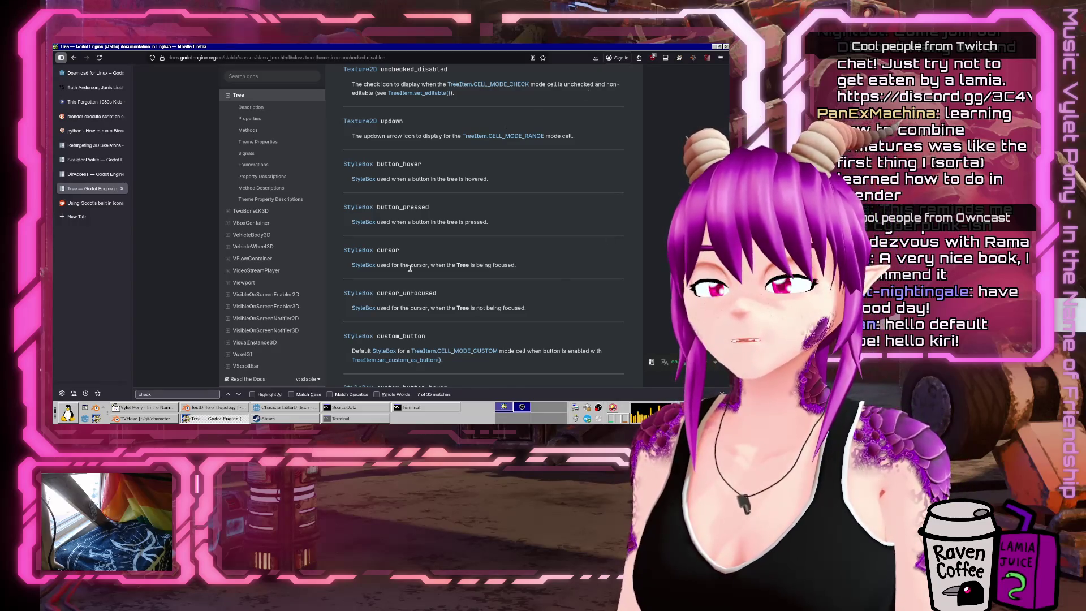
pyautogui.click(238, 394)
pyautogui.click(238, 395)
pyautogui.click(238, 394)
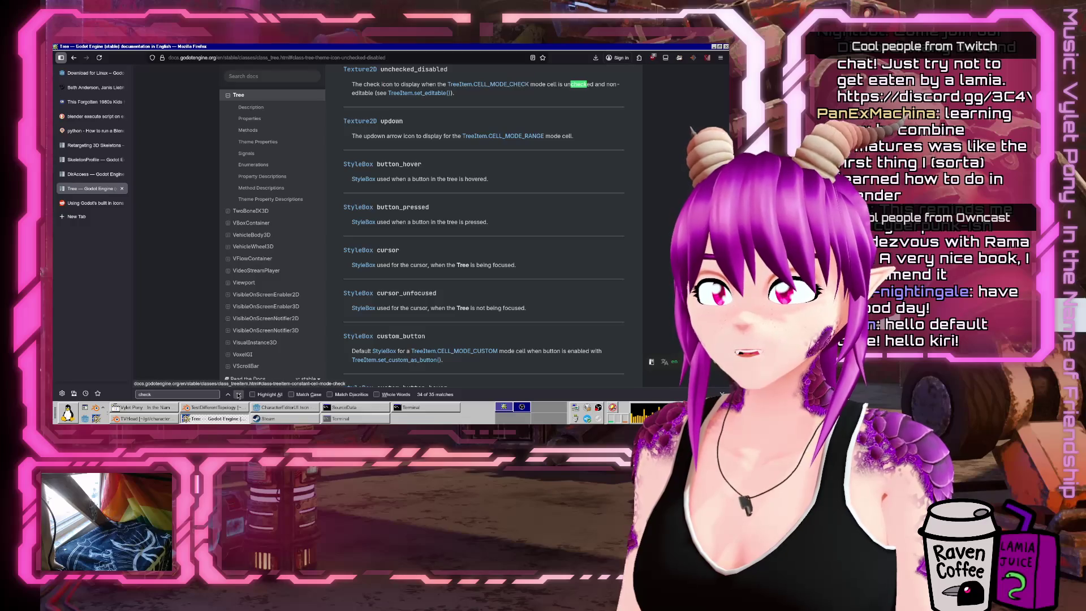
pyautogui.click(238, 394)
pyautogui.scroll(3, 457, 326)
pyautogui.scroll(-2, 457, 327)
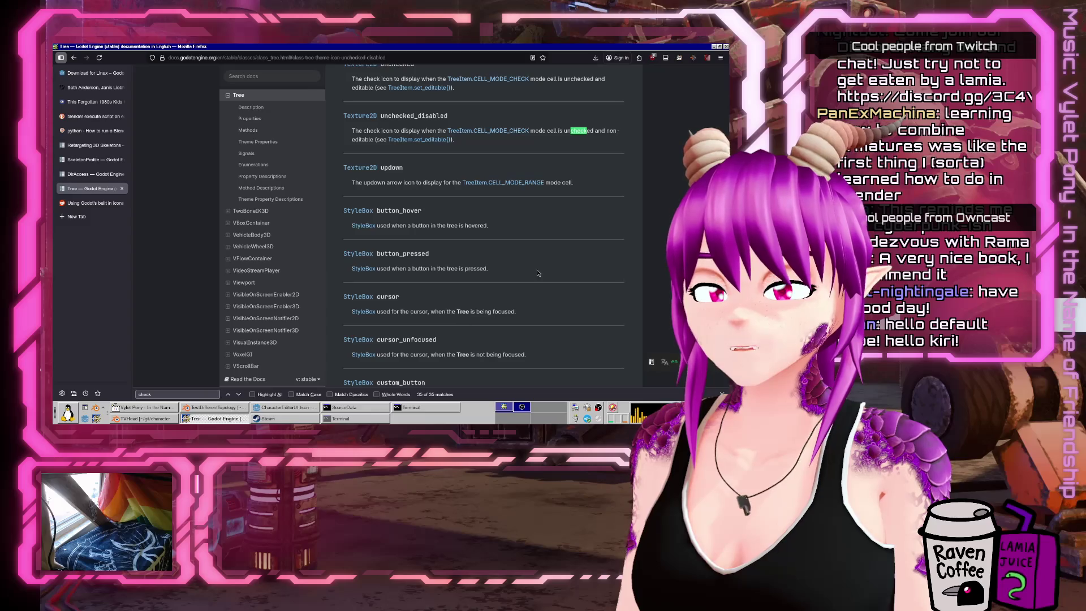
pyautogui.scroll(2, 538, 273)
pyautogui.scroll(15, 559, 219)
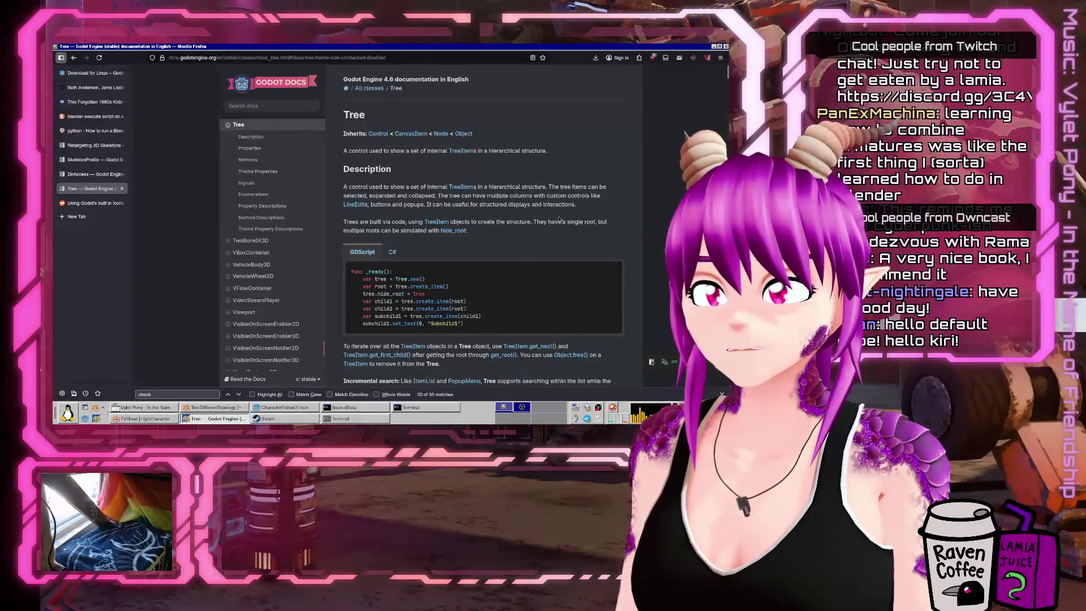
# Search the same page for 'editable' and step through its matches
pyautogui.doubleClick(194, 396)
pyautogui.write('editable')
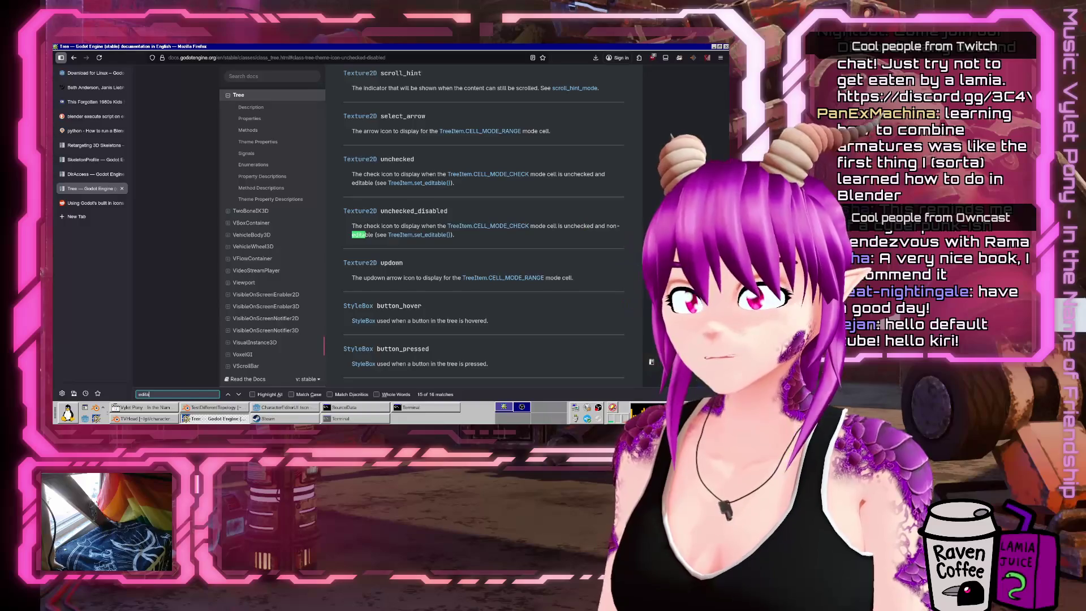
pyautogui.press('Return')
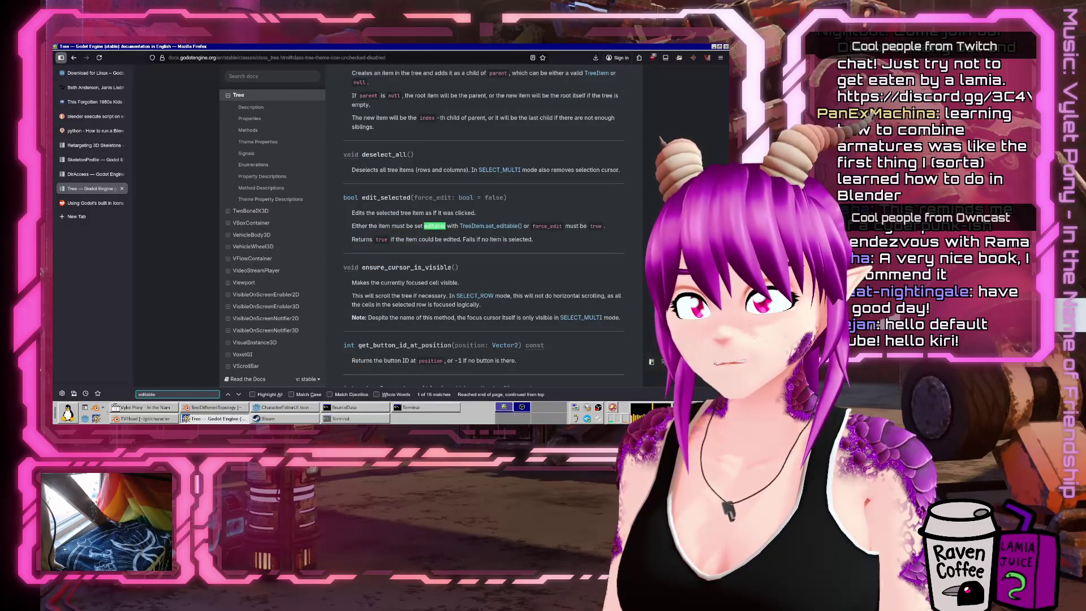
pyautogui.press('Return')
pyautogui.press('Return')
pyautogui.press('Return')
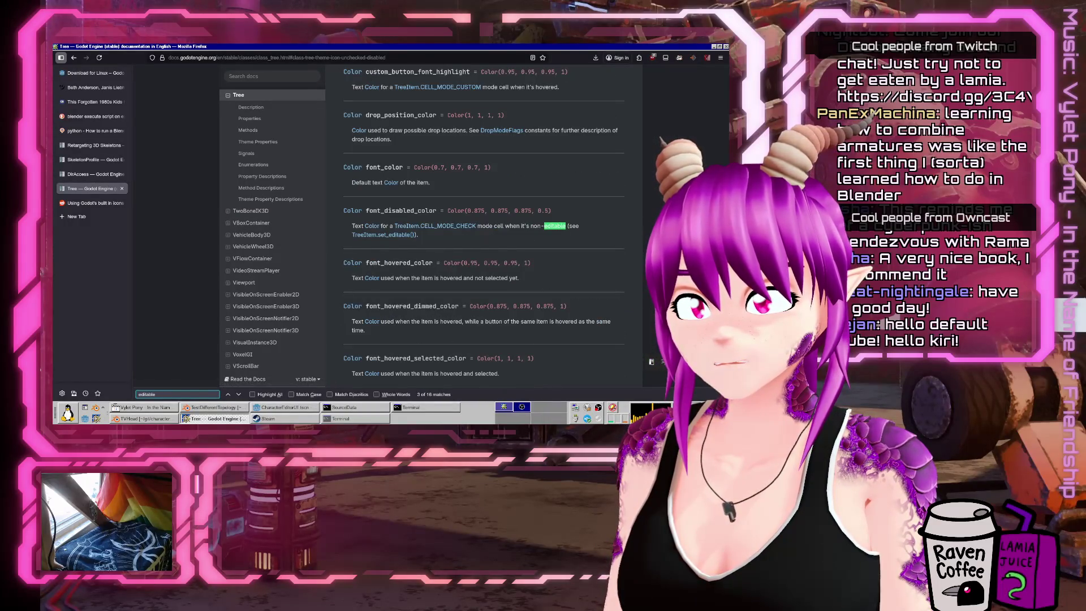
pyautogui.press('Return')
pyautogui.press('Return')
pyautogui.press('Return')
pyautogui.press('Return')
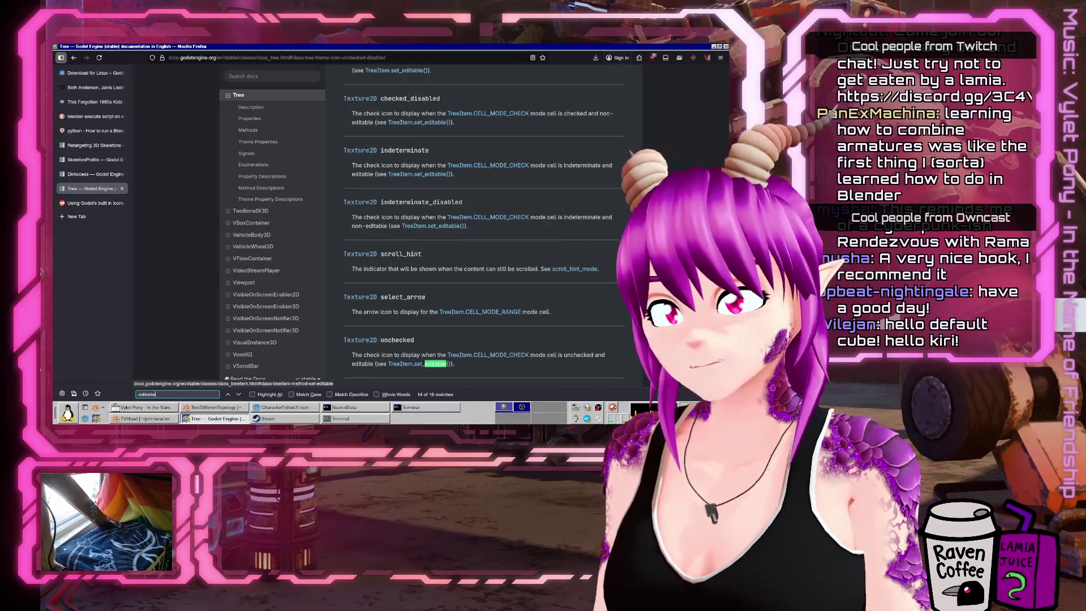
pyautogui.click(303, 408)
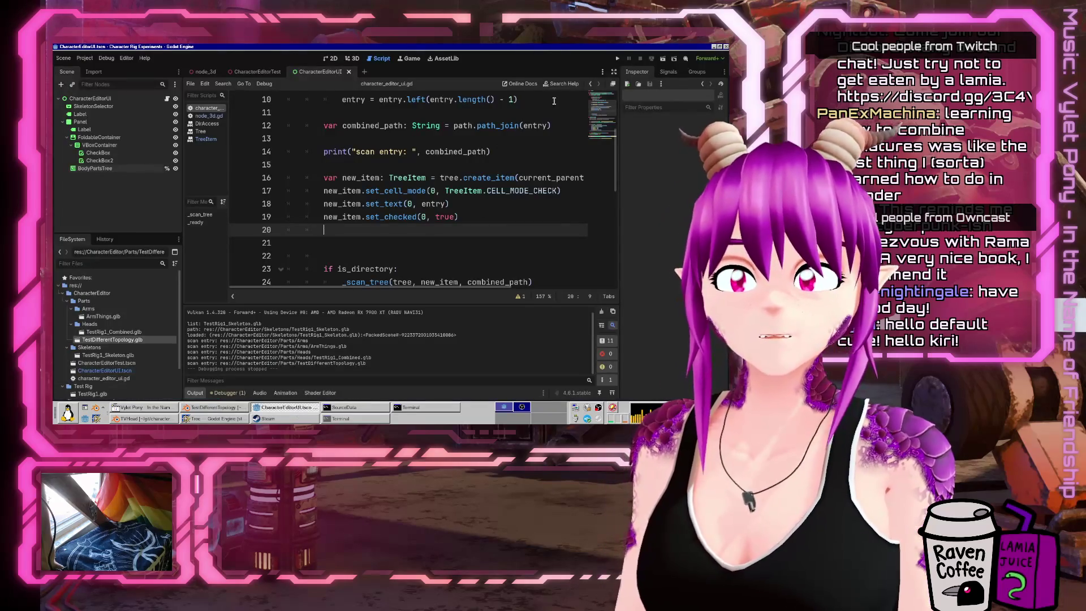
# Add new_item.set_editable(0, true) on line 20 and run the project with F5
pyautogui.click(562, 84)
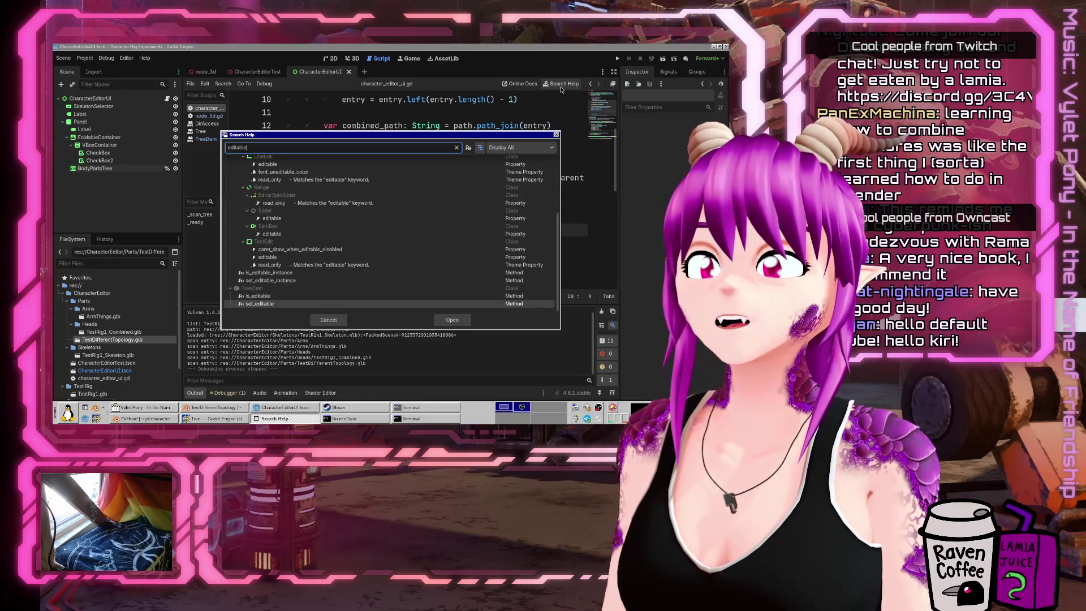
pyautogui.press('Escape')
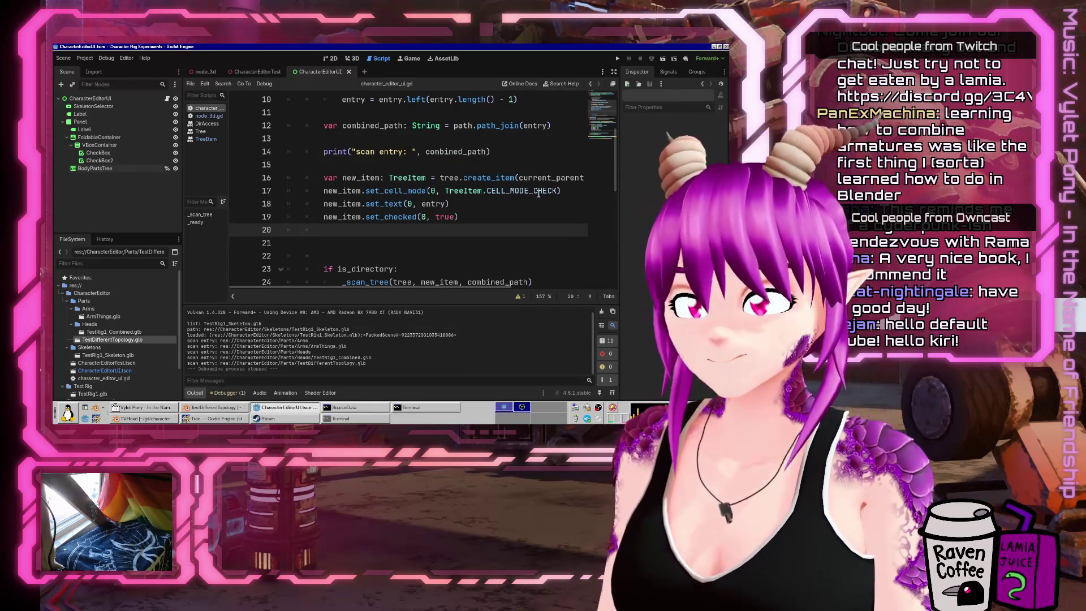
pyautogui.write('new_item')
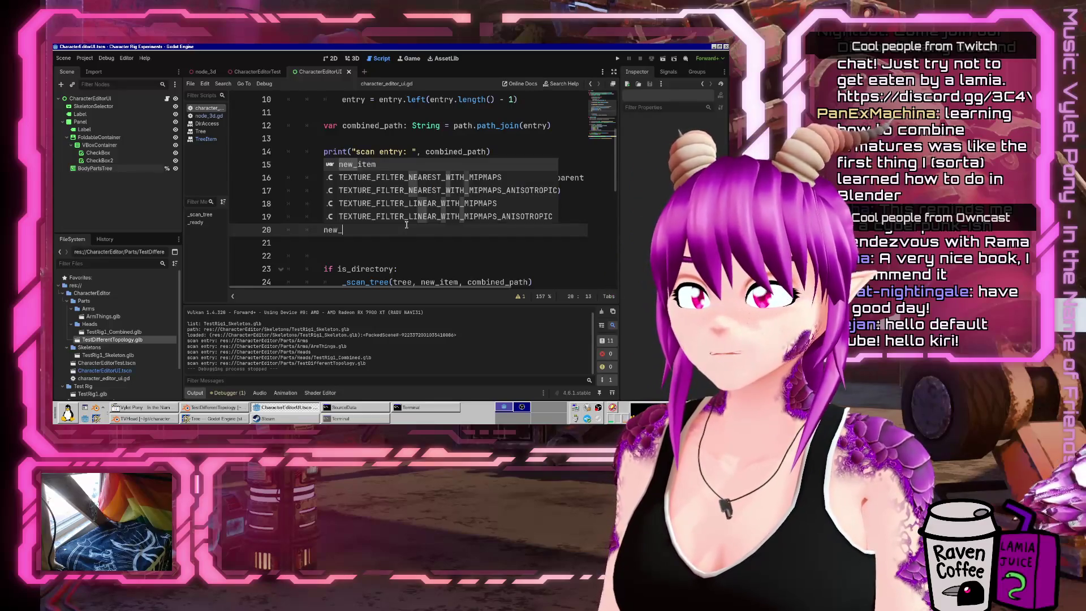
pyautogui.write('.edita')
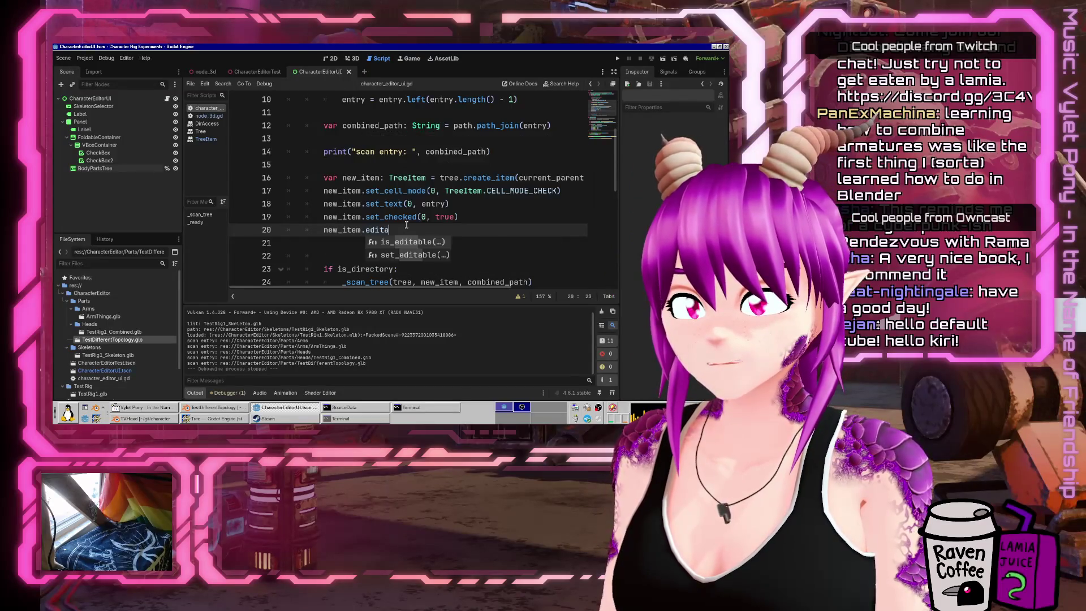
pyautogui.press('BackSpace')
pyautogui.press('BackSpace')
pyautogui.press('BackSpace')
pyautogui.write('set_')
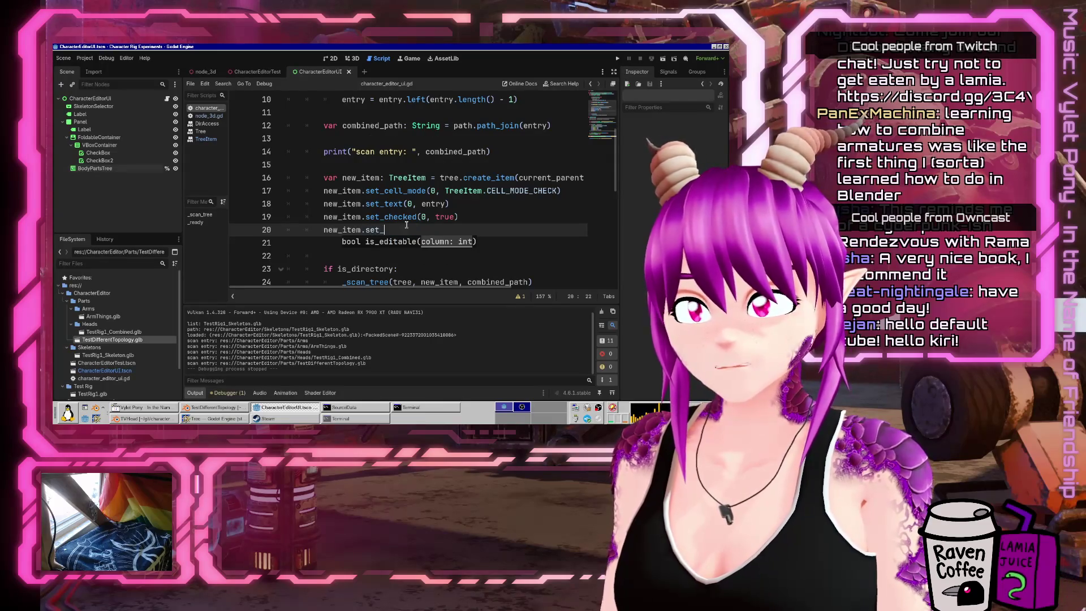
pyautogui.write('edit')
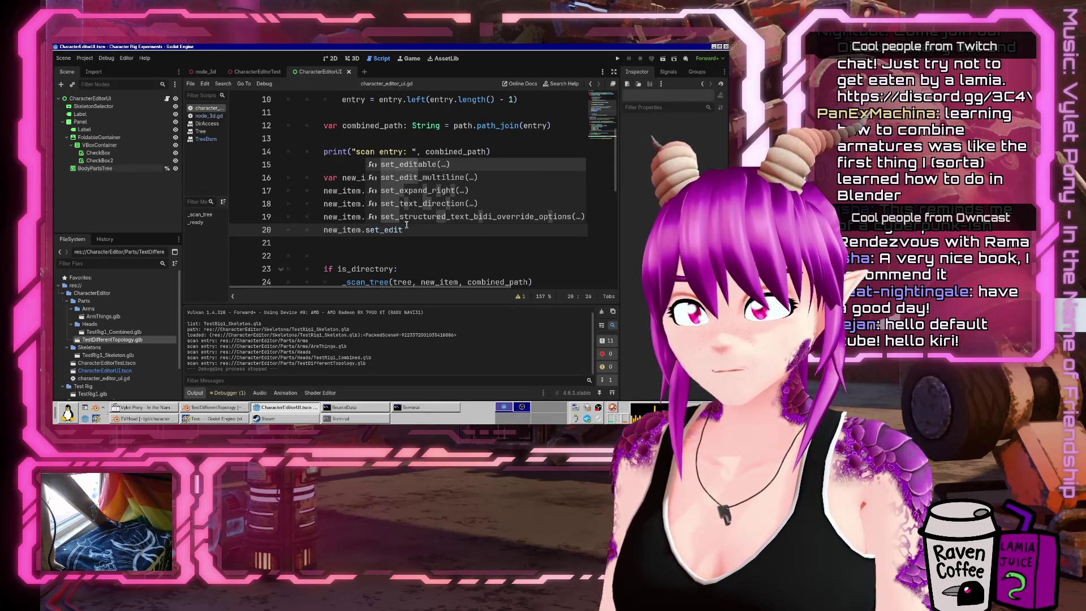
pyautogui.press('Return')
pyautogui.write('0, true)')
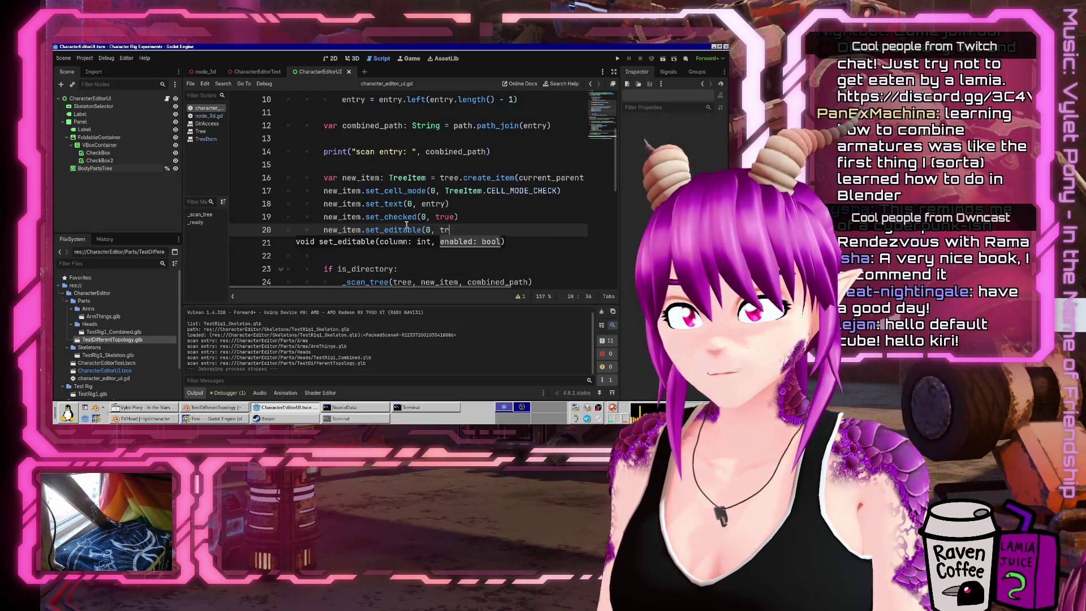
pyautogui.press('F5')
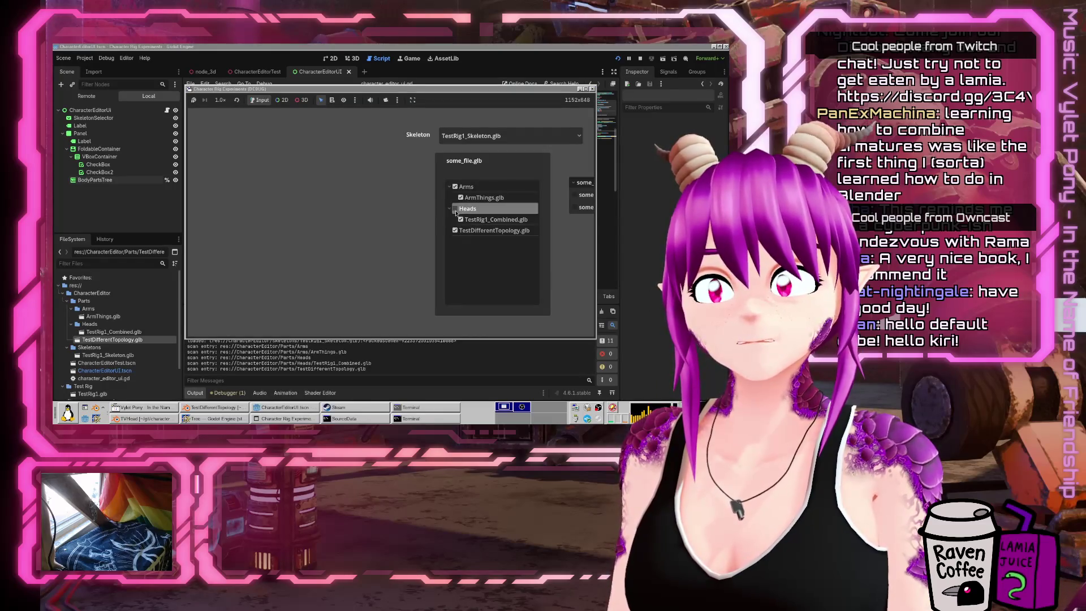
# Untick all five parts-tree entries, from TestRig1_Combined.glb to Arms, then stop the game
pyautogui.click(460, 220)
pyautogui.click(454, 230)
pyautogui.click(455, 208)
pyautogui.click(461, 197)
pyautogui.click(455, 186)
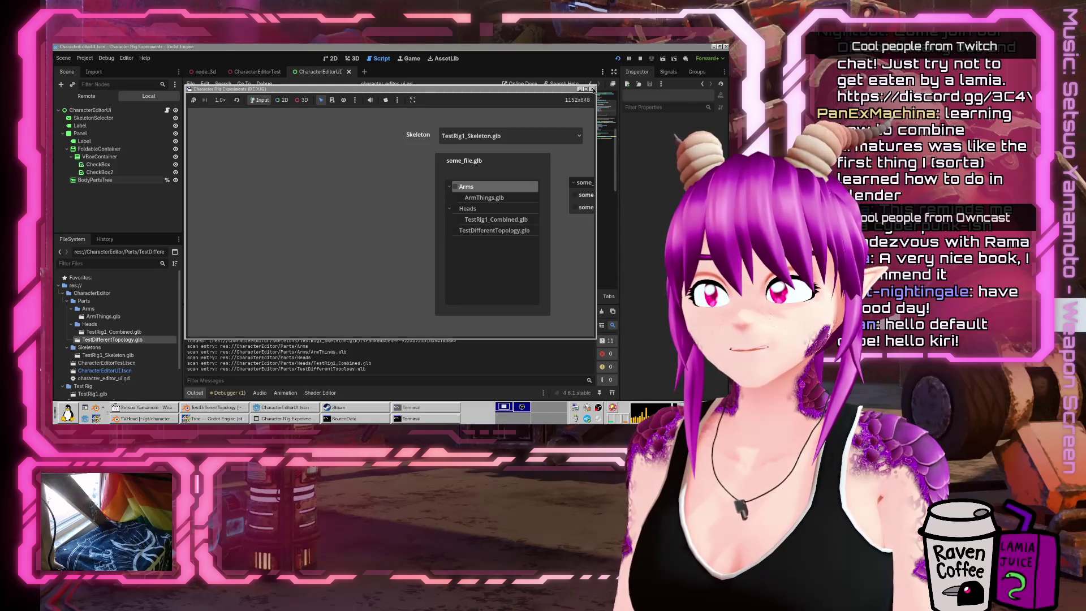
pyautogui.click(593, 89)
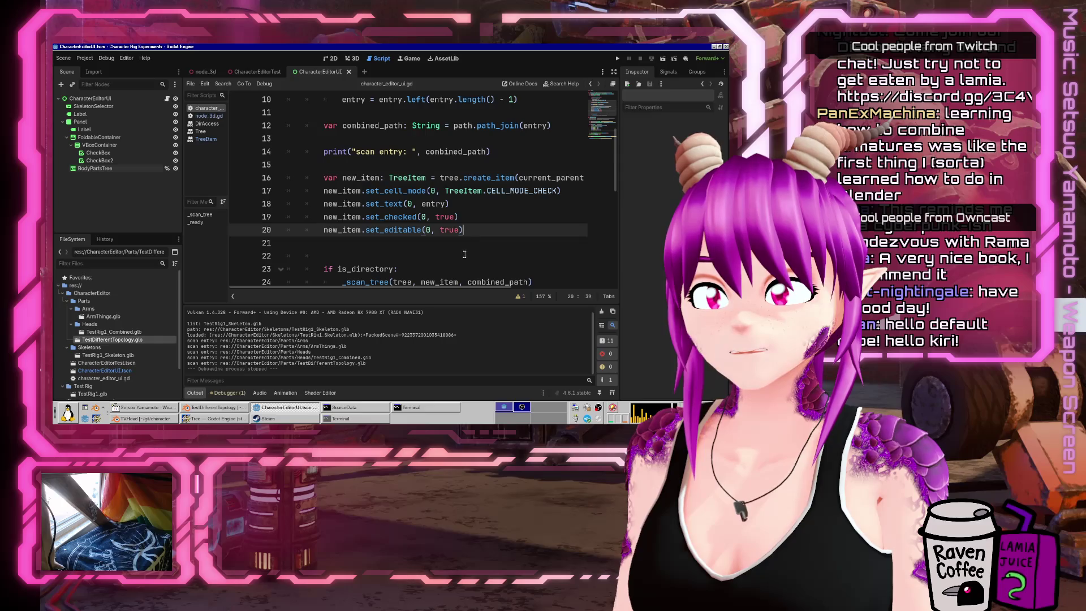
pyautogui.click(560, 84)
pyautogui.write('propa')
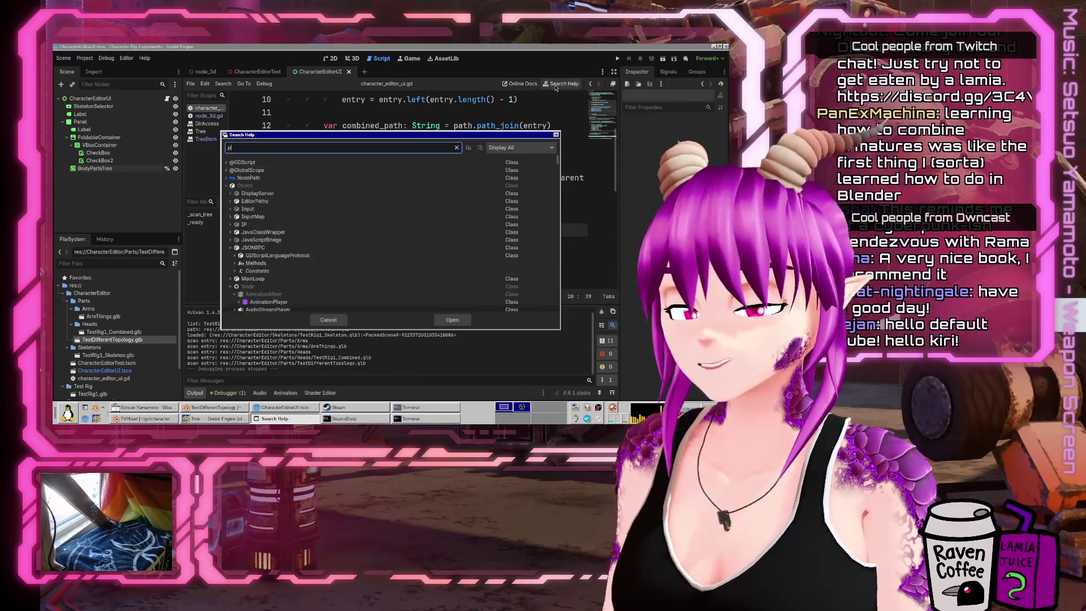
pyautogui.write('gate')
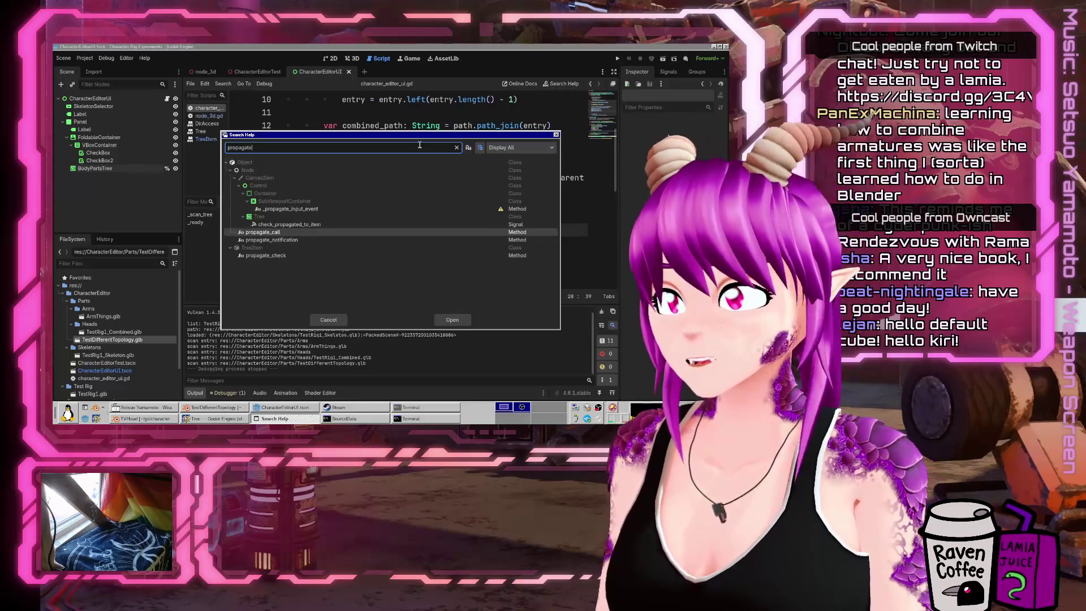
pyautogui.doubleClick(415, 255)
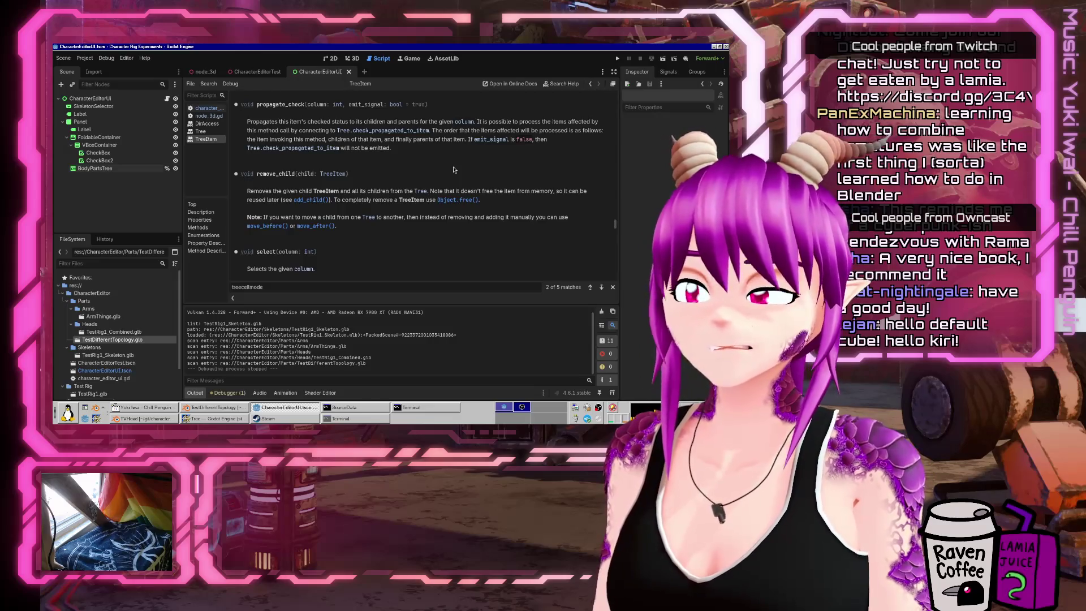
pyautogui.scroll(3, 436, 173)
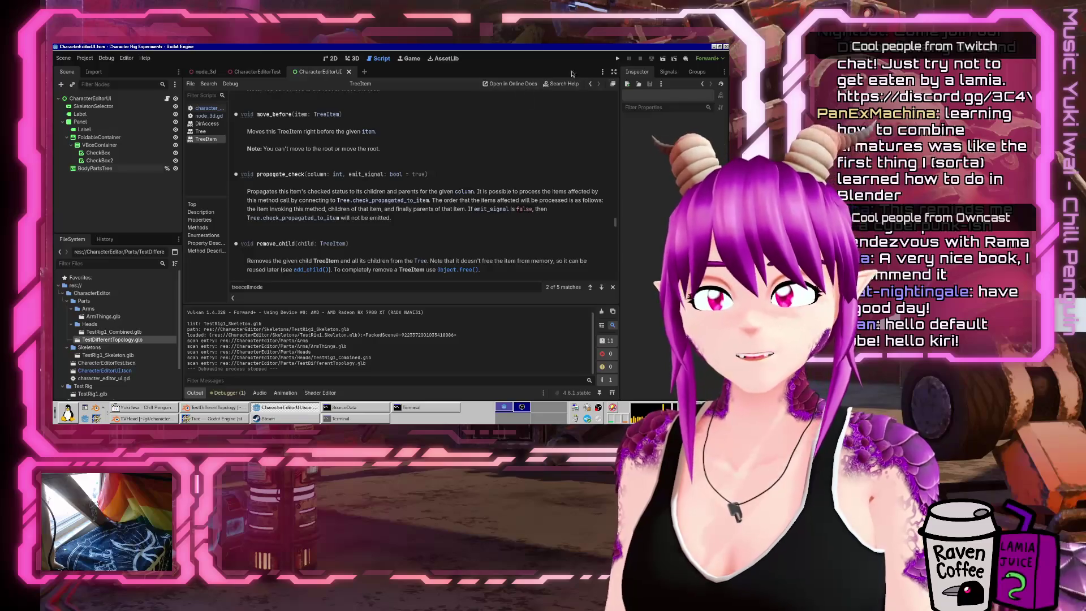
pyautogui.click(204, 108)
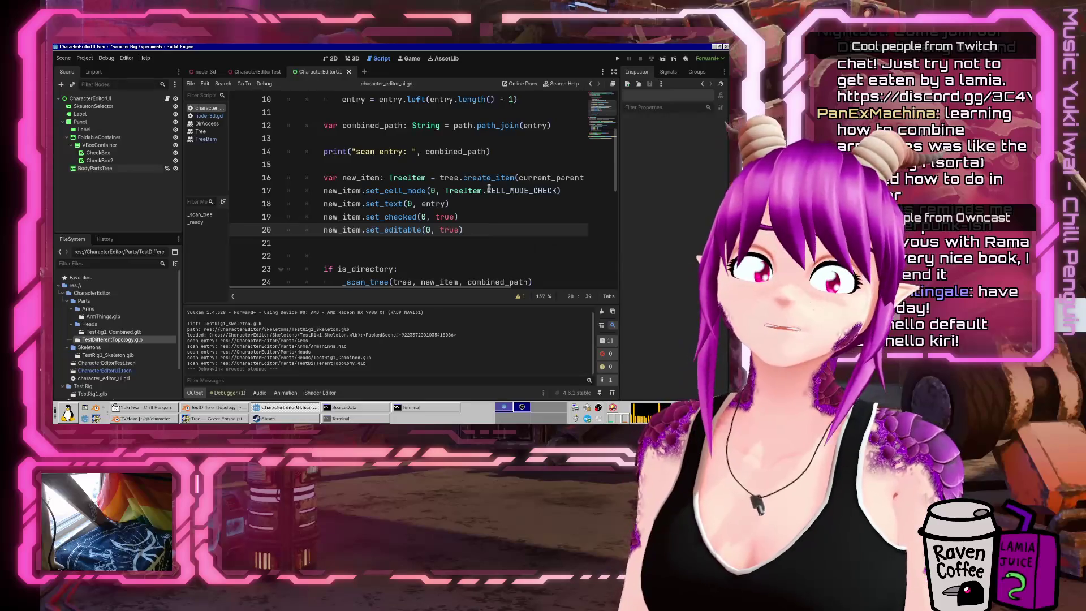
# Move the set_text line up above the set_cell_mode line in _scan_tree
pyautogui.moveTo(489, 189)
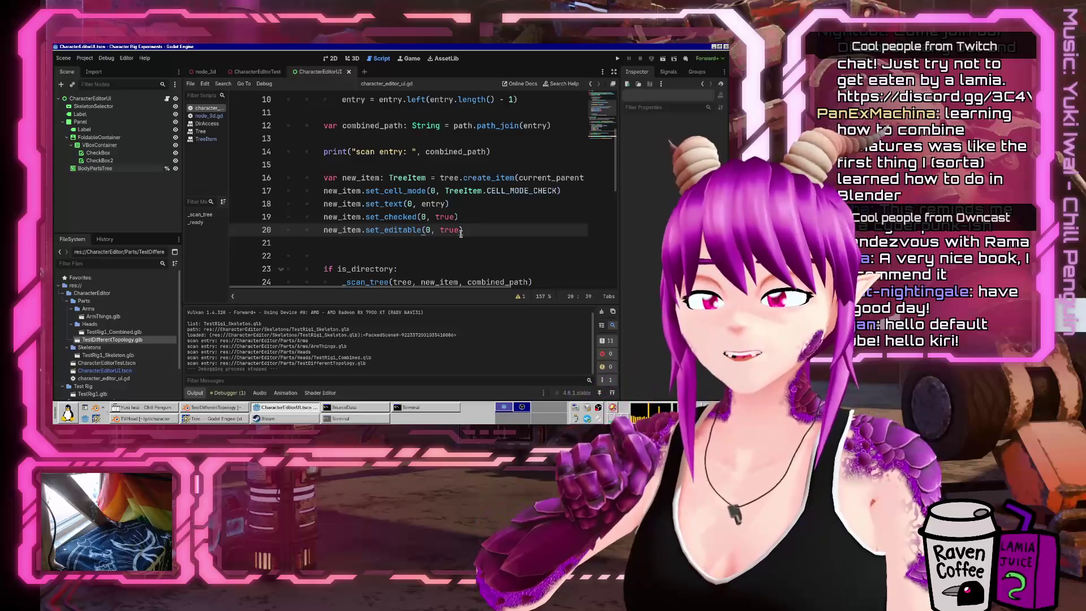
pyautogui.scroll(-4, 462, 214)
pyautogui.scroll(5, 494, 263)
pyautogui.scroll(-3, 494, 263)
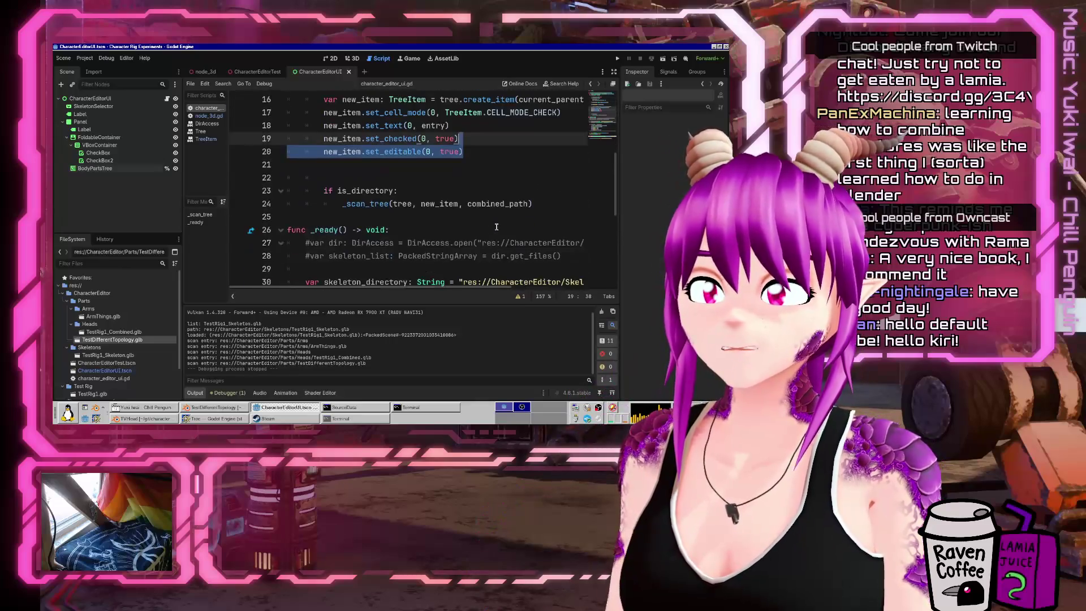
pyautogui.click(493, 138)
pyautogui.scroll(1, 491, 147)
pyautogui.click(505, 164)
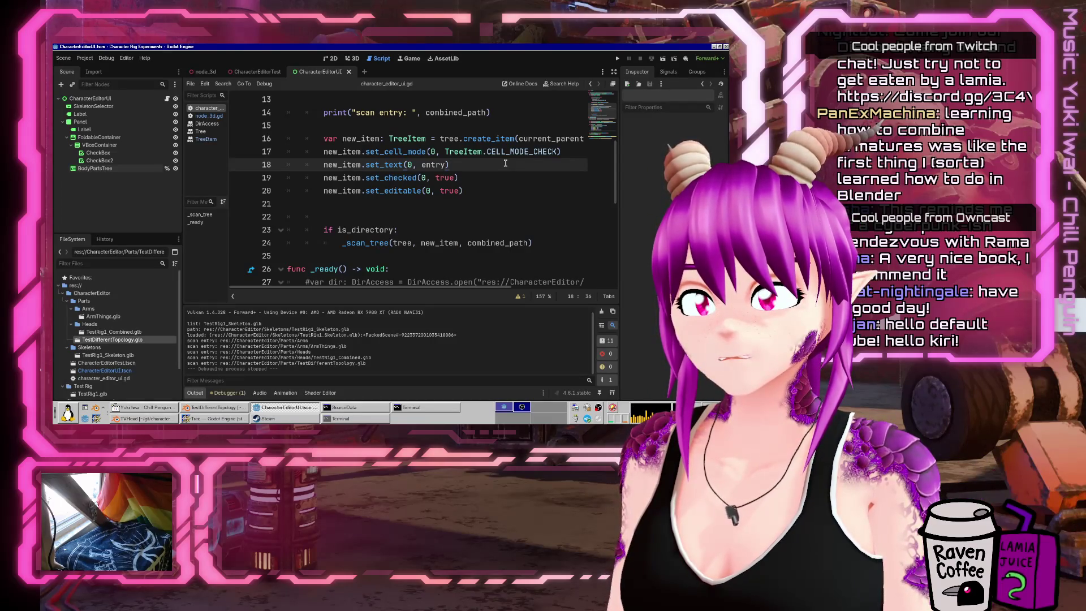
pyautogui.press('Up')
pyautogui.press('Up')
pyautogui.press('End')
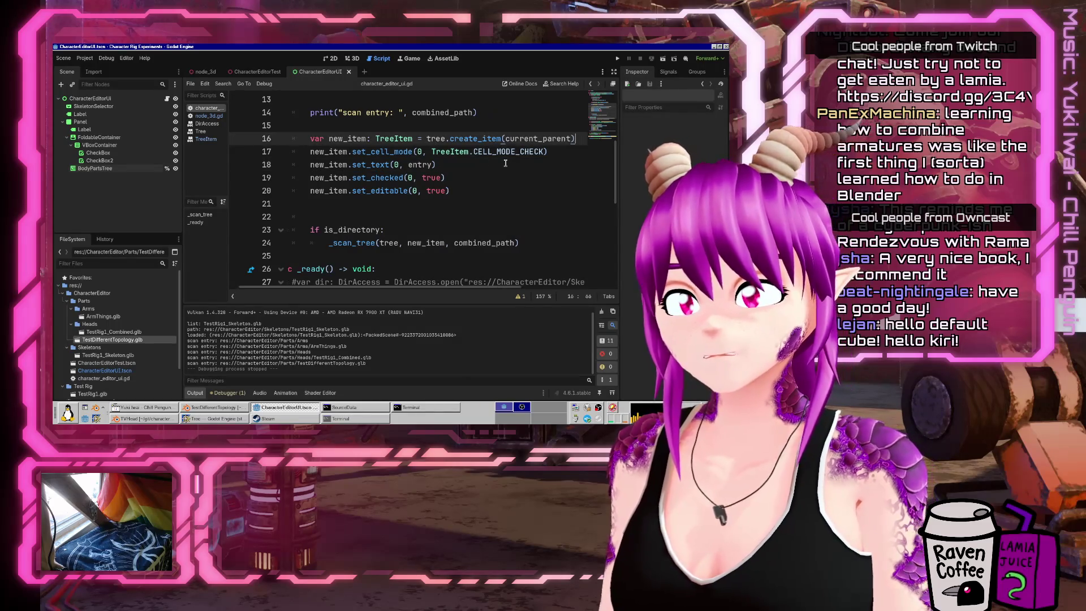
pyautogui.press('Down')
pyautogui.press('Down')
pyautogui.press('Home')
pyautogui.hotkey('alt', 'Up')
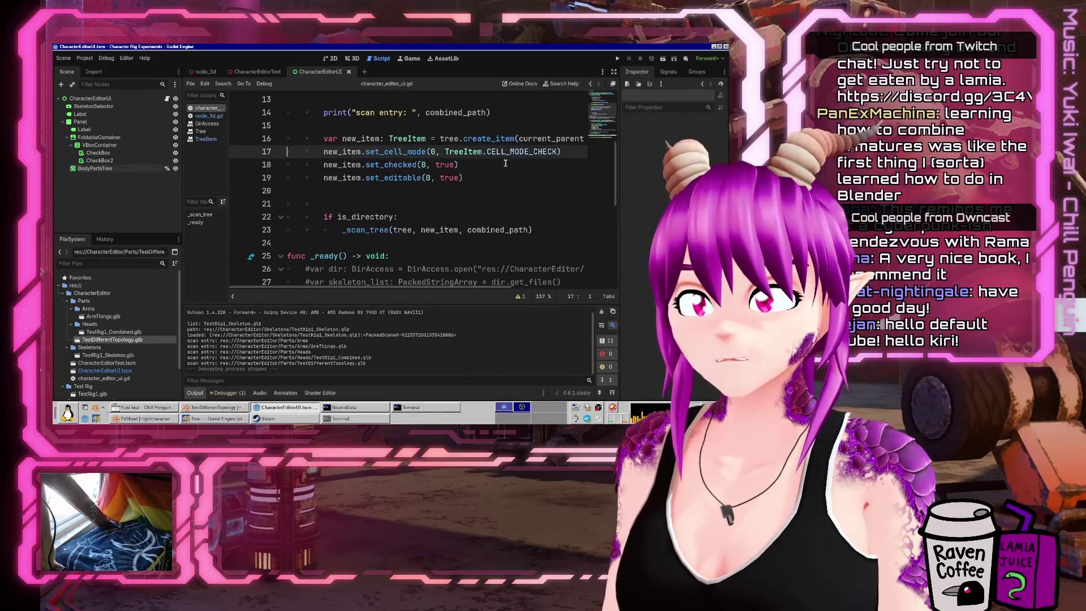
# Nest the checkbox lines under 'if not is_directory:', save the script, and run the project
pyautogui.press('End')
pyautogui.press('Return')
pyautogui.write('if not is')
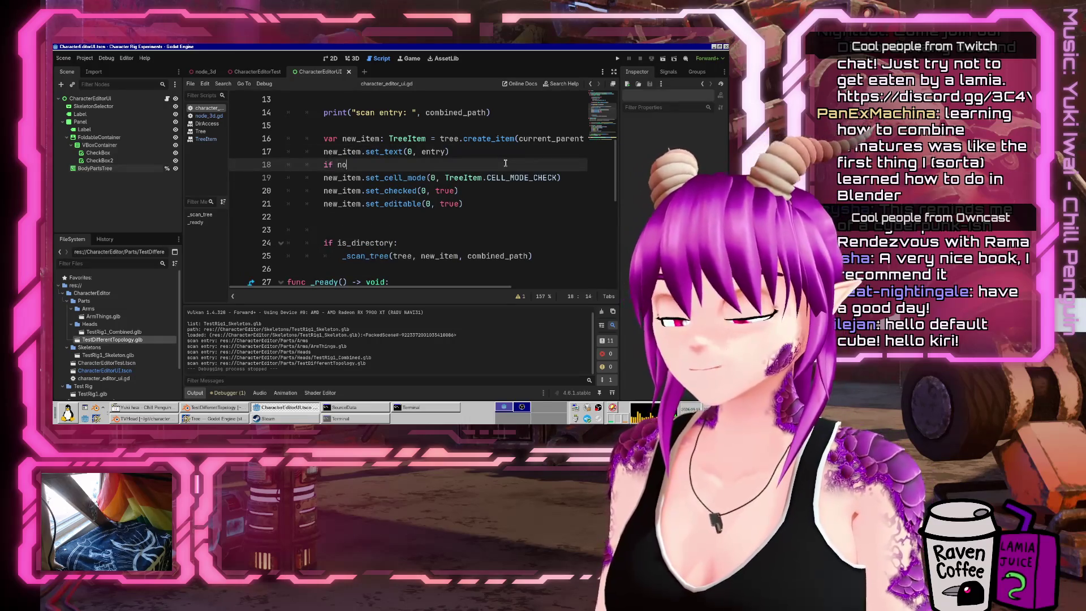
pyautogui.write('_d')
pyautogui.press('Return')
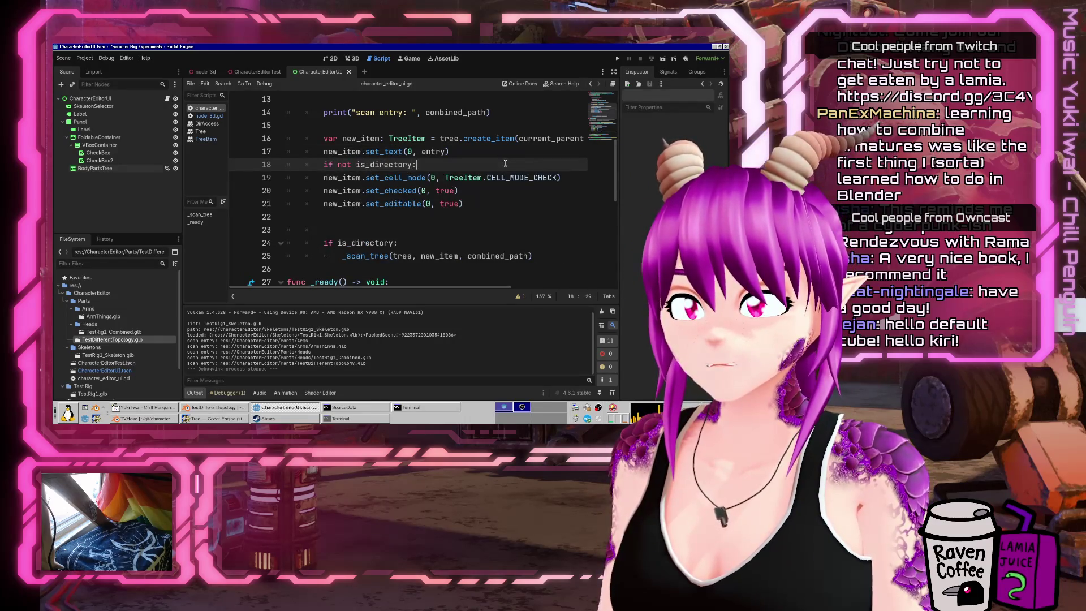
pyautogui.press('Down')
pyautogui.hotkey('shift', 'Down')
pyautogui.hotkey('shift', 'Down')
pyautogui.hotkey('shift', 'Down')
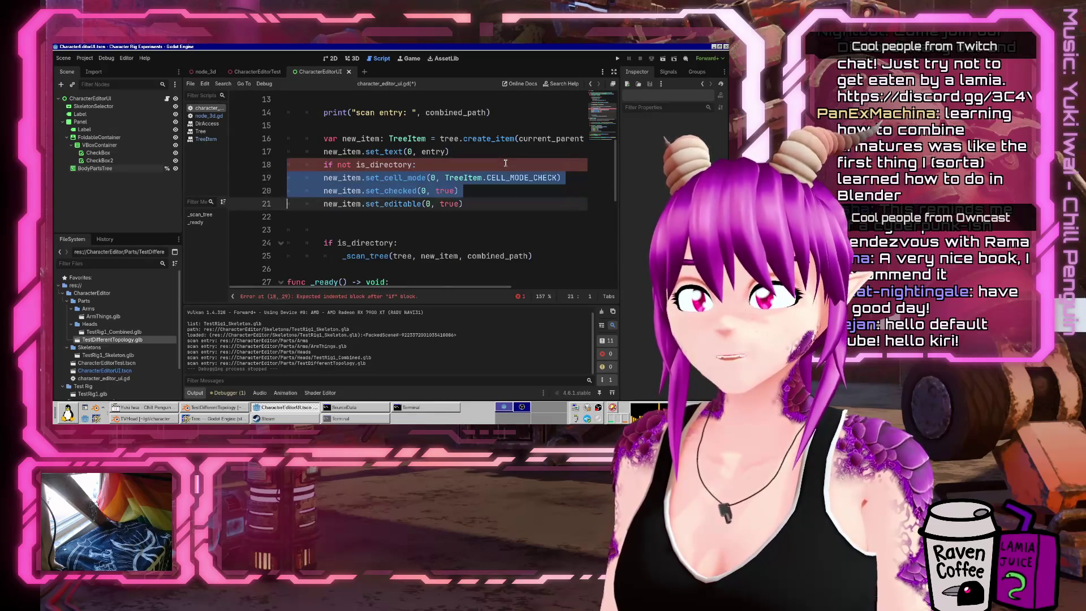
pyautogui.press('Tab')
pyautogui.press('Escape')
pyautogui.hotkey('ctrl', 's')
pyautogui.click(622, 58)
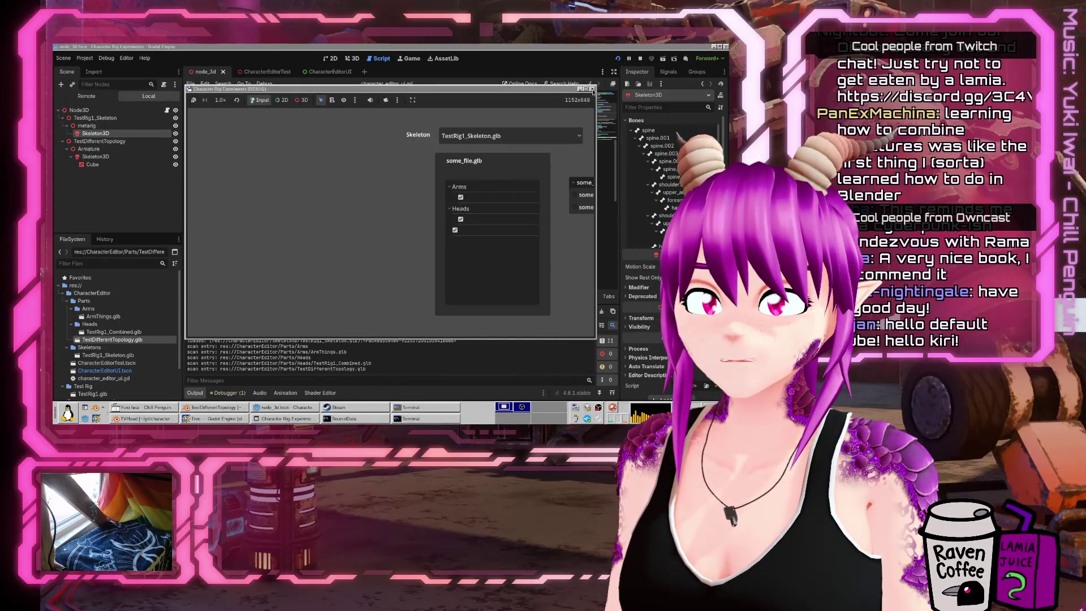
# Change the condition to 'if is_directory:' and place it above the set_text line
pyautogui.press('F8')
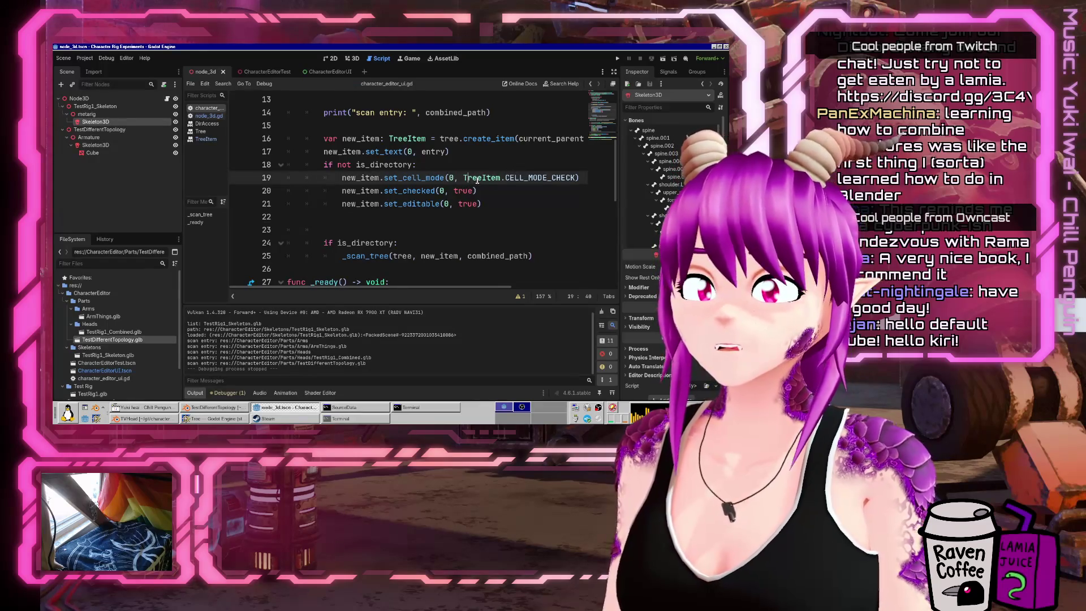
pyautogui.click(494, 147)
pyautogui.hotkey('shift', 'Down')
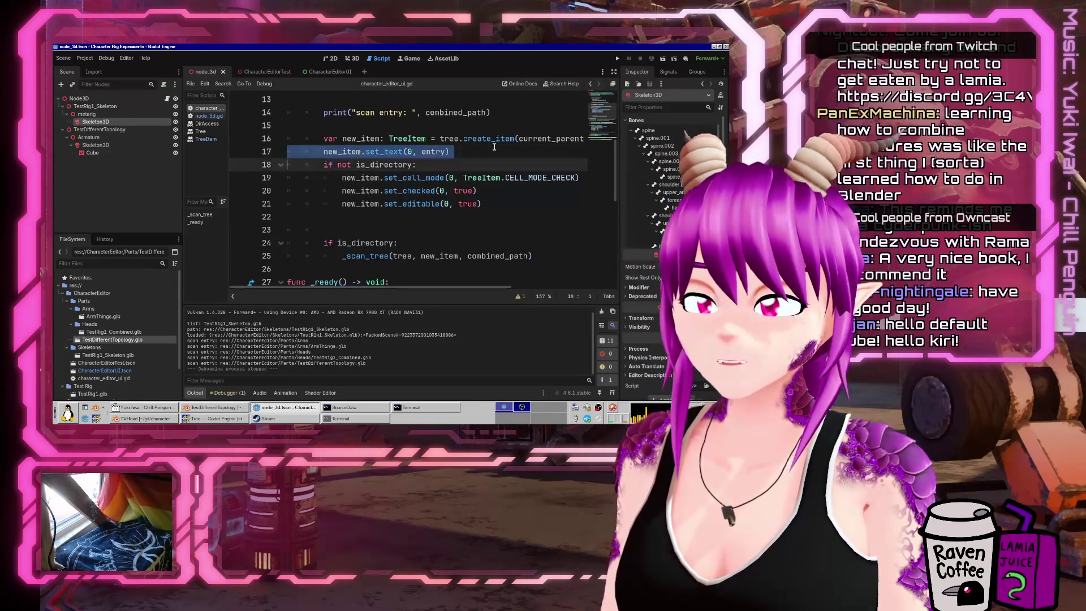
pyautogui.press('Down')
pyautogui.press('Down')
pyautogui.press('Up')
pyautogui.press('Up')
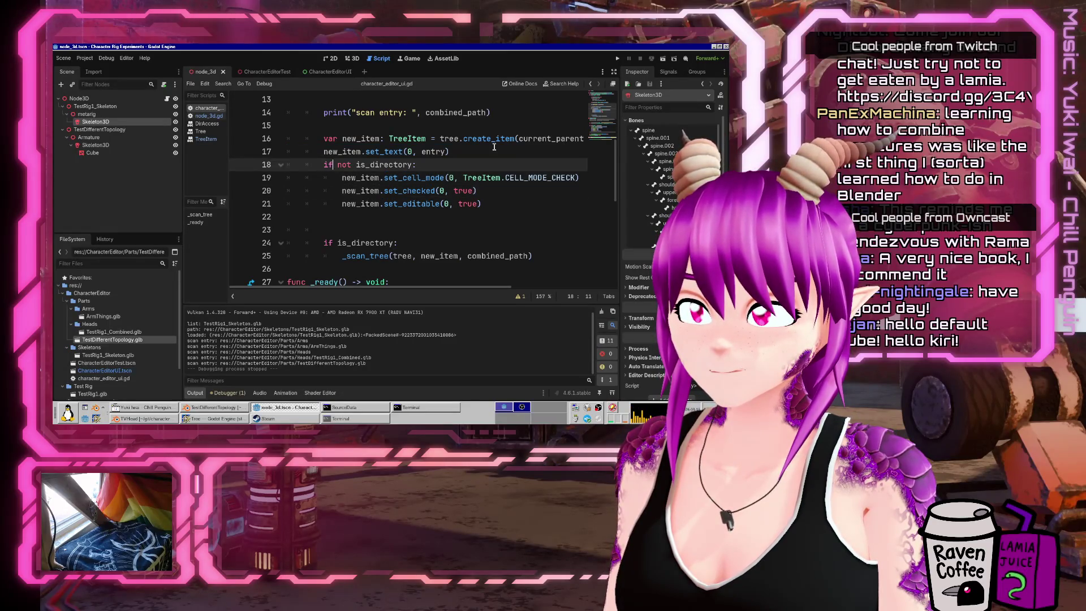
pyautogui.press('Delete')
pyautogui.press('Delete')
pyautogui.press('Delete')
pyautogui.hotkey('alt', 'Up')
pyautogui.press('Down')
pyautogui.press('Tab')
# Add an else branch with a duplicated set_text line, then run the game to check labels
pyautogui.press('End')
pyautogui.press('Return')
pyautogui.press('BackSpace')
pyautogui.write('e')
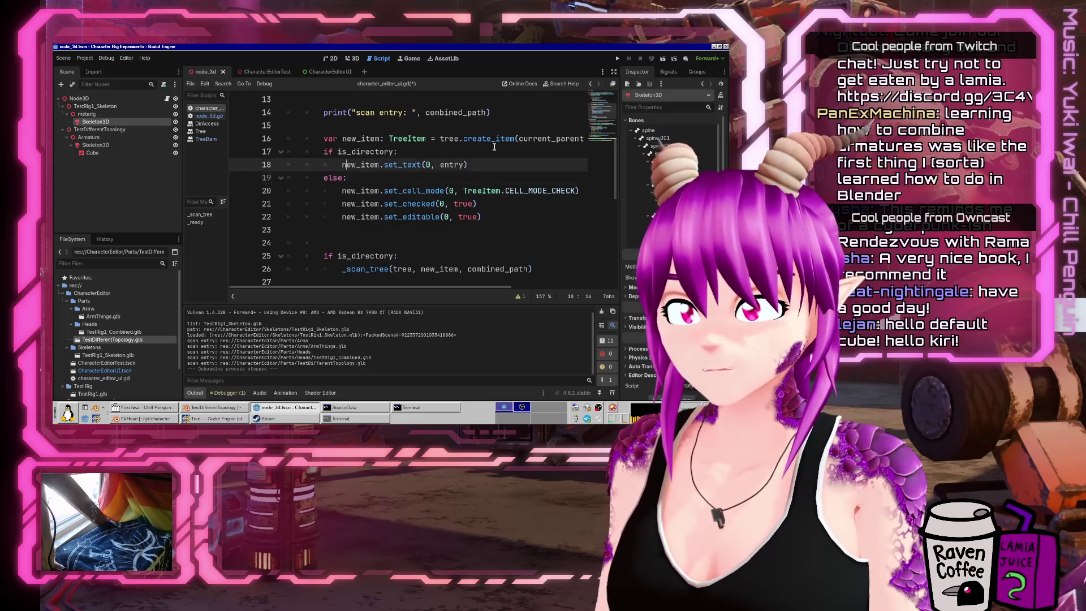
pyautogui.press('Down')
pyautogui.press('End')
pyautogui.press('Return')
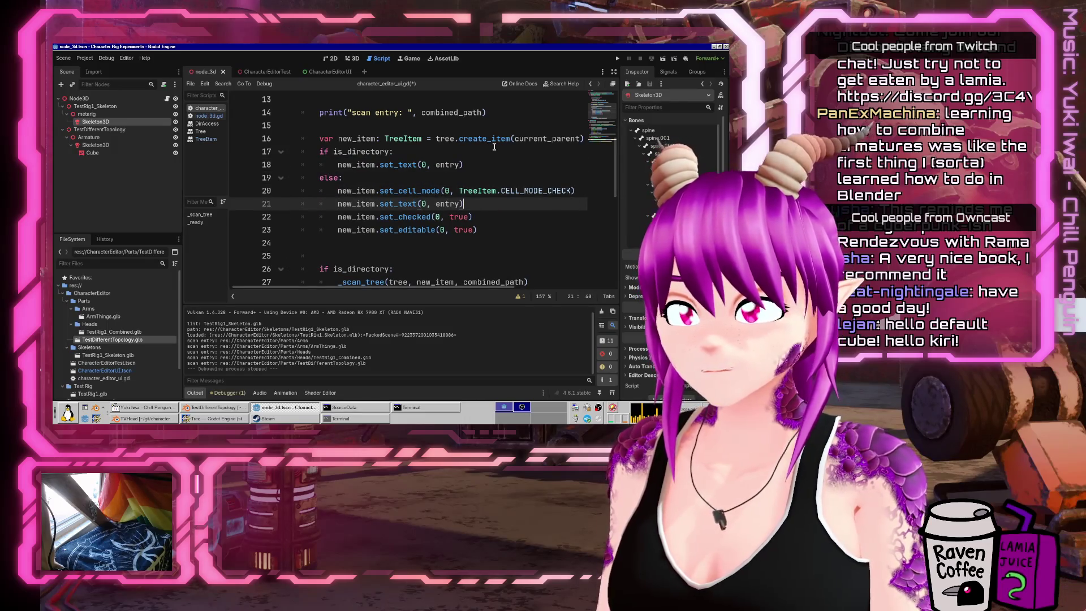
pyautogui.click(617, 59)
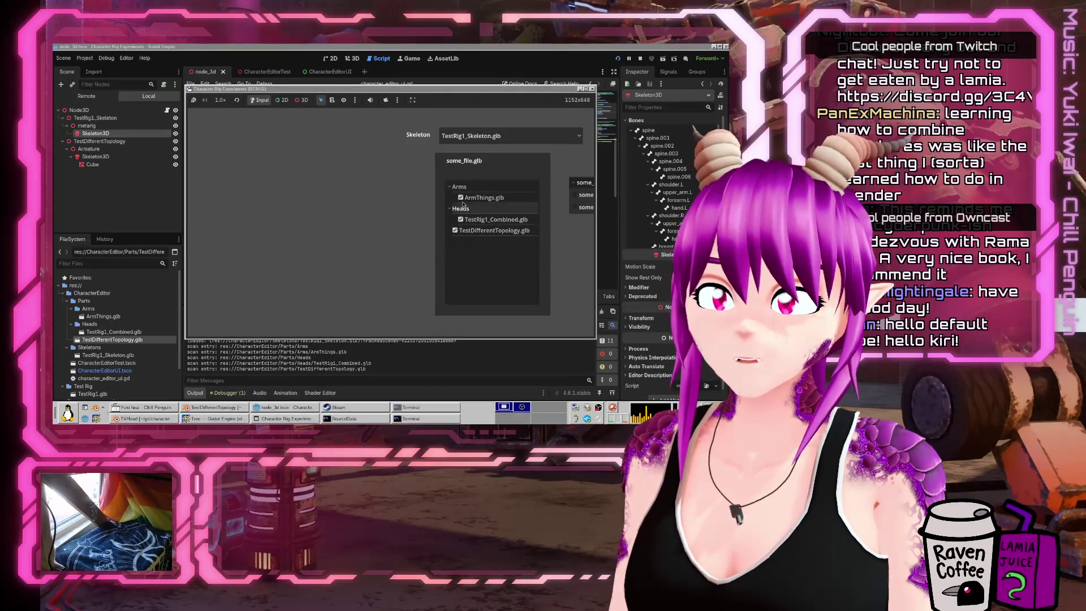
pyautogui.click(483, 197)
pyautogui.click(591, 89)
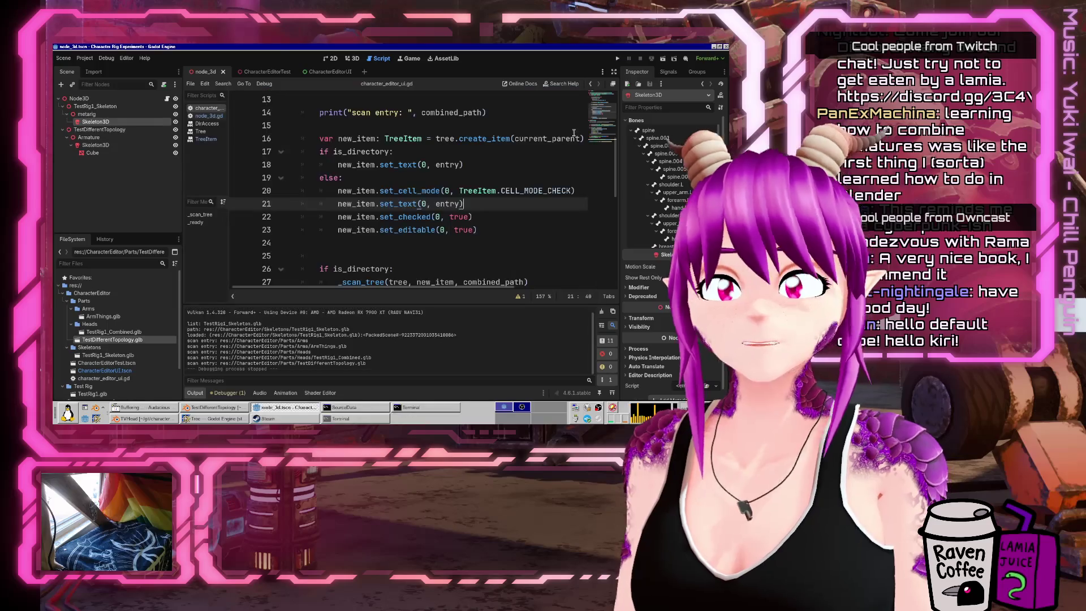
# Open a new indented line after the if/else block for the non-folder branch
pyautogui.scroll(-2, 487, 204)
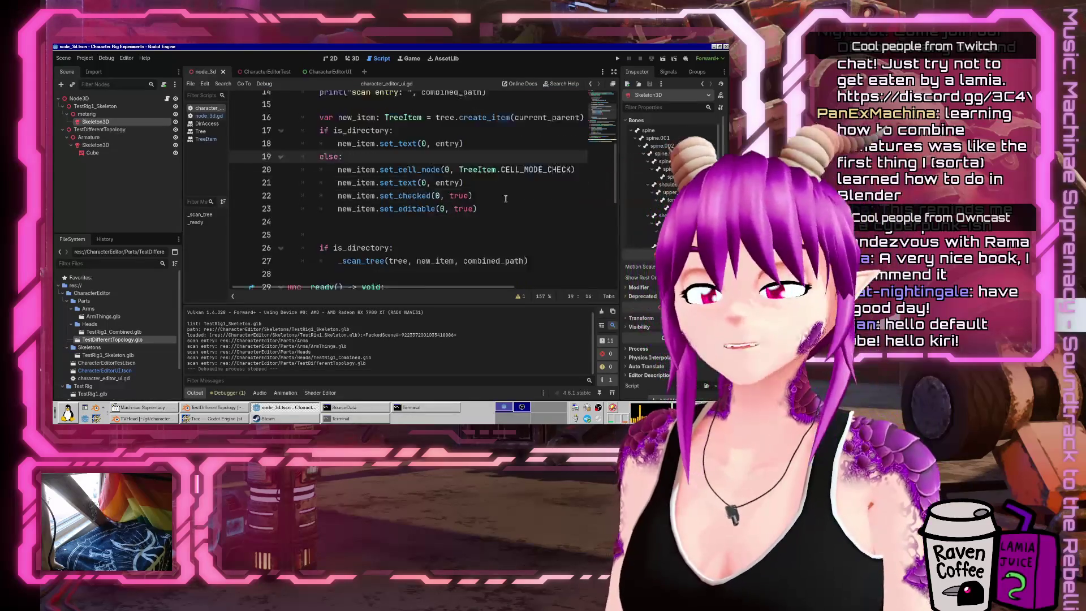
pyautogui.click(472, 172)
pyautogui.scroll(1, 441, 192)
pyautogui.scroll(-1, 408, 207)
pyautogui.click(391, 169)
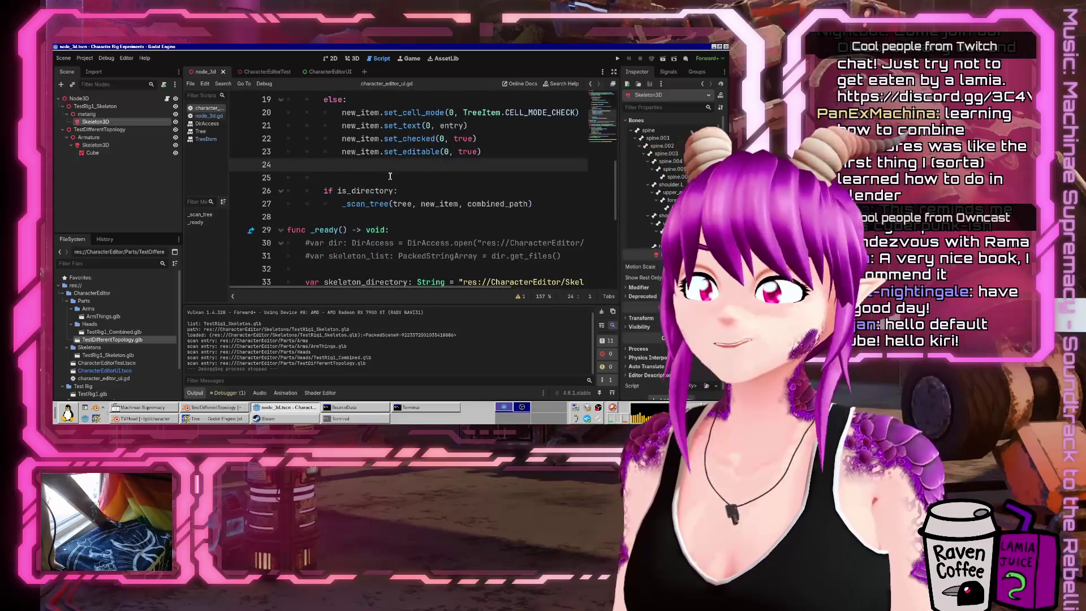
pyautogui.click(390, 176)
pyautogui.press('Up')
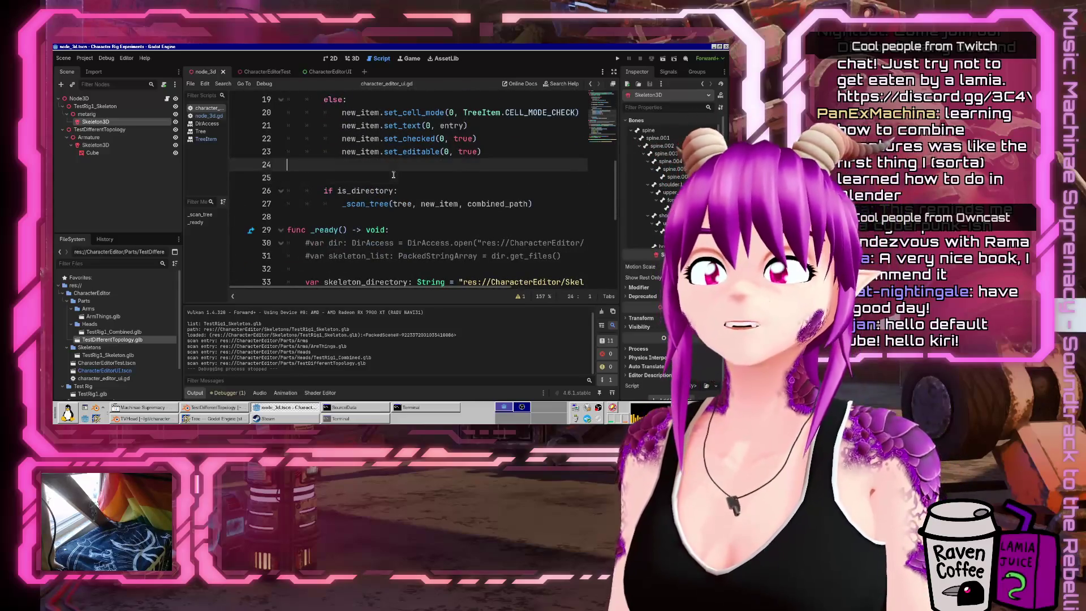
pyautogui.press('Return')
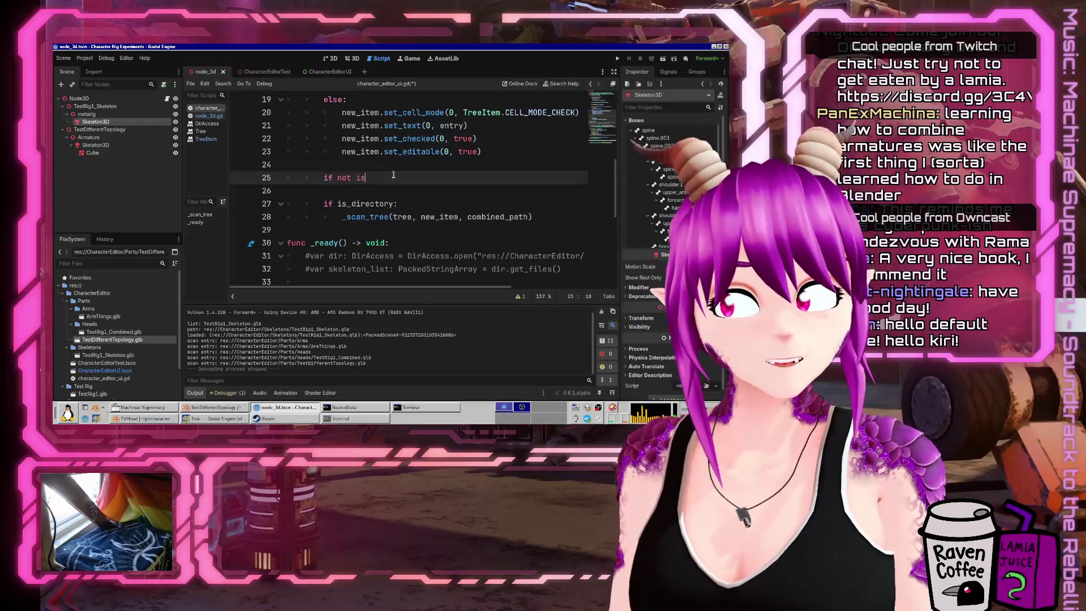
# Declare loaded_scene: Variant = load(combined_path) inside the non-folder branch
pyautogui.write('ry:')
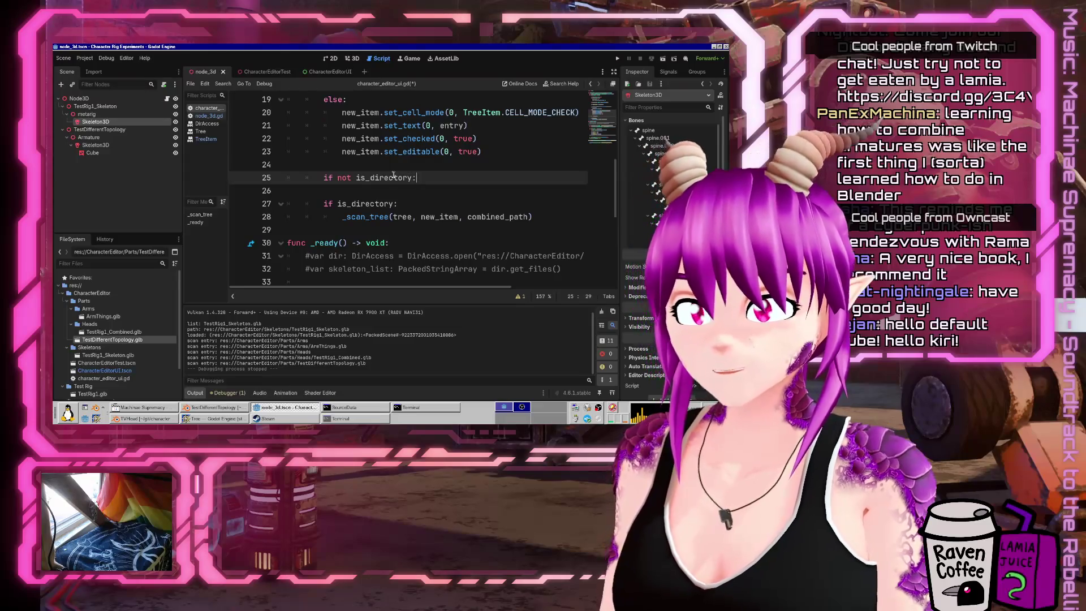
pyautogui.press('Return')
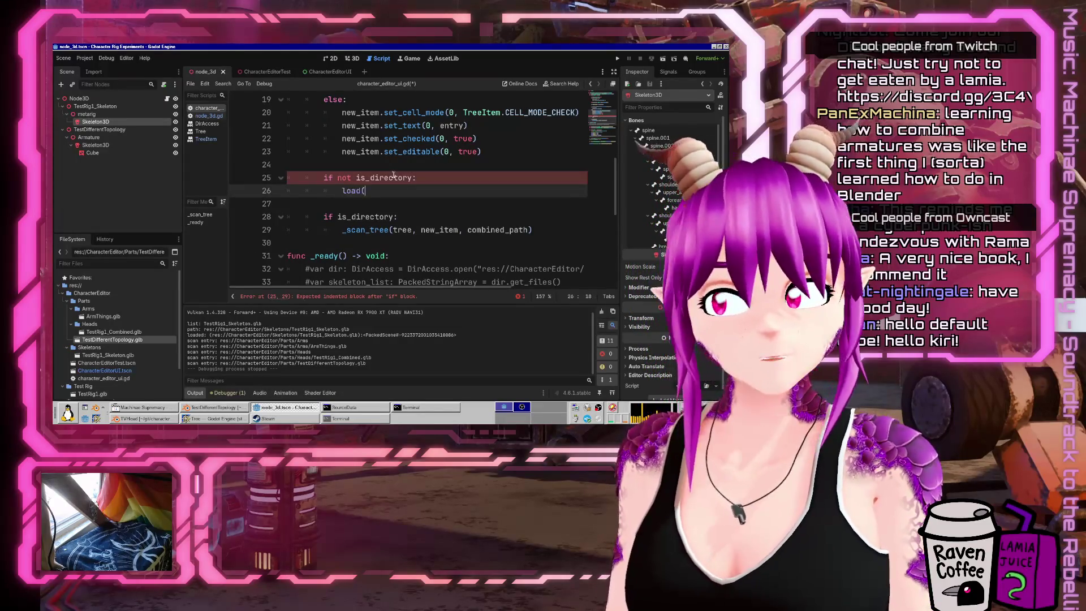
pyautogui.press('Left')
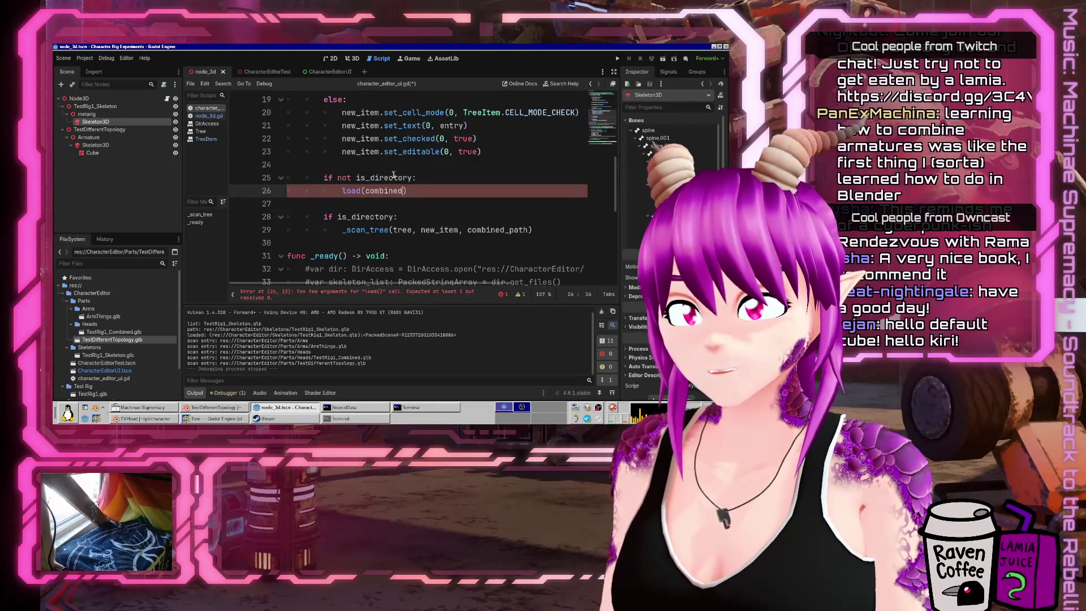
pyautogui.press('Return')
pyautogui.press('Home')
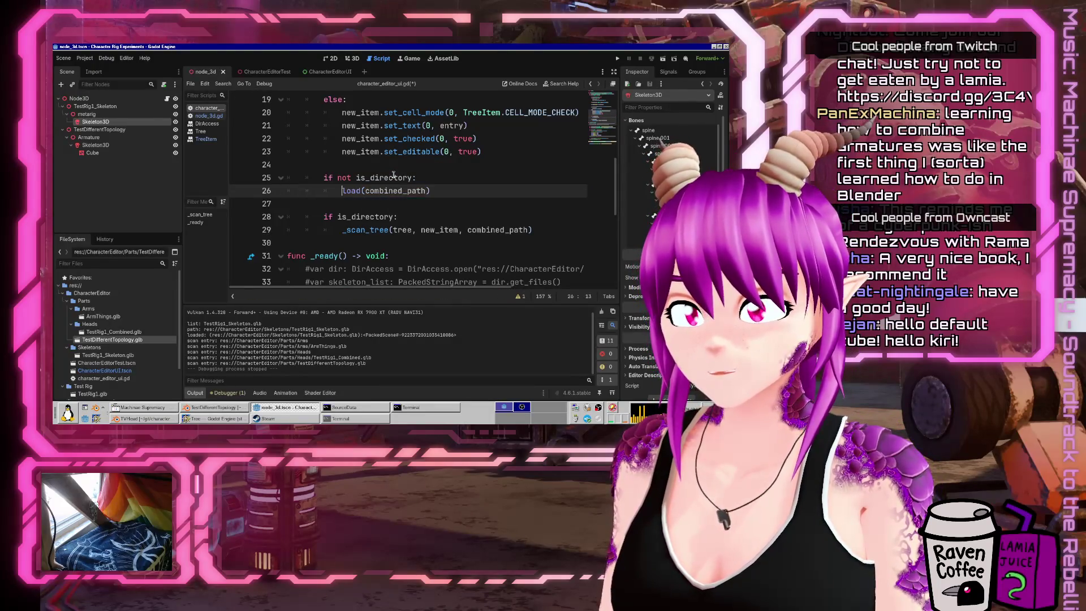
pyautogui.write('ar ')
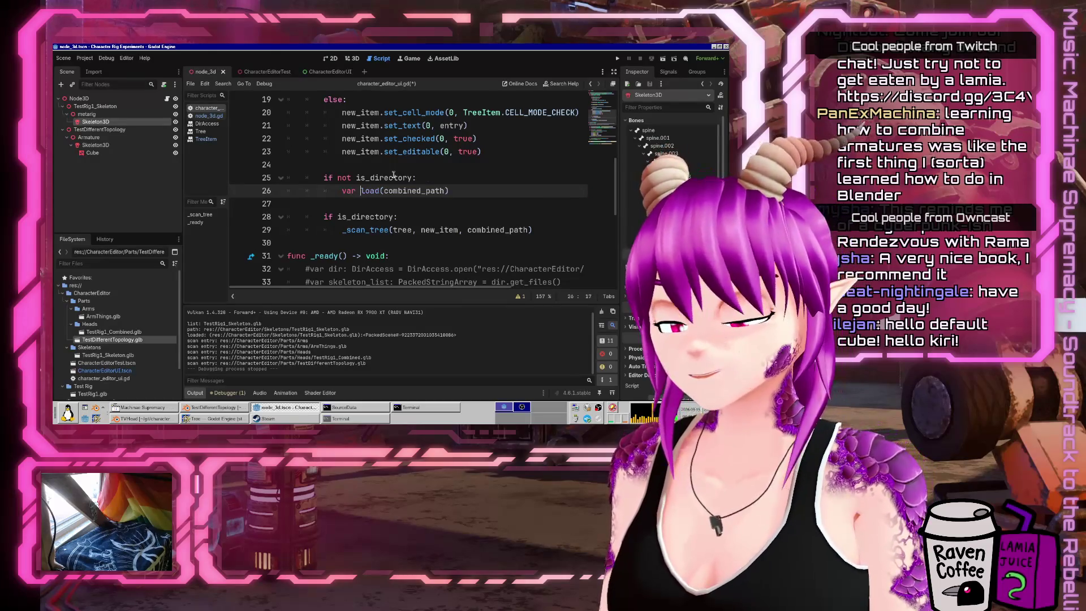
pyautogui.write('combined_')
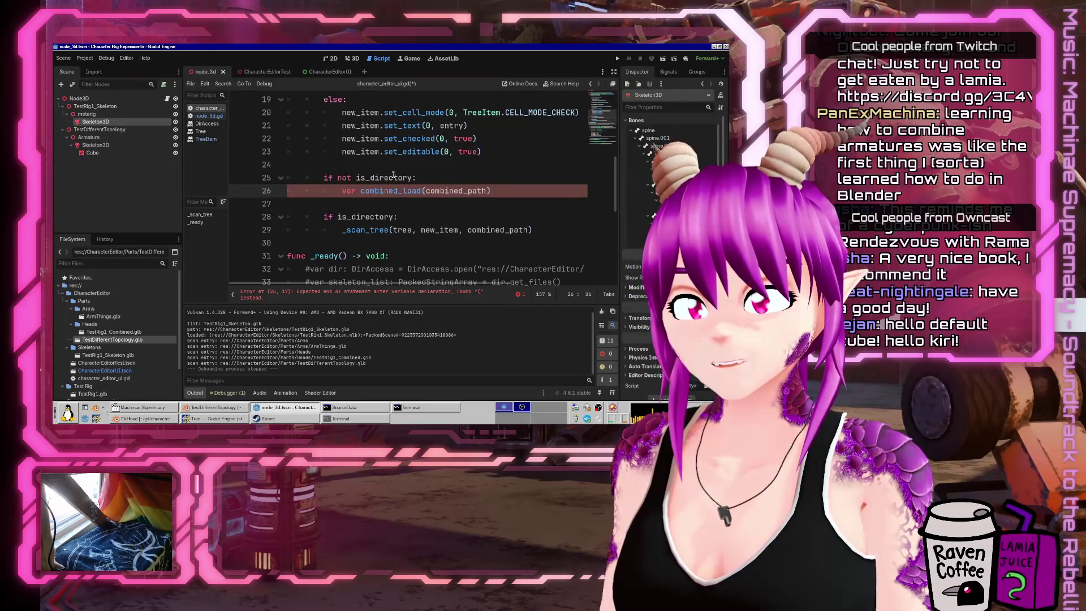
pyautogui.press('BackSpace')
pyautogui.press('BackSpace')
pyautogui.press('BackSpace')
pyautogui.write('loaded')
pyautogui.press('Left')
pyautogui.write('_scene:')
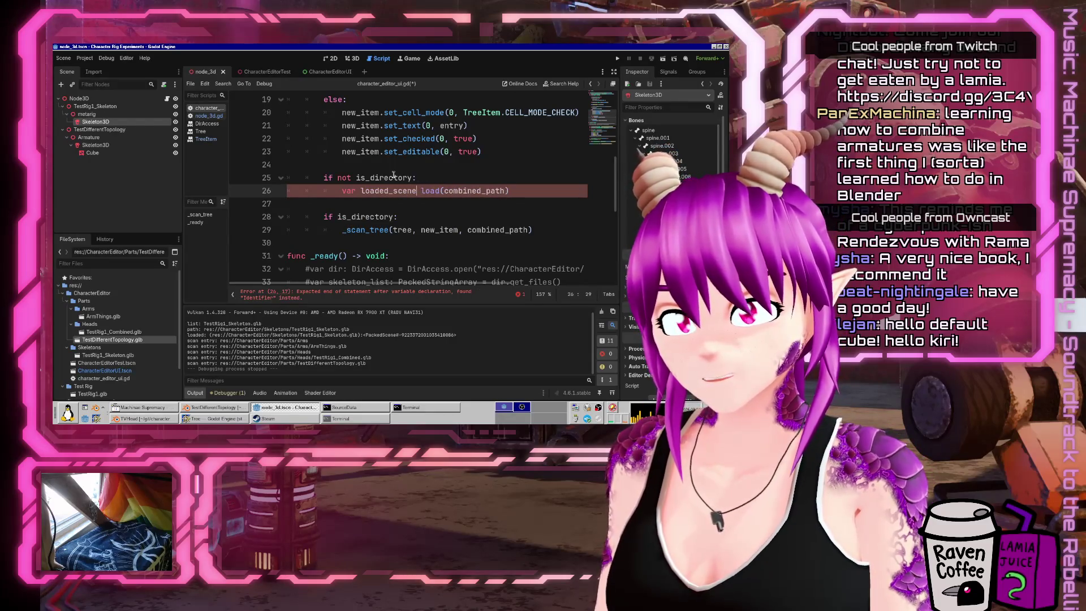
pyautogui.write(' Varia')
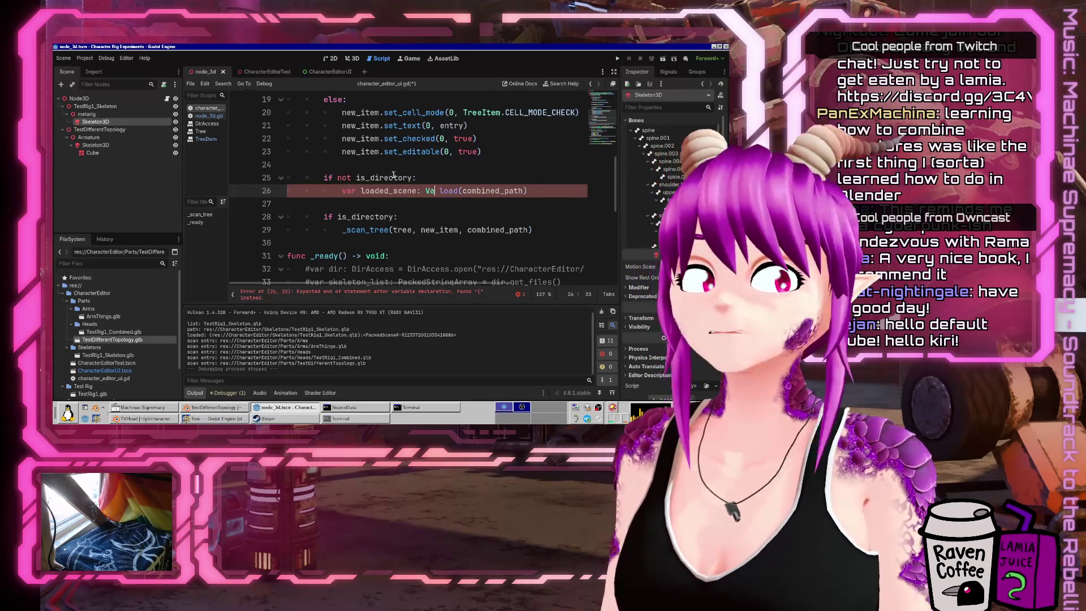
pyautogui.write('nt =')
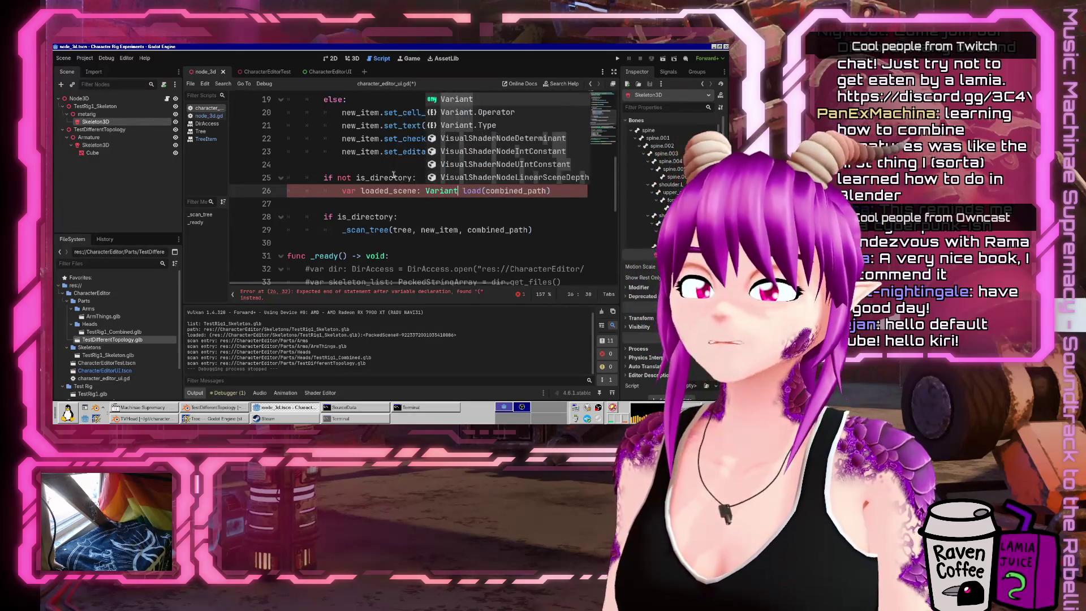
pyautogui.press('End')
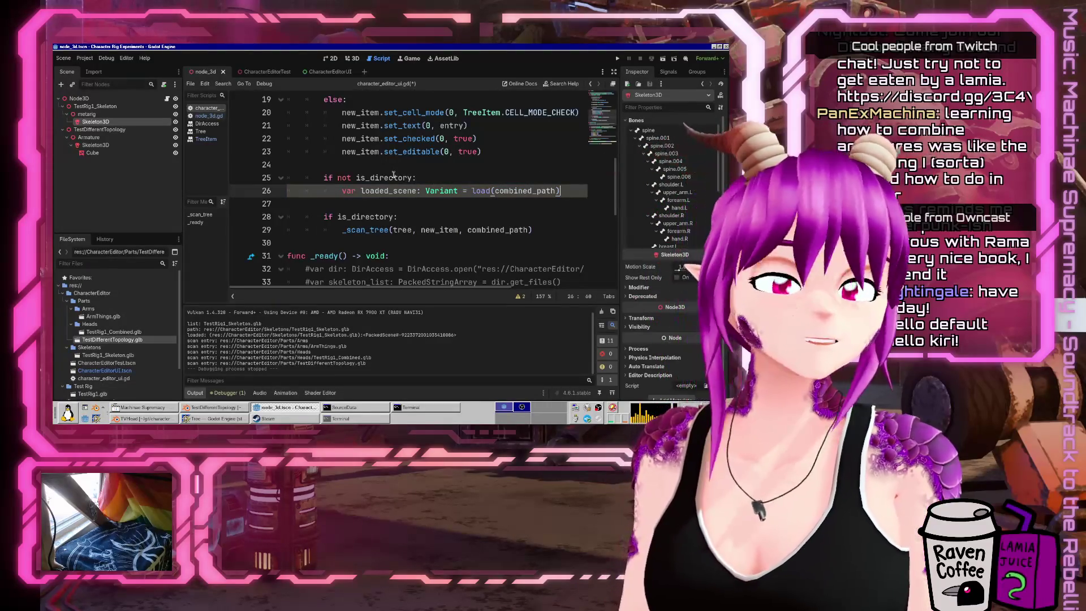
# Add 'if loaded_scene is PackedScene:' with a placeholder pass body
pyautogui.press('Return')
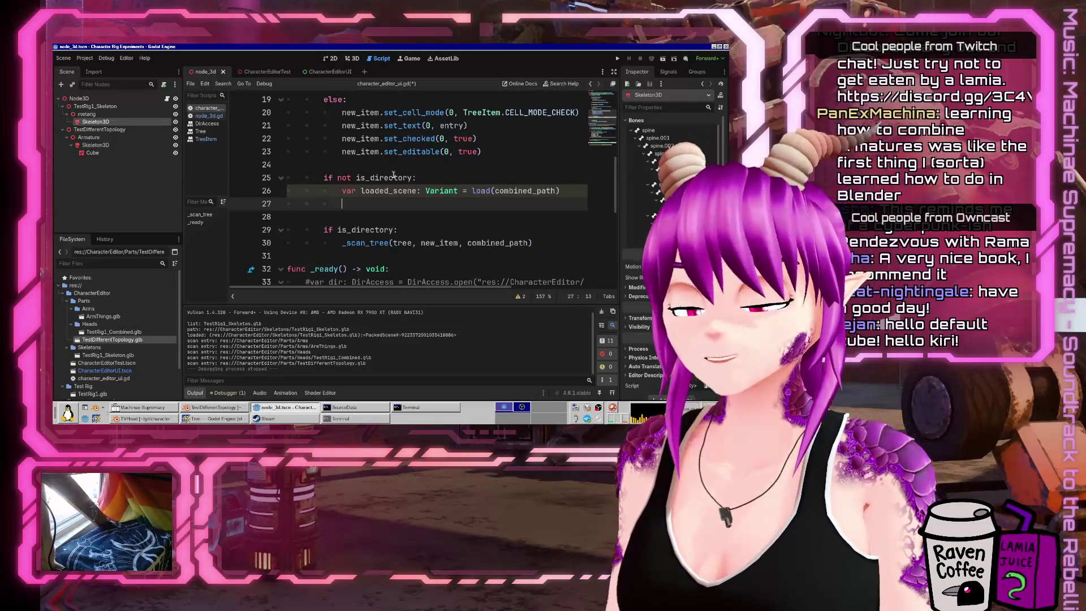
pyautogui.write('f loaded_va')
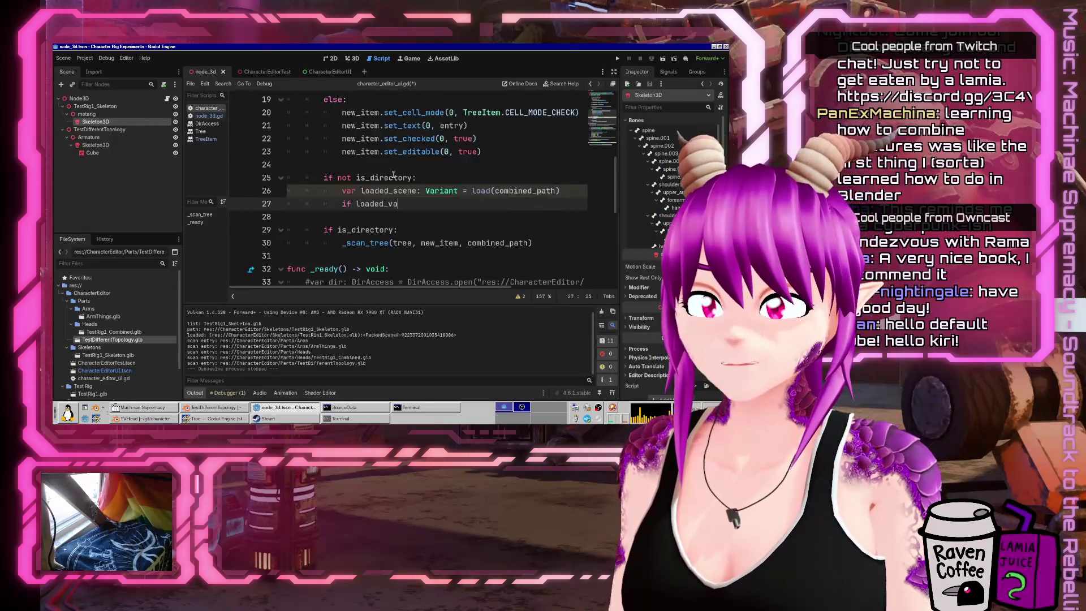
pyautogui.write('Packed')
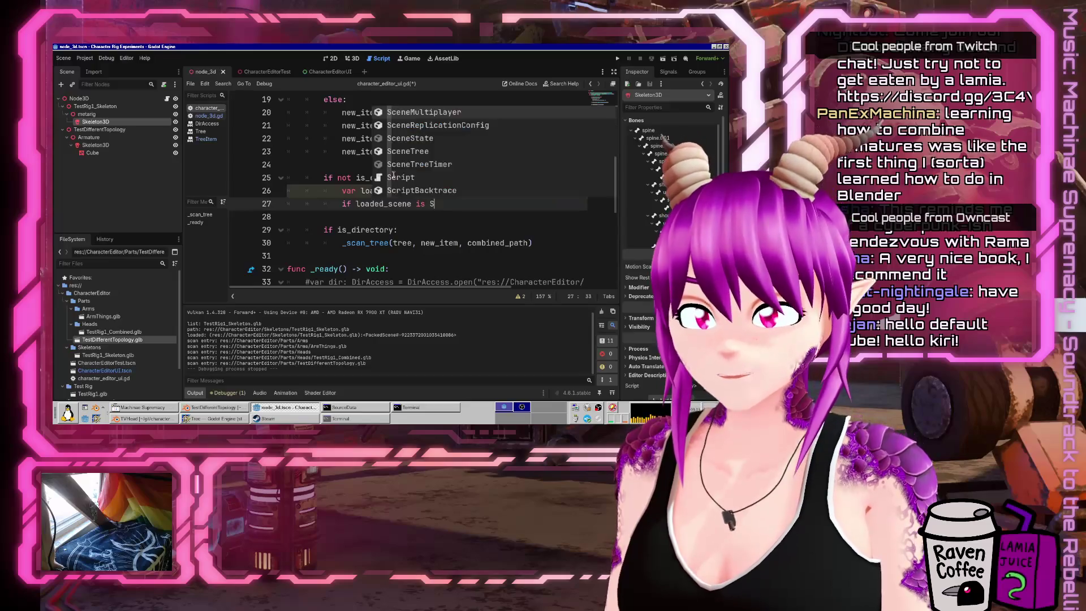
pyautogui.write('Scene:')
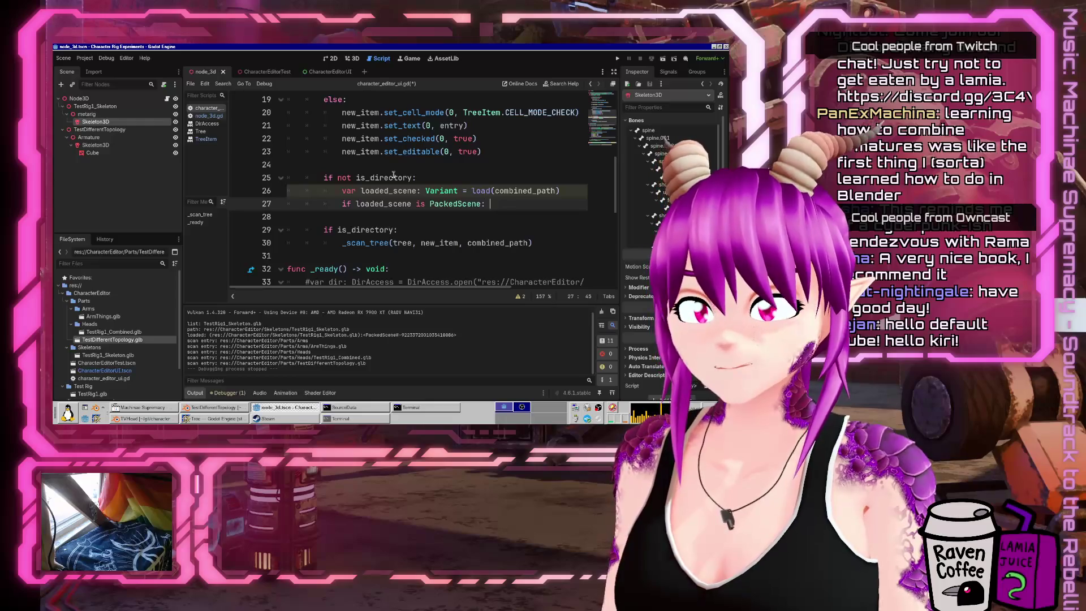
pyautogui.press('Return')
pyautogui.write('pass')
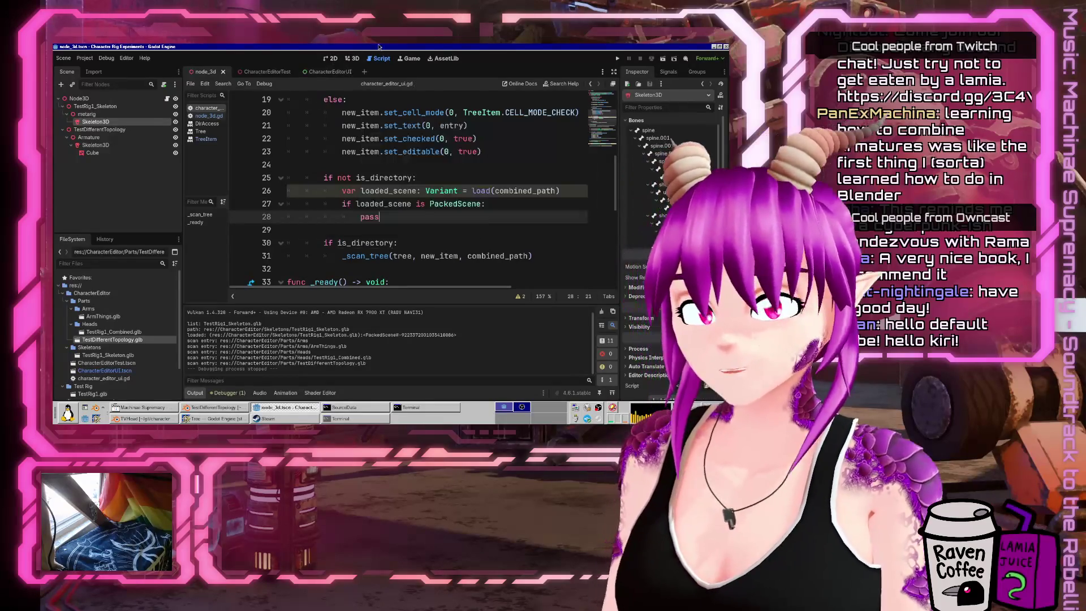
pyautogui.click(563, 85)
pyautogui.write('packed')
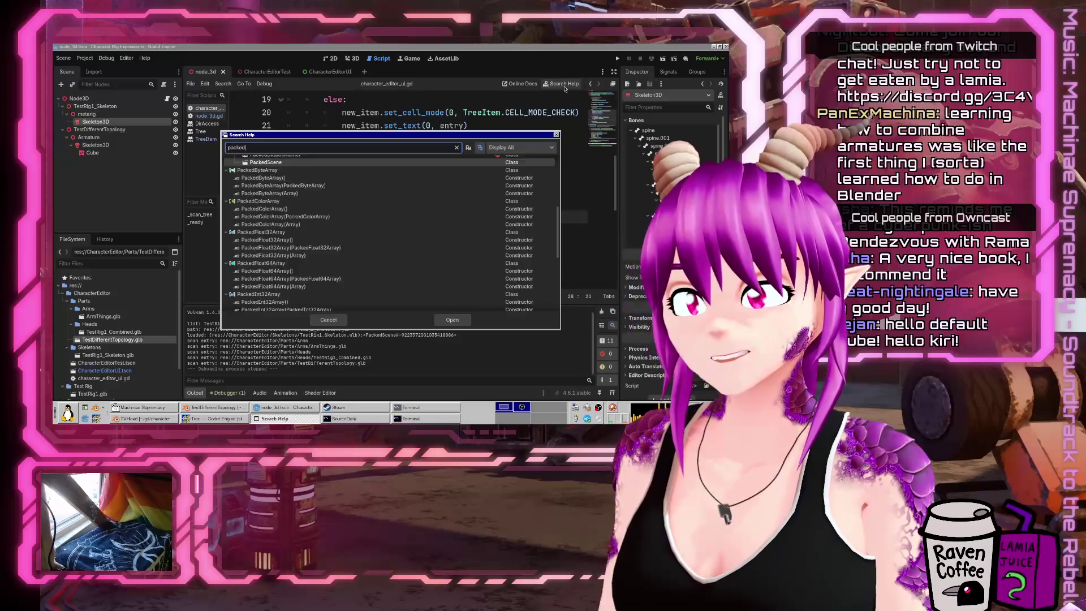
pyautogui.write('scene')
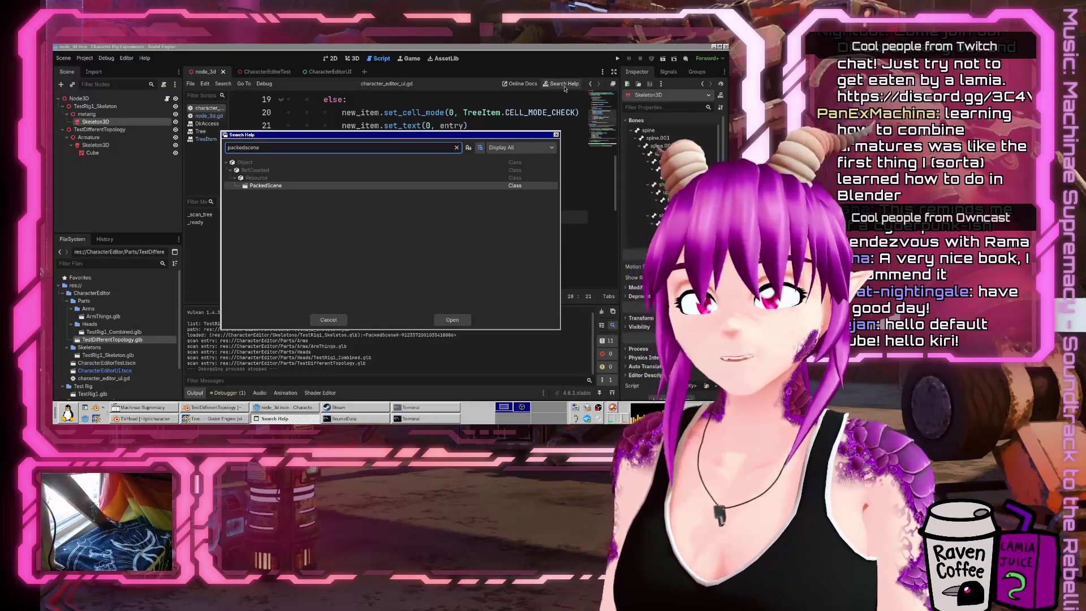
pyautogui.doubleClick(318, 189)
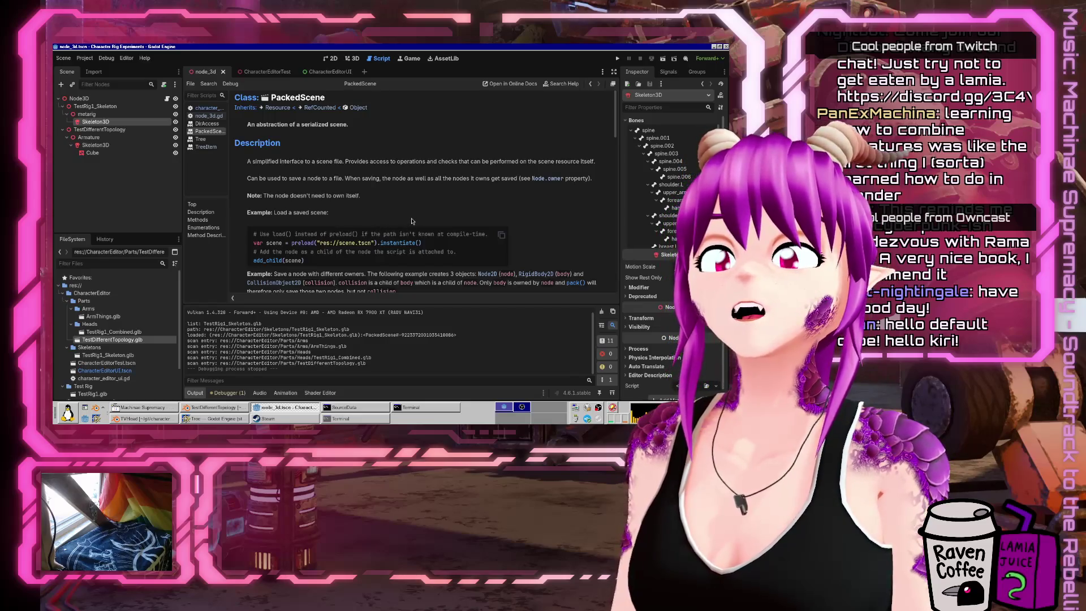
pyautogui.scroll(-10, 412, 221)
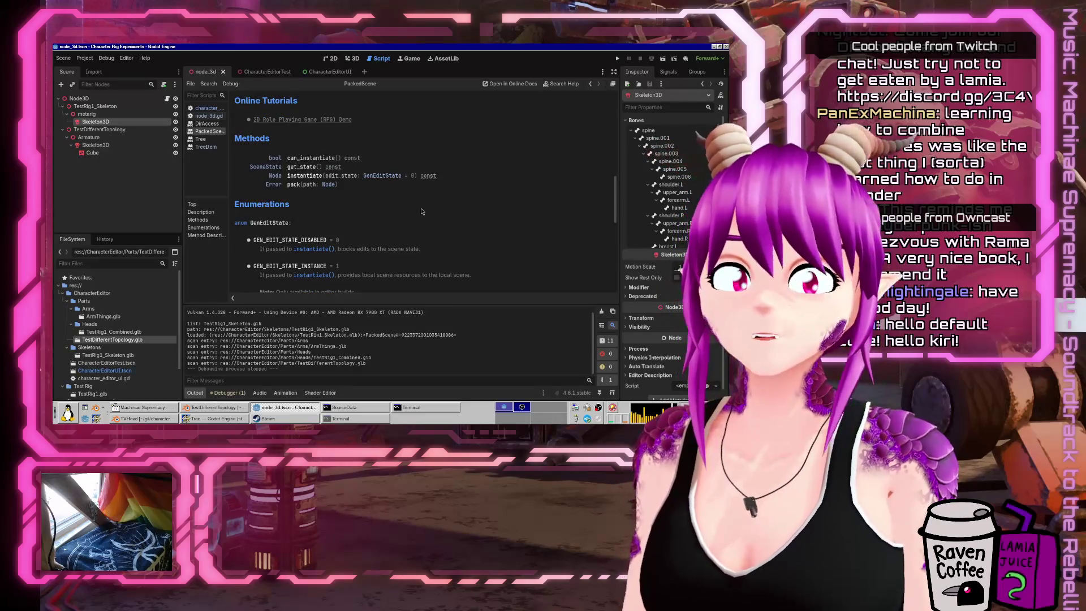
pyautogui.scroll(-3, 421, 205)
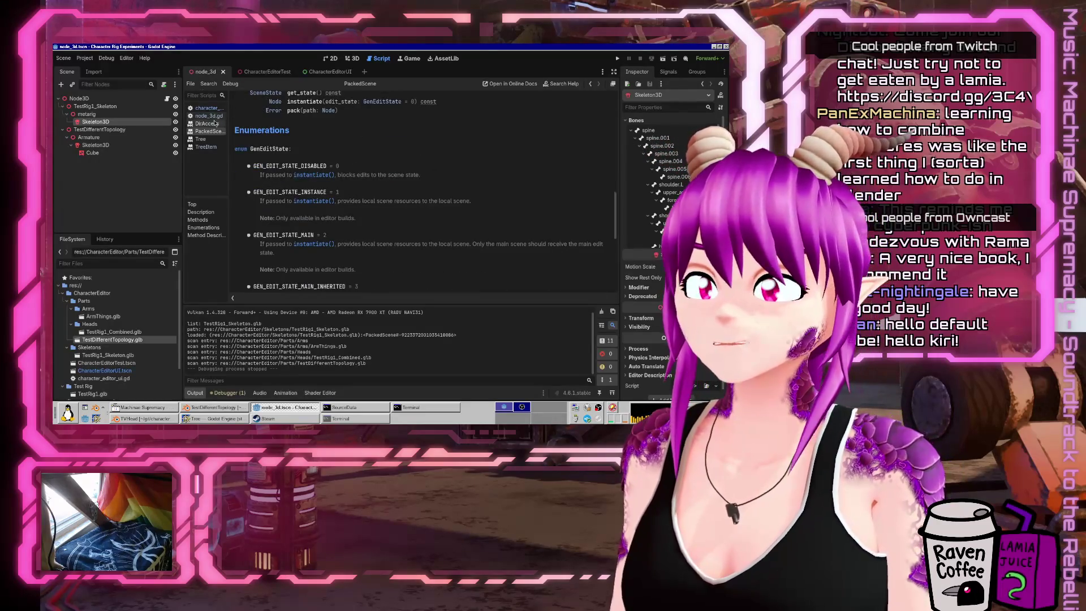
pyautogui.click(206, 107)
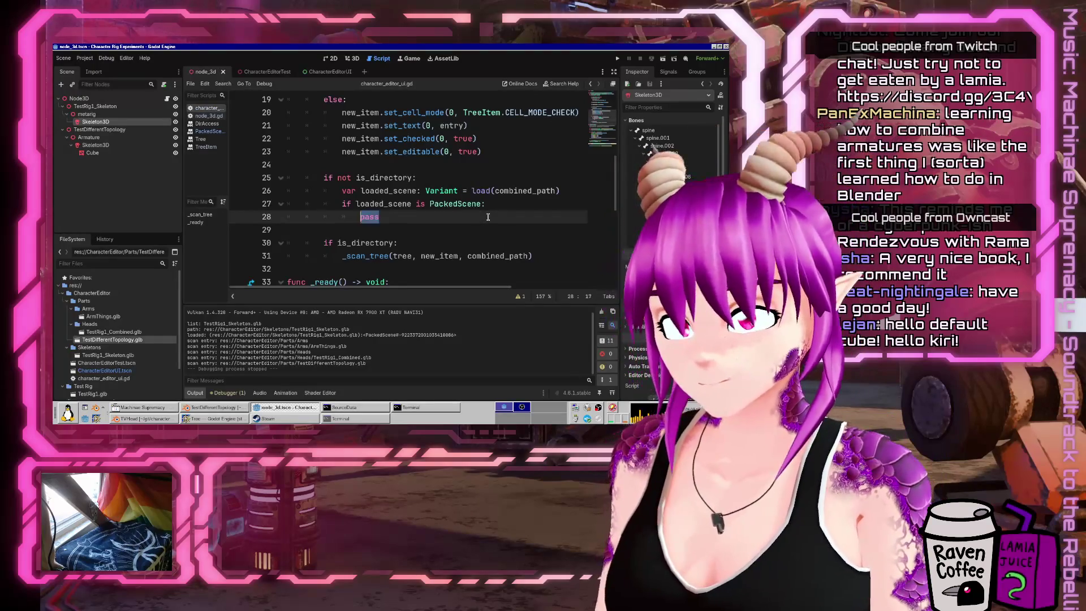
# Replace pass with 'var scene: Variant = loaded_scene.instantiate()'
pyautogui.write('loaded_scene')
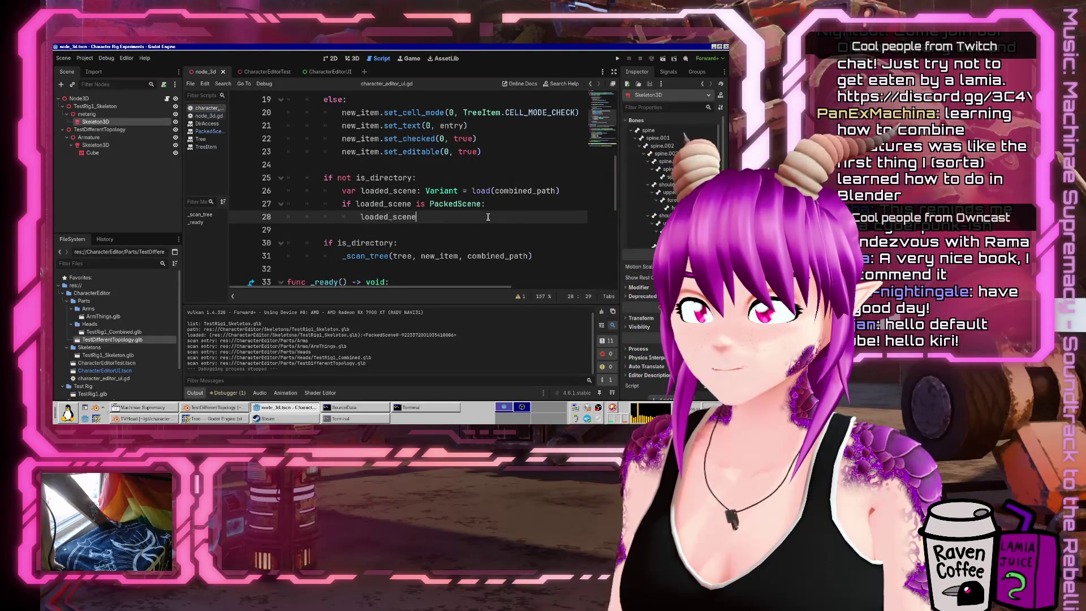
pyautogui.write('.instantiate(')
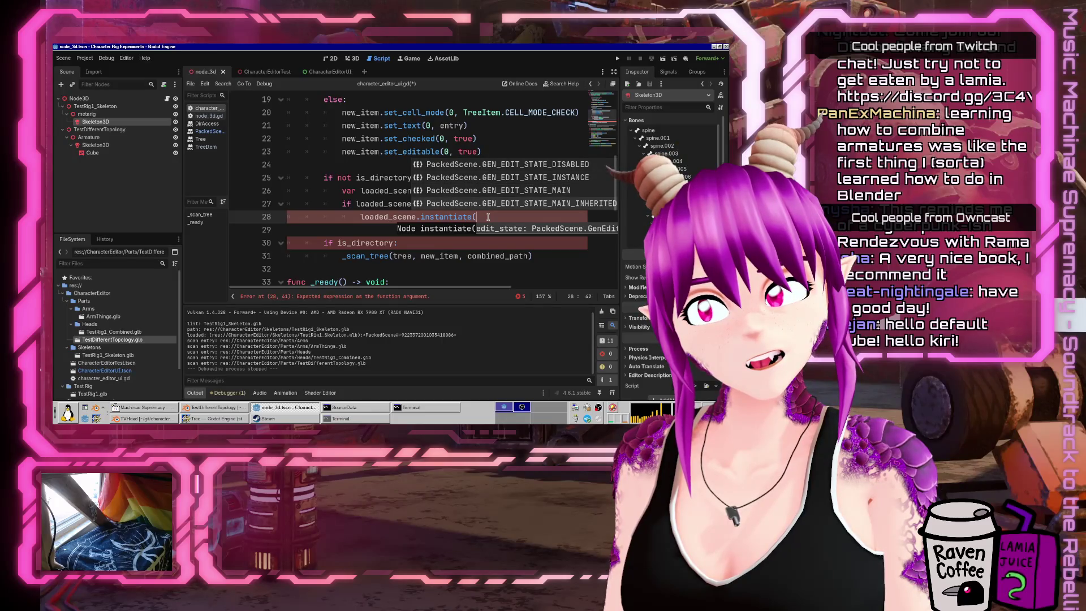
pyautogui.write(')')
pyautogui.press('Home')
pyautogui.write('var scene: S')
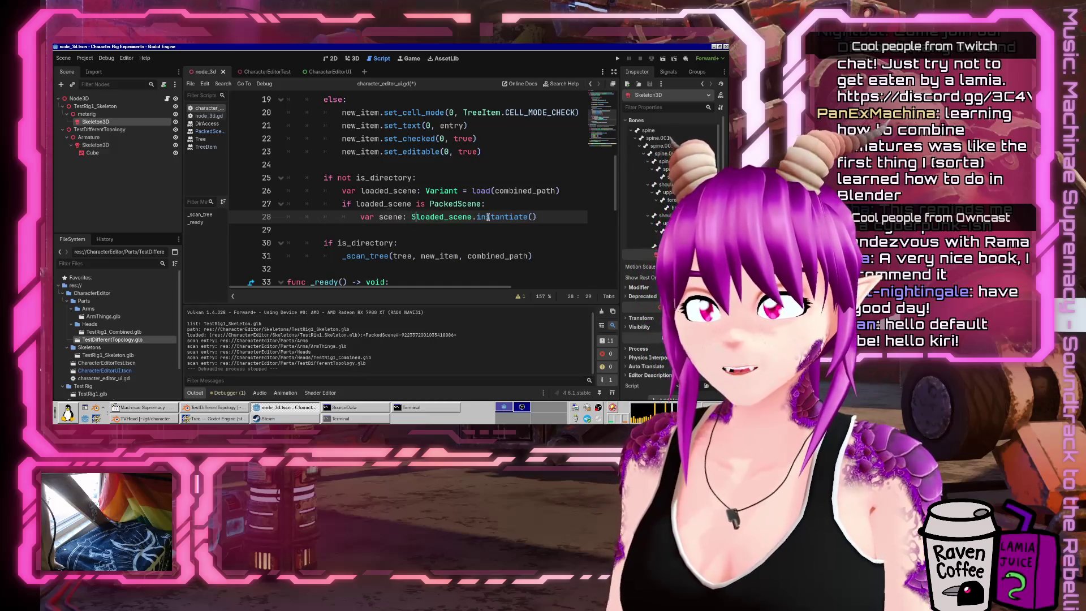
pyautogui.press('BackSpace')
pyautogui.press('Left')
pyautogui.write('Node3D')
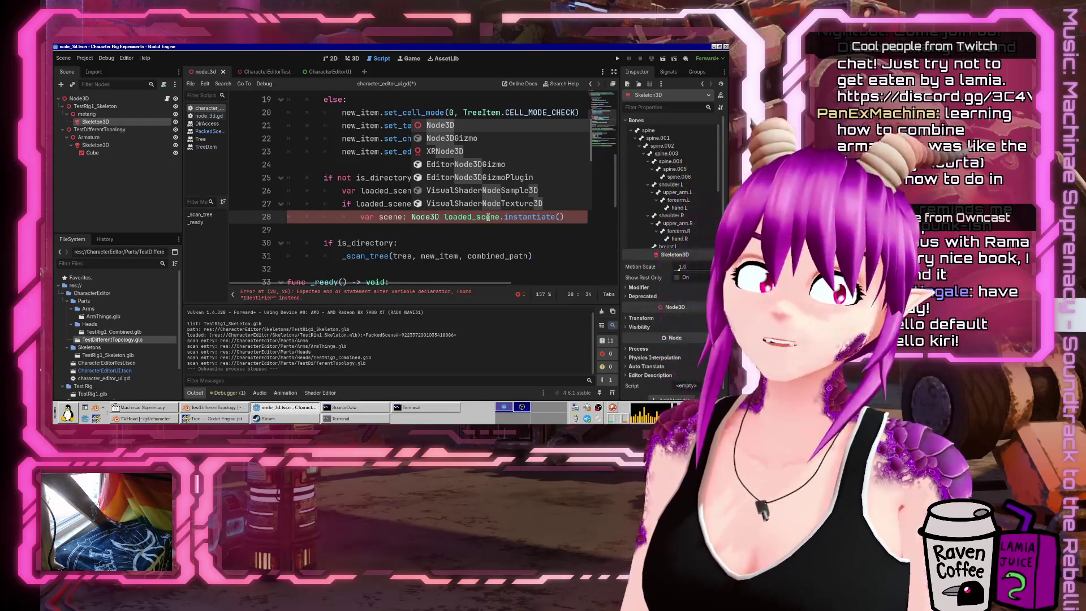
pyautogui.write('=')
pyautogui.press('End')
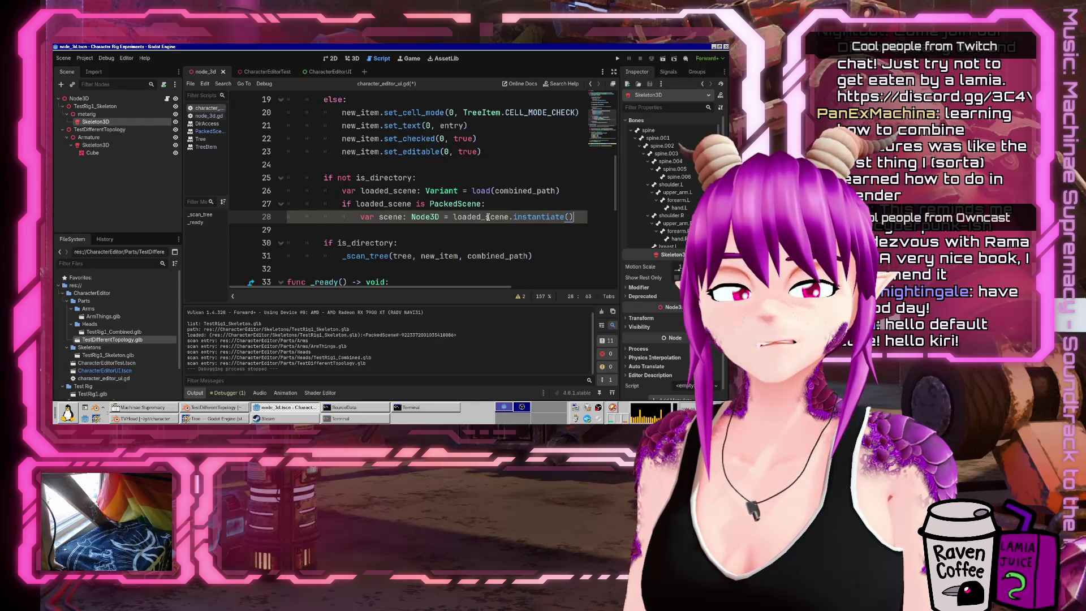
pyautogui.hotkey('ctrl', 'Left')
pyautogui.hotkey('ctrl', 'Left')
pyautogui.hotkey('ctrl', 'Left')
pyautogui.hotkey('ctrl', 'shift', 'Right')
pyautogui.write('Variant')
pyautogui.press('End')
# Add an 'if scene is Node3D:' branch containing pass
pyautogui.press('Return')
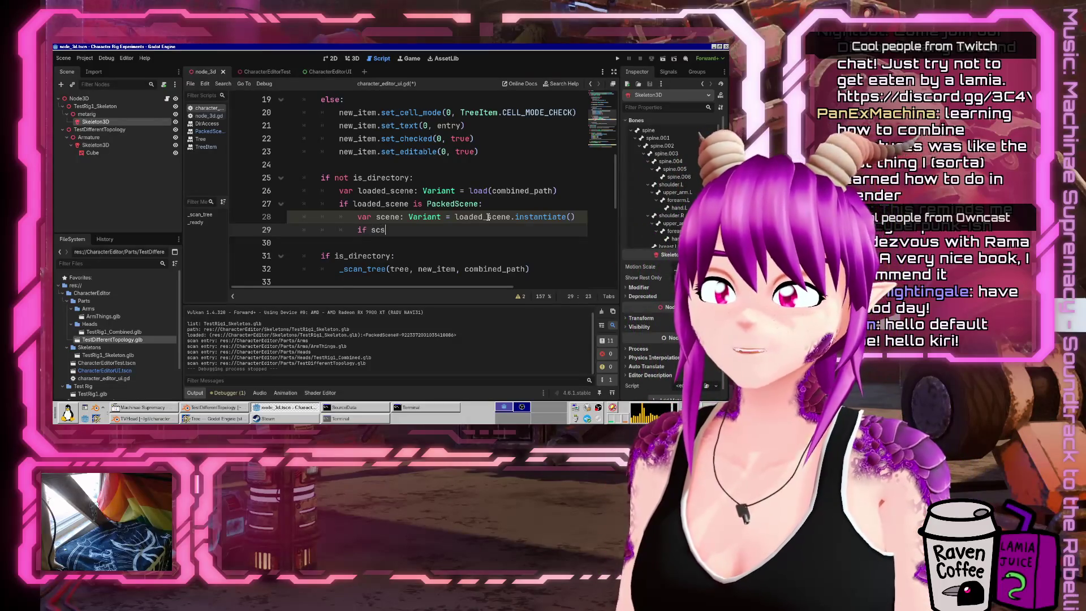
pyautogui.press('BackSpace')
pyautogui.write('ene is Node3D')
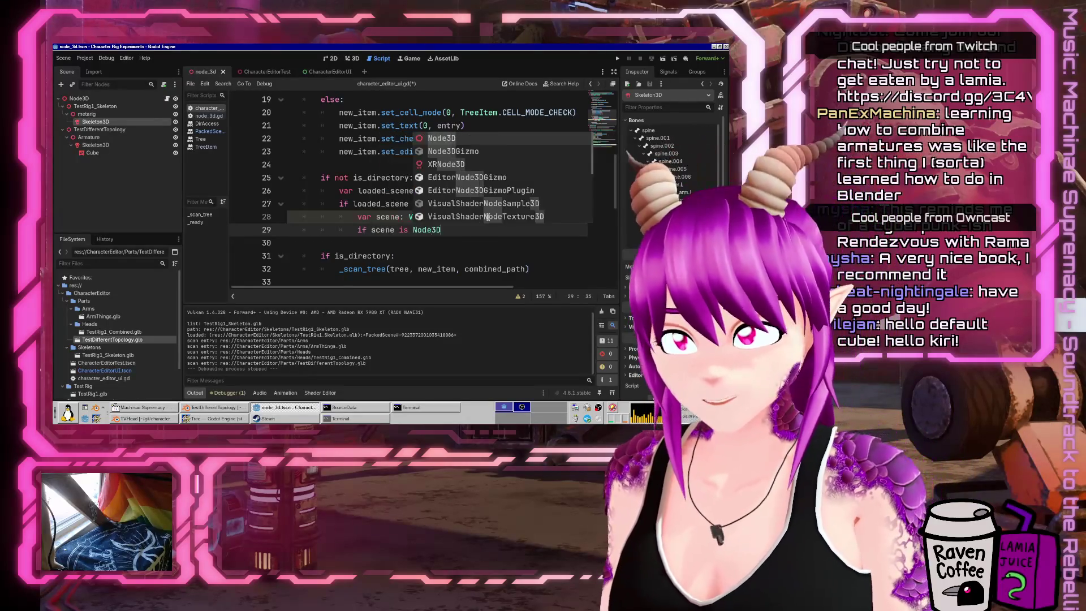
pyautogui.write(':')
pyautogui.press('Return')
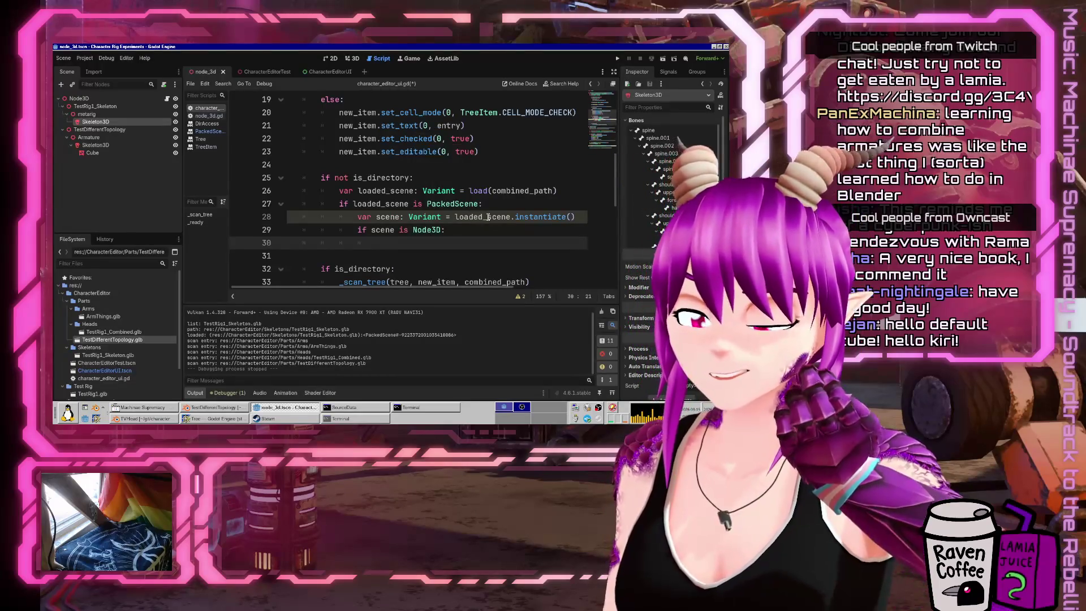
pyautogui.write('pass')
pyautogui.press('Return')
# Add 'scene.queue_free()' after the Node3D check and save the script
pyautogui.write('queue_free(')
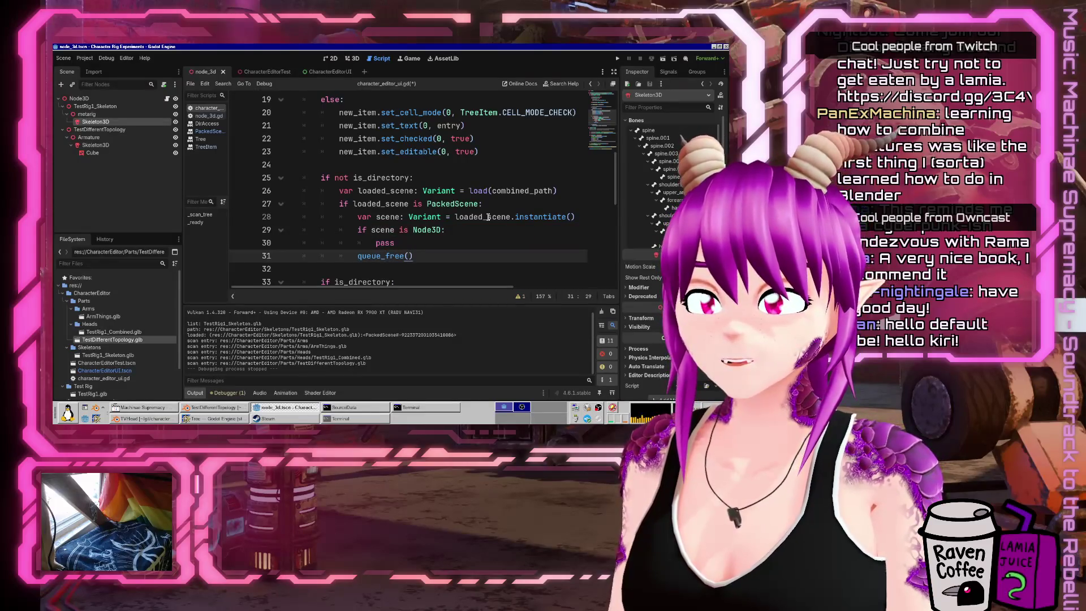
pyautogui.press('Up')
pyautogui.press('Up')
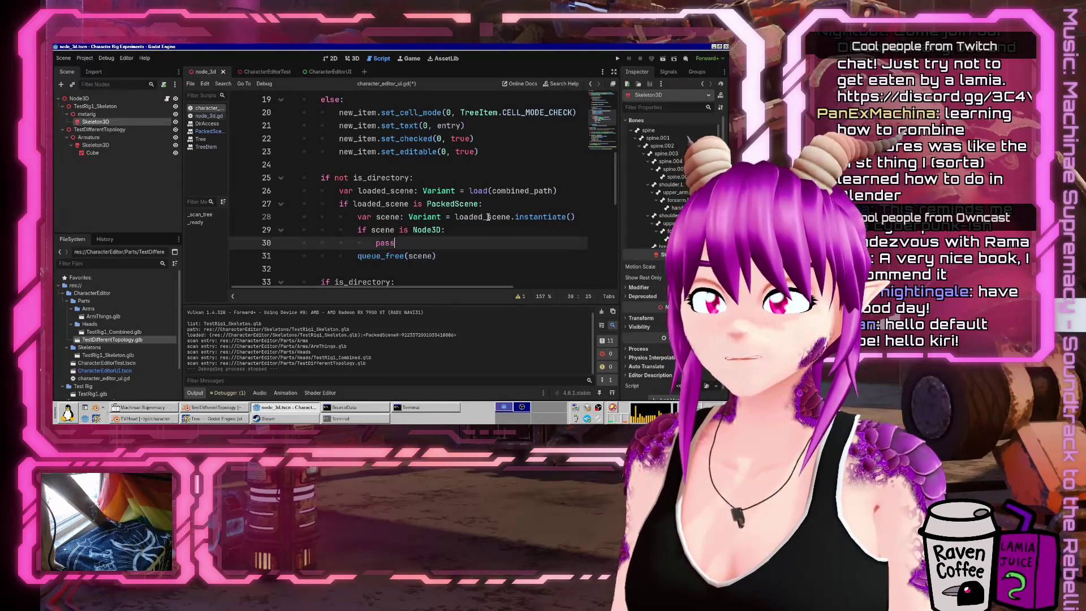
pyautogui.press('End')
pyautogui.press('Down')
pyautogui.press('Down')
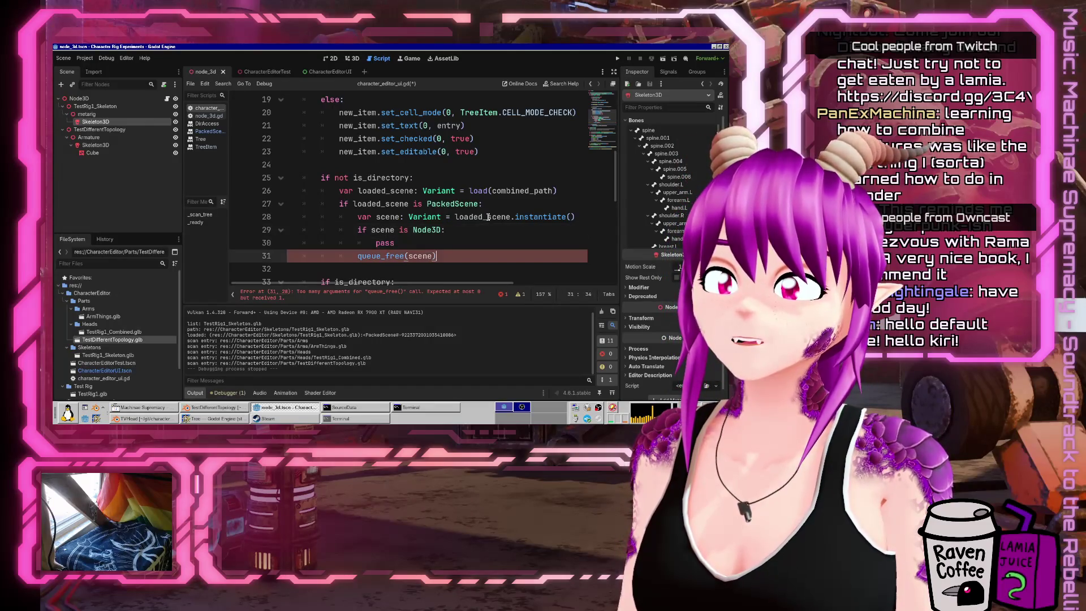
pyautogui.press('Home')
pyautogui.write('scene.')
pyautogui.press('BackSpace')
pyautogui.press('BackSpace')
pyautogui.press('BackSpace')
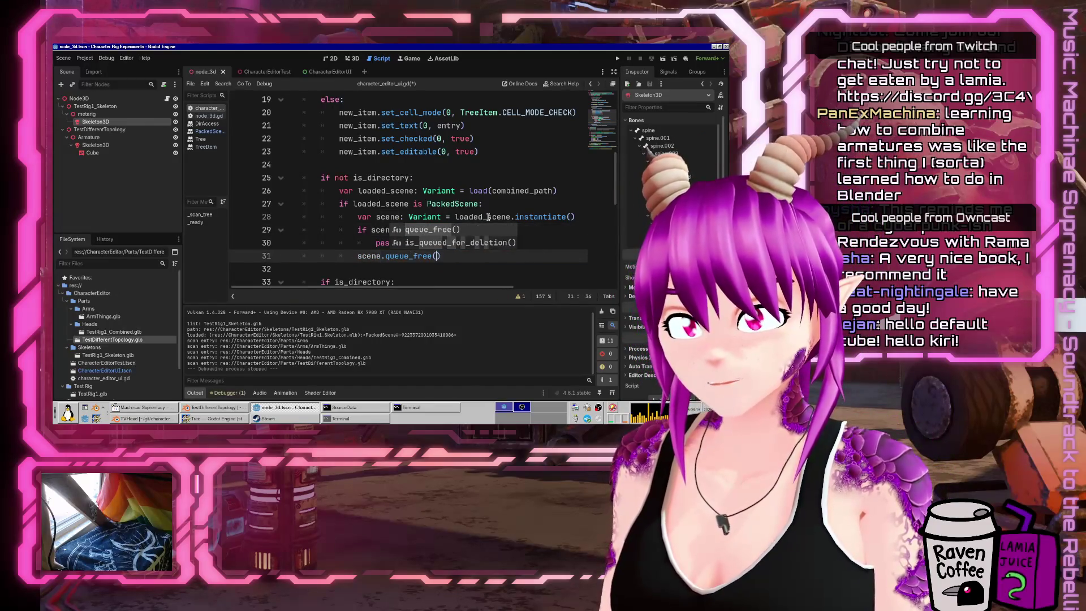
pyautogui.press('Up')
pyautogui.hotkey('ctrl', 's')
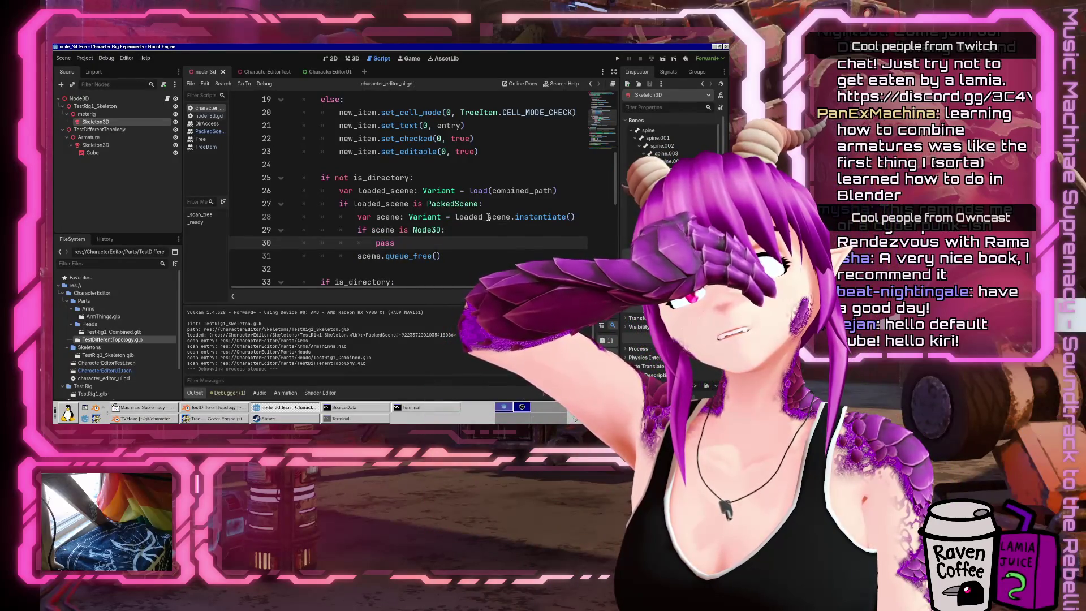
pyautogui.press('BackSpace')
pyautogui.press('BackSpace')
pyautogui.press('BackSpace')
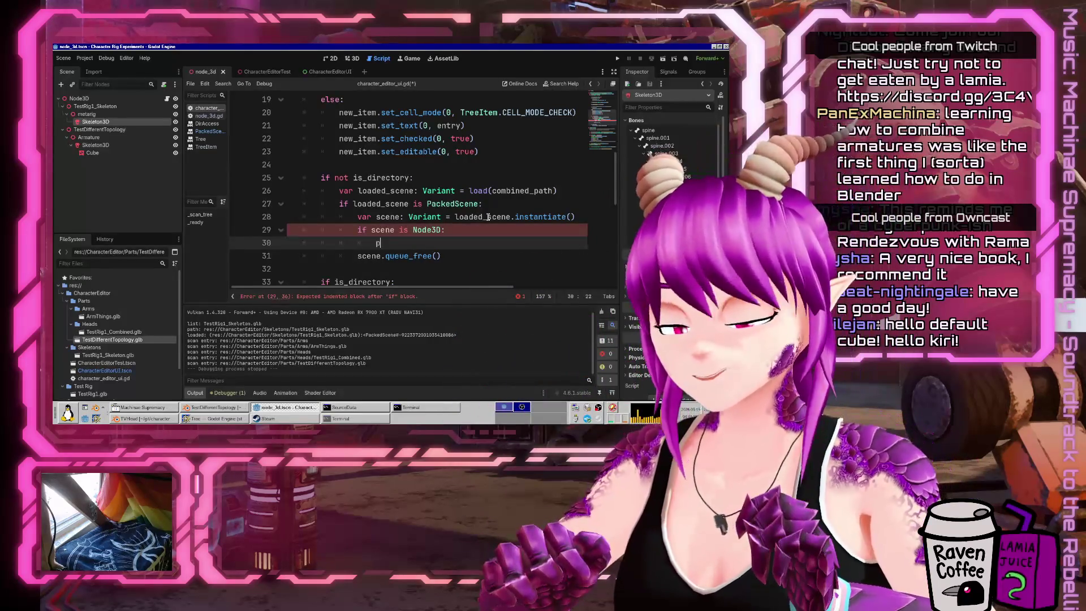
pyautogui.hotkey('ctrl', 'z')
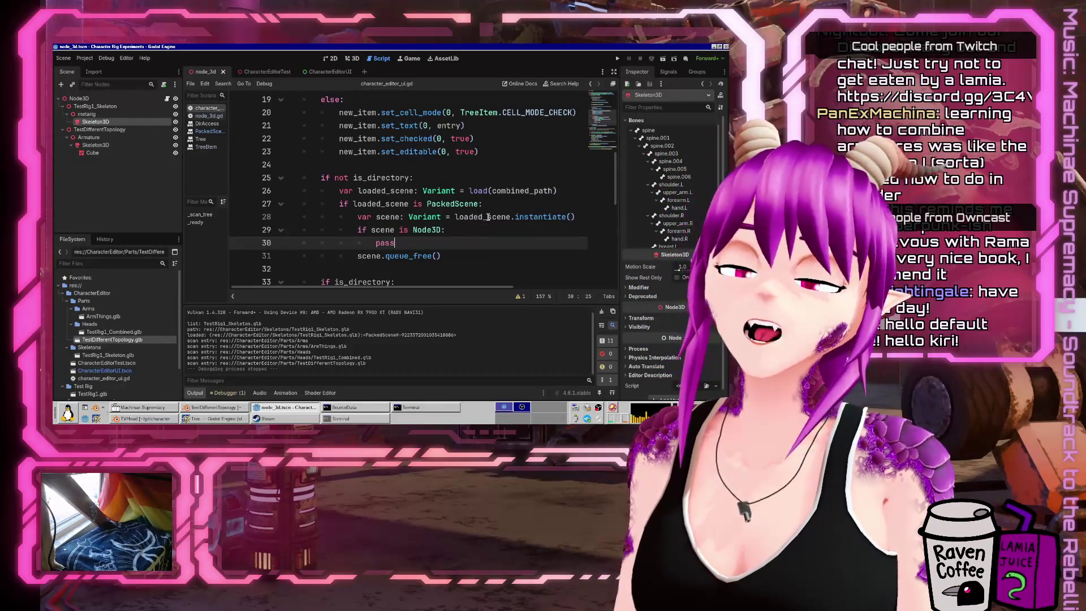
pyautogui.click(563, 84)
# Look up the find_children documentation and note its type parameter
pyautogui.write('find_chil')
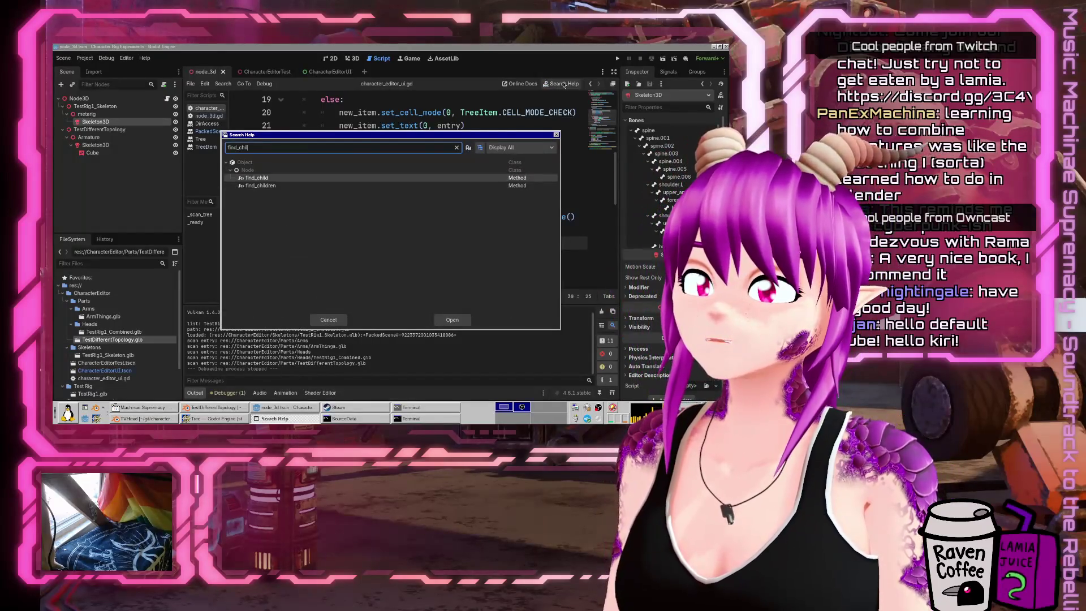
pyautogui.press('Down')
pyautogui.press('Return')
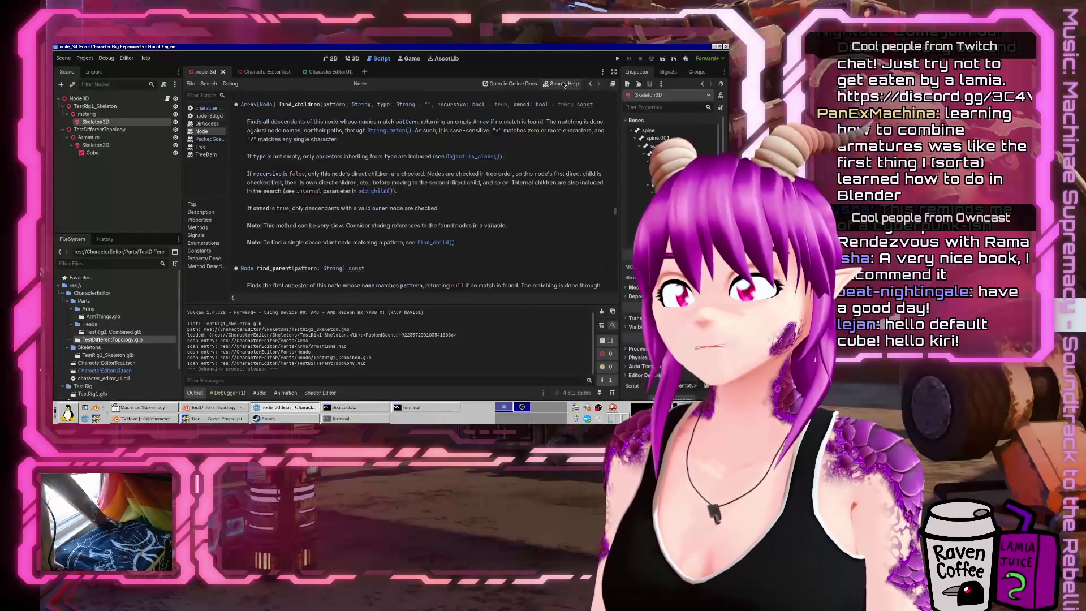
pyautogui.moveTo(379, 104); pyautogui.dragTo(430, 105)
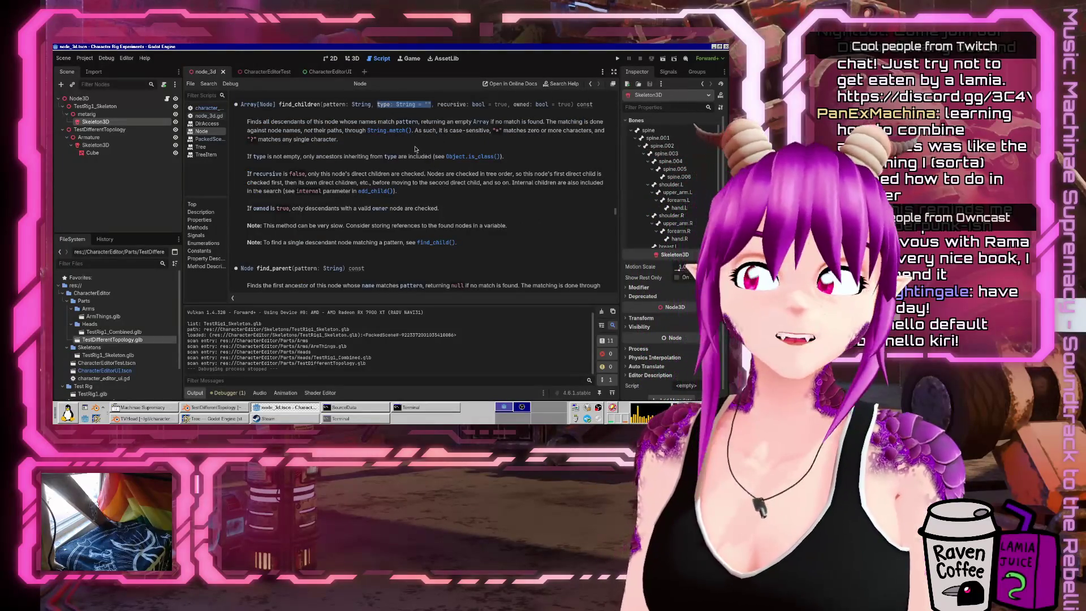
# Start a scene.find_children( call on line 30 in character_editor_ui.gd
pyautogui.click(210, 108)
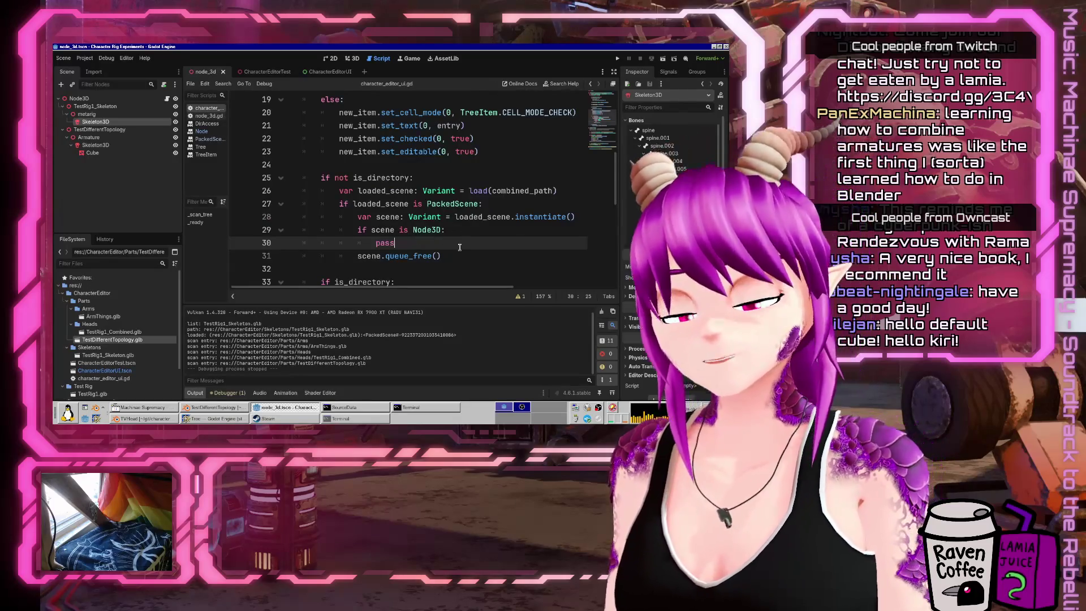
pyautogui.write('find_child')
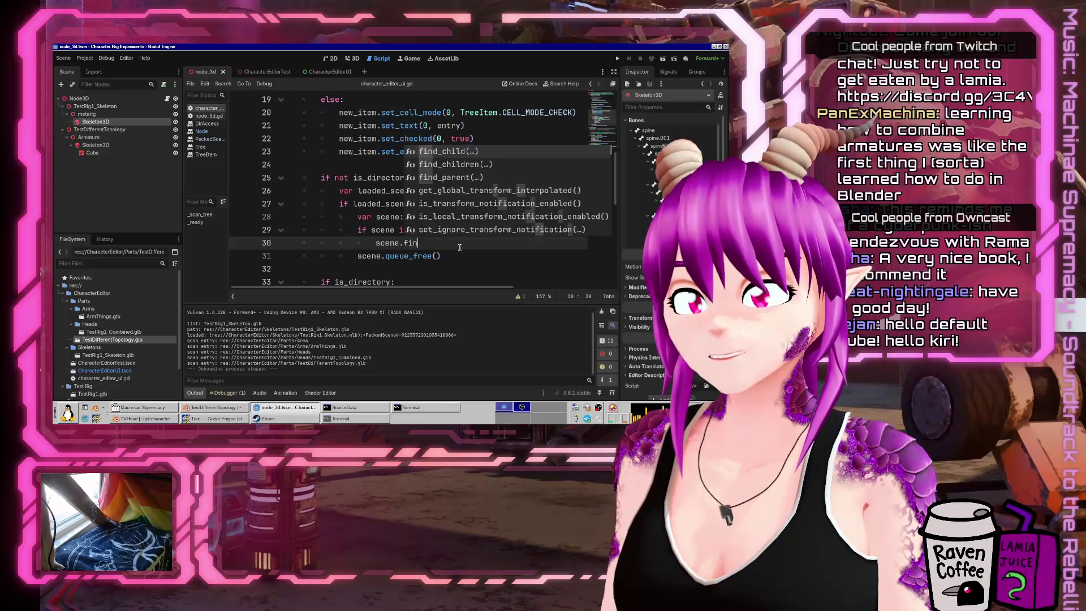
pyautogui.press('Down')
pyautogui.press('Return')
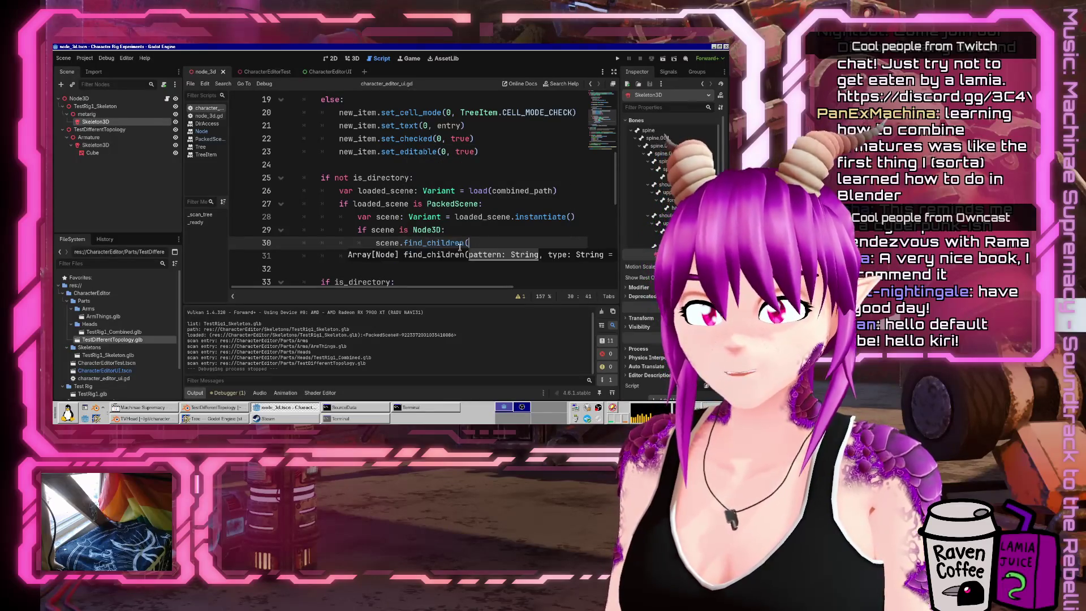
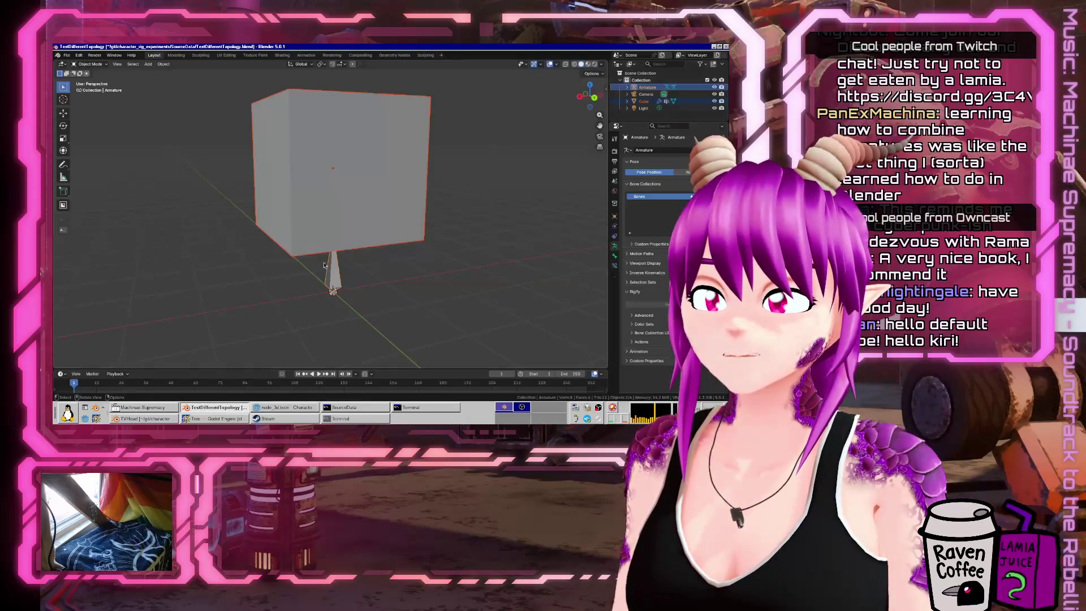
# In Blender, duplicate the cube and offset the copy along Y and up 1 m on Z
pyautogui.click(215, 407)
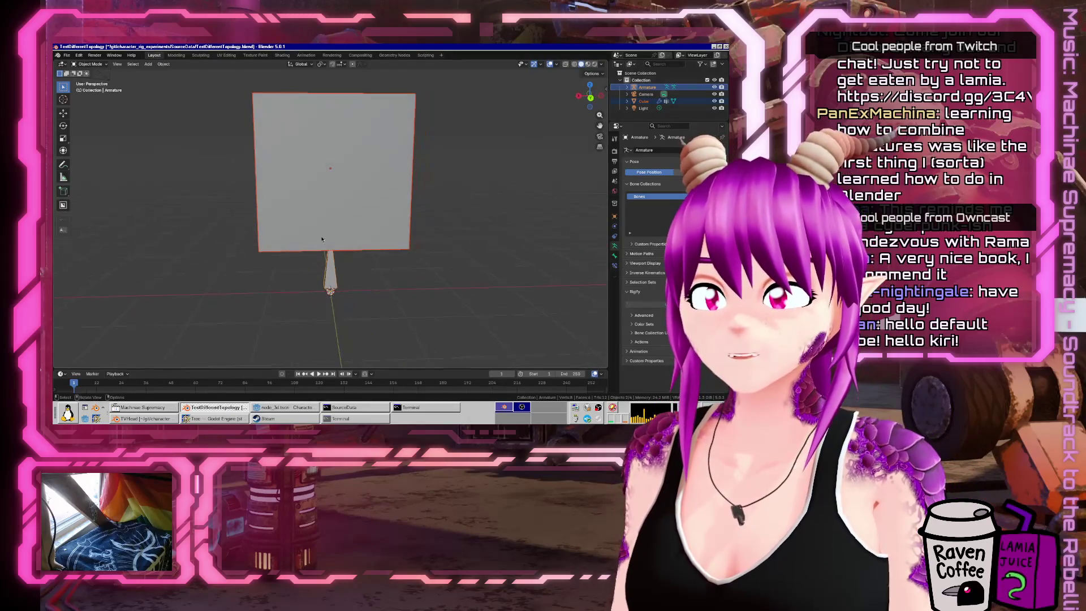
pyautogui.hotkey('shift', 'd')
pyautogui.press('y')
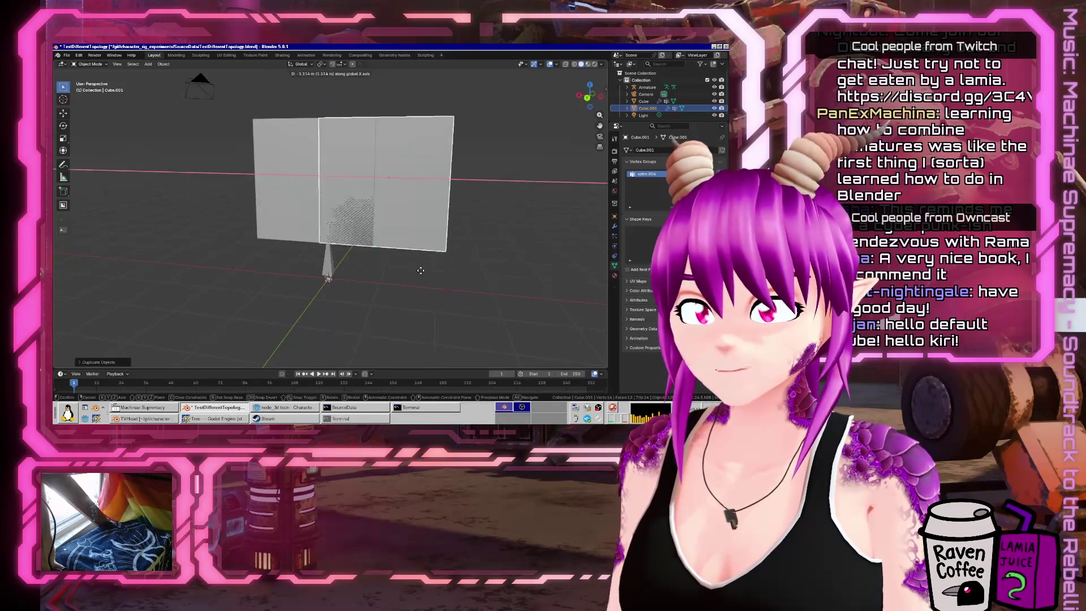
pyautogui.click(256, 186)
pyautogui.press('g')
pyautogui.press('z')
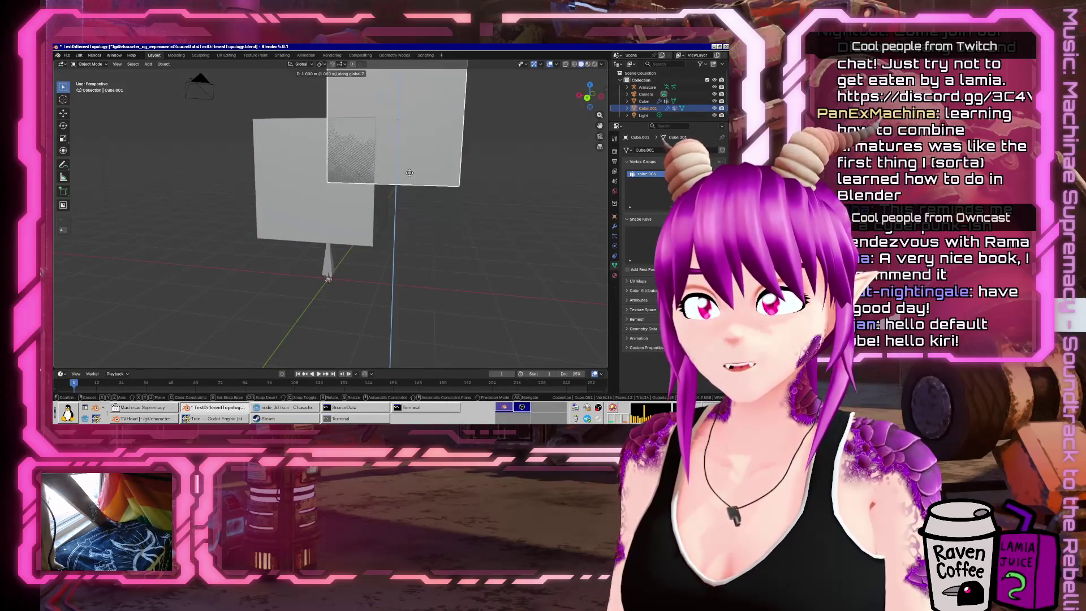
pyautogui.click(409, 172)
# Parent the copied cube to the original Cube and check it in the outliner
pyautogui.keyDown('shift'); pyautogui.click(332, 203); pyautogui.keyUp('shift')
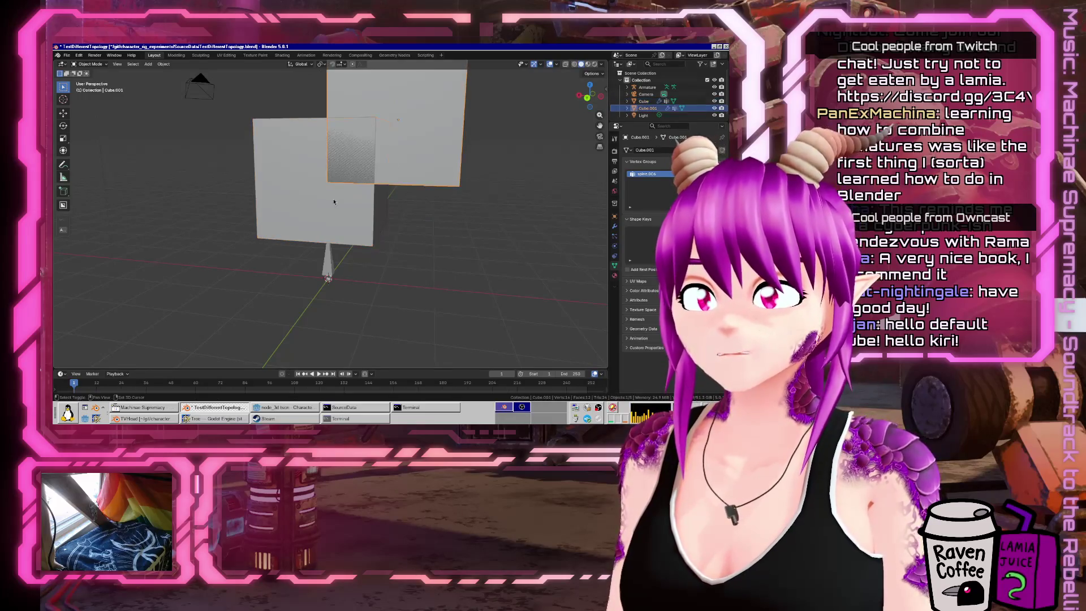
pyautogui.hotkey('ctrl', 'p')
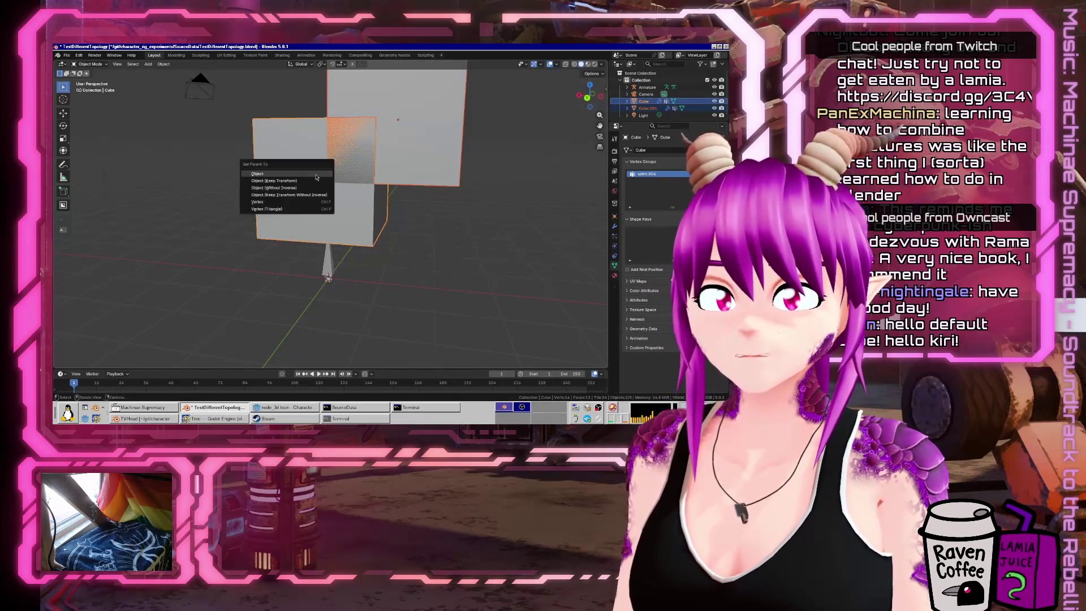
pyautogui.click(320, 185)
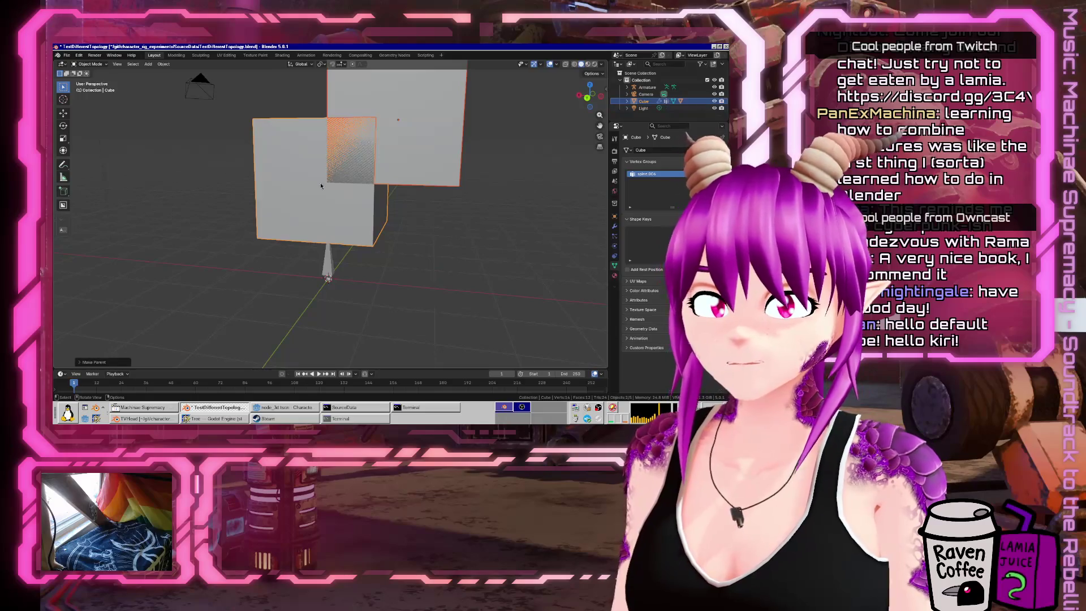
pyautogui.click(627, 101)
pyautogui.scroll(-2, 666, 108)
# Save the Blender file and export the scene as glTF 2.0 (TestDifferentTopology.glb)
pyautogui.hotkey('ctrl', 's')
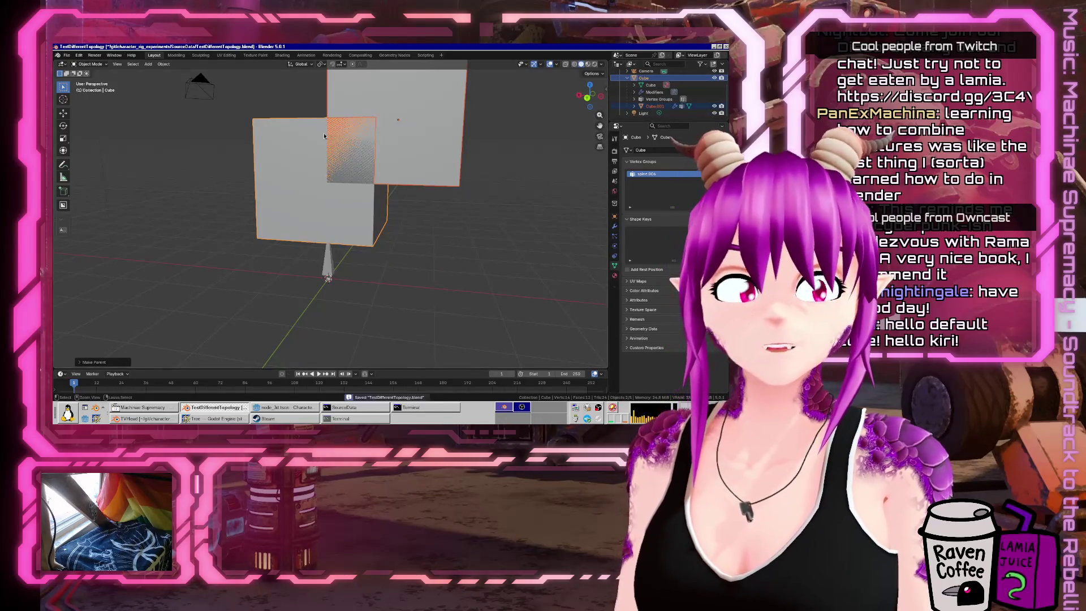
pyautogui.click(67, 54)
pyautogui.moveTo(84, 163)
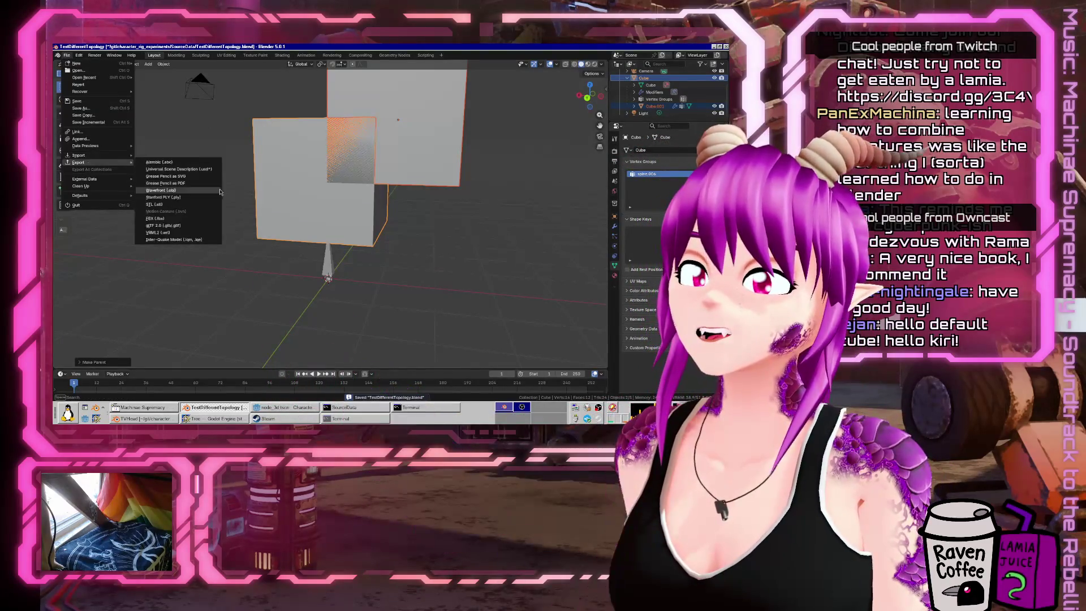
pyautogui.click(64, 55)
pyautogui.moveTo(89, 164)
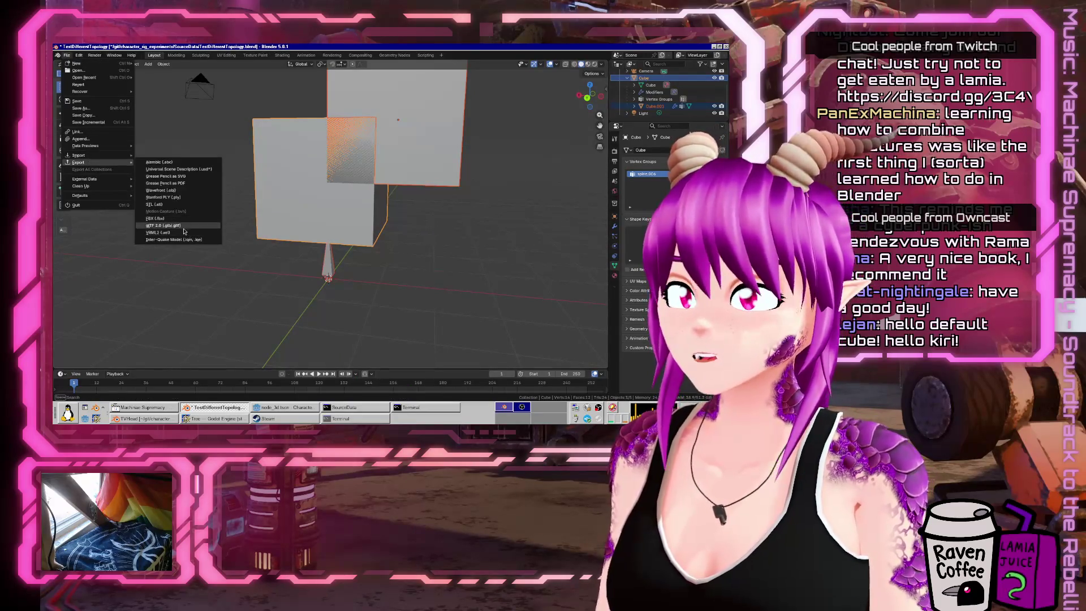
pyautogui.click(182, 226)
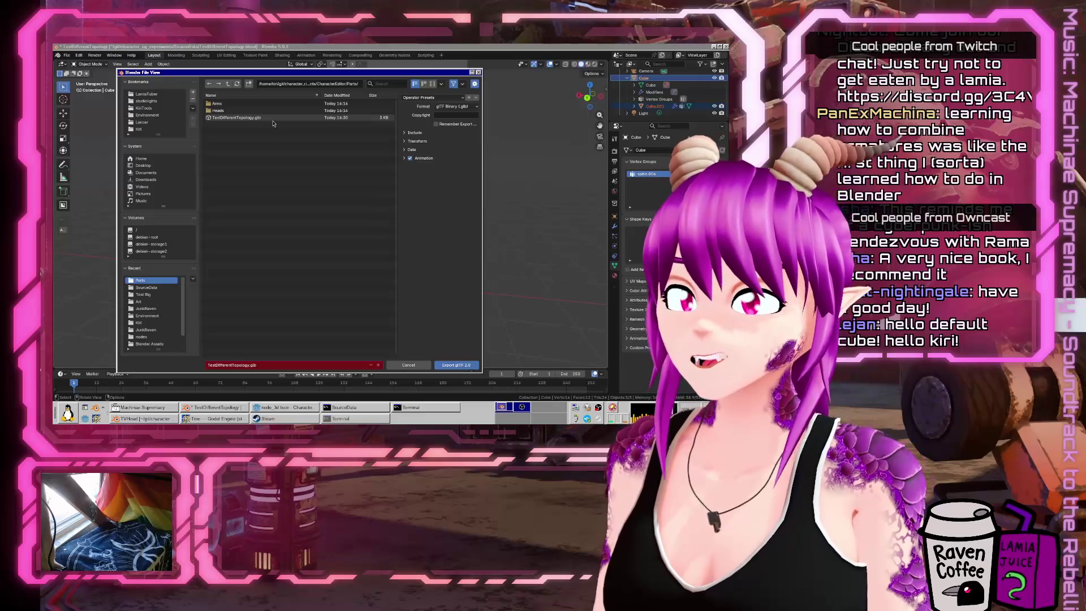
pyautogui.click(457, 365)
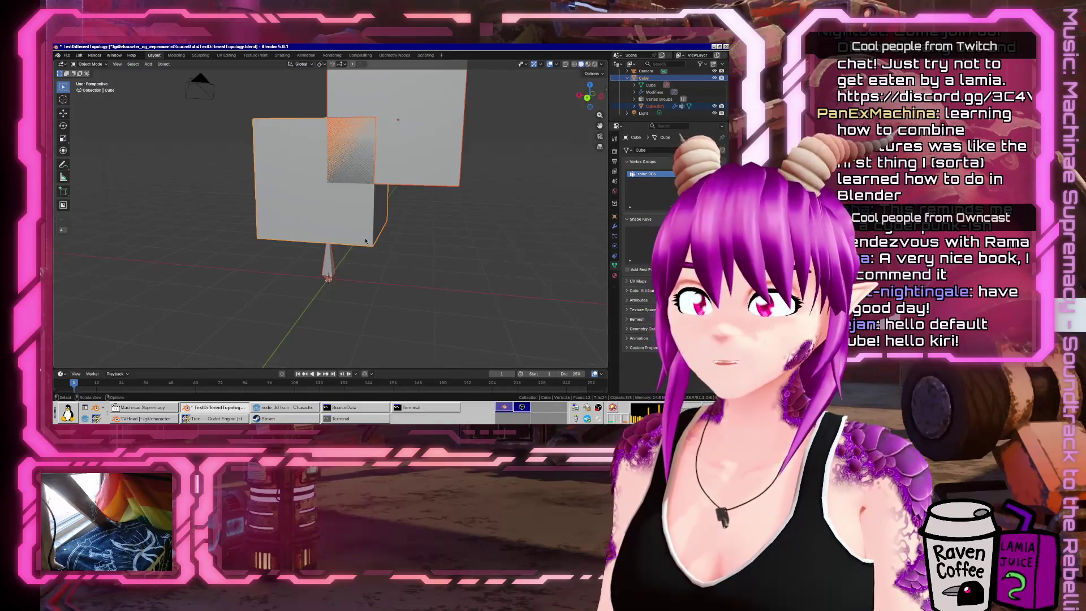
# In Godot, drop TestDifferentTopology.glb into the 3D scene
pyautogui.click(283, 410)
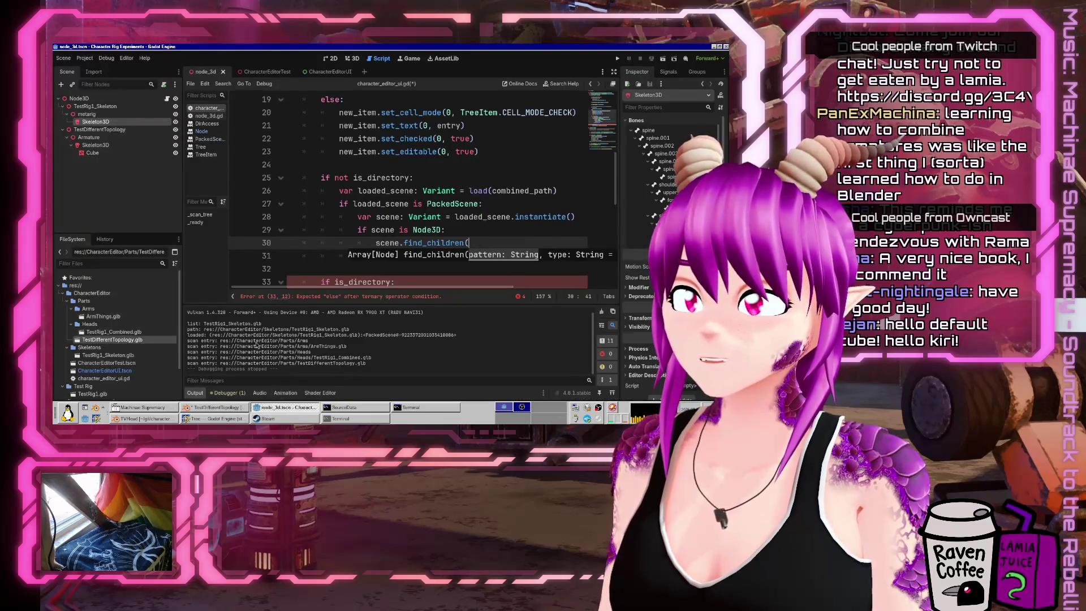
pyautogui.doubleClick(120, 341)
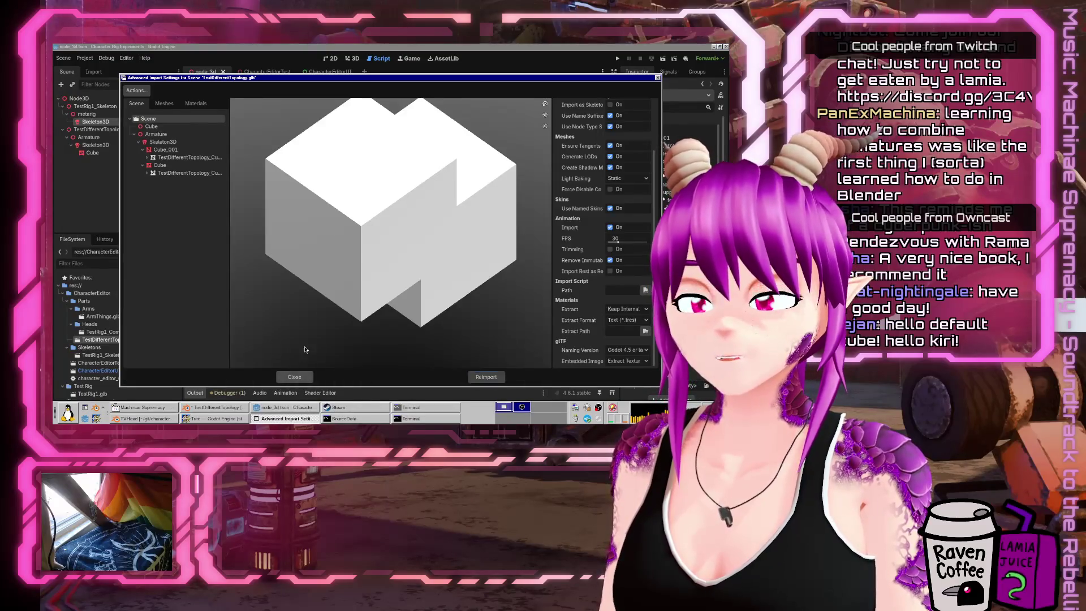
pyautogui.press('Escape')
pyautogui.click(353, 59)
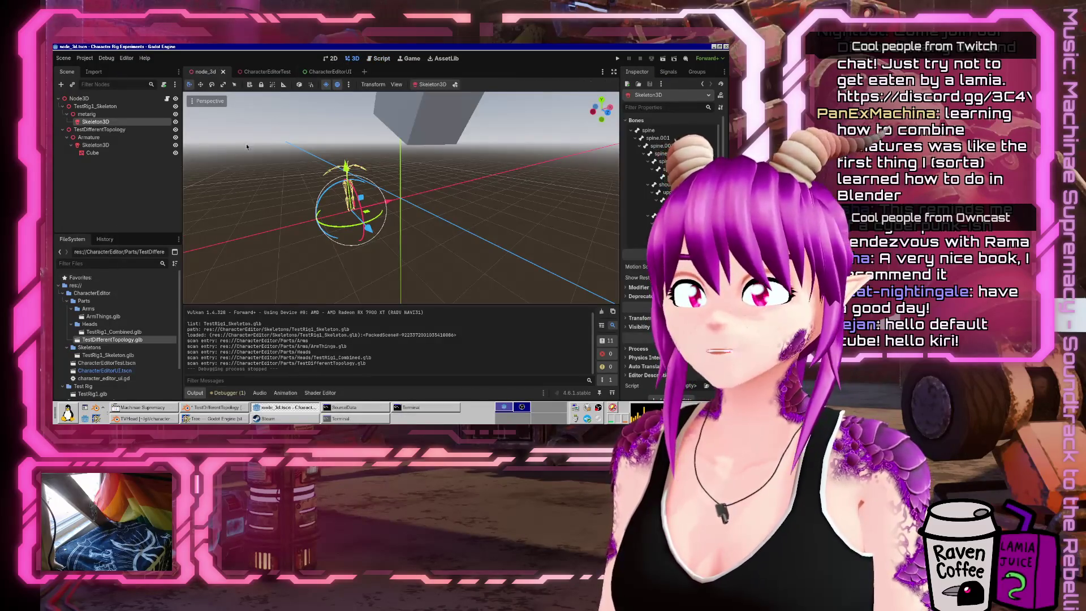
pyautogui.moveTo(102, 341)
pyautogui.mouseDown()
pyautogui.moveTo(243, 232)
pyautogui.moveTo(232, 224)
pyautogui.mouseUp()
# Make the model's nodes local, move it under Node3D, and save node_3d.tscn
pyautogui.rightClick(112, 129)
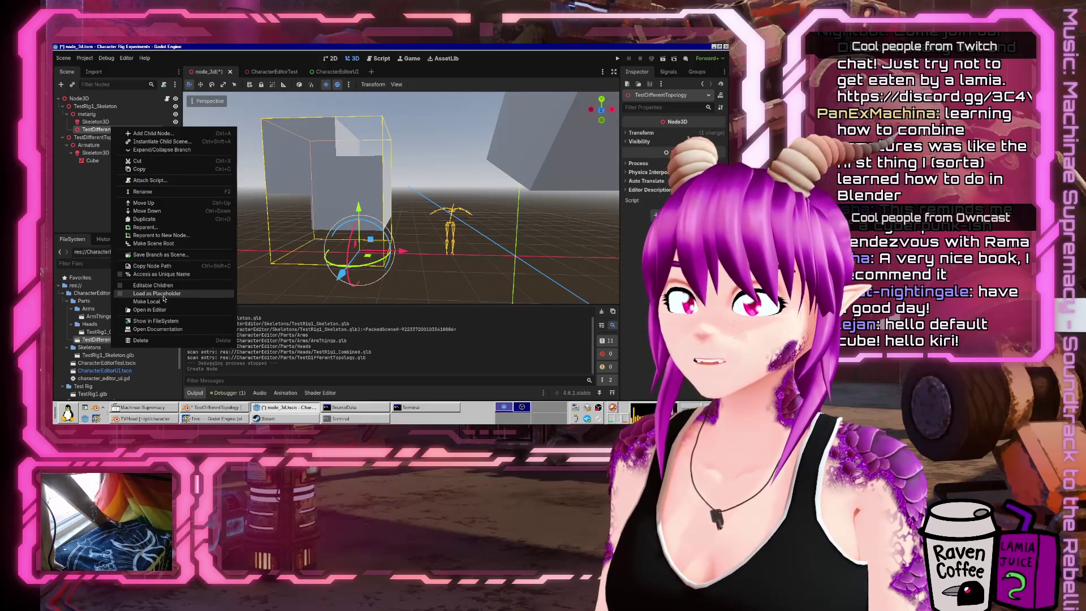
pyautogui.click(146, 301)
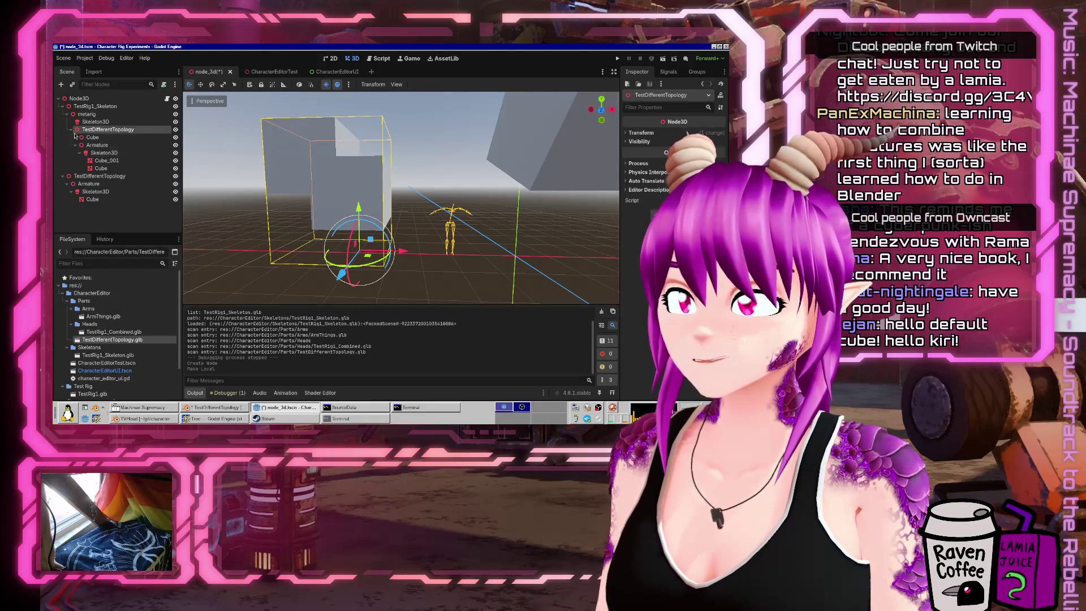
pyautogui.moveTo(100, 102); pyautogui.dragTo(101, 101)
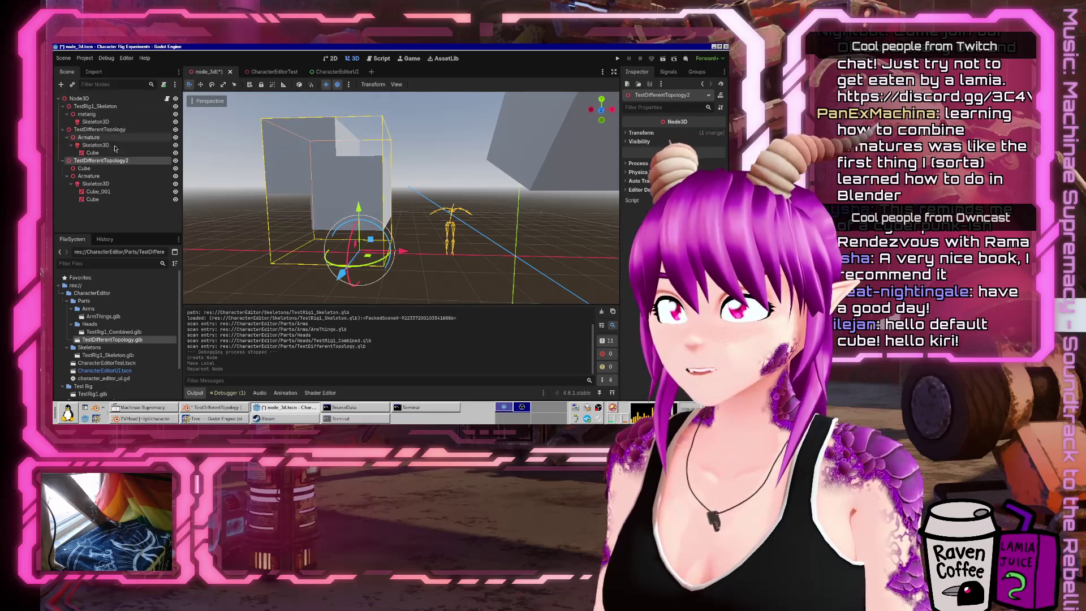
pyautogui.click(103, 200)
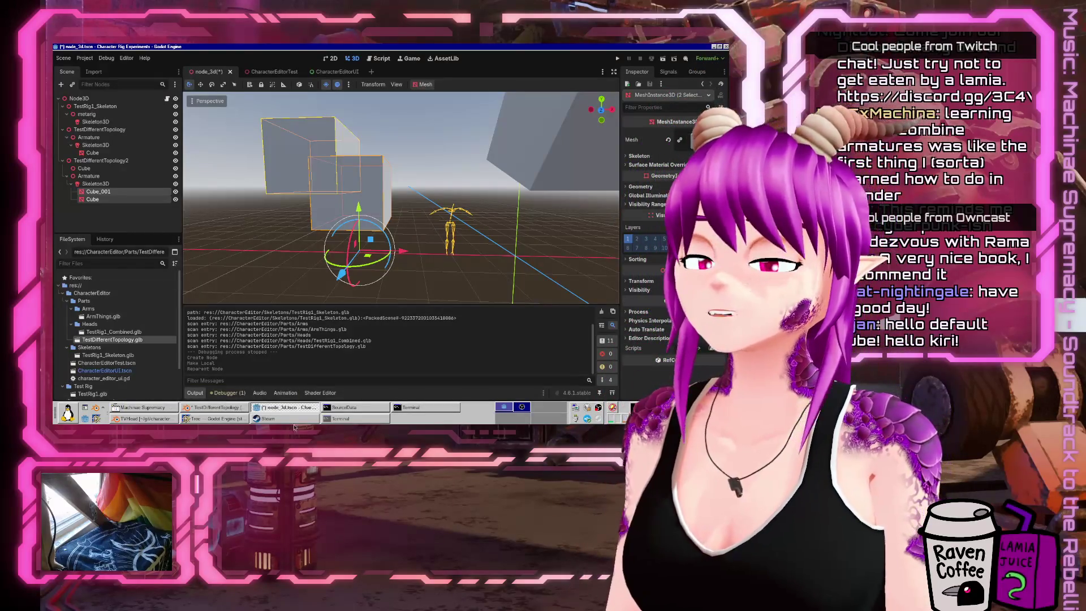
pyautogui.click(211, 407)
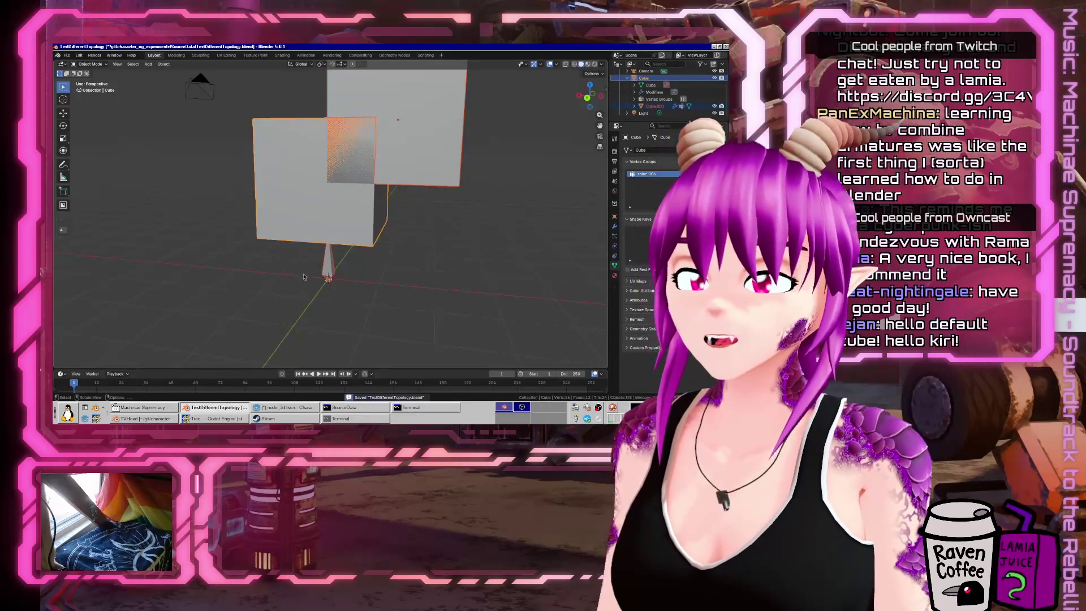
pyautogui.click(305, 408)
pyautogui.hotkey('ctrl', 's')
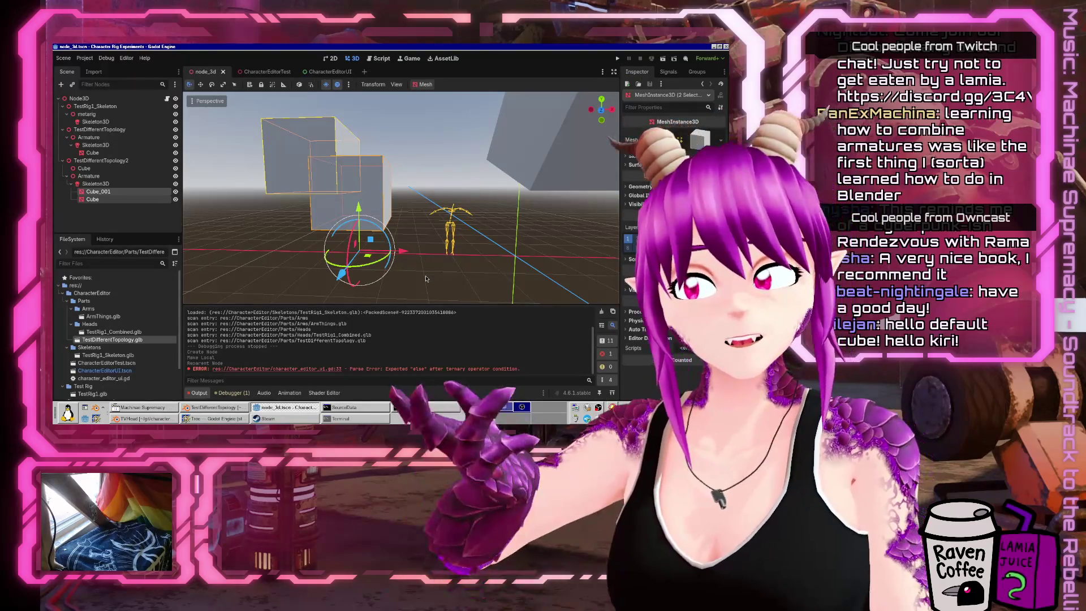
# From the find_children call on line 30, look up find_children in Search Help
pyautogui.click(381, 59)
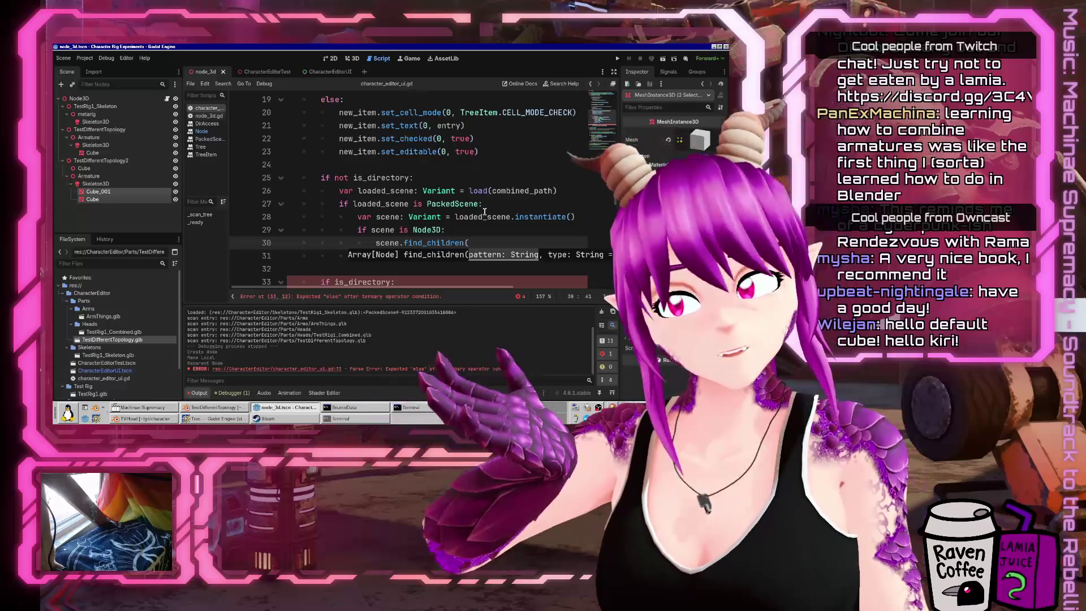
pyautogui.click(492, 230)
pyautogui.scroll(-1, 492, 252)
pyautogui.scroll(-2, 492, 252)
pyautogui.scroll(2, 486, 232)
pyautogui.click(479, 207)
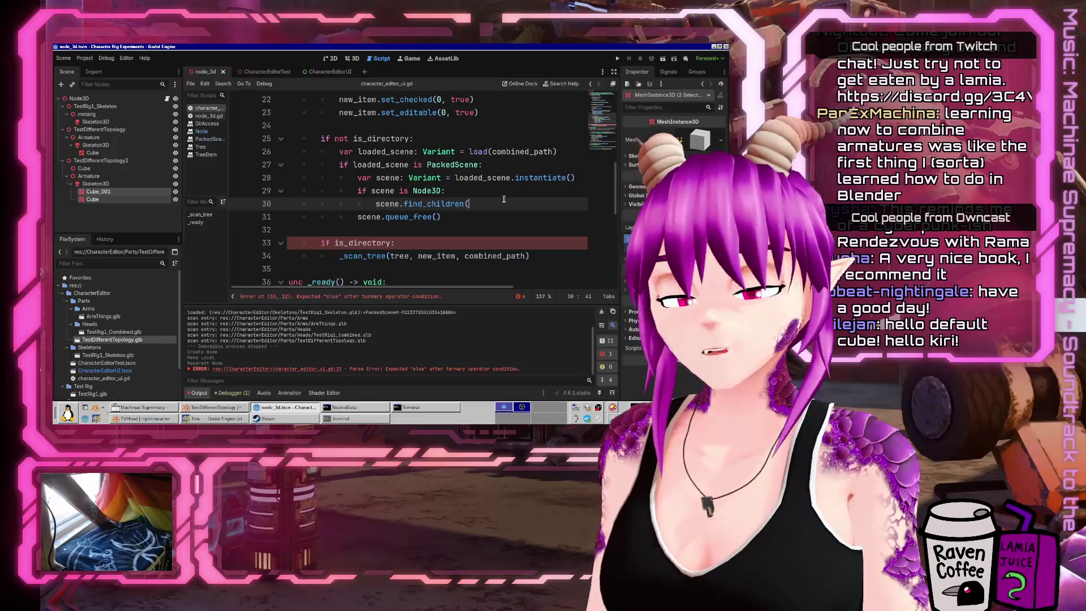
pyautogui.click(564, 85)
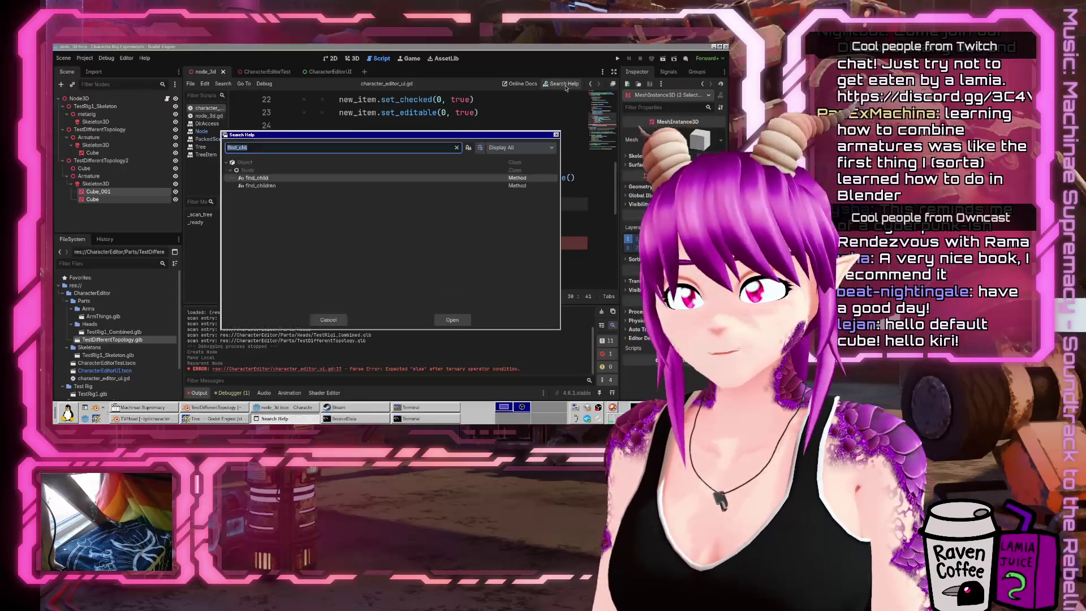
pyautogui.write('find_childre')
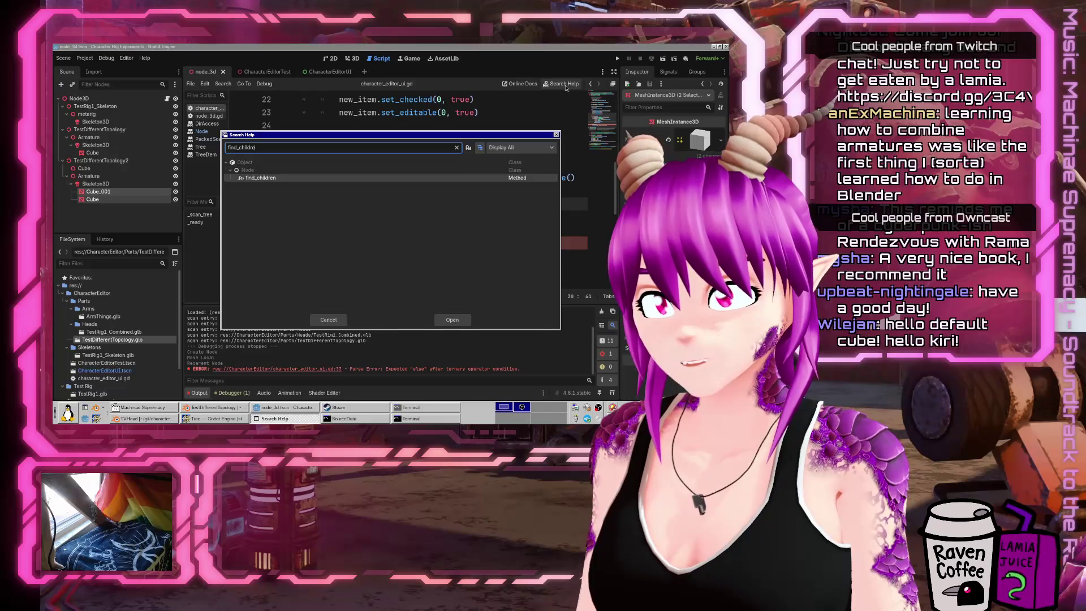
pyautogui.press('Return')
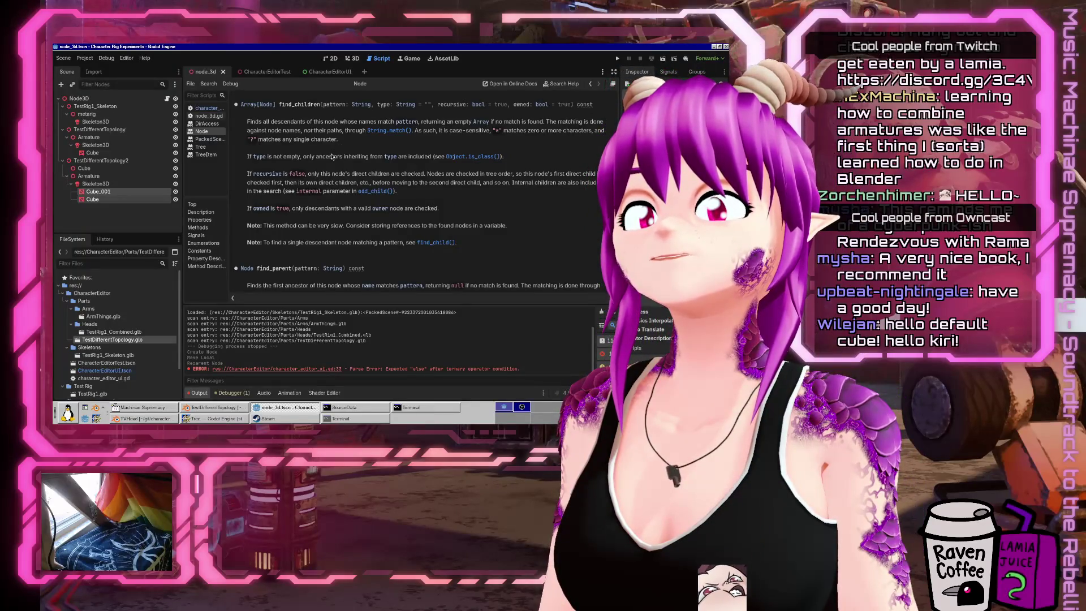
pyautogui.click(220, 107)
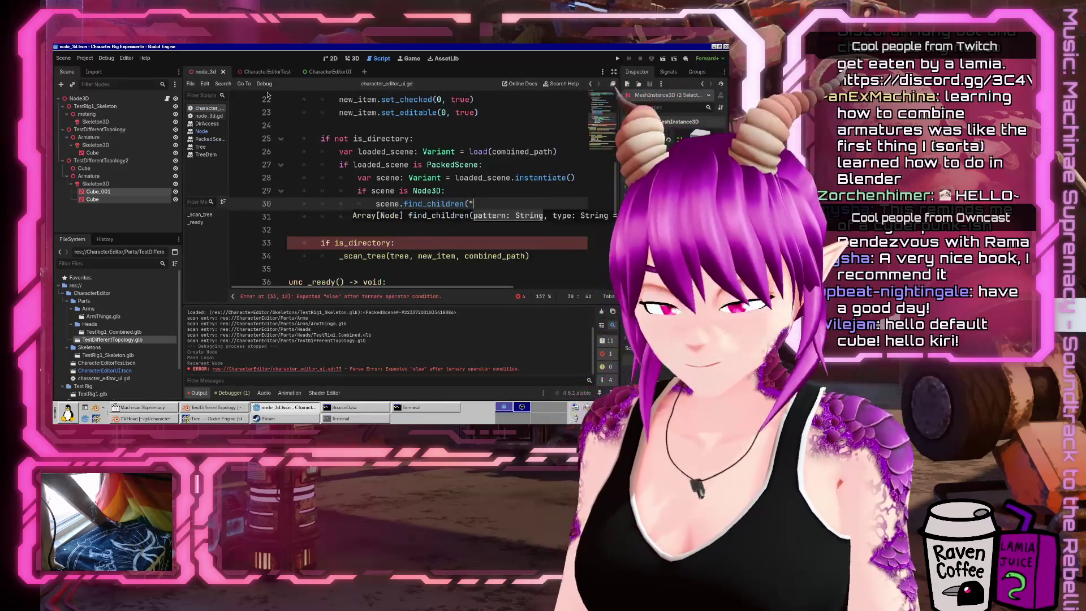
# Finish the find_children call's MeshInstance3D pattern, fixing a typo in the type name
pyautogui.write('*", "MeshInstane3')
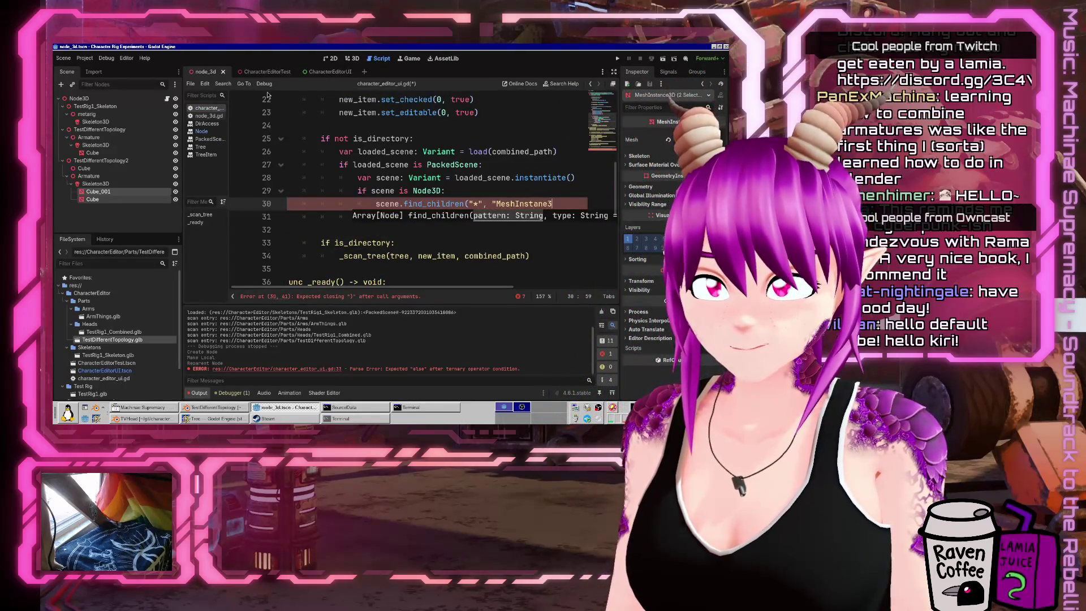
pyautogui.press('BackSpace')
pyautogui.press('BackSpace')
pyautogui.write('e')
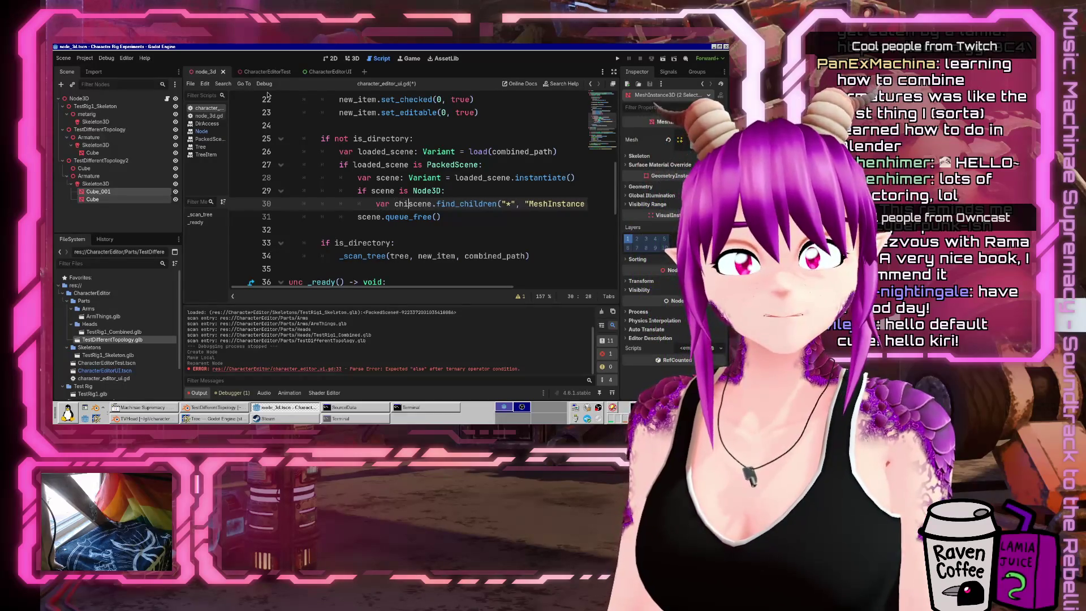
pyautogui.press('Left')
pyautogui.press('Left')
pyautogui.press('Left')
pyautogui.write(':')
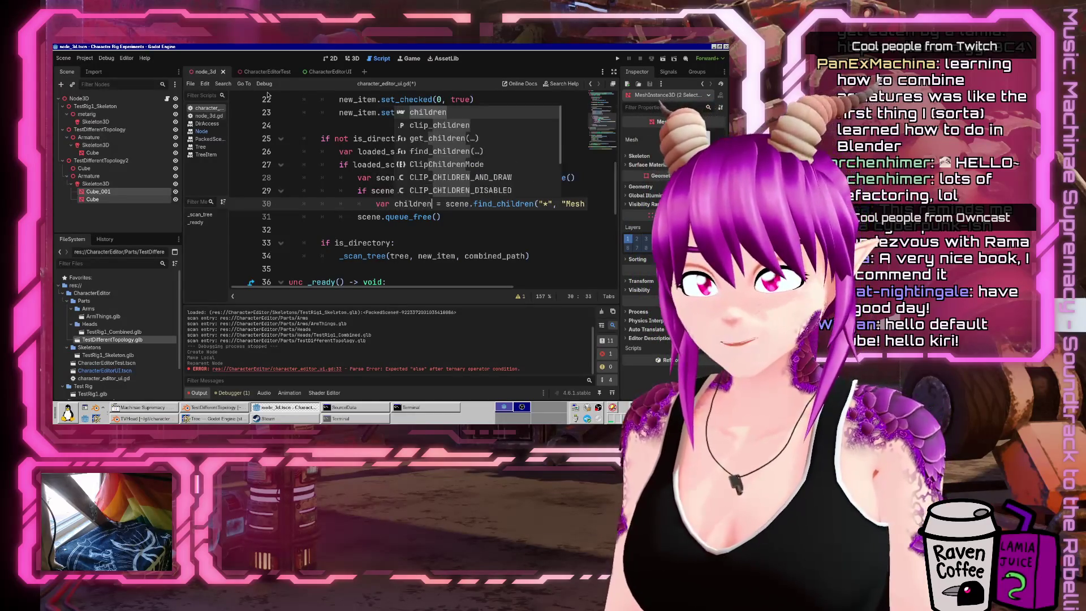
pyautogui.press('BackSpace')
pyautogui.press('BackSpace')
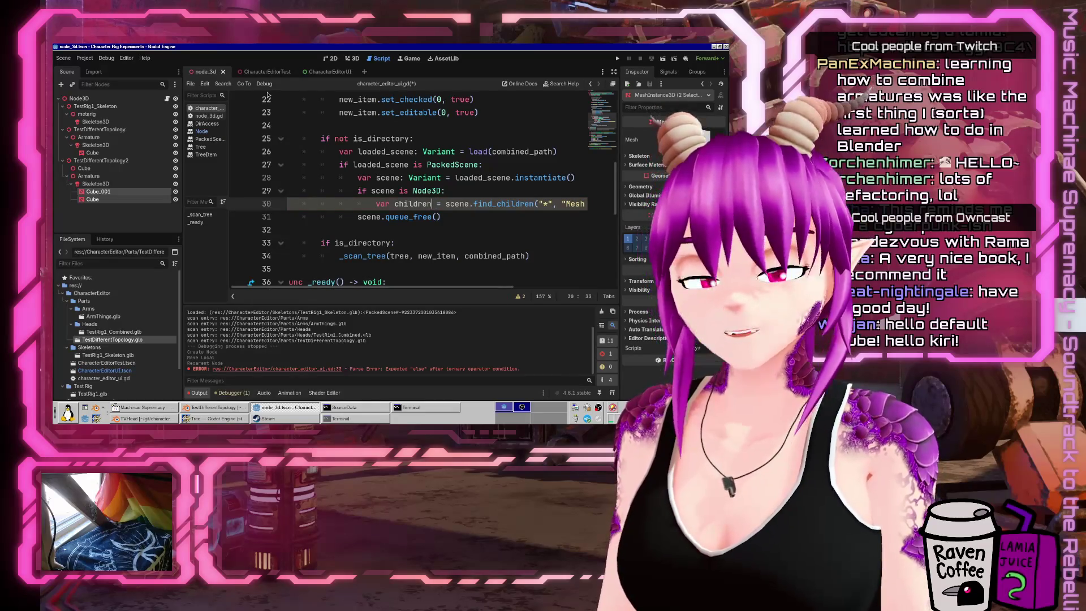
pyautogui.press('Up')
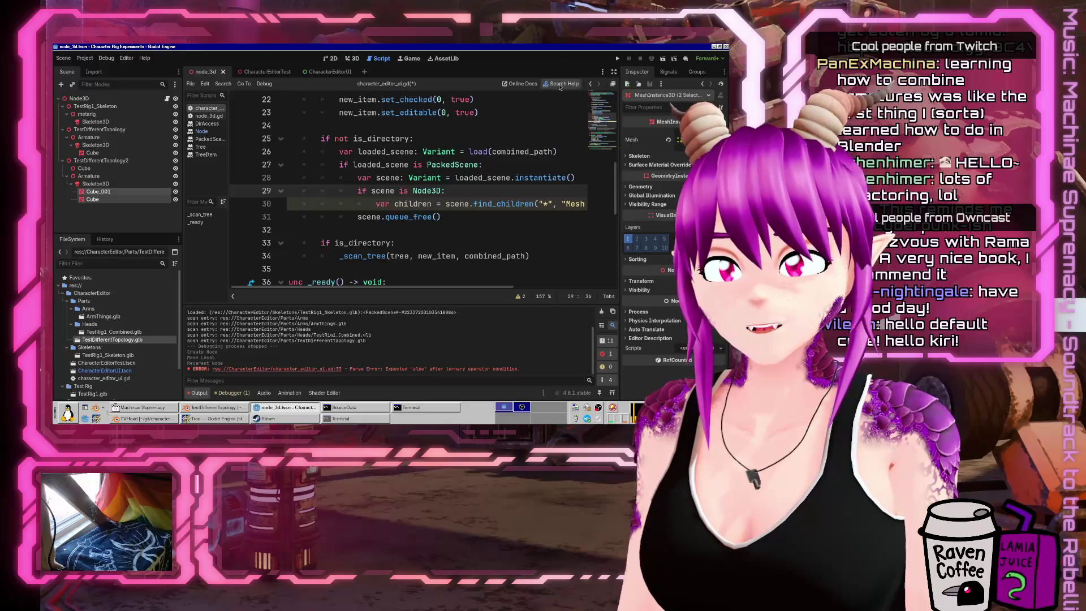
# Recheck the find_children docs and declare children as Array[Node]
pyautogui.click(560, 84)
pyautogui.doubleClick(285, 171)
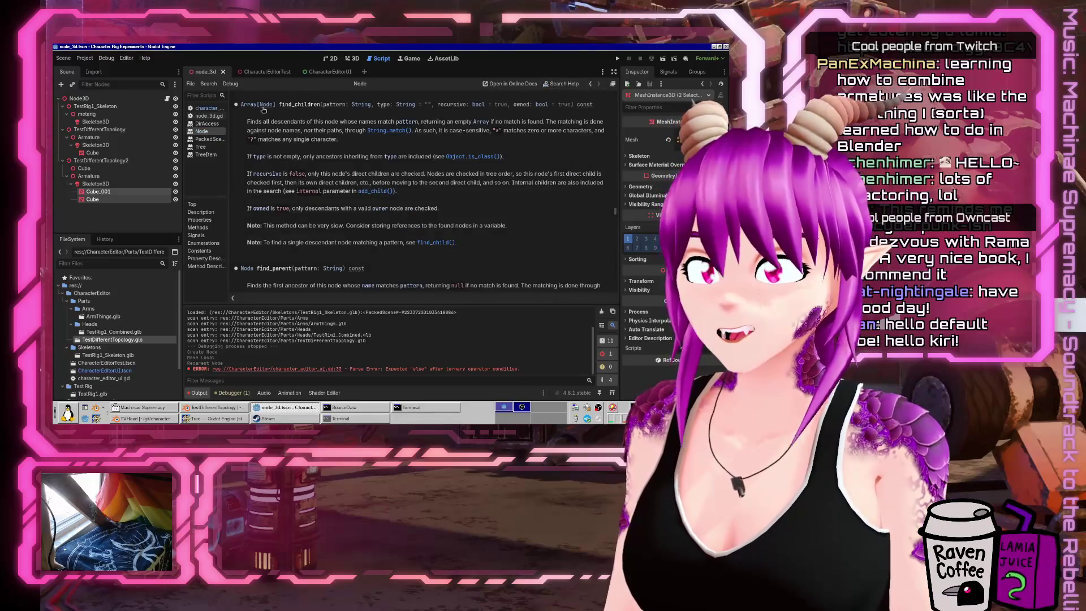
pyautogui.click(205, 108)
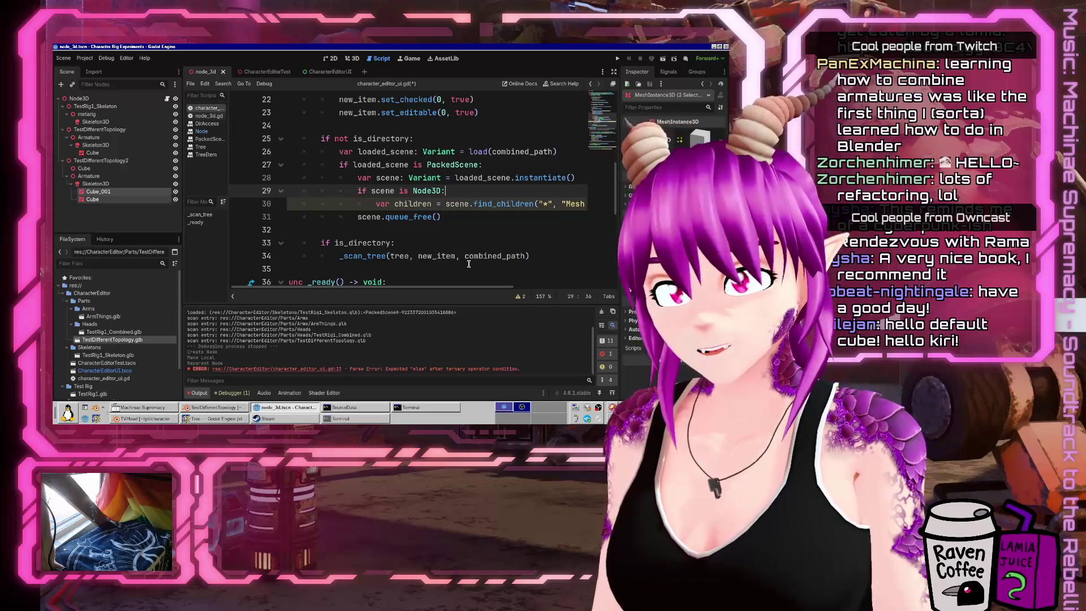
pyautogui.press('Down')
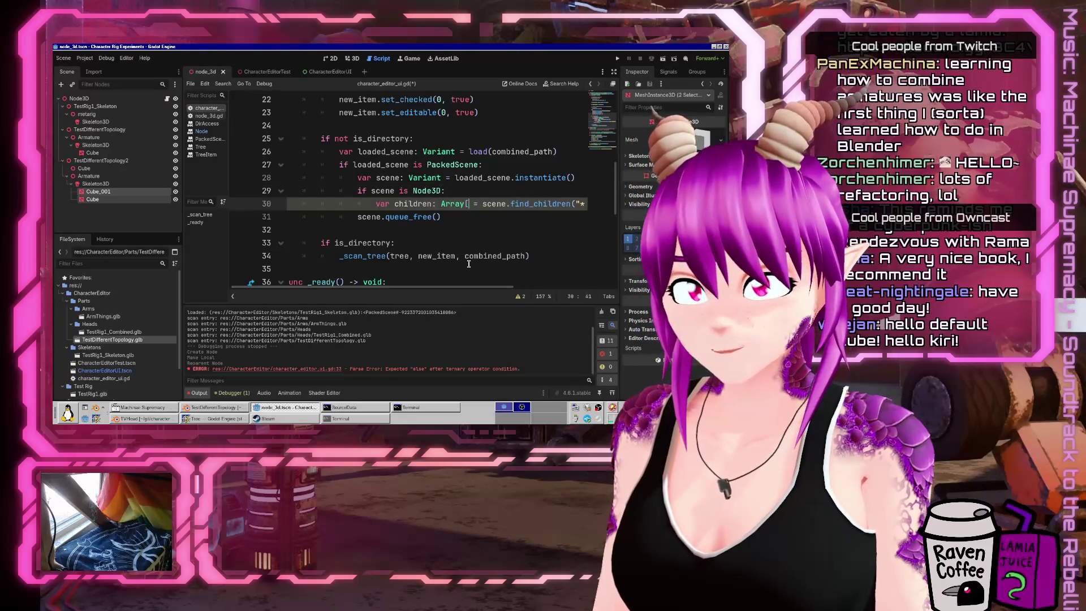
pyautogui.press('BackSpace')
pyautogui.press('BackSpace')
pyautogui.write('N')
# Add print(children) after the find_children call, save, and run the project
pyautogui.press('End')
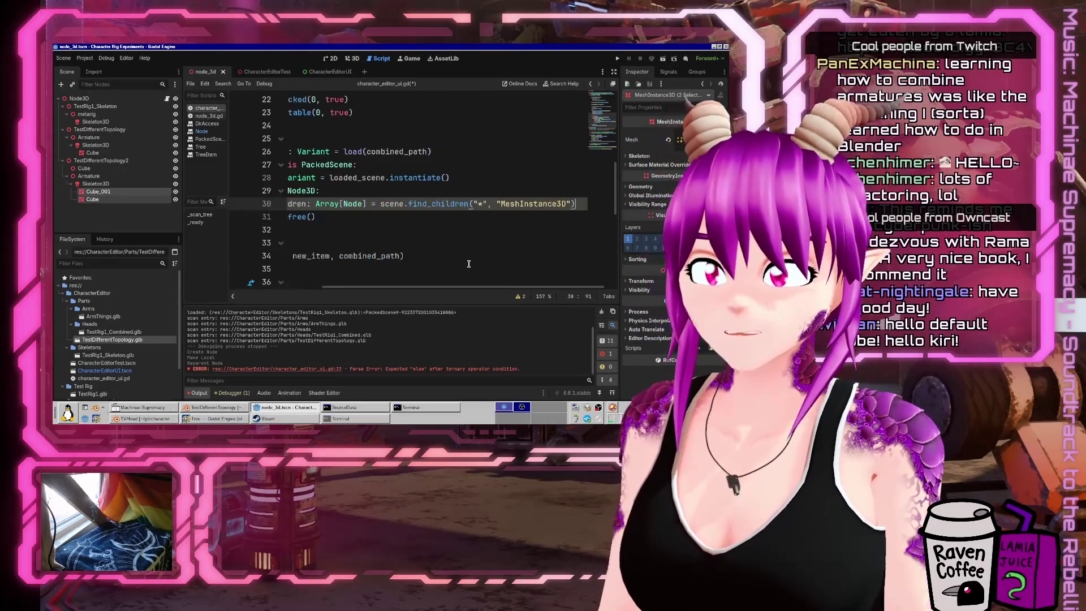
pyautogui.press('Return')
pyautogui.write('t(children')
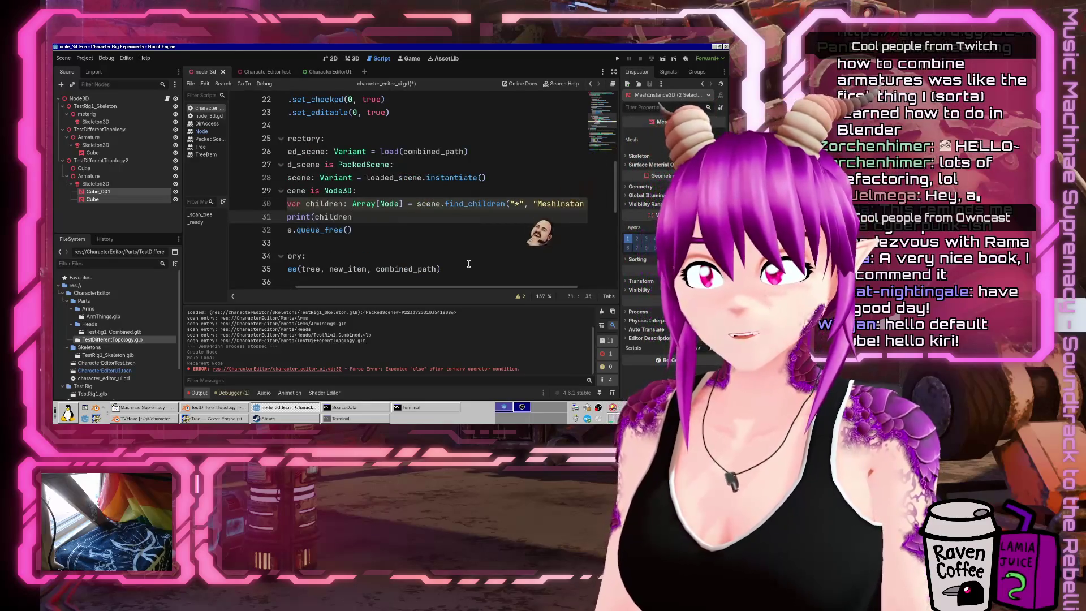
pyautogui.write(')')
pyautogui.hotkey('ctrl', 's')
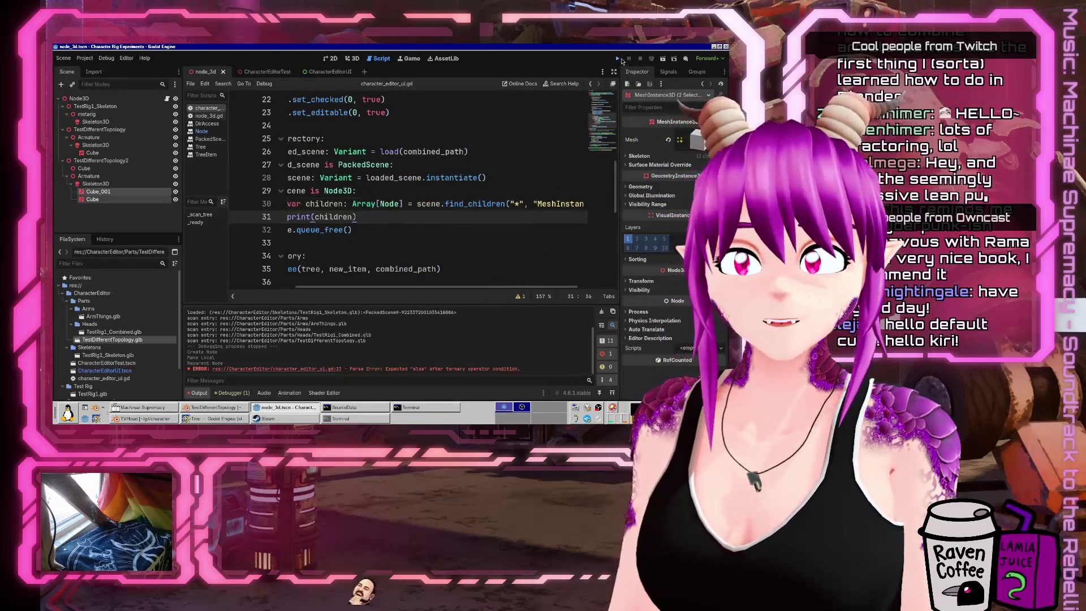
pyautogui.click(620, 59)
pyautogui.click(303, 372)
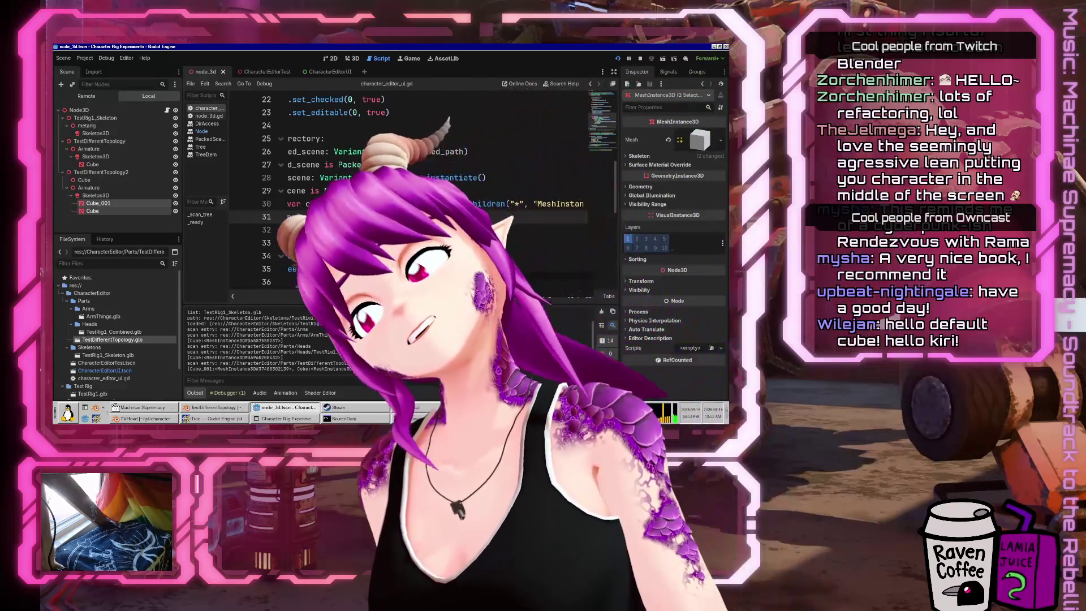
pyautogui.moveTo(364, 269)
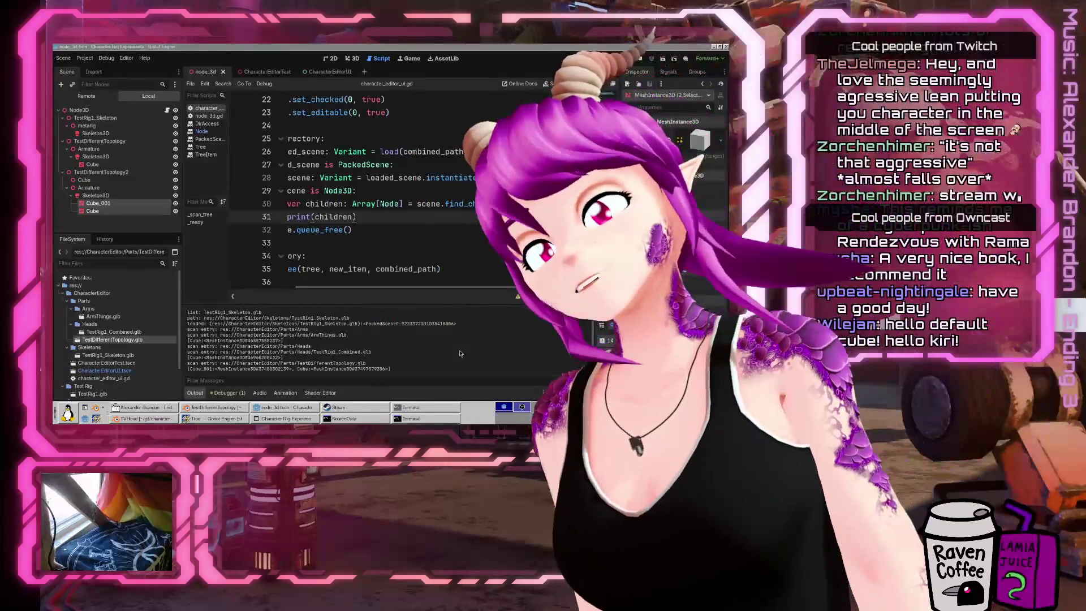
pyautogui.click(460, 354)
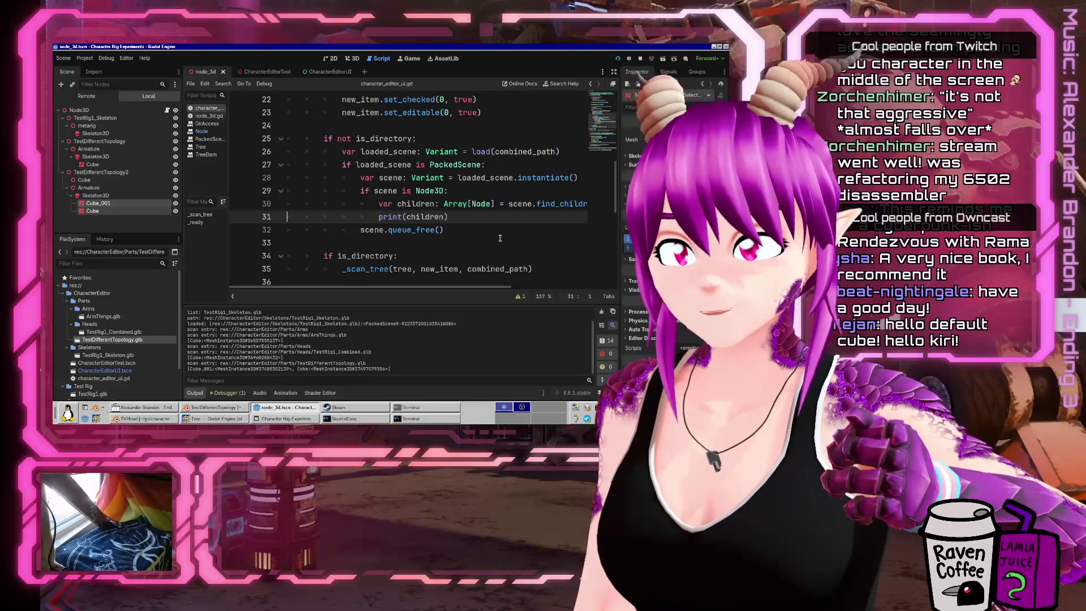
# Add a two-line FIXME comment above 'if not is_directory:' about loading only when selected
pyautogui.press('Up')
pyautogui.press('Up')
pyautogui.press('Up')
pyautogui.press('Return')
pyautogui.press('Up')
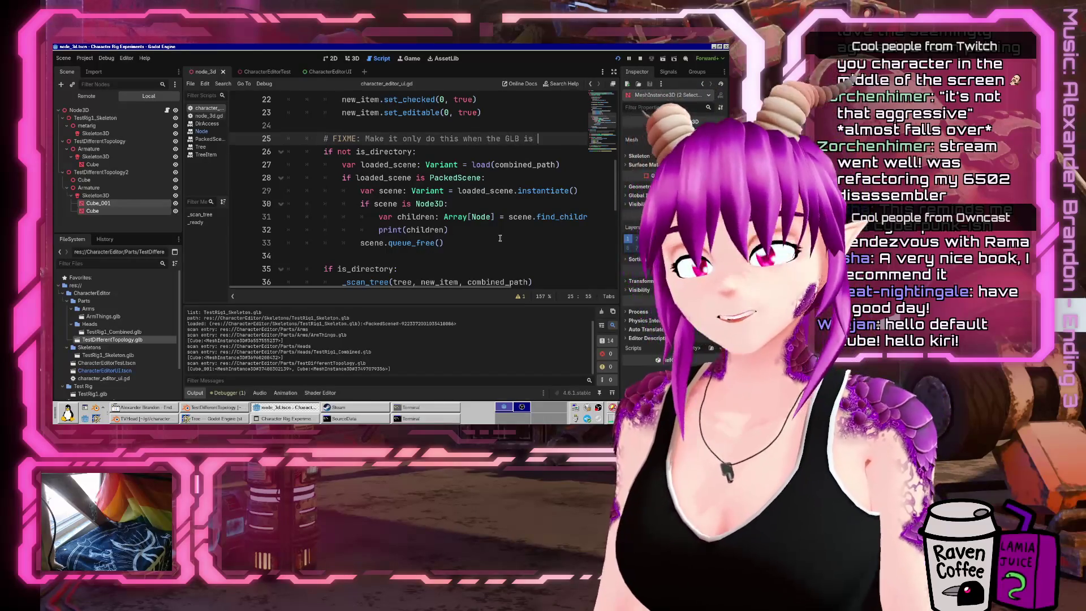
pyautogui.write('cted in the list.')
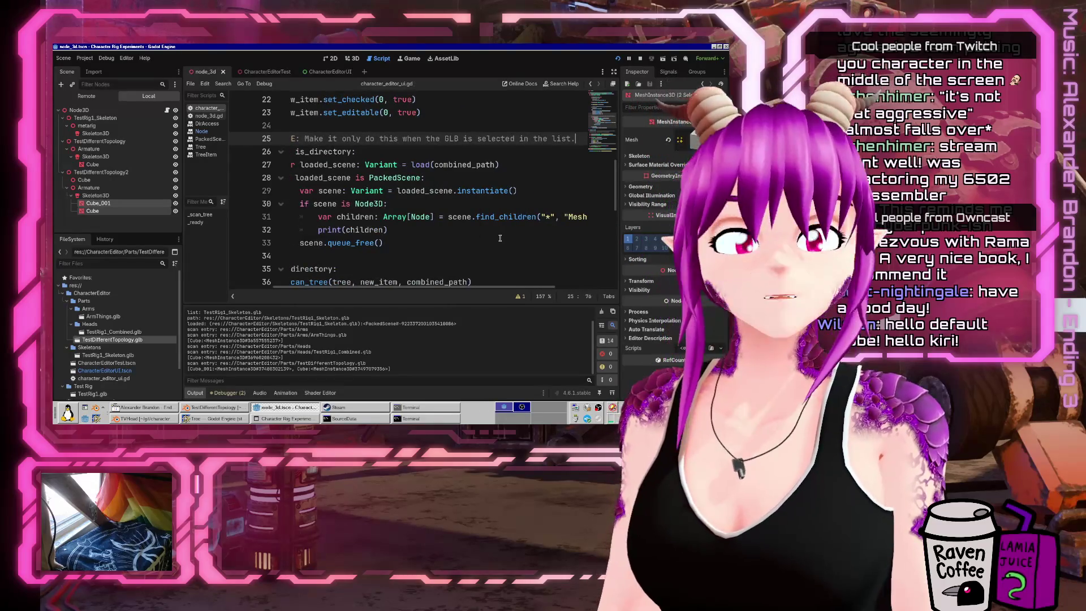
pyautogui.press('Return')
pyautogui.write('# b')
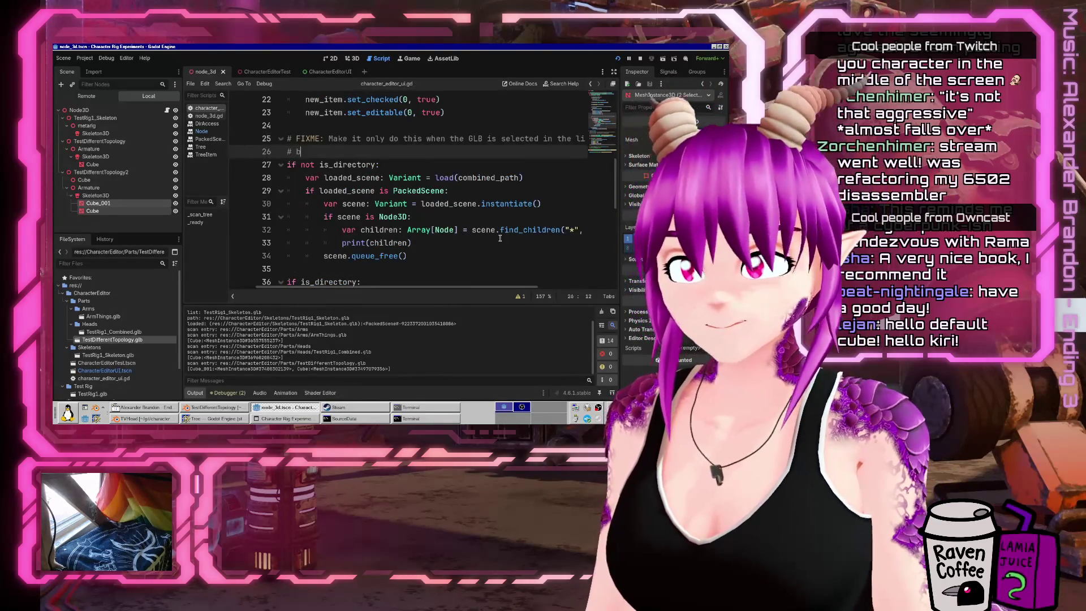
pyautogui.write("  (But we'll")
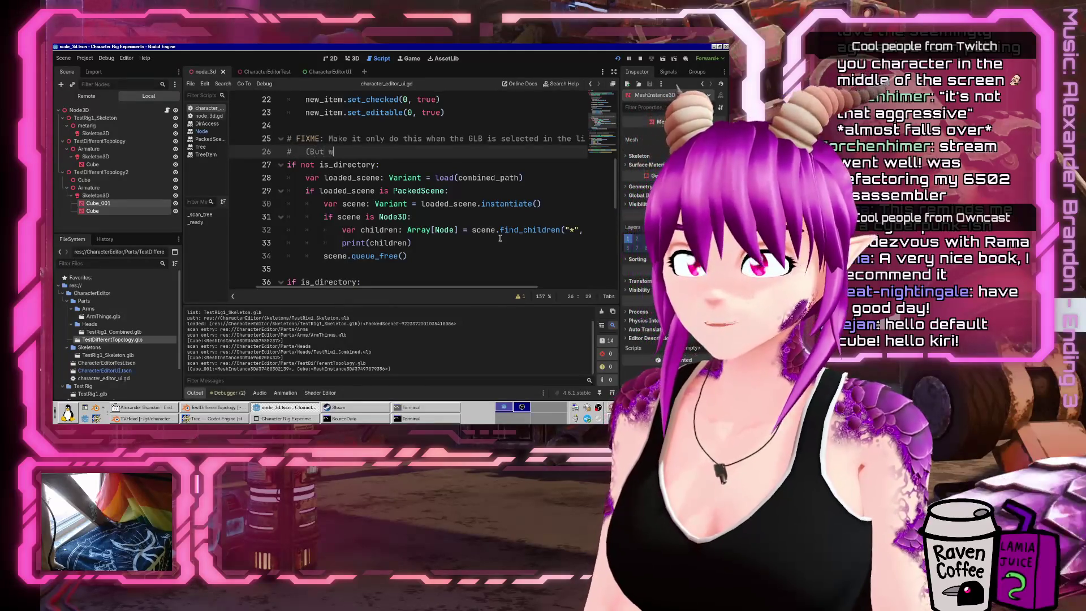
pyautogui.write(' di')
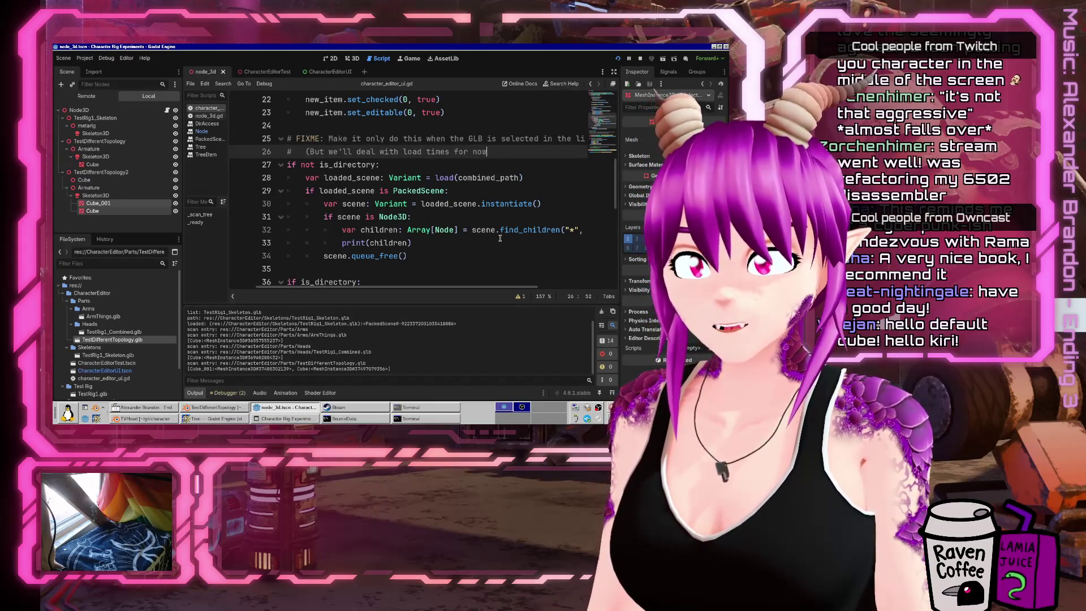
pyautogui.write(')')
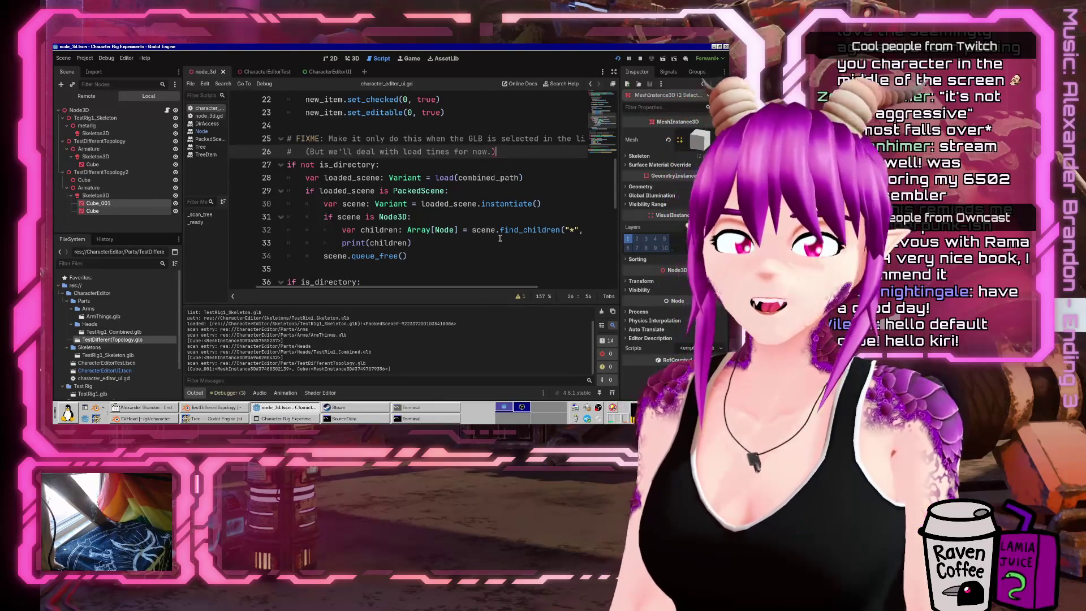
# Delete the print(children) line
pyautogui.press('Down')
pyautogui.press('Down')
pyautogui.press('Down')
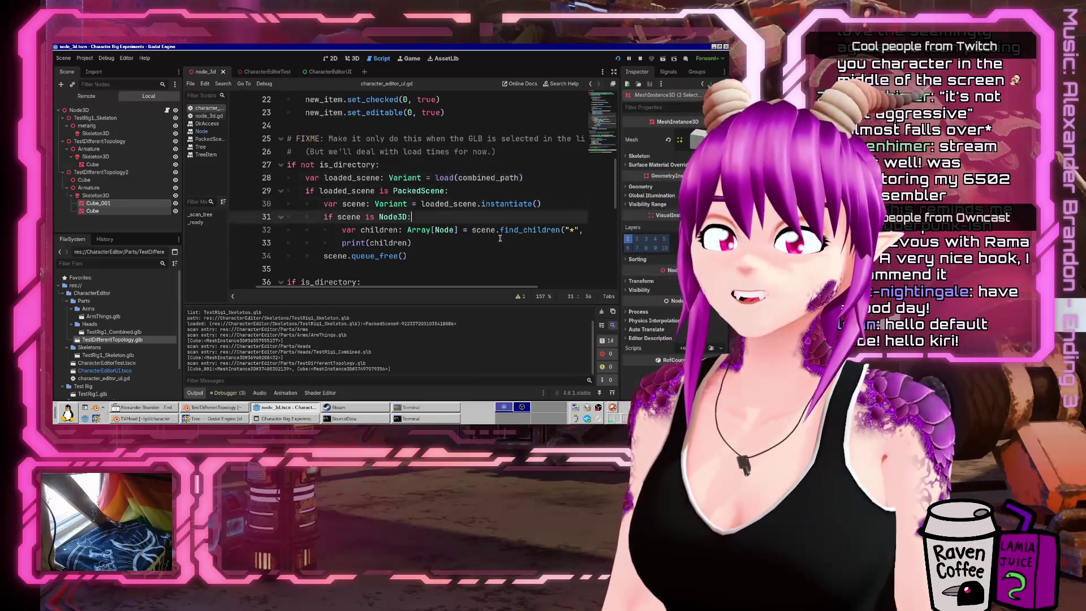
pyautogui.press('Up')
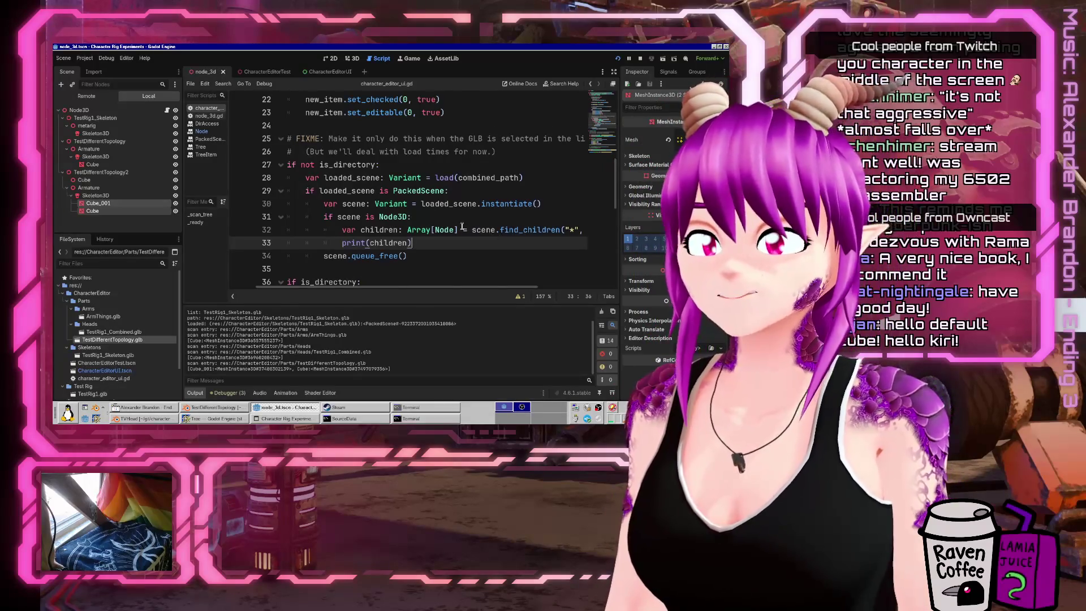
pyautogui.scroll(-1, 459, 222)
pyautogui.hotkey('shift', 'Home')
pyautogui.press('BackSpace')
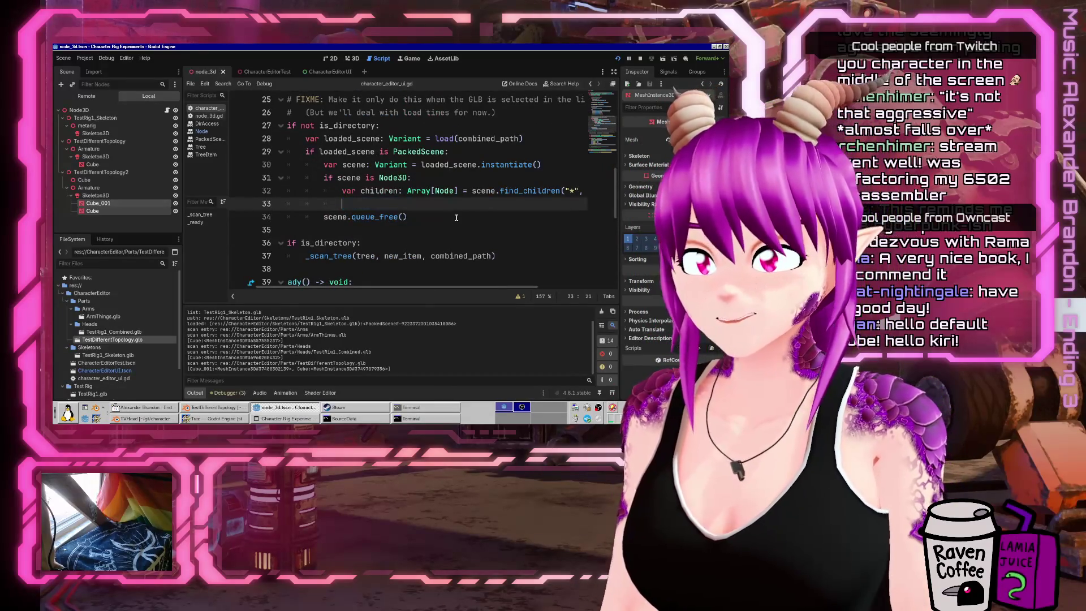
# Declare 'var mesh_item: TreeItem' from create_item() and start its set_text(0, ...) call
pyautogui.hotkey('shift', 'Up')
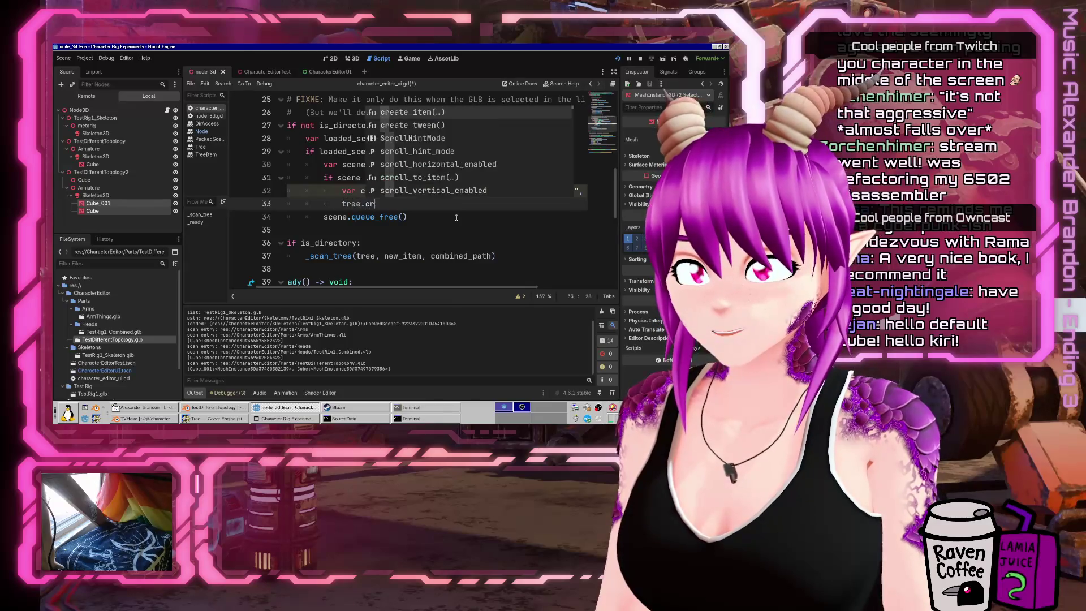
pyautogui.write('create_')
pyautogui.press('Return')
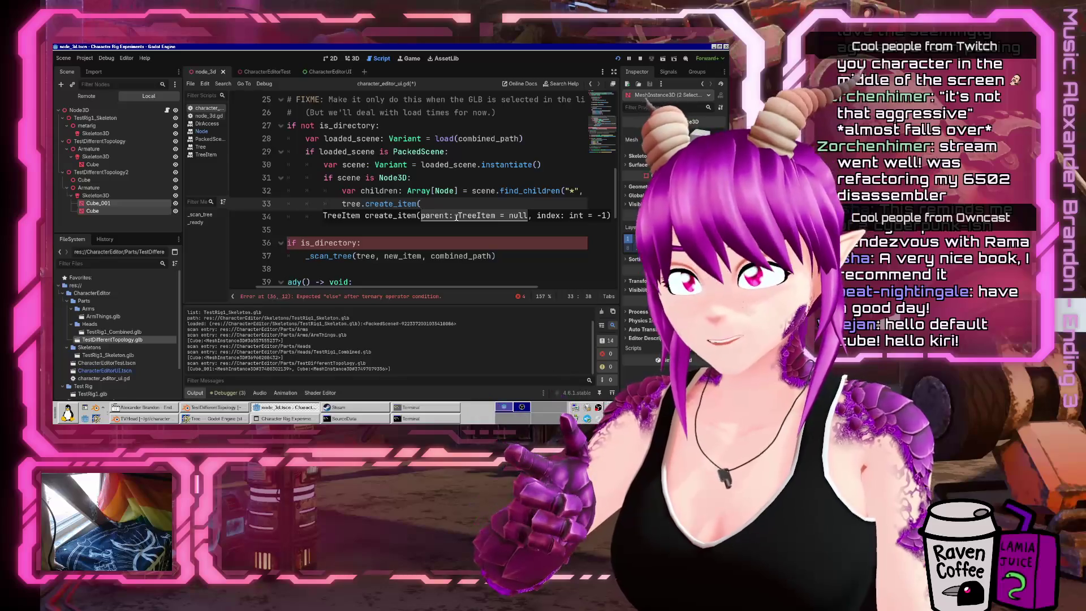
pyautogui.write('new_itmem,')
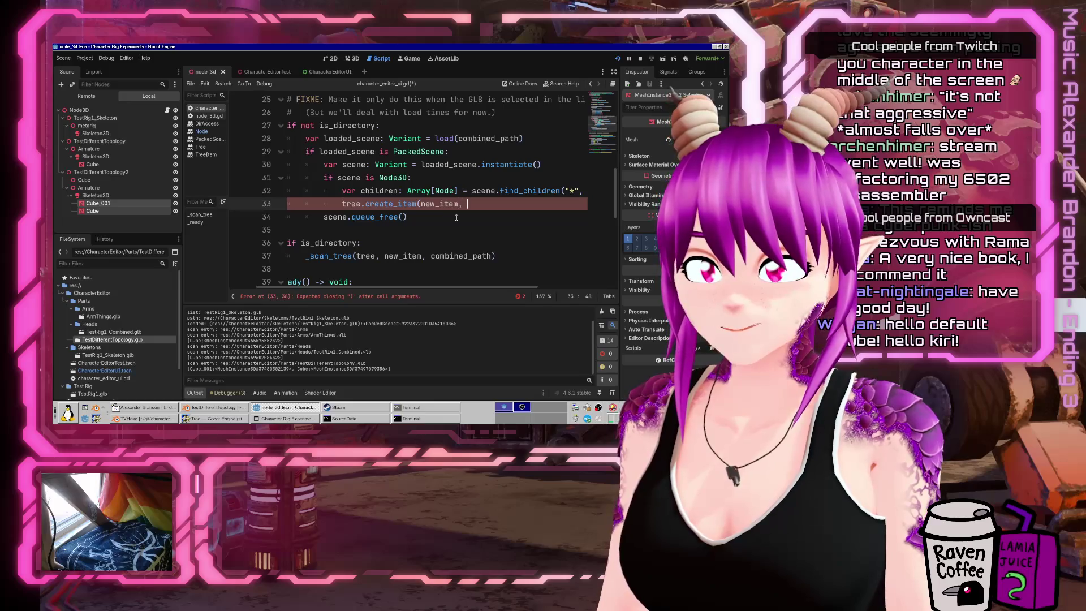
pyautogui.press('BackSpace')
pyautogui.press('BackSpace')
pyautogui.write(')')
pyautogui.press('Home')
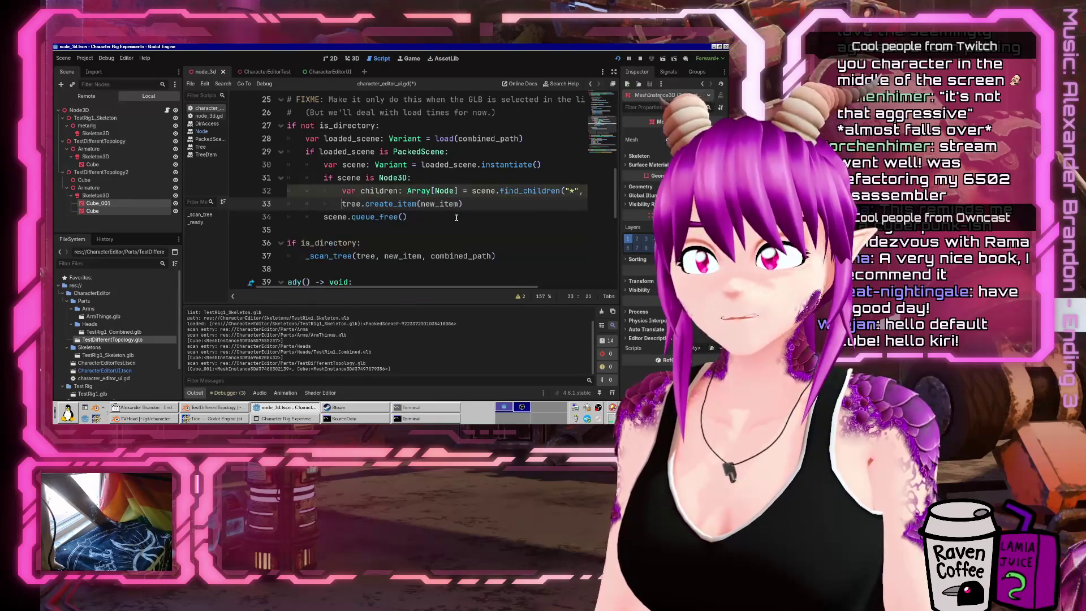
pyautogui.write('var ')
pyautogui.write('mesh_ite')
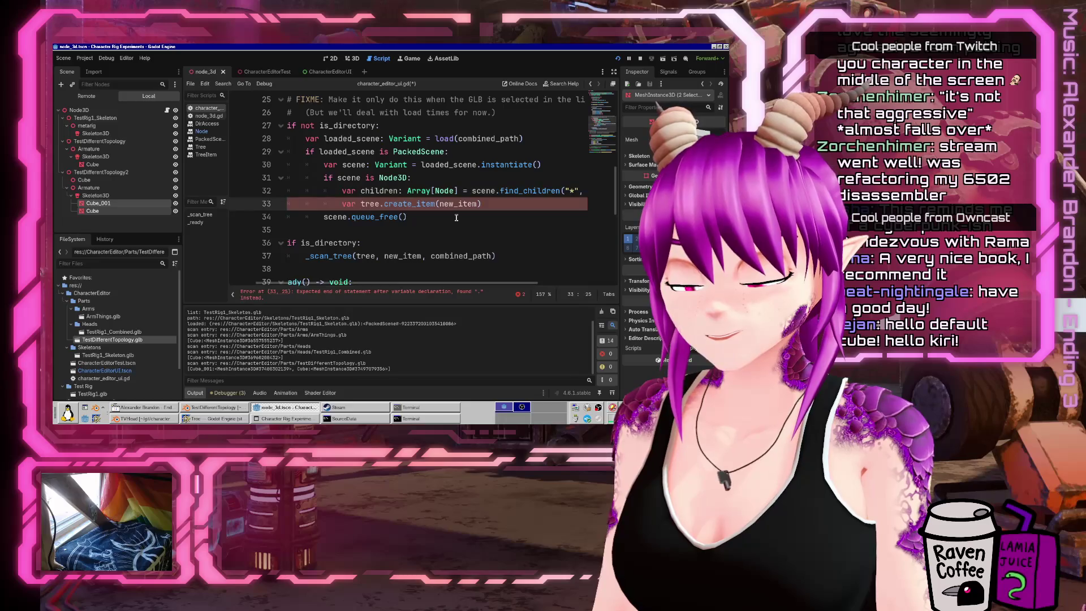
pyautogui.write('m: Tree')
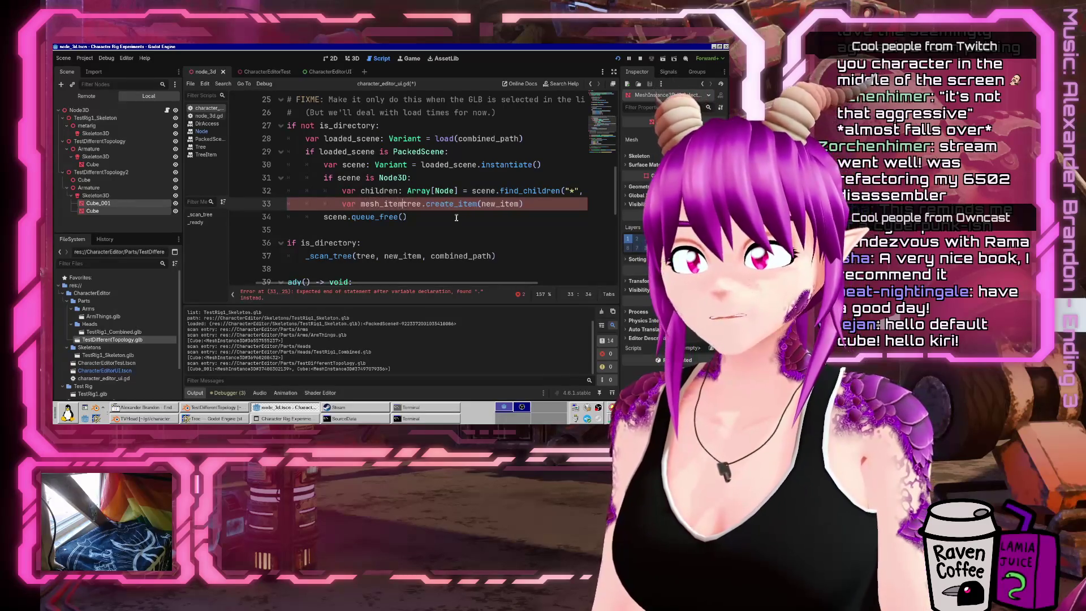
pyautogui.write('Item =')
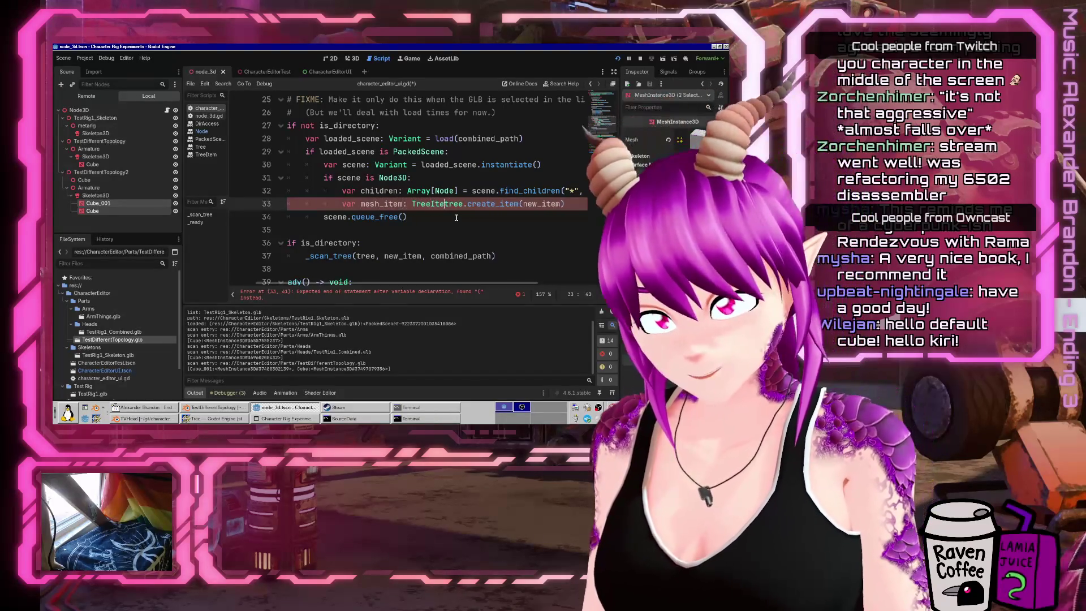
pyautogui.press('End')
pyautogui.press('Return')
pyautogui.write('_item.')
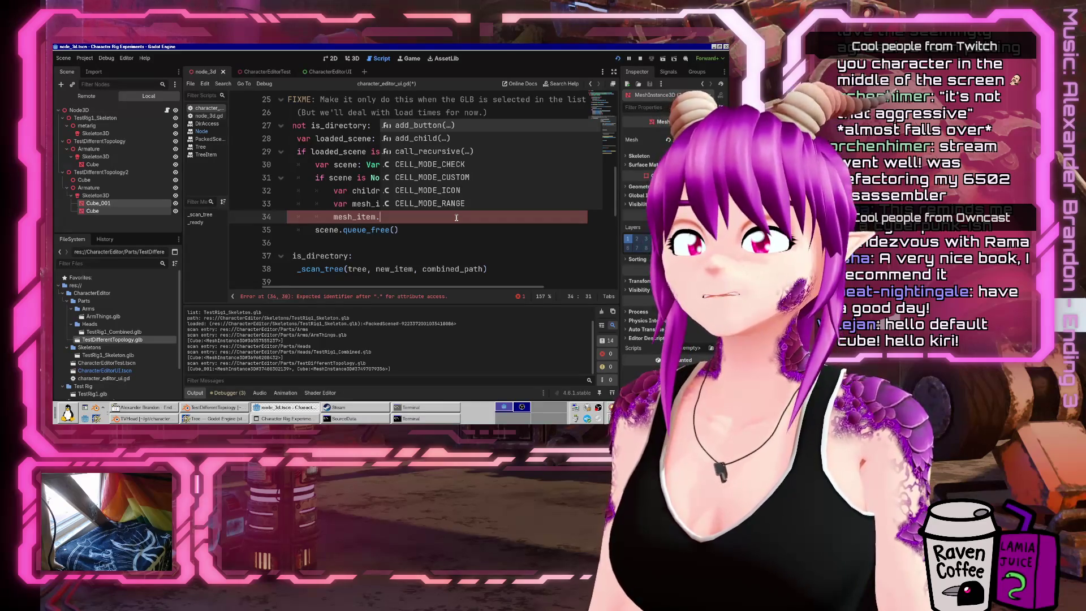
pyautogui.write('set_text(')
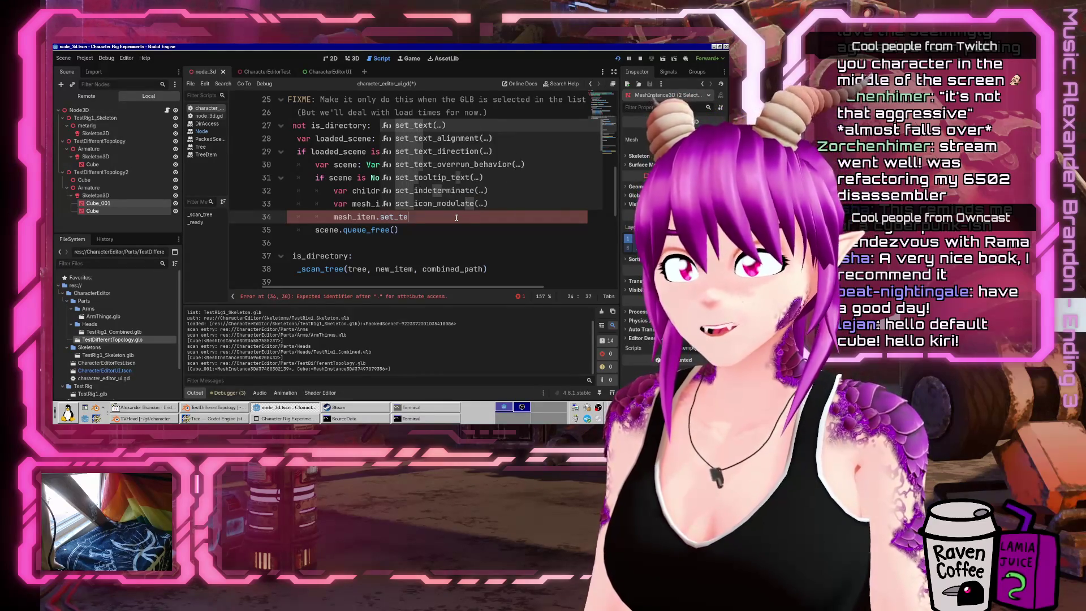
pyautogui.write('0,')
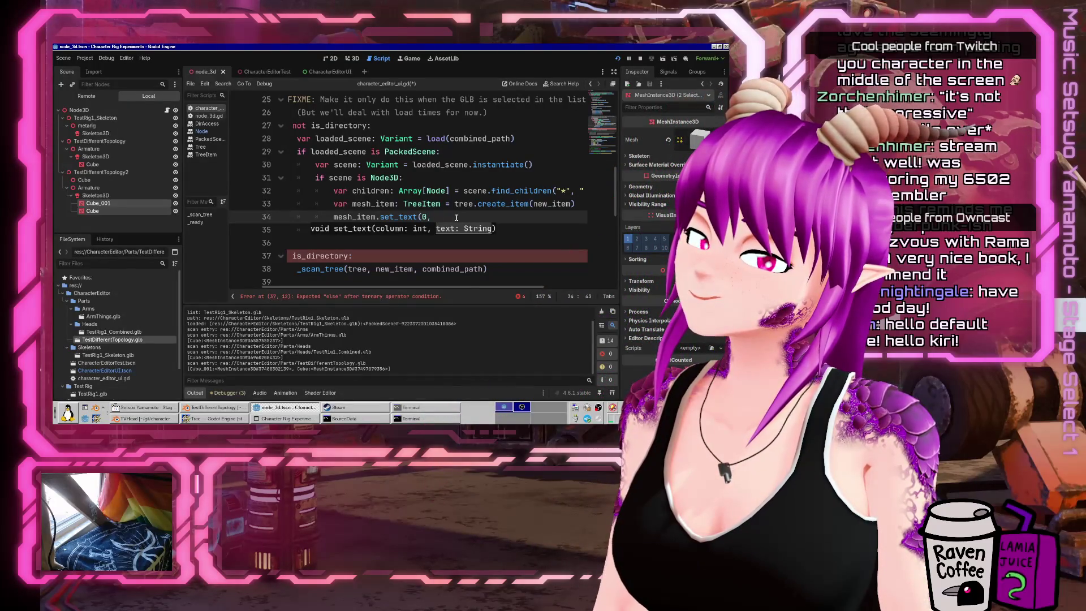
# Wrap those lines in a loop over children, label items with child.name, save and run
pyautogui.press('Up')
pyautogui.press('Up')
pyautogui.press('End')
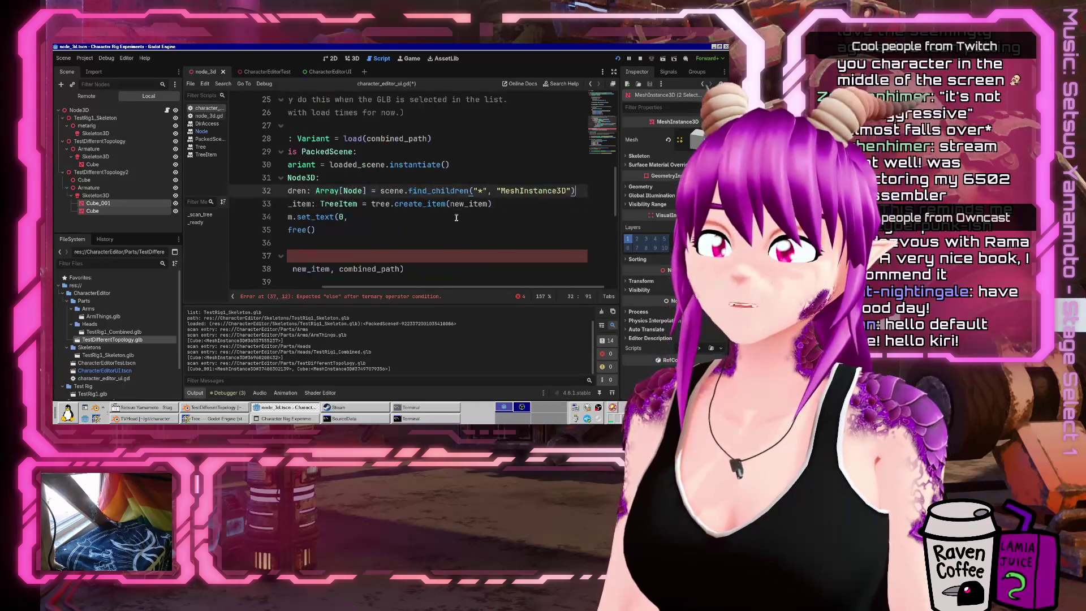
pyautogui.press('Return')
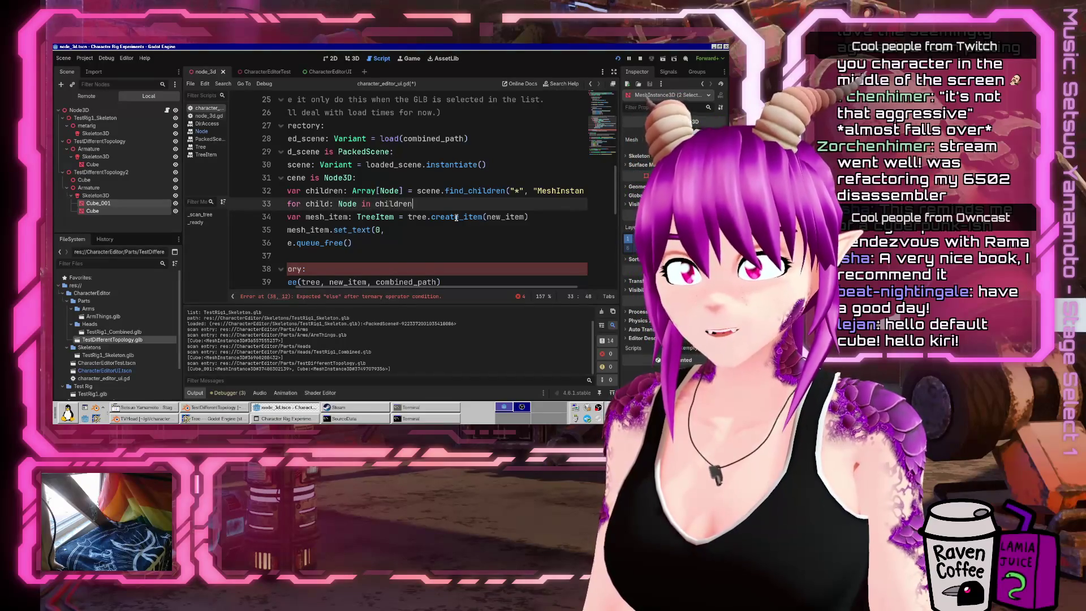
pyautogui.write(':')
pyautogui.hotkey('shift', 'Down')
pyautogui.hotkey('shift', 'Down')
pyautogui.press('Tab')
pyautogui.press('End')
pyautogui.write('child')
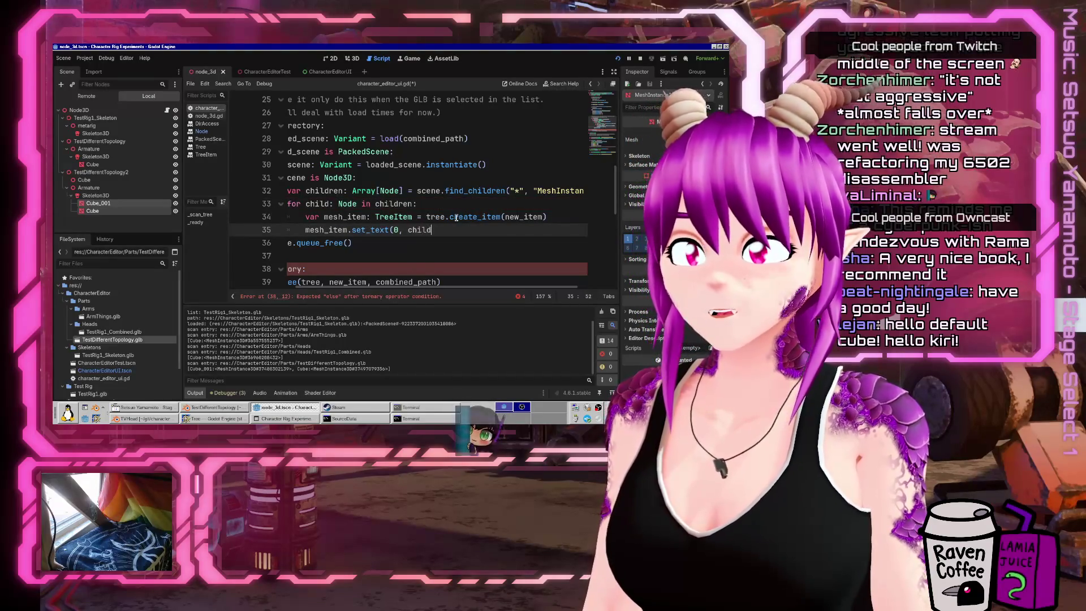
pyautogui.write('.name)')
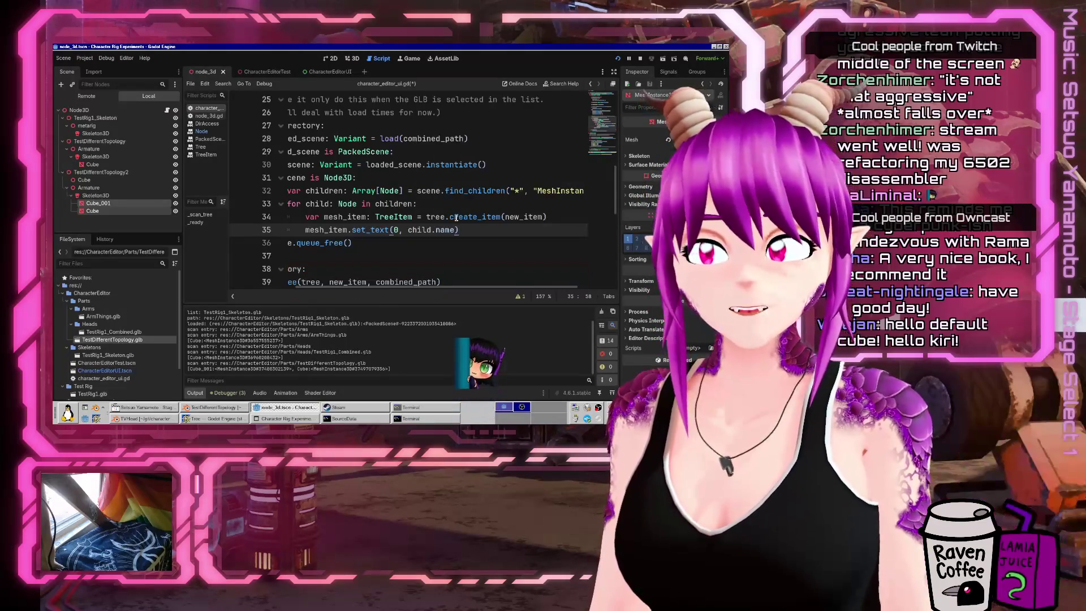
pyautogui.hotkey('ctrl', 's')
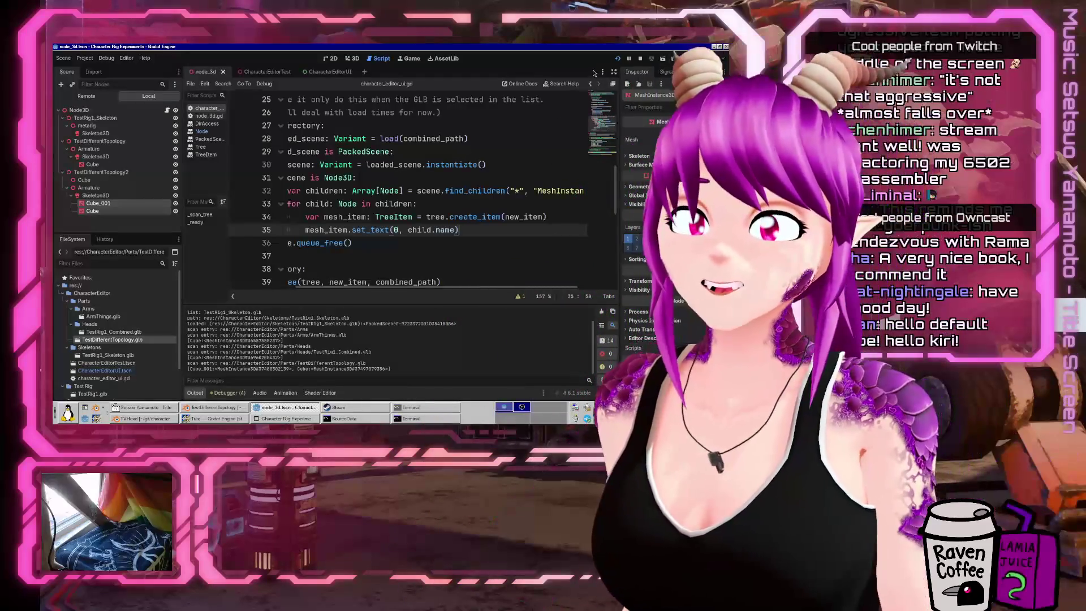
pyautogui.click(618, 59)
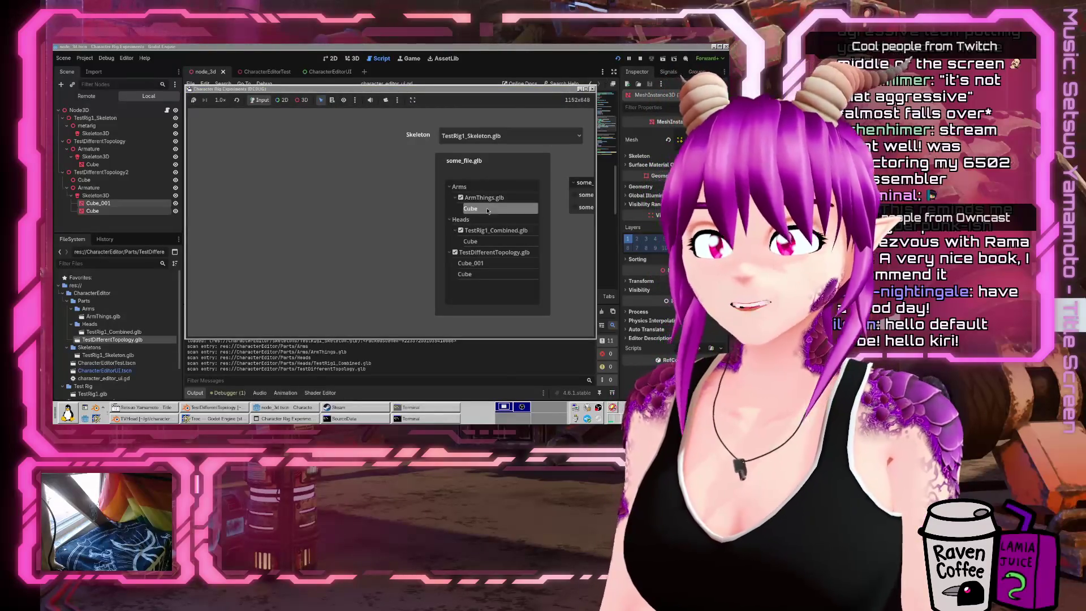
pyautogui.click(472, 263)
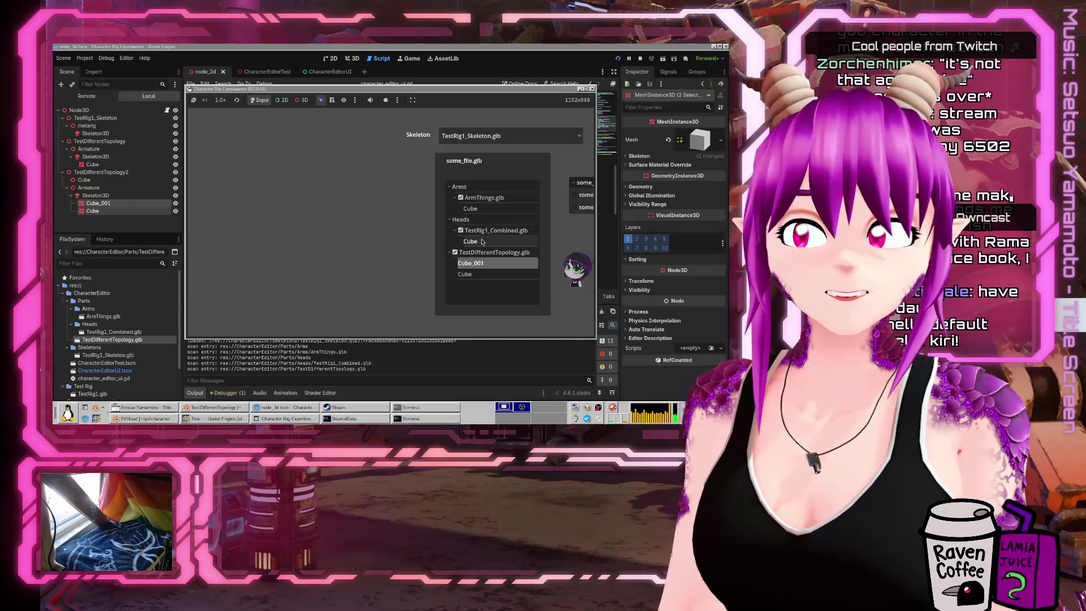
pyautogui.click(469, 275)
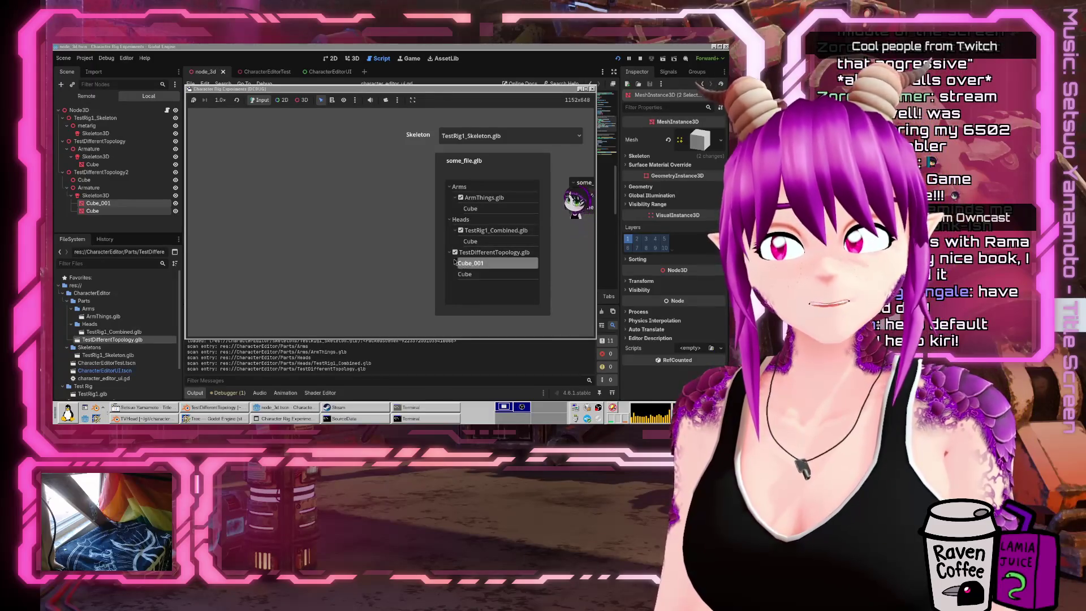
pyautogui.click(492, 252)
pyautogui.click(592, 89)
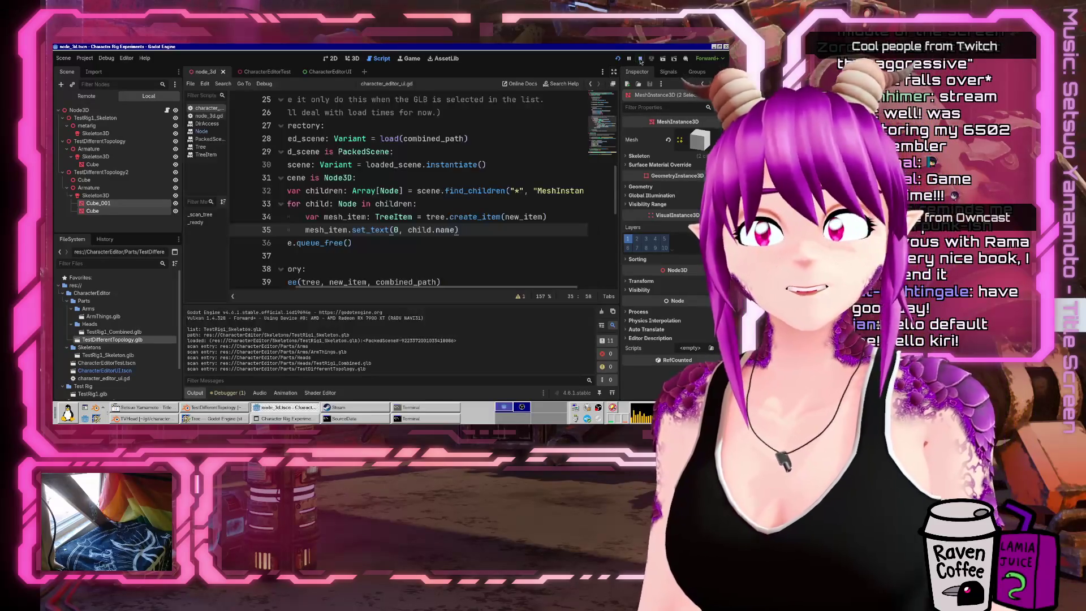
# Copy the else branch's four item setup lines into the child loop and indent them
pyautogui.press('Up')
pyautogui.press('Up')
pyautogui.press('Up')
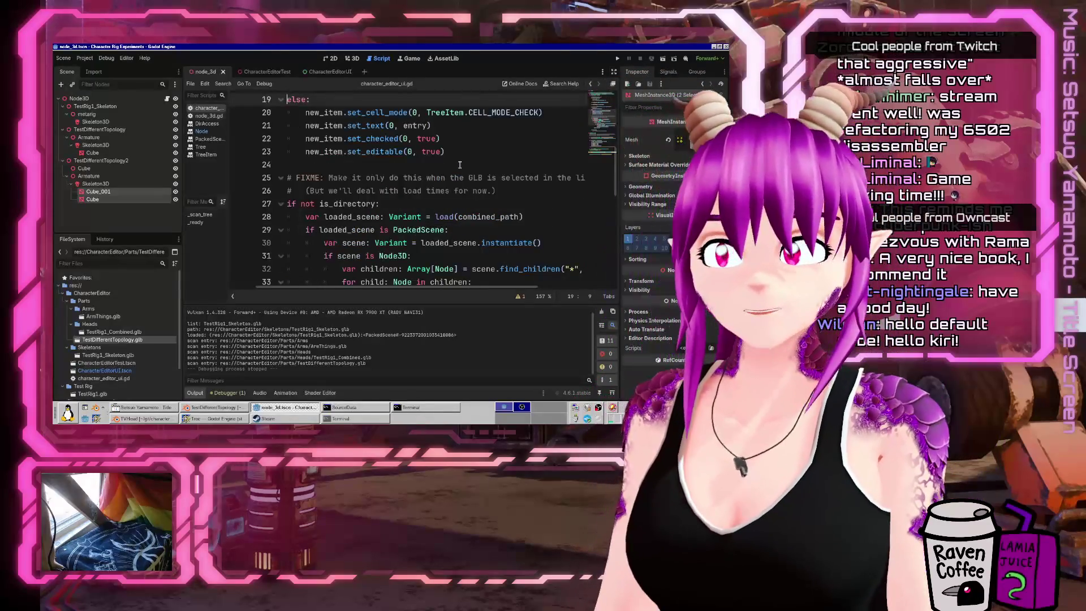
pyautogui.press('Up')
pyautogui.press('Up')
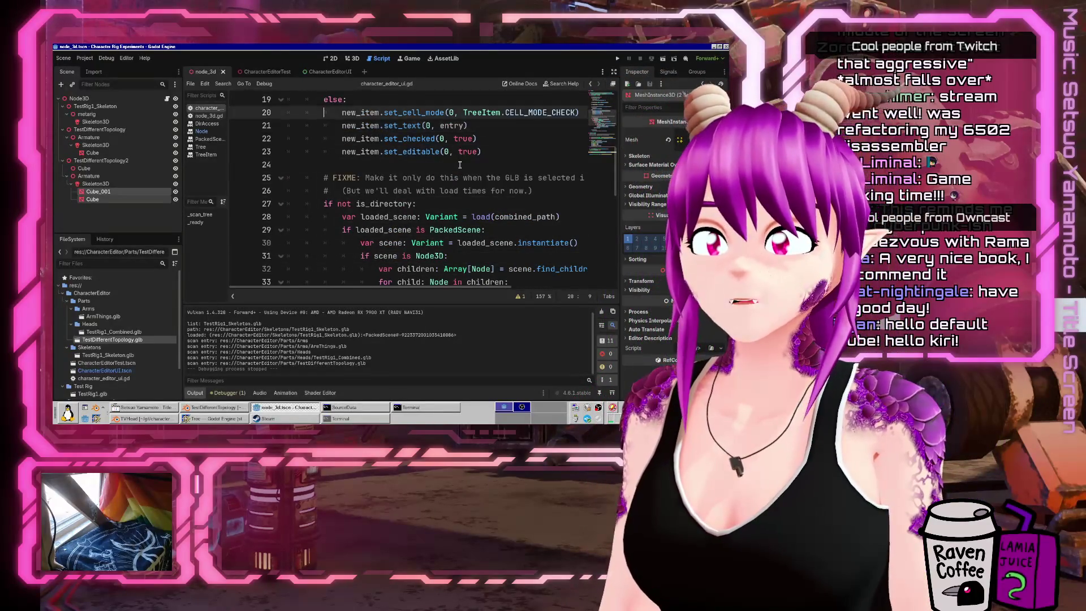
pyautogui.hotkey('shift', 'Down')
pyautogui.hotkey('shift', 'Down')
pyautogui.hotkey('shift', 'Down')
pyautogui.scroll(-2, 384, 276)
pyautogui.scroll(-2, 384, 276)
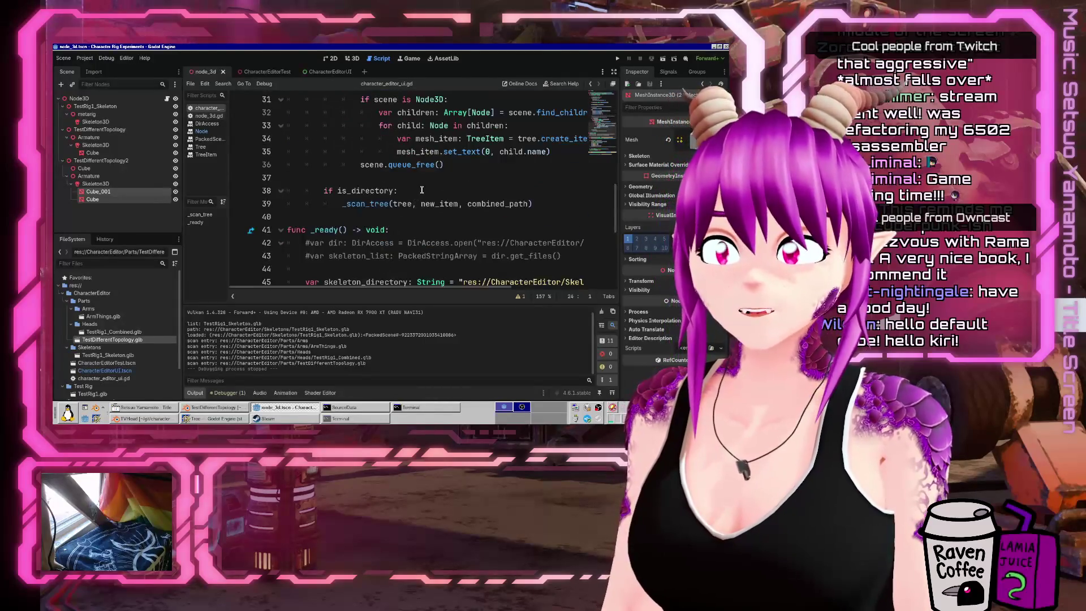
pyautogui.click(564, 140)
pyautogui.press('Down')
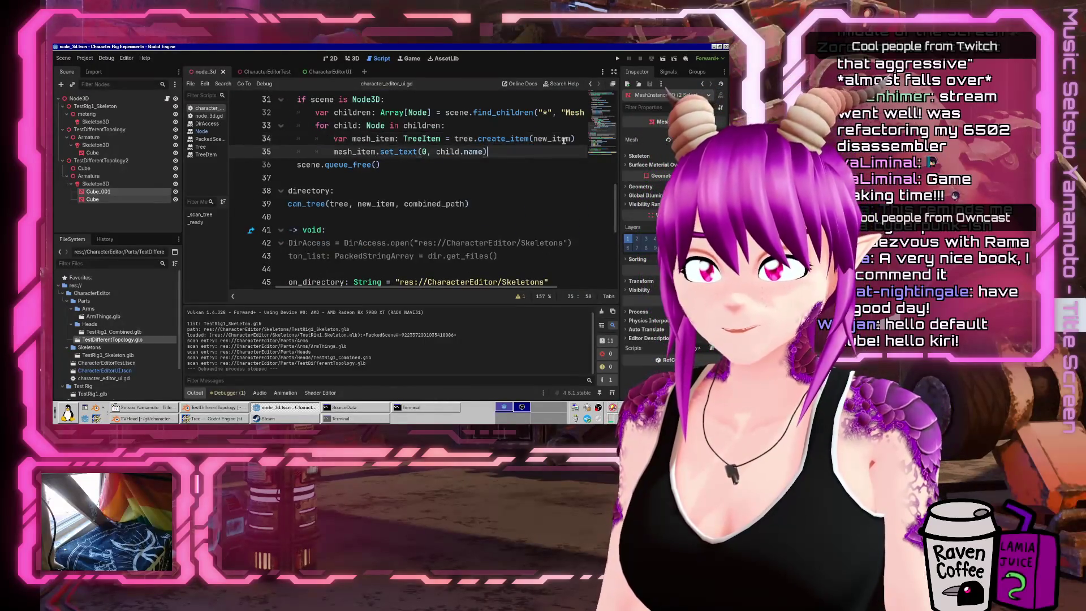
pyautogui.hotkey('ctrl', 'v')
pyautogui.press('Up')
pyautogui.press('Up')
pyautogui.press('Up')
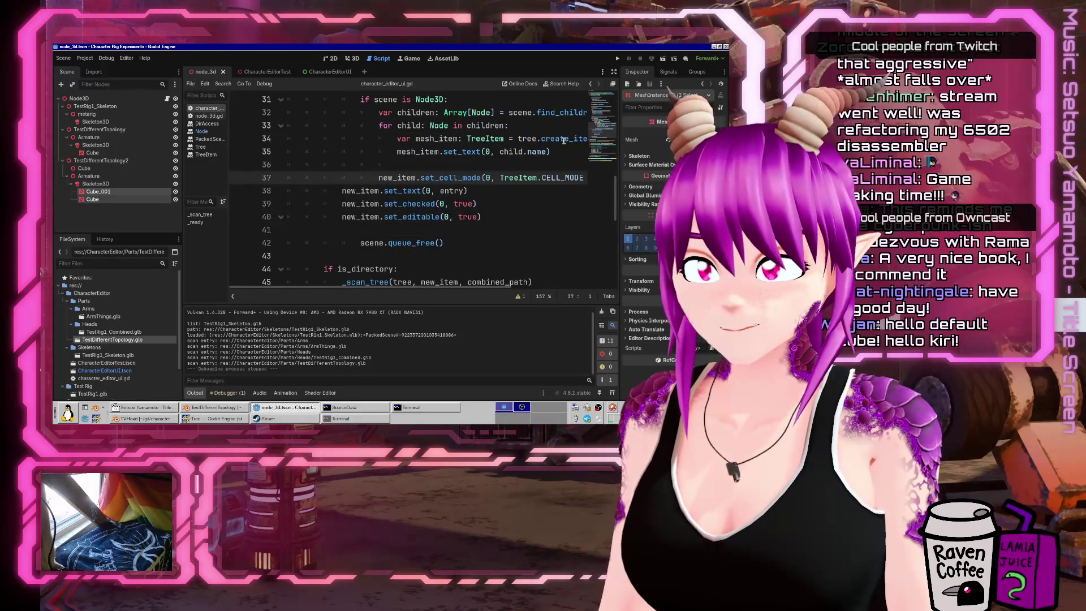
pyautogui.press('Down')
pyautogui.hotkey('shift', 'Down')
pyautogui.hotkey('shift', 'Down')
pyautogui.press('Tab')
pyautogui.press('Tab')
pyautogui.press('Tab')
pyautogui.press('Up')
pyautogui.press('Up')
pyautogui.press('End')
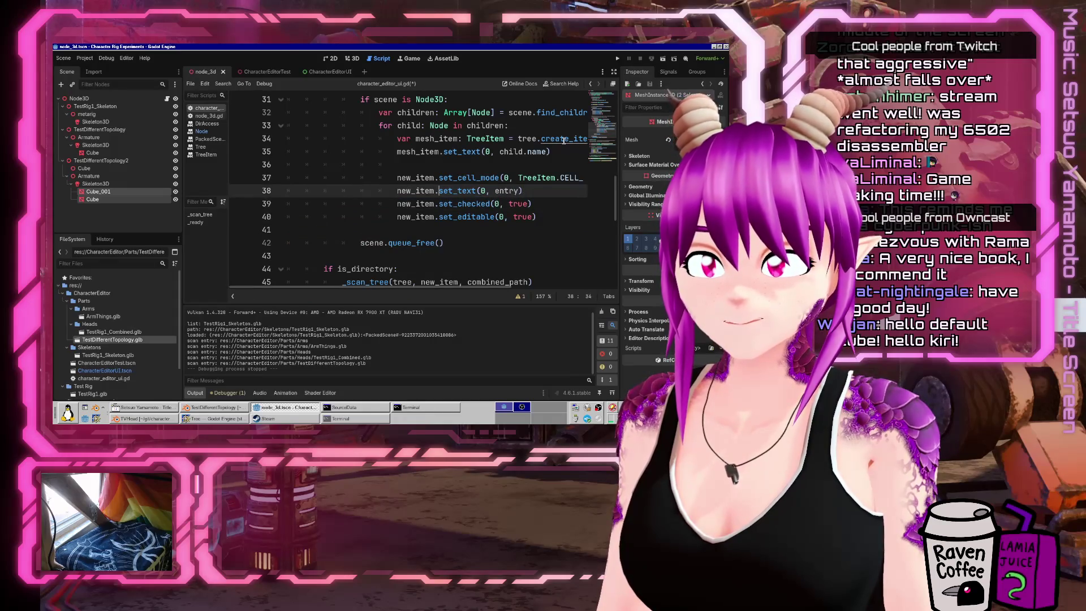
# Rename new_item to mesh_item on lines 37–40 at once, then run the game with F5
pyautogui.press('Up')
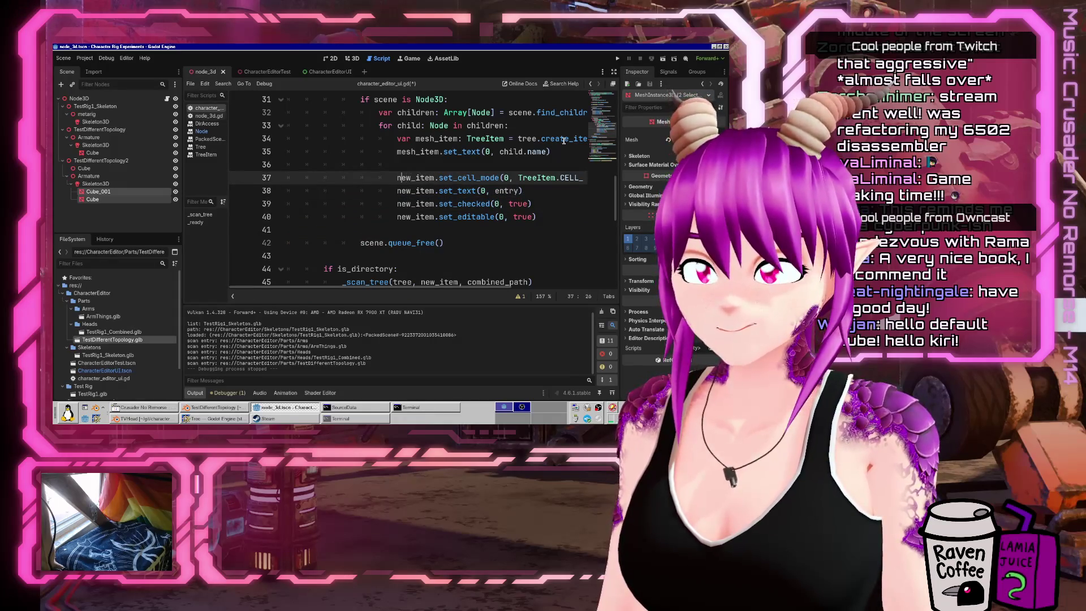
pyautogui.hotkey('shift', 'alt', 'Down')
pyautogui.hotkey('shift', 'alt', 'Down')
pyautogui.hotkey('shift', 'alt', 'Down')
pyautogui.hotkey('ctrl', 'Delete')
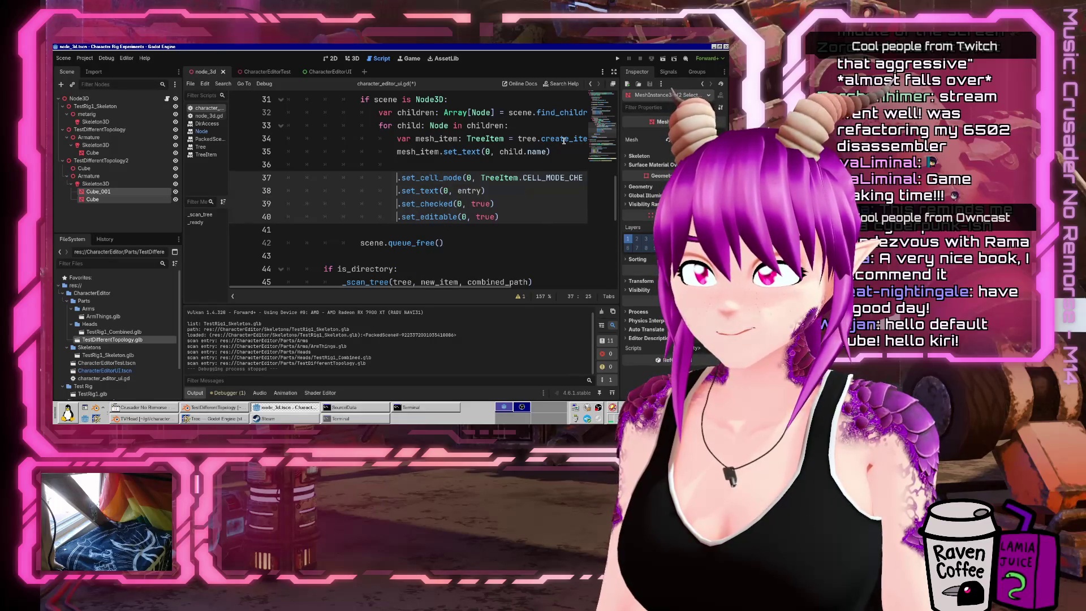
pyautogui.write('mesh_iotem')
pyautogui.press('Left')
pyautogui.press('Left')
pyautogui.press('Left')
pyautogui.press('BackSpace')
pyautogui.press('Right')
pyautogui.press('Right')
pyautogui.press('Right')
pyautogui.press('Escape')
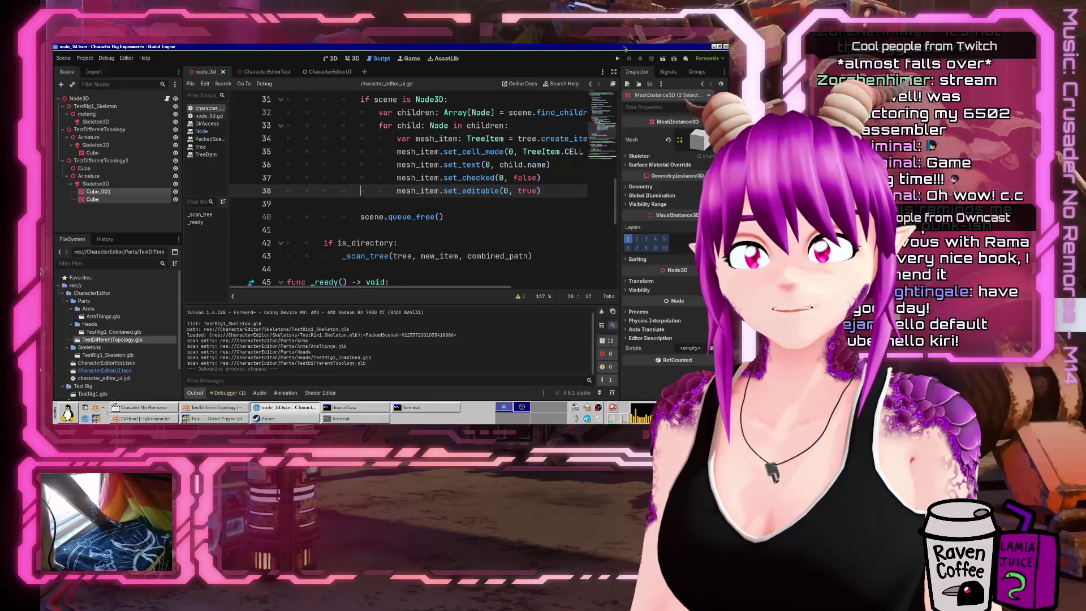
pyautogui.press('F5')
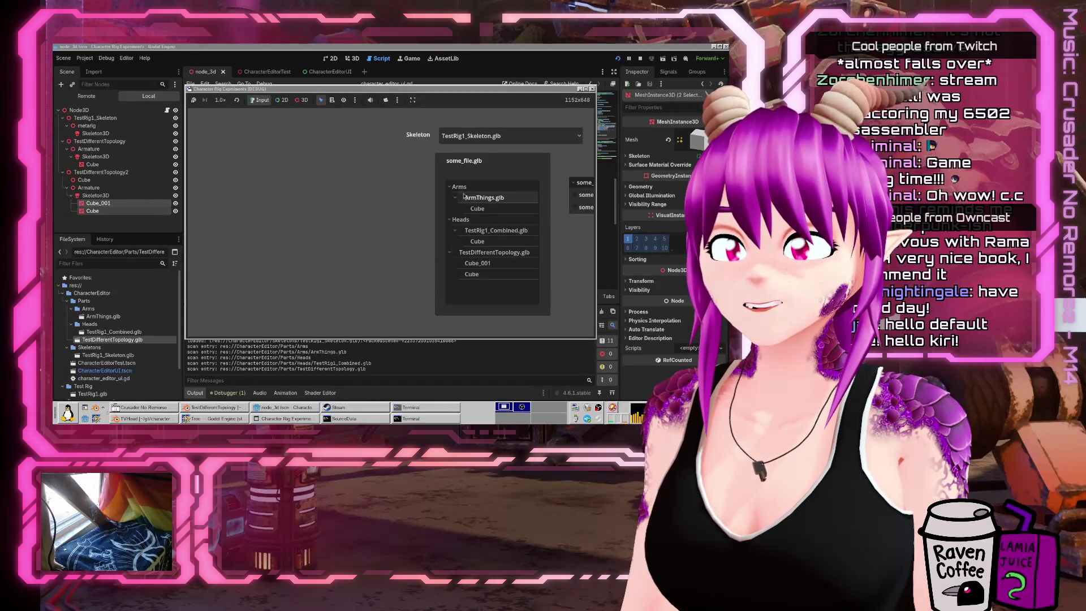
# Collapse the TestDifferentTopology.glb, Heads and Arms groups in the running game, then select the Parts folder
pyautogui.click(449, 253)
pyautogui.click(449, 219)
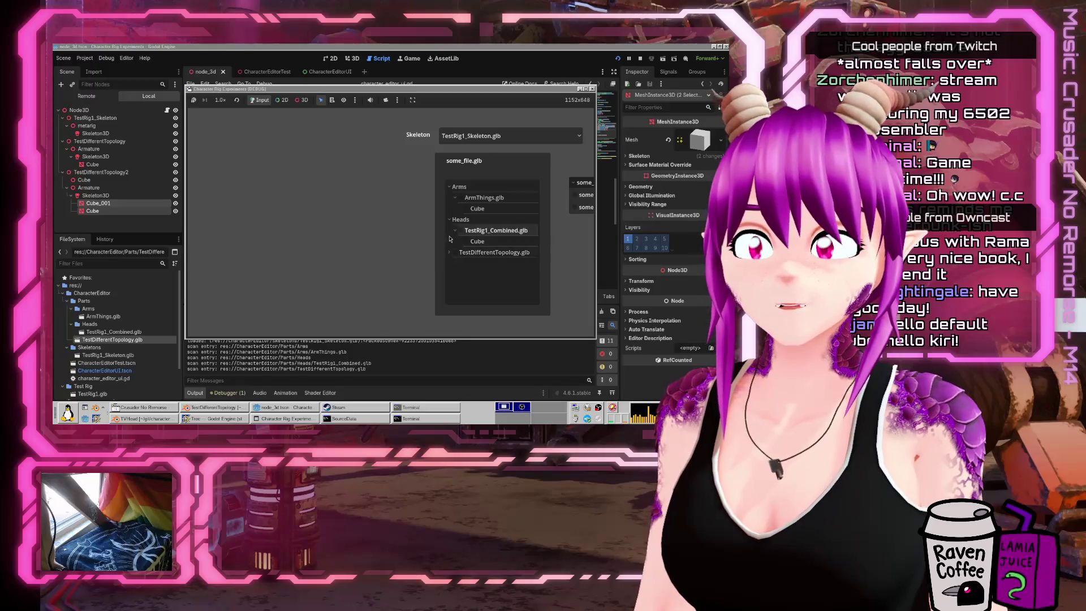
pyautogui.click(449, 186)
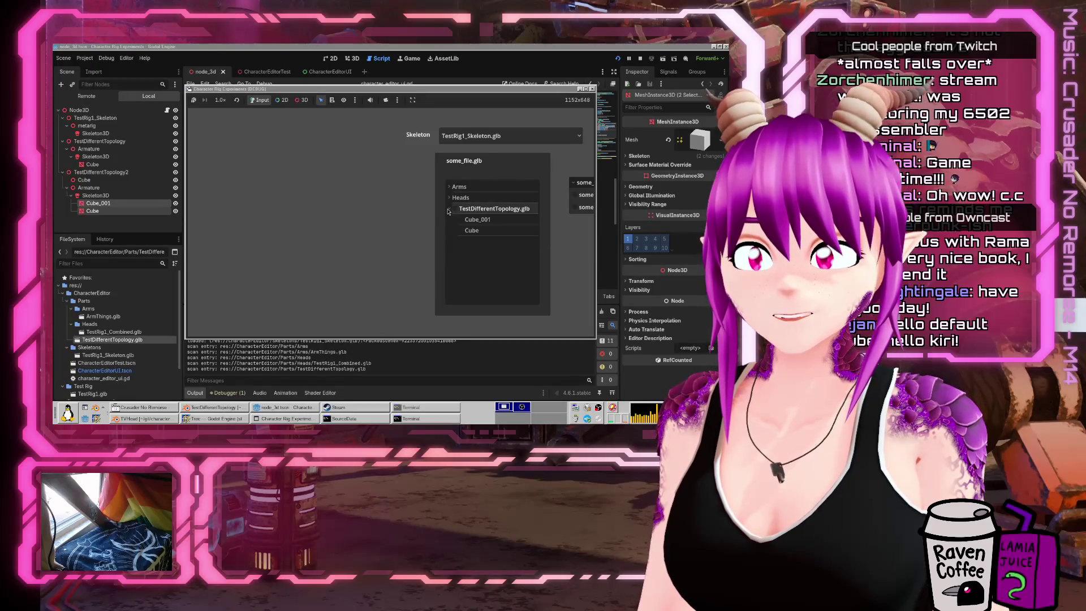
pyautogui.click(91, 304)
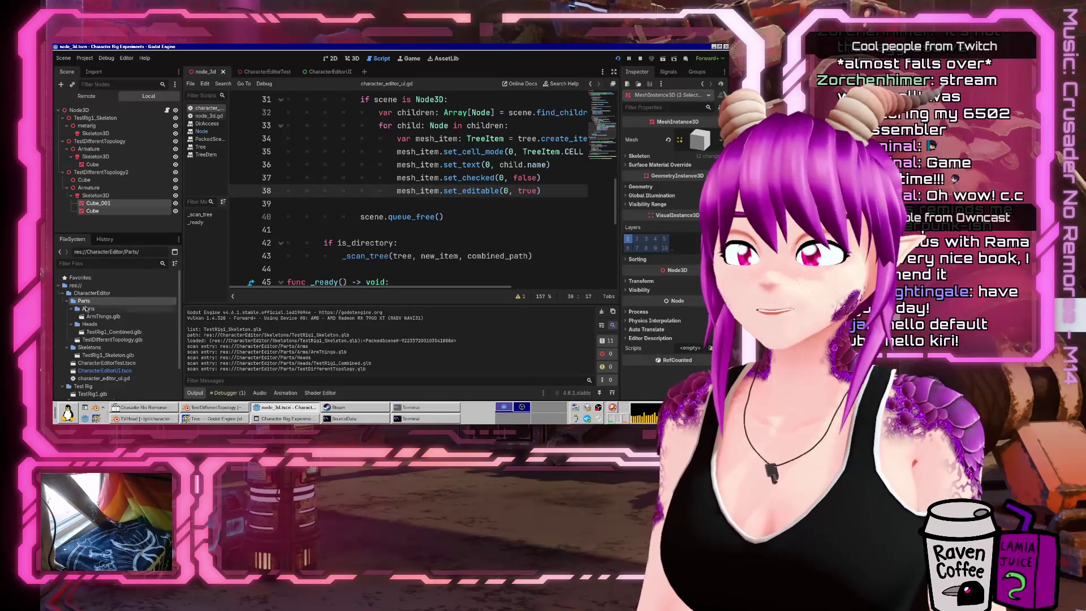
# Inspect ArmThings.glb and TestDifferentTopology.glb in FileSystem, then return to the running game
pyautogui.click(95, 317)
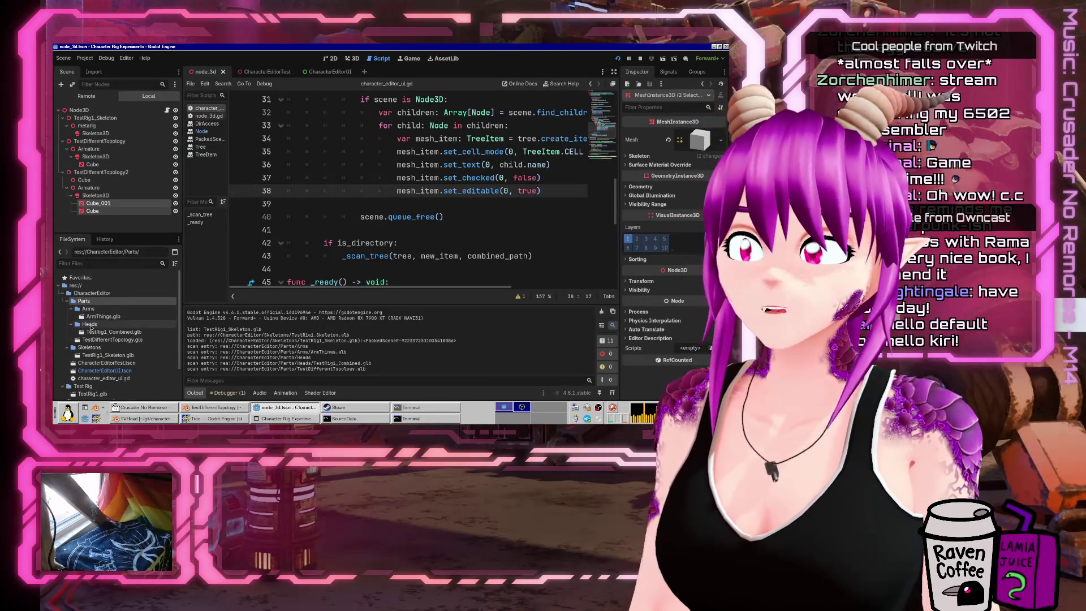
pyautogui.click(112, 340)
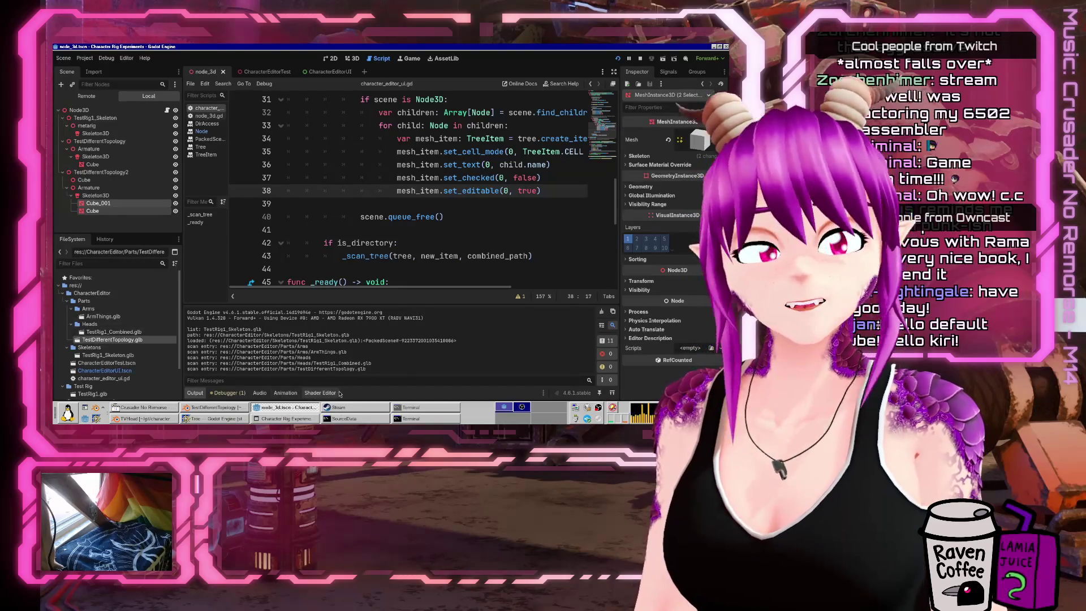
pyautogui.click(280, 419)
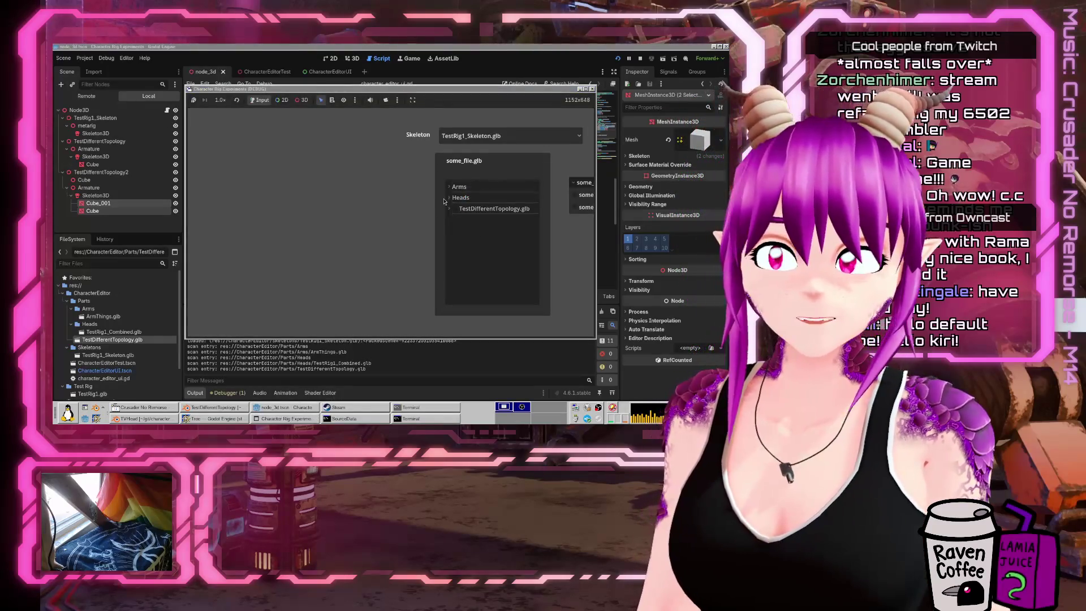
# Tick and untick the Cube meshes and the ArmThings.glb and TestRig1_Combined.glb parts
pyautogui.click(467, 208)
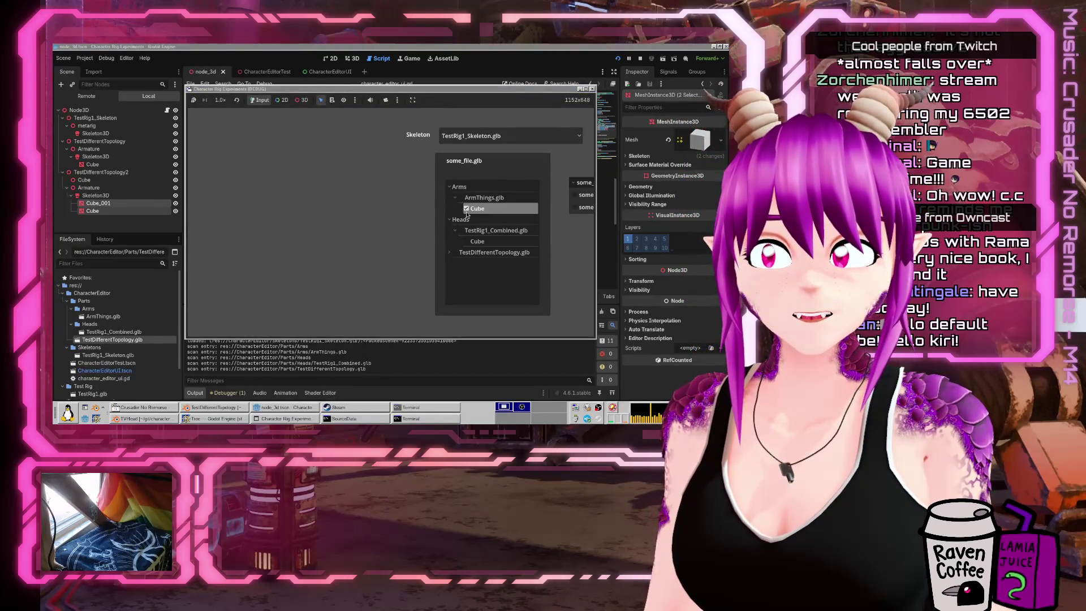
pyautogui.click(467, 242)
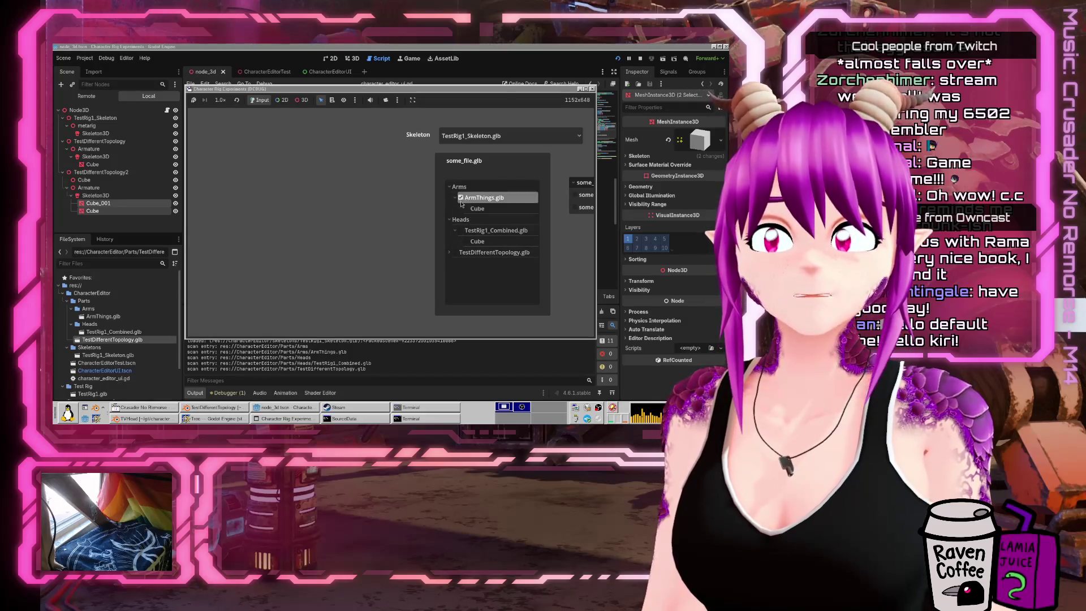
pyautogui.click(461, 198)
pyautogui.click(461, 231)
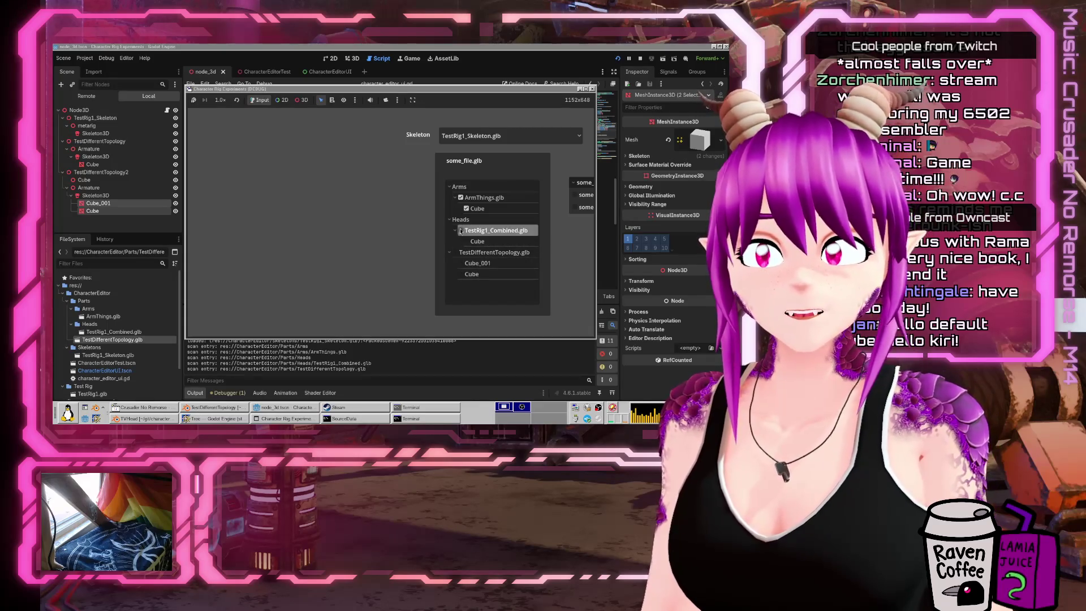
pyautogui.click(461, 199)
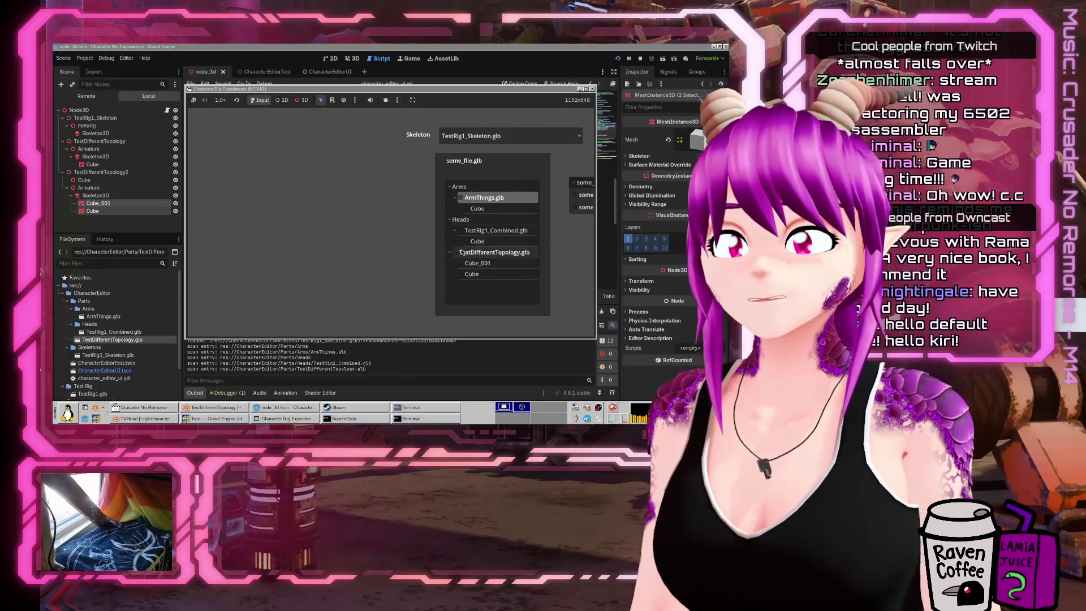
pyautogui.click(463, 252)
# Collapse the Arms and TestDifferentTopology.glb branches, show Godot's 3D view, then switch to Blender
pyautogui.click(451, 253)
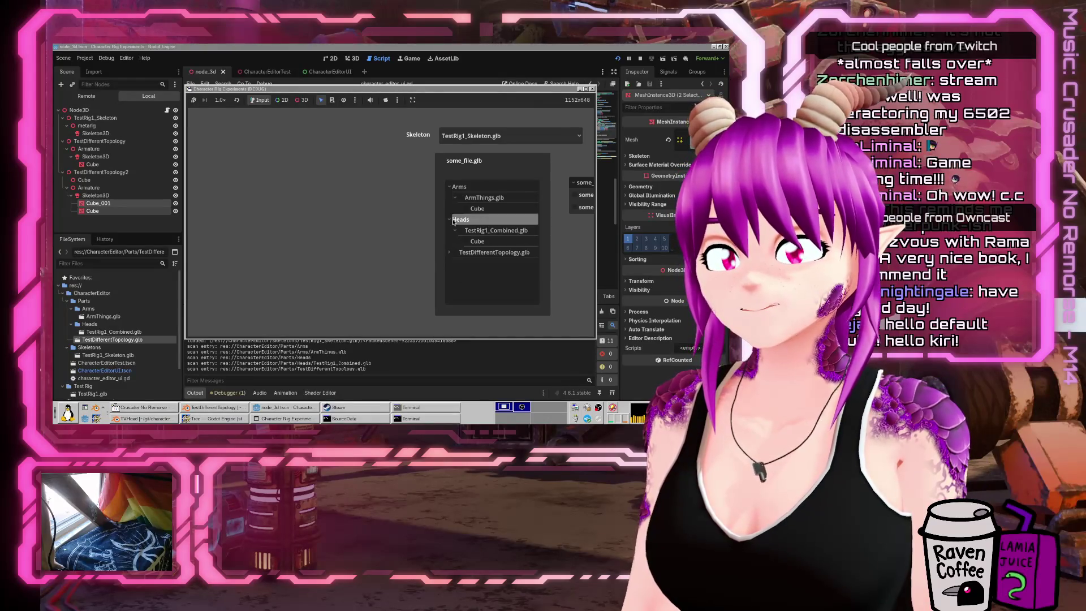
pyautogui.click(449, 187)
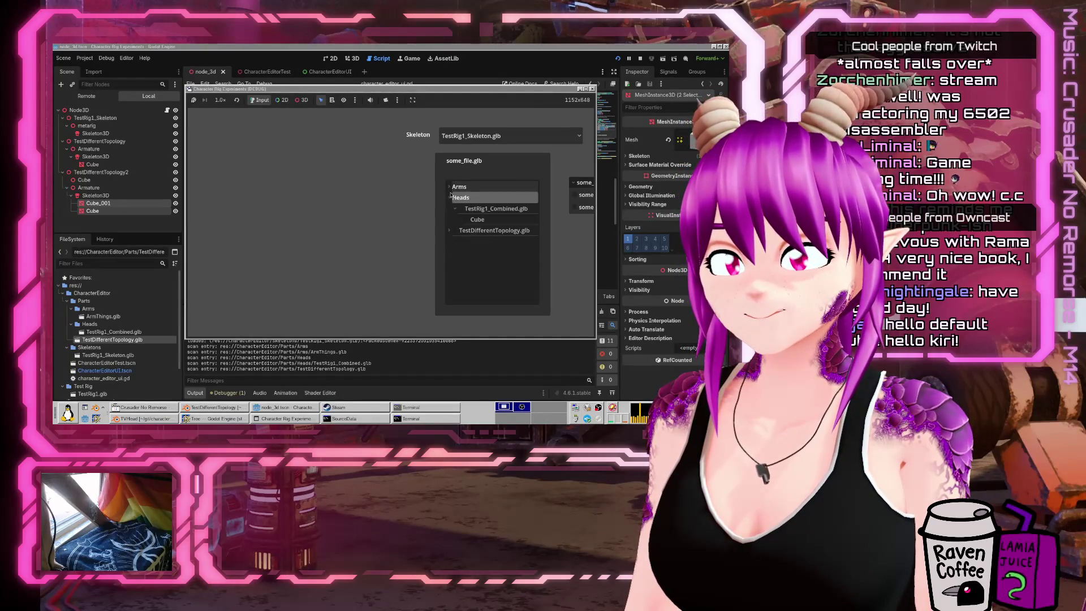
pyautogui.click(449, 209)
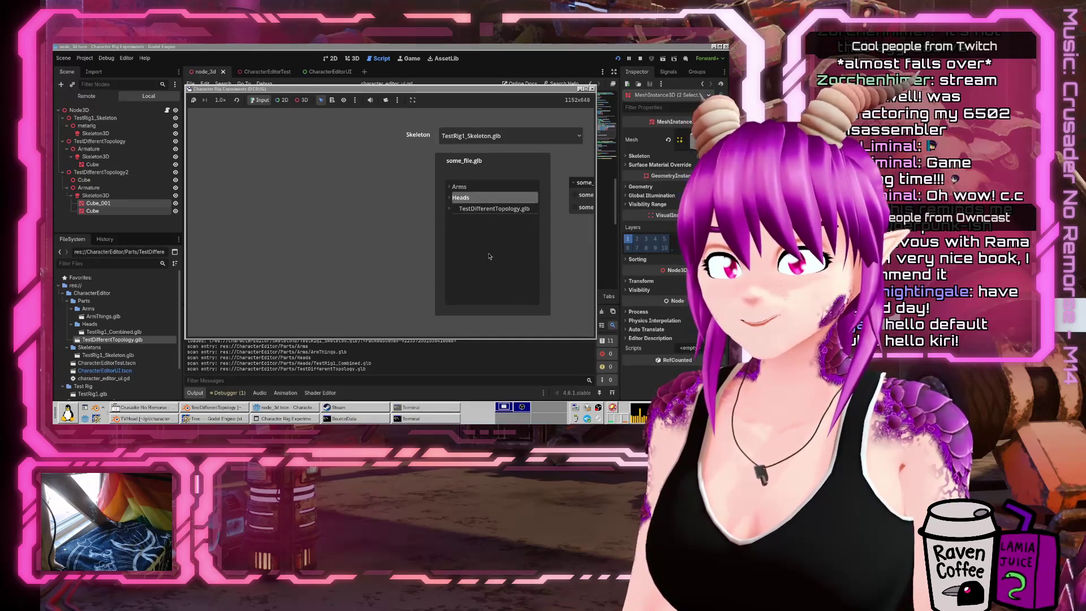
pyautogui.click(387, 46)
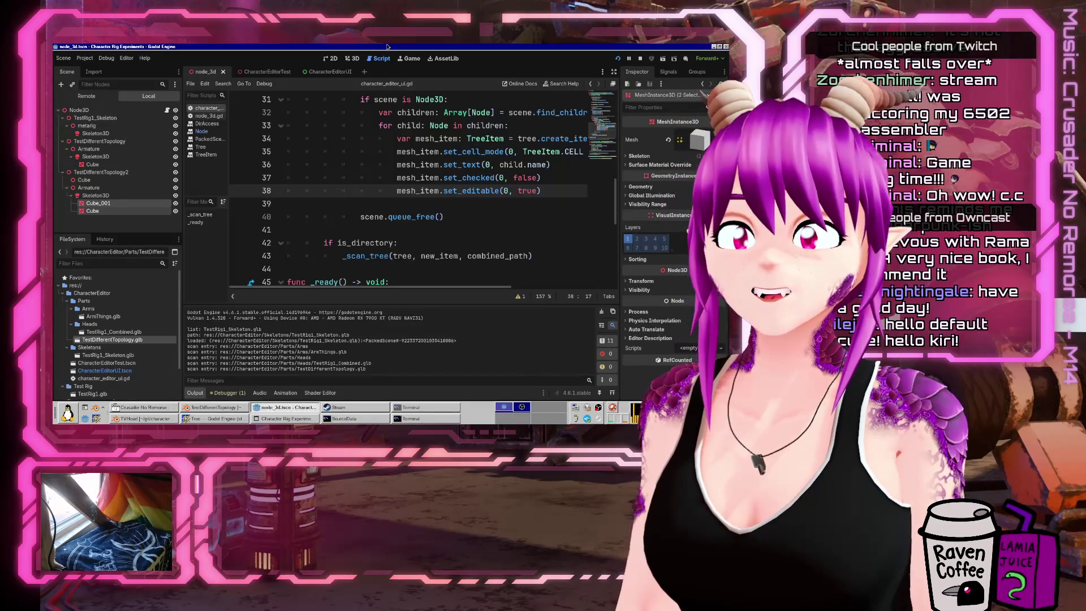
pyautogui.click(352, 59)
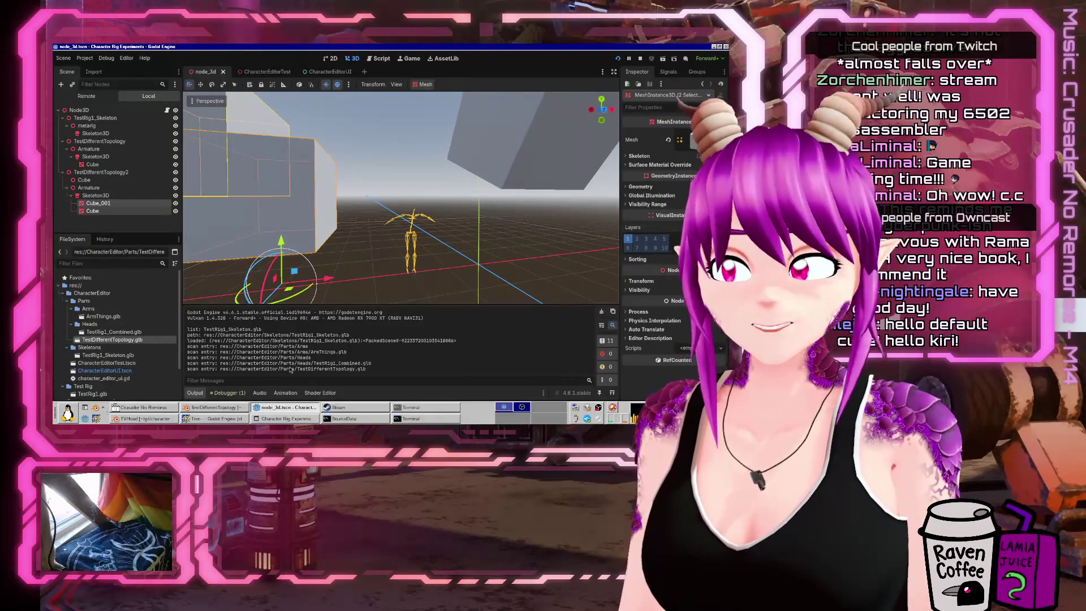
pyautogui.click(184, 421)
pyautogui.click(173, 419)
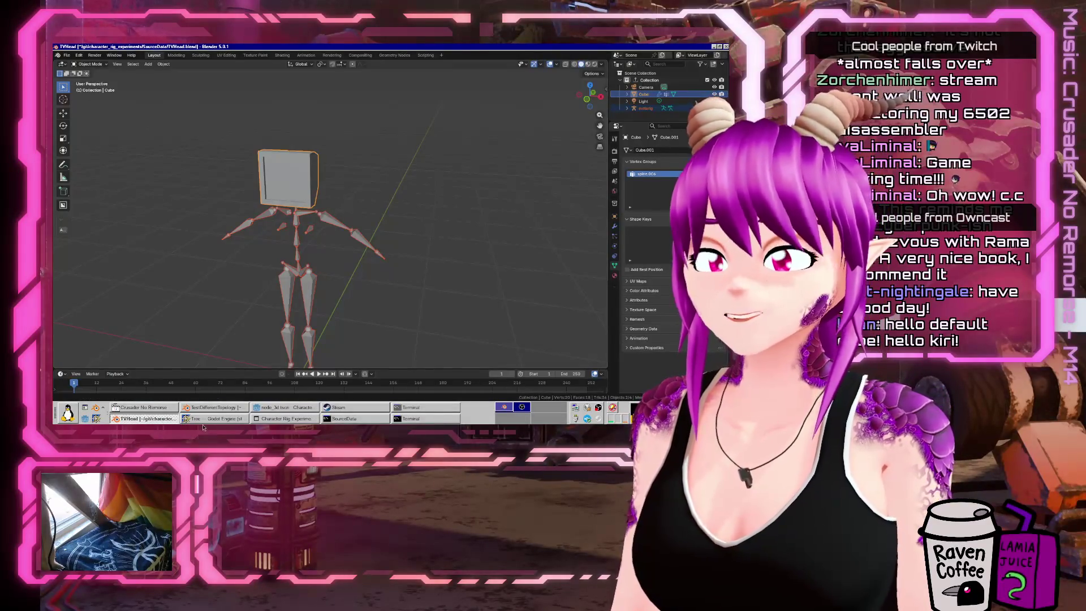
# Switch from Blender through Firefox and the running game window back to Godot's node_3d.tscn scene
pyautogui.click(204, 419)
pyautogui.click(259, 419)
pyautogui.click(297, 408)
pyautogui.click(297, 407)
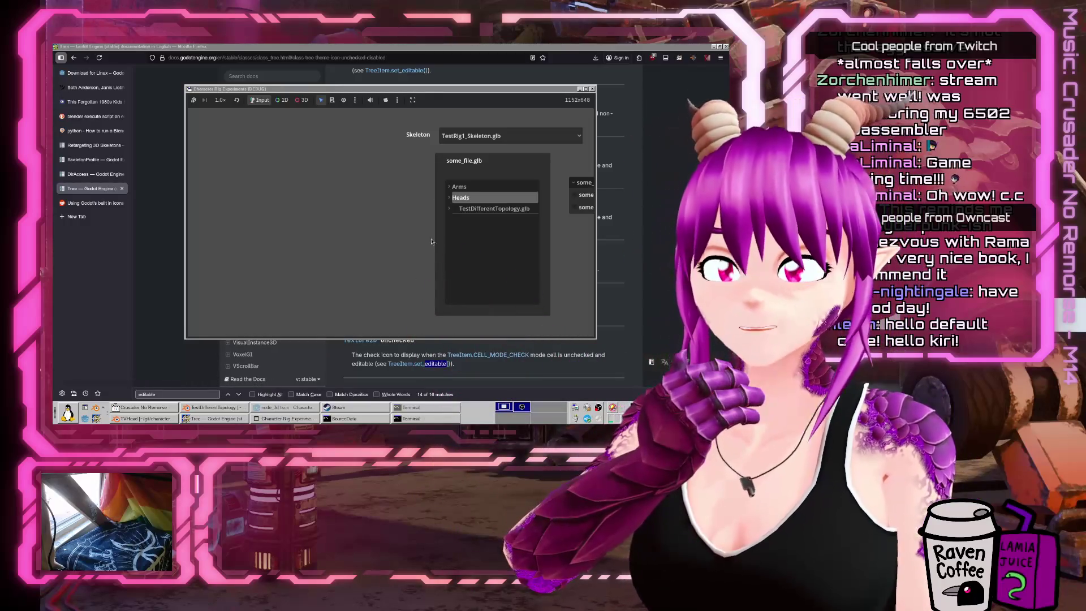
pyautogui.click(239, 419)
pyautogui.click(256, 407)
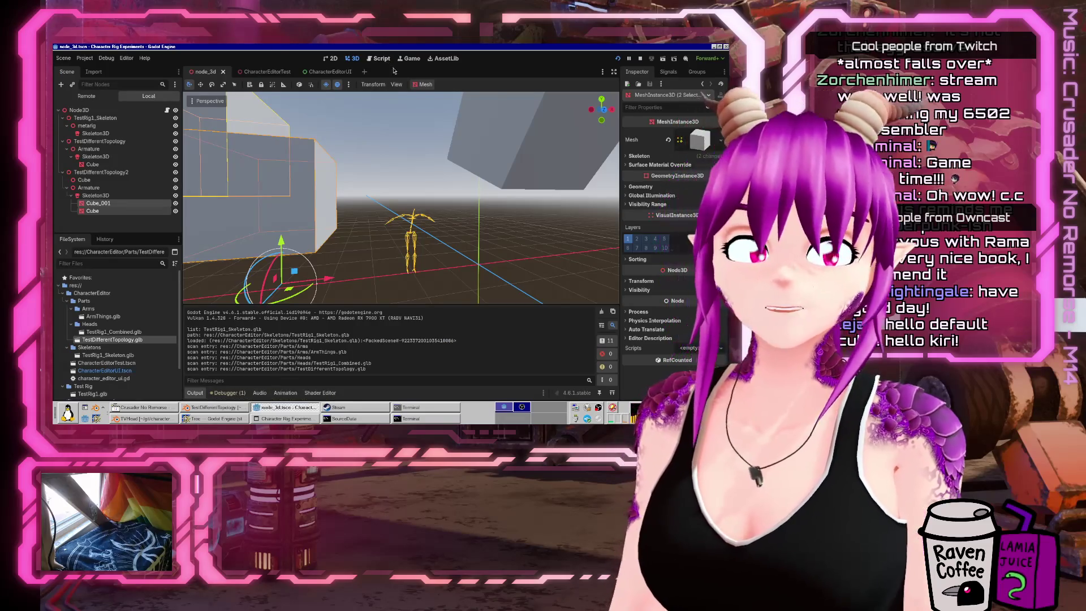
# Open CharacterEditorTest.tscn and instance CharacterEditorUI.tscn as a child of its root
pyautogui.click(91, 293)
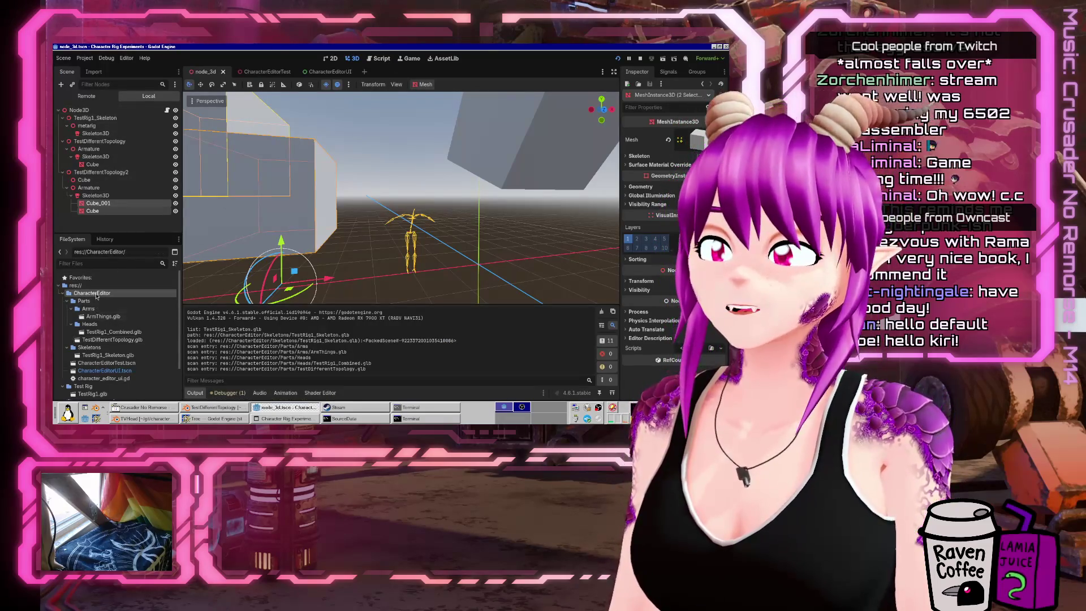
pyautogui.doubleClick(108, 362)
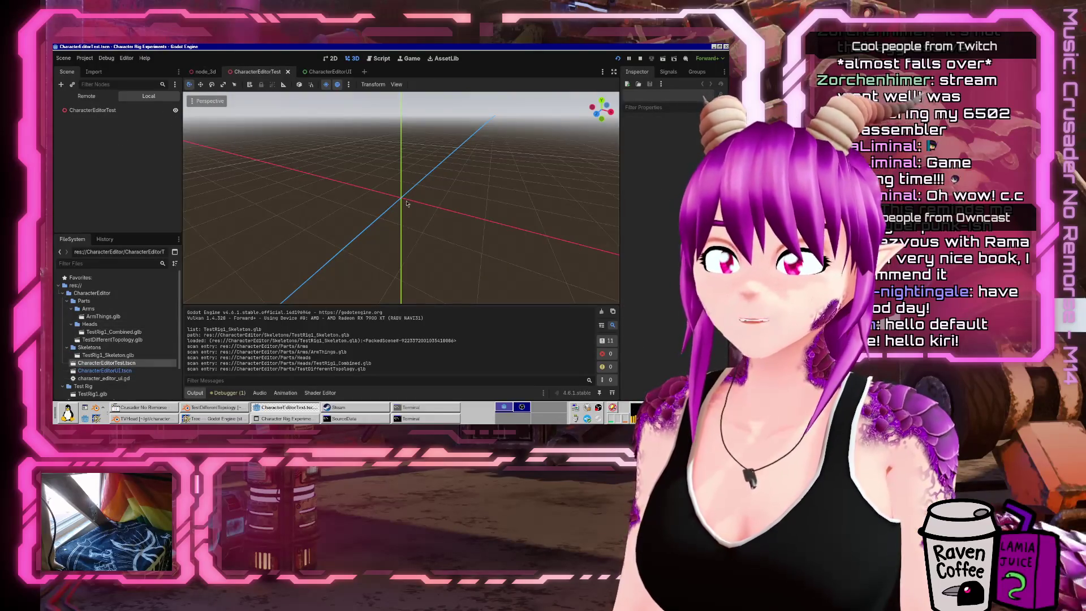
pyautogui.moveTo(101, 374); pyautogui.dragTo(181, 159)
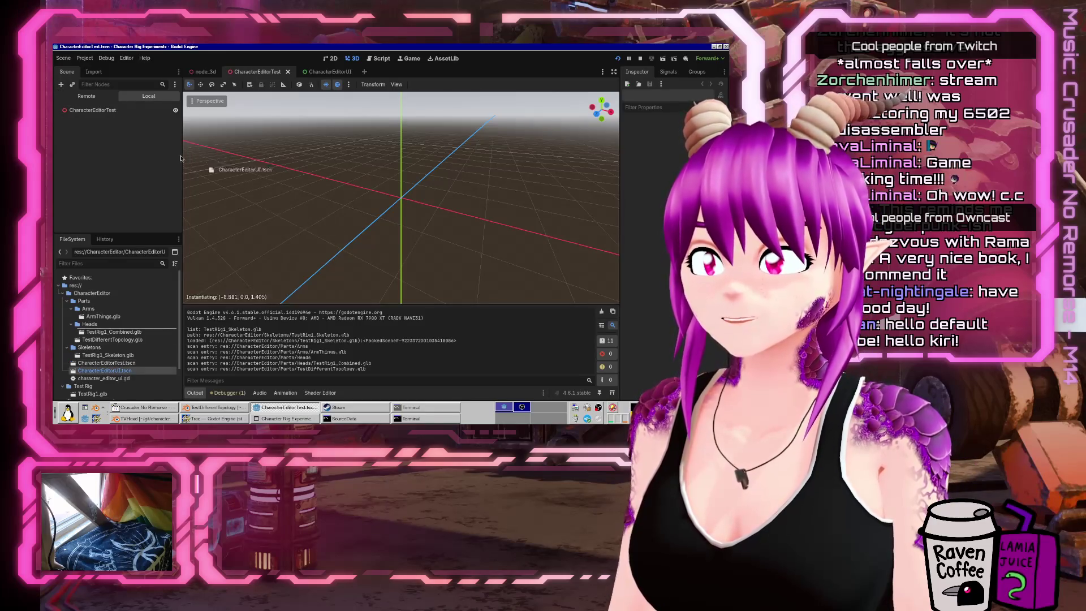
pyautogui.moveTo(109, 113); pyautogui.dragTo(111, 113)
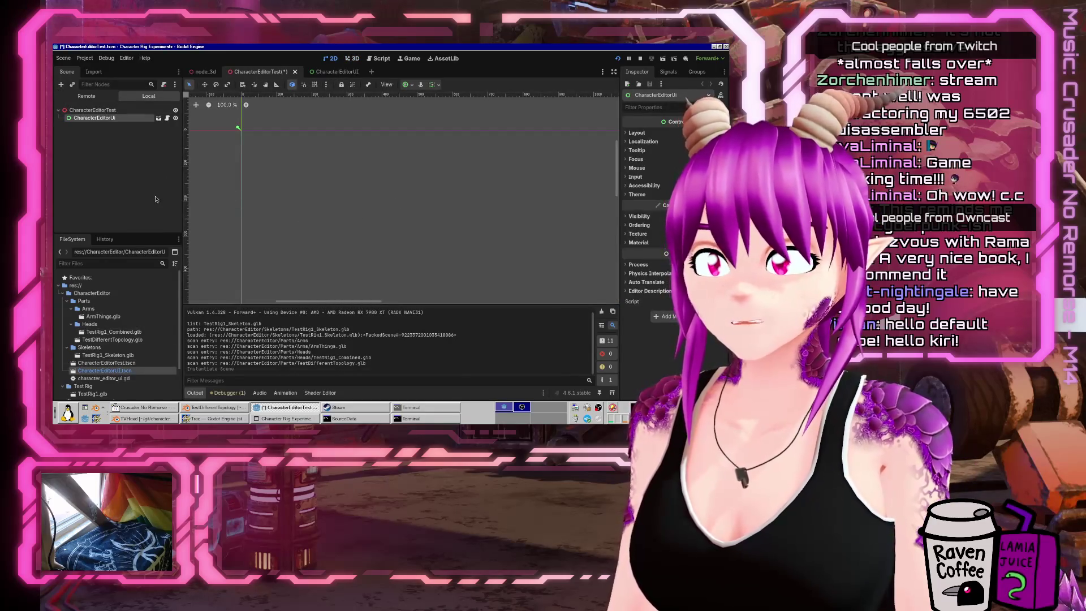
pyautogui.press('Up')
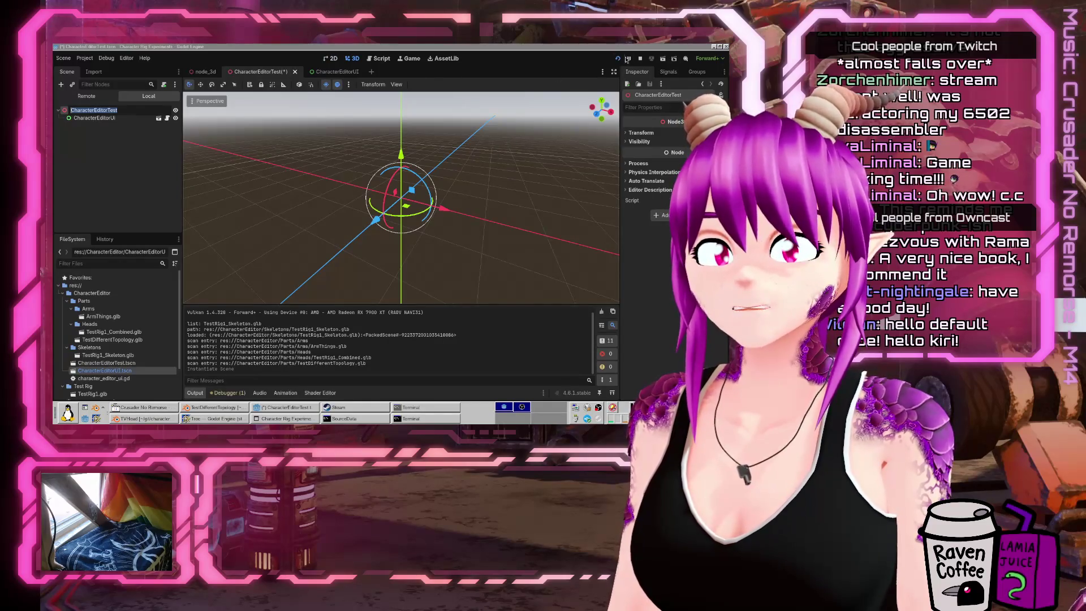
# Save and test-run the scene, then reset CharacterEditorUI's position to the origin
pyautogui.click(626, 59)
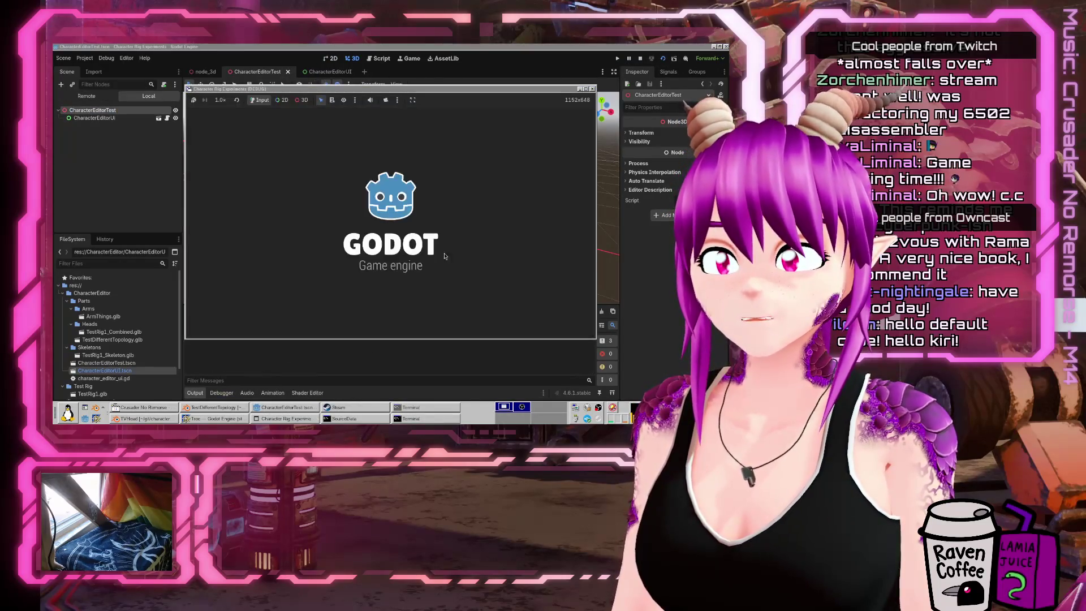
pyautogui.click(592, 89)
pyautogui.click(112, 108)
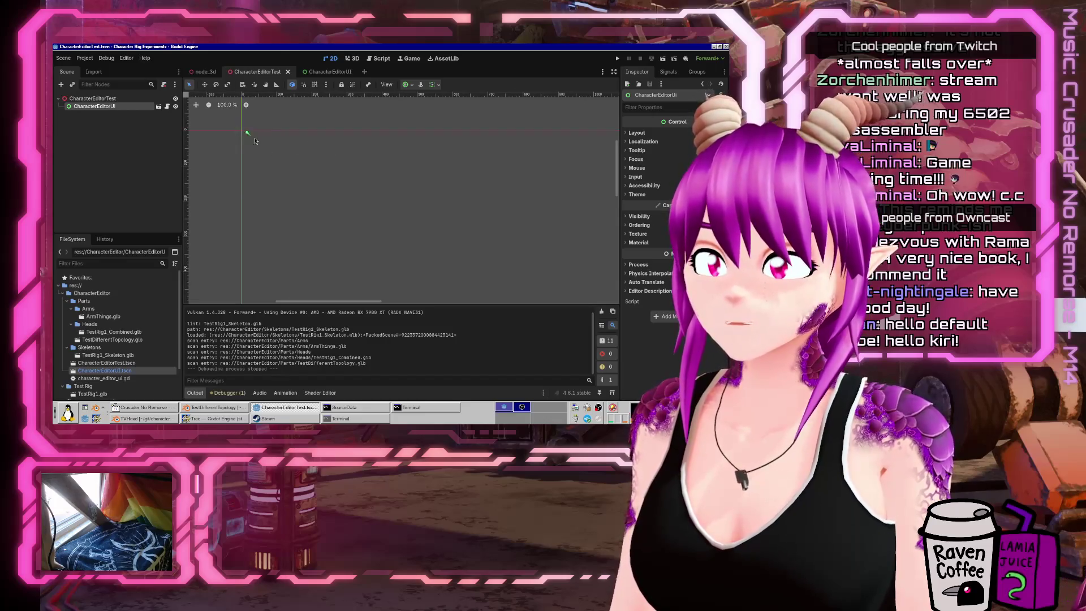
pyautogui.scroll(-10, 476, 250)
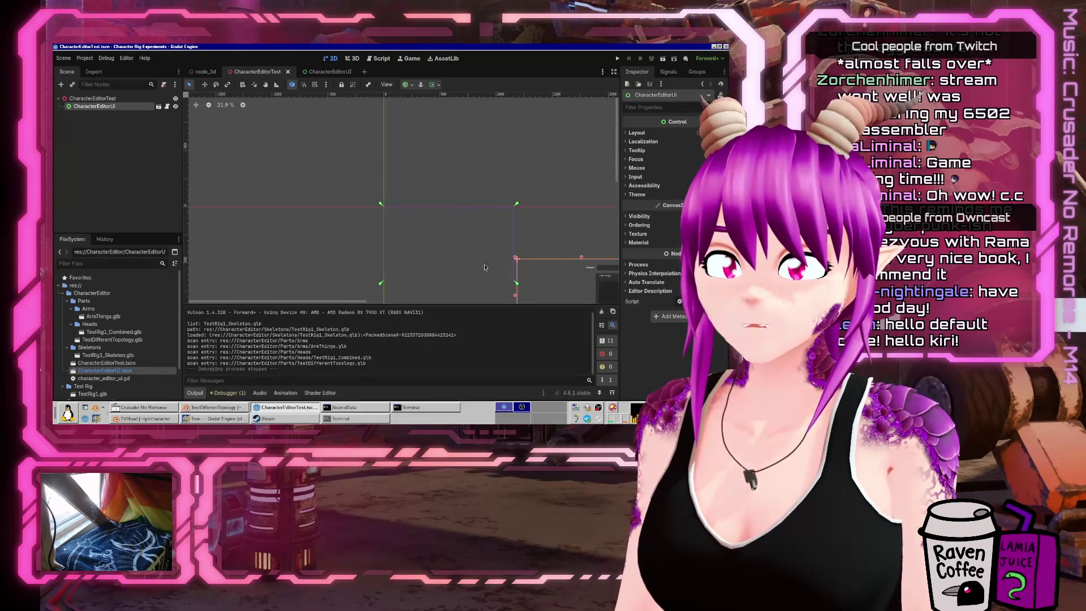
pyautogui.hscroll(-1, 413, 206)
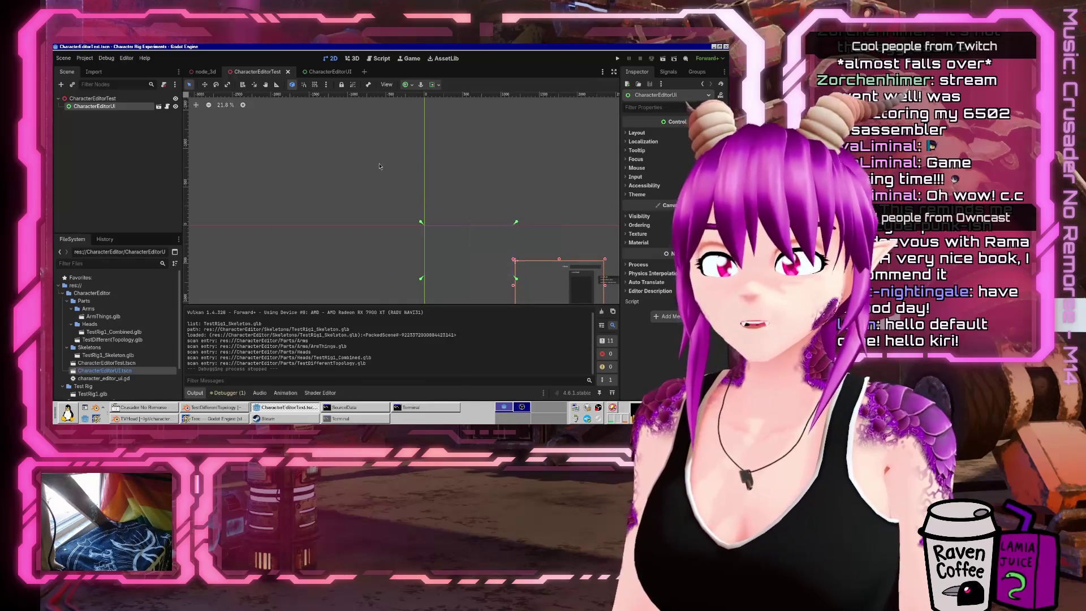
pyautogui.moveTo(555, 190); pyautogui.dragTo(457, 139)
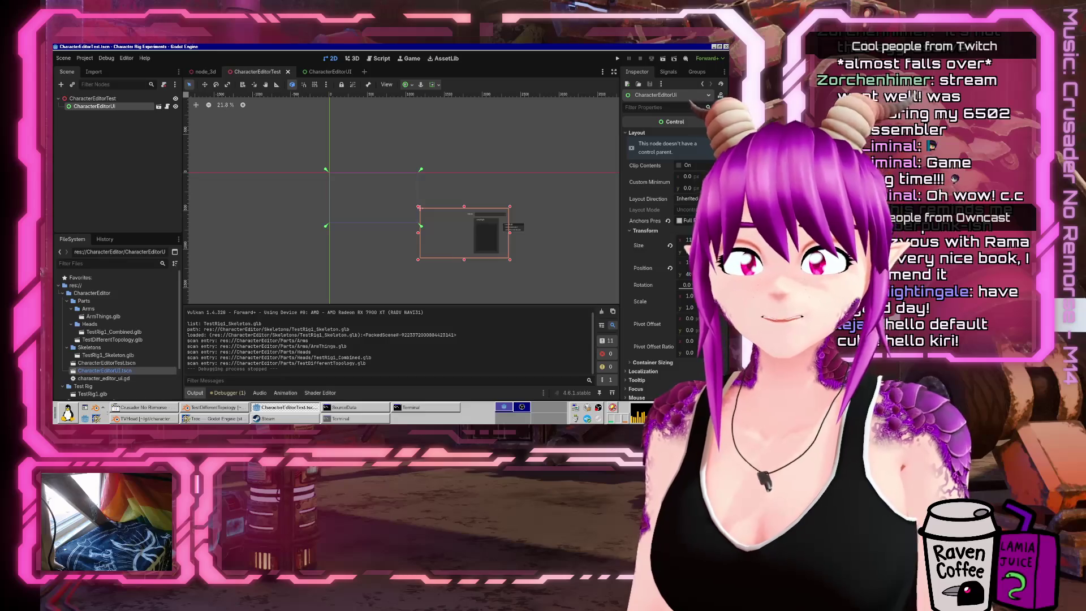
pyautogui.click(669, 268)
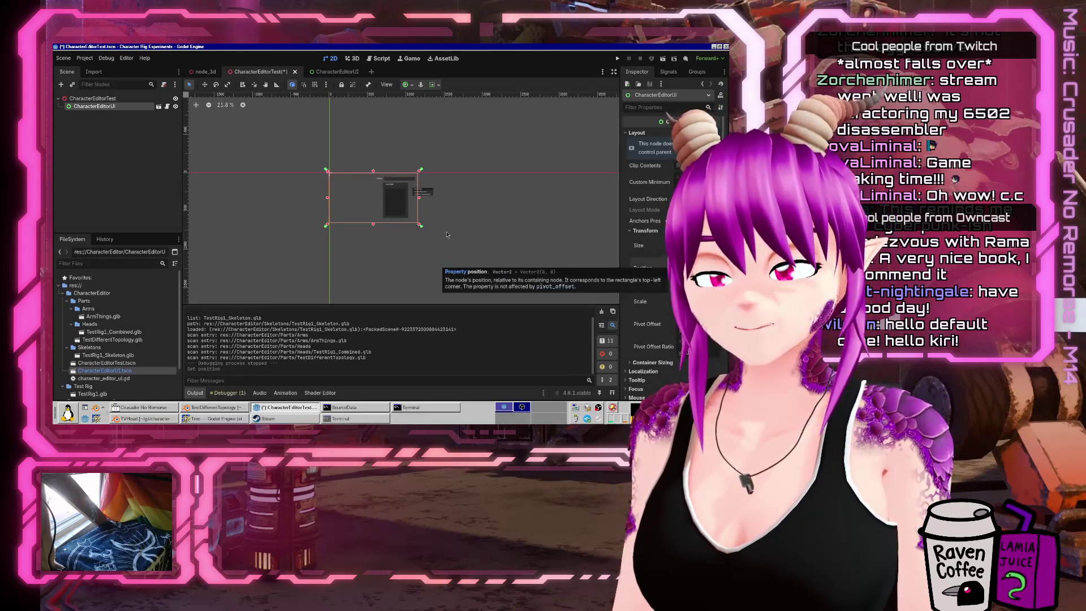
# Run the project again to check the UI, then bring up the add-child-node picker
pyautogui.click(92, 99)
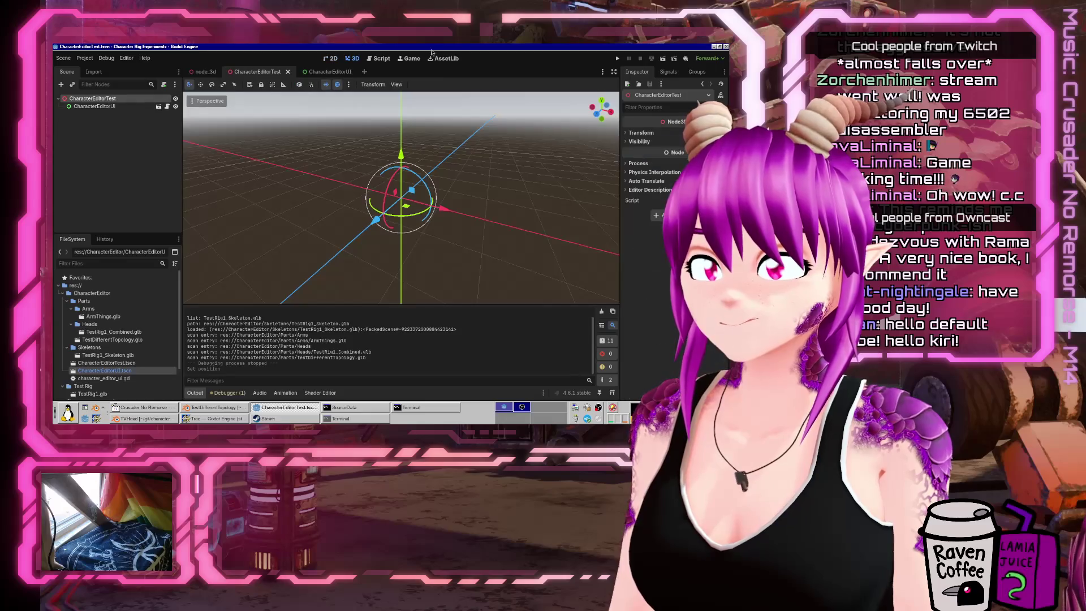
pyautogui.click(618, 58)
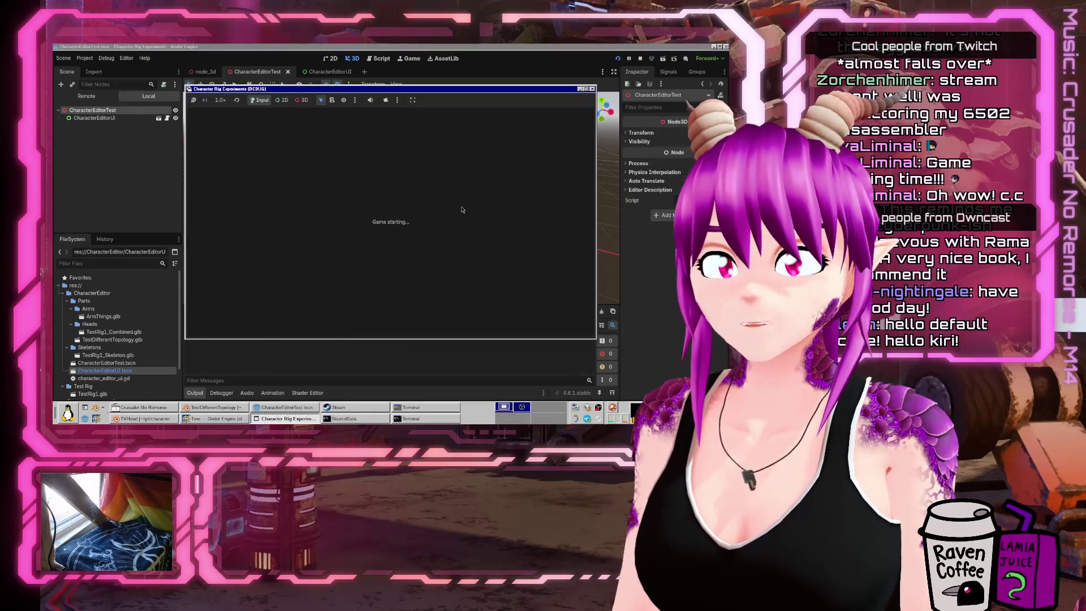
pyautogui.click(592, 89)
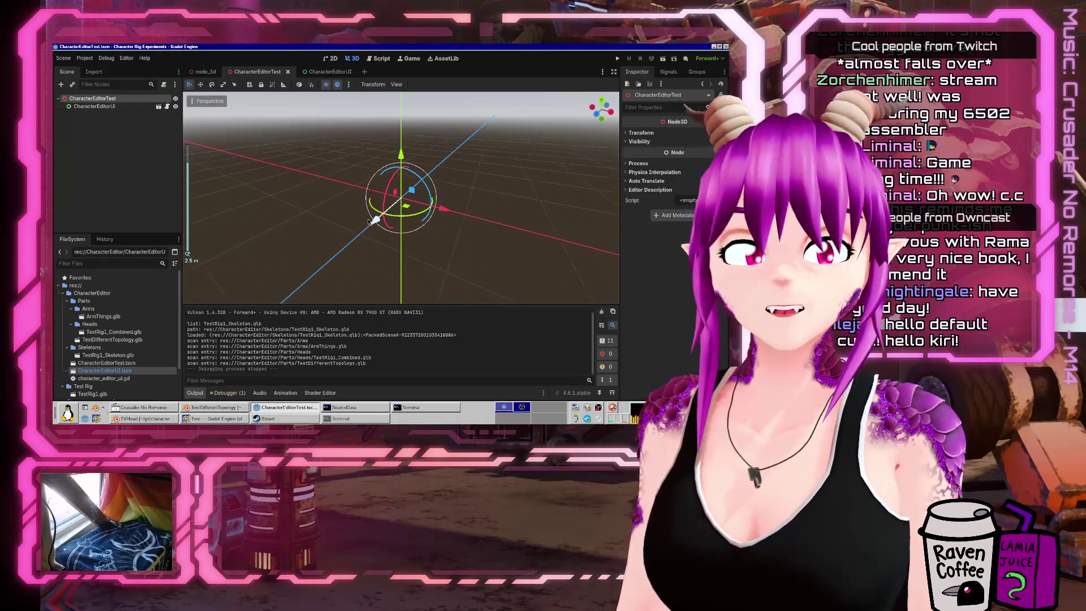
pyautogui.moveTo(369, 221); pyautogui.dragTo(323, 215)
pyautogui.click(62, 85)
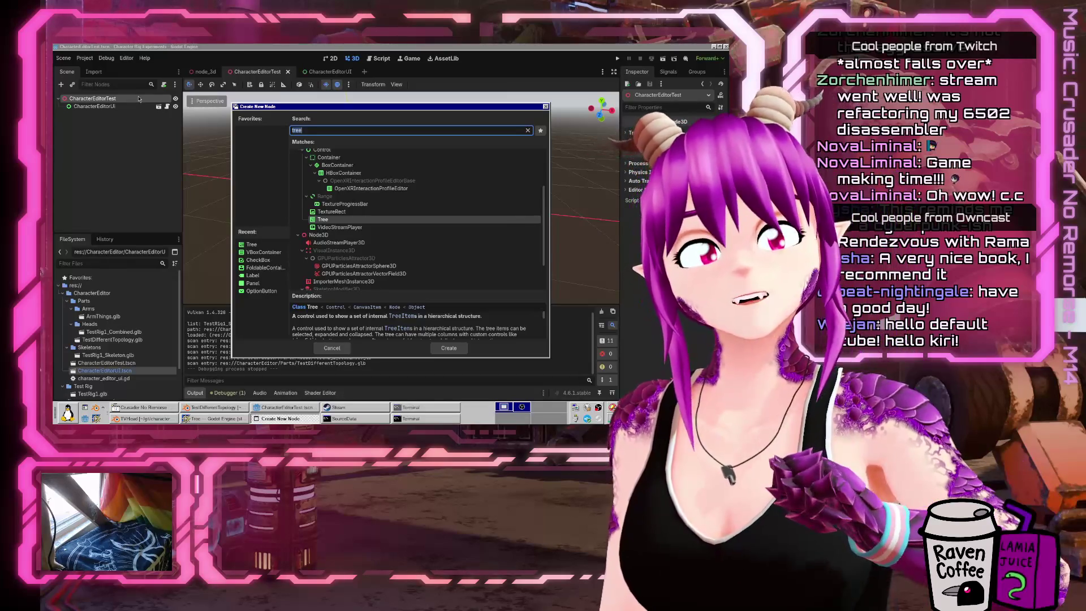
# Cancel the node picker, run the game, confirm TestRig1_Skeleton.glb in the Skeleton dropdown, then close it
pyautogui.click(332, 348)
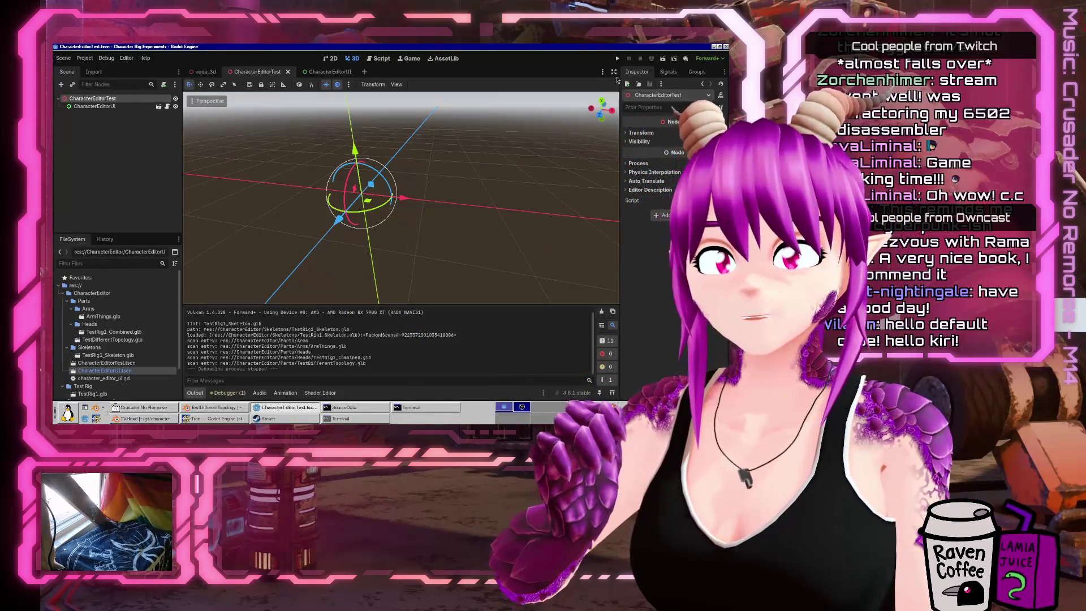
pyautogui.click(617, 59)
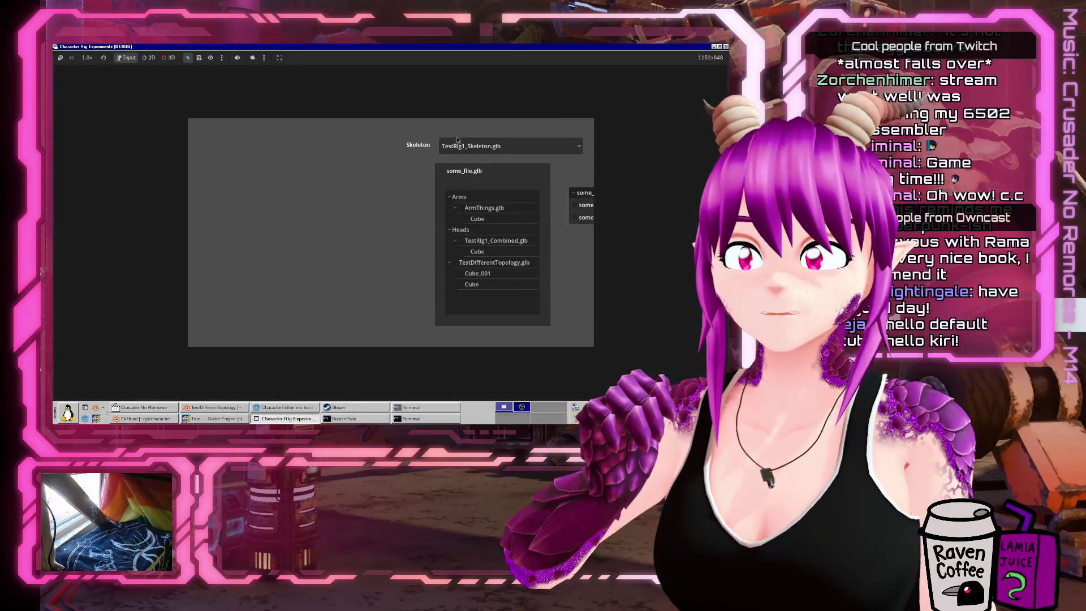
pyautogui.click(488, 146)
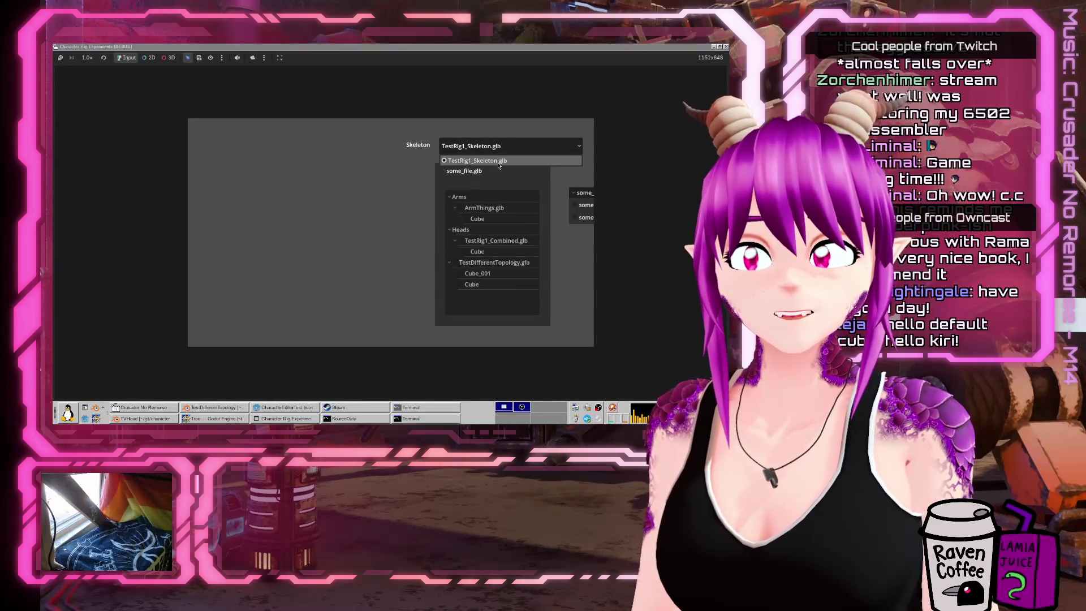
pyautogui.click(497, 163)
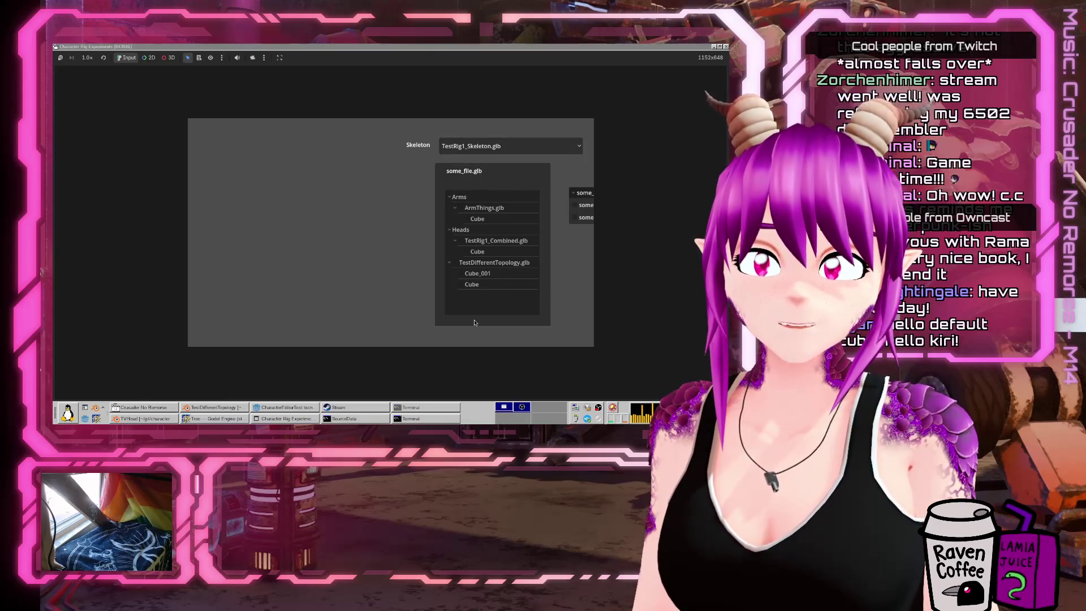
pyautogui.click(720, 47)
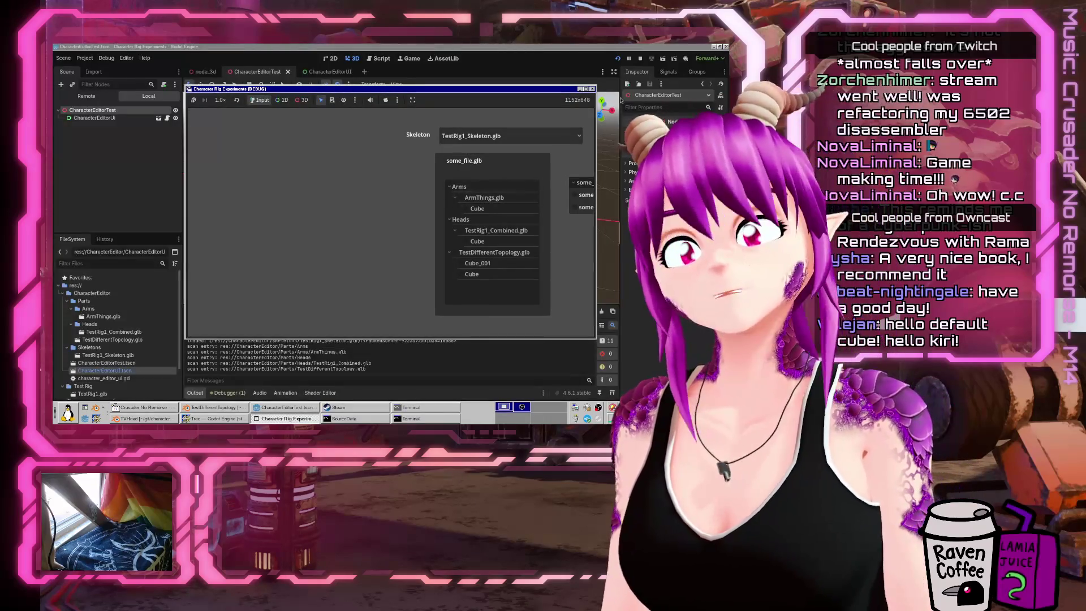
pyautogui.click(592, 89)
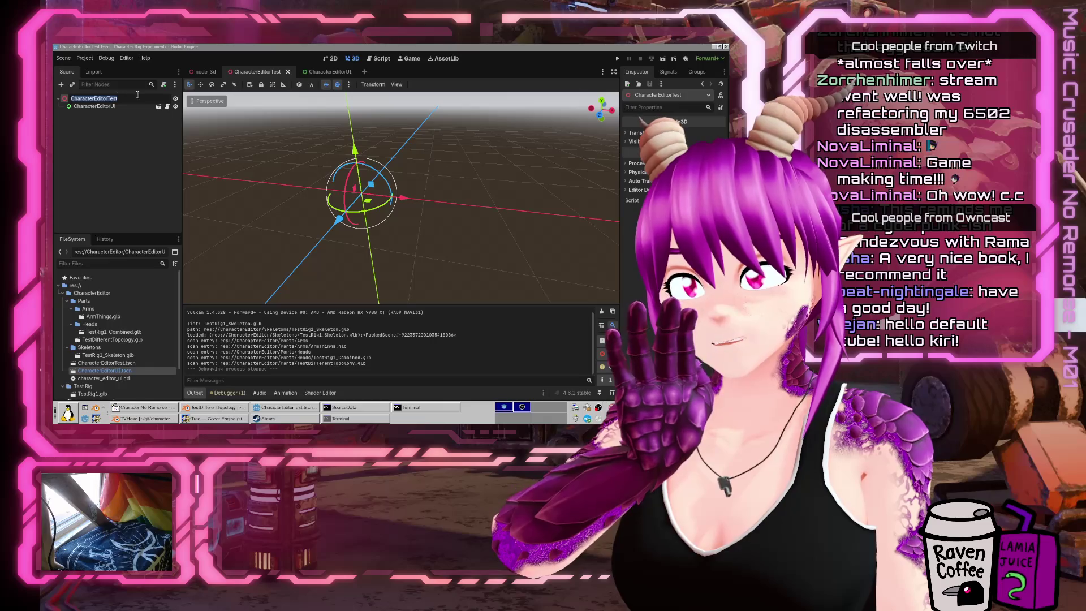
# Open character_editor_ui.gd and add a new line below 'extends Control'
pyautogui.click(96, 107)
pyautogui.hotkey('ctrl', 'F3')
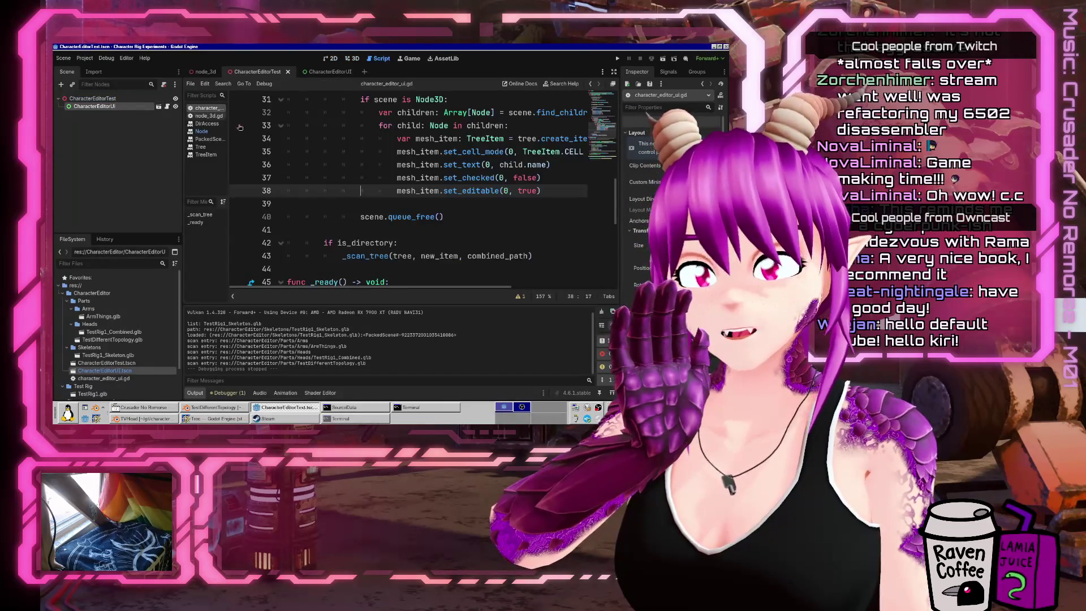
pyautogui.scroll(10, 385, 212)
pyautogui.click(326, 113)
pyautogui.press('Return')
pyautogui.press('Return')
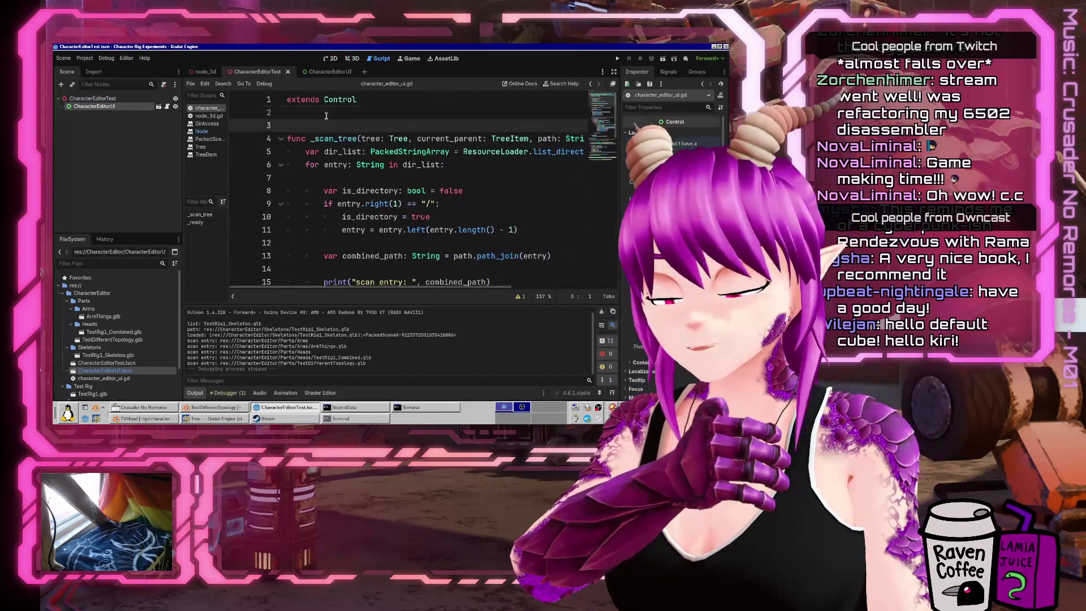
pyautogui.write('@export Ske')
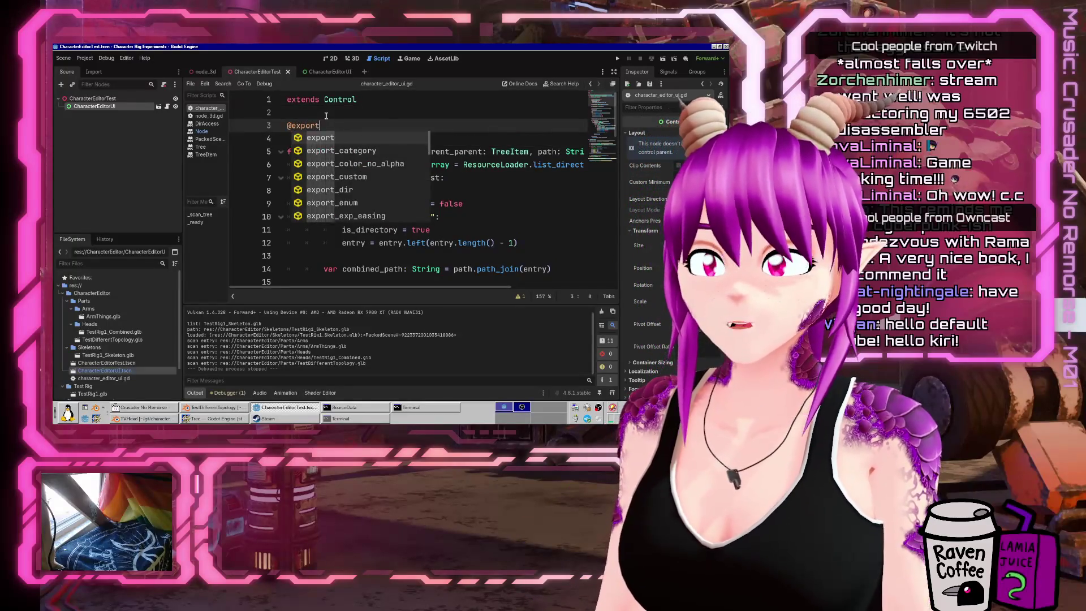
pyautogui.press('BackSpace')
pyautogui.press('BackSpace')
pyautogui.press('BackSpace')
pyautogui.write('var target_skeleton: Skele')
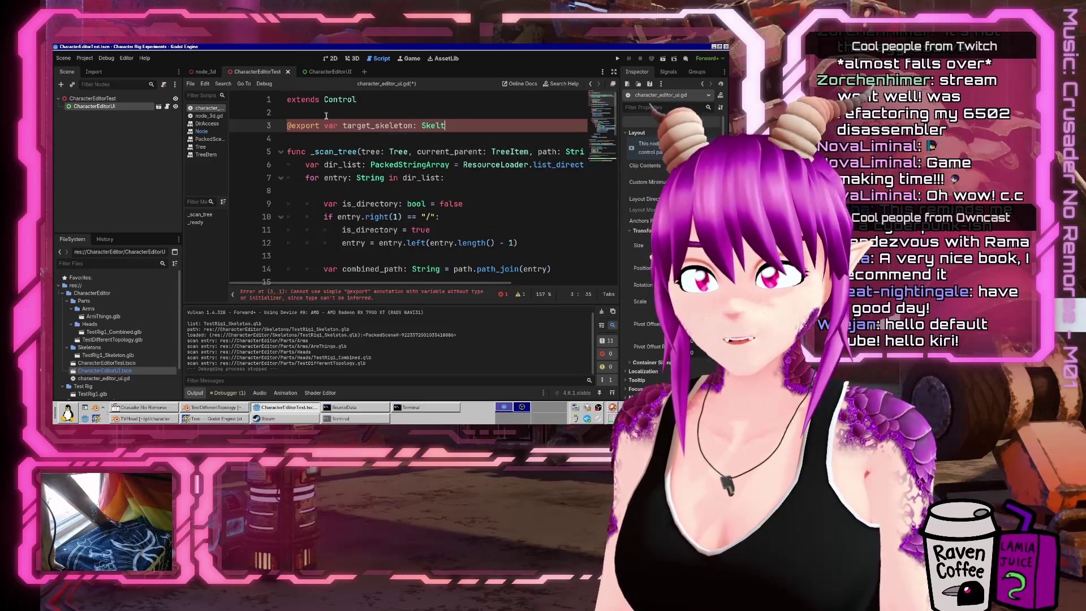
pyautogui.press('Return')
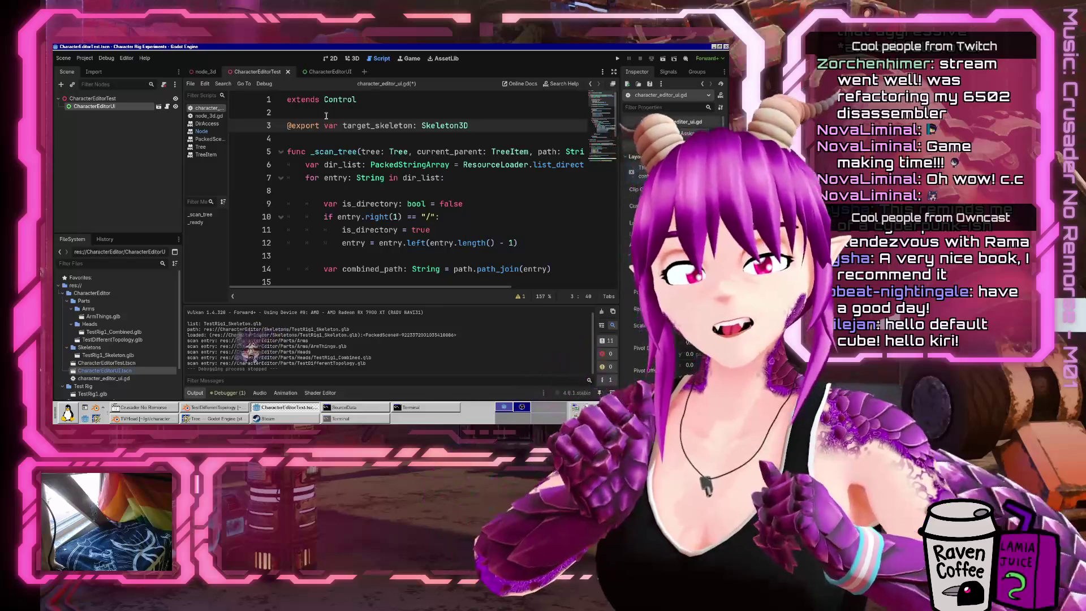
pyautogui.hotkey('ctrl', 'shift', 'Left')
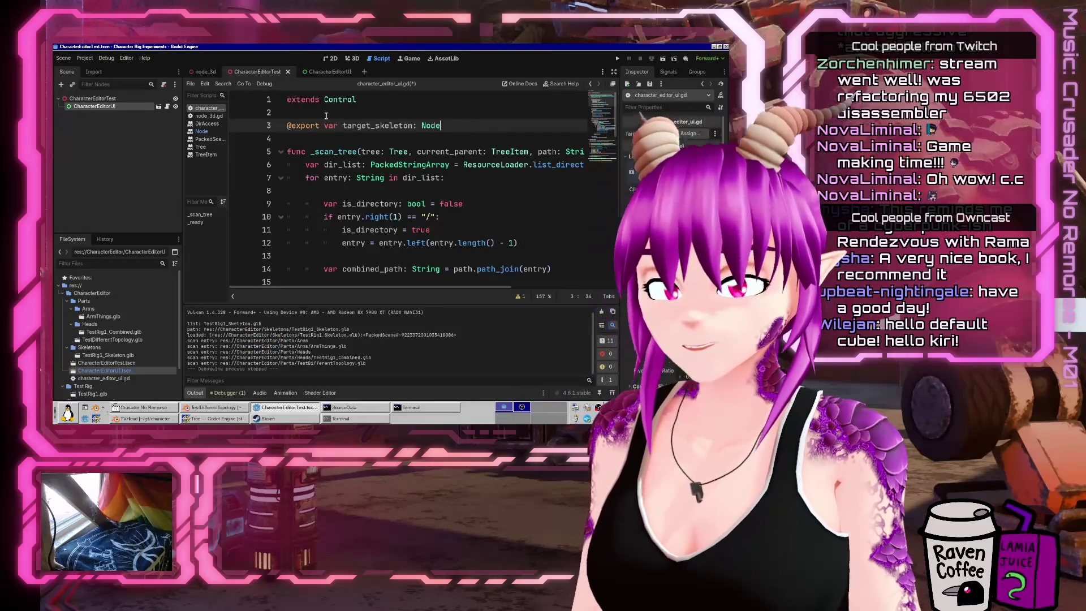
pyautogui.write('Node3D')
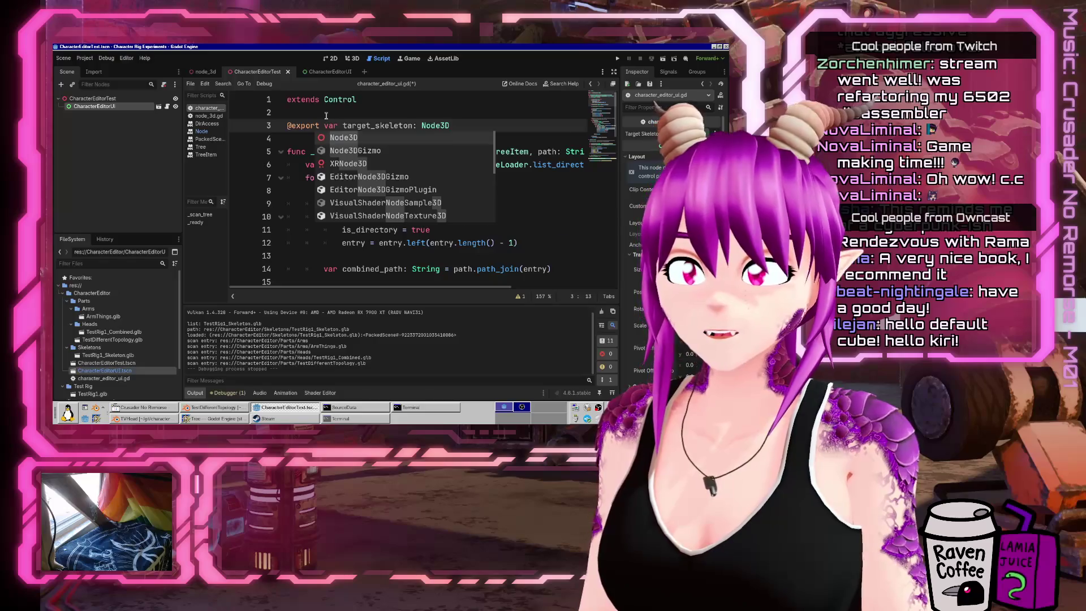
pyautogui.press('Escape')
pyautogui.hotkey('ctrl', 'Left')
pyautogui.hotkey('ctrl', 'Left')
pyautogui.press('BackSpace')
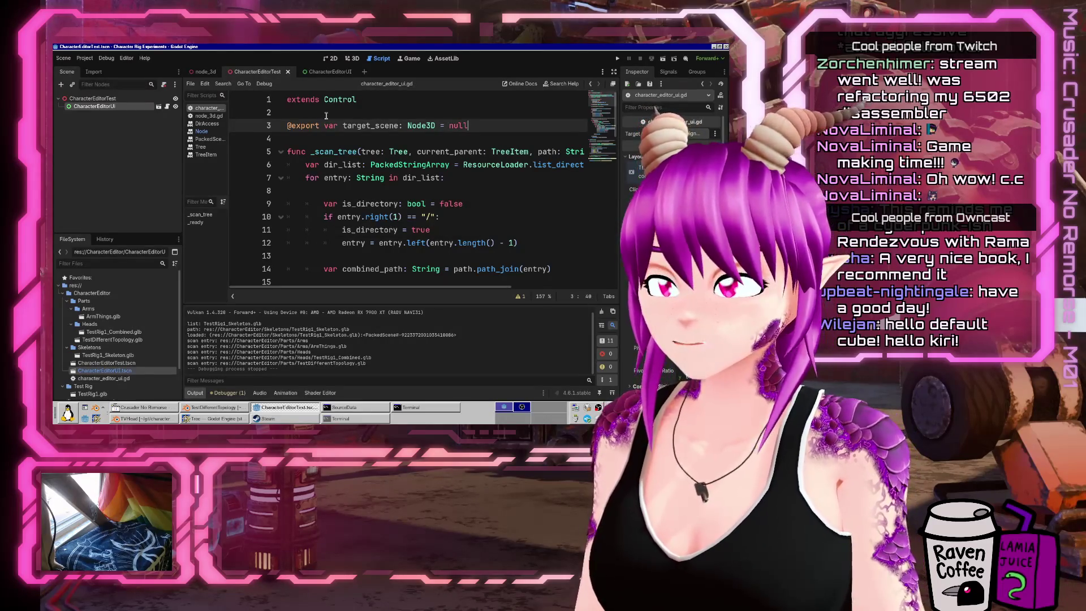
pyautogui.click(91, 98)
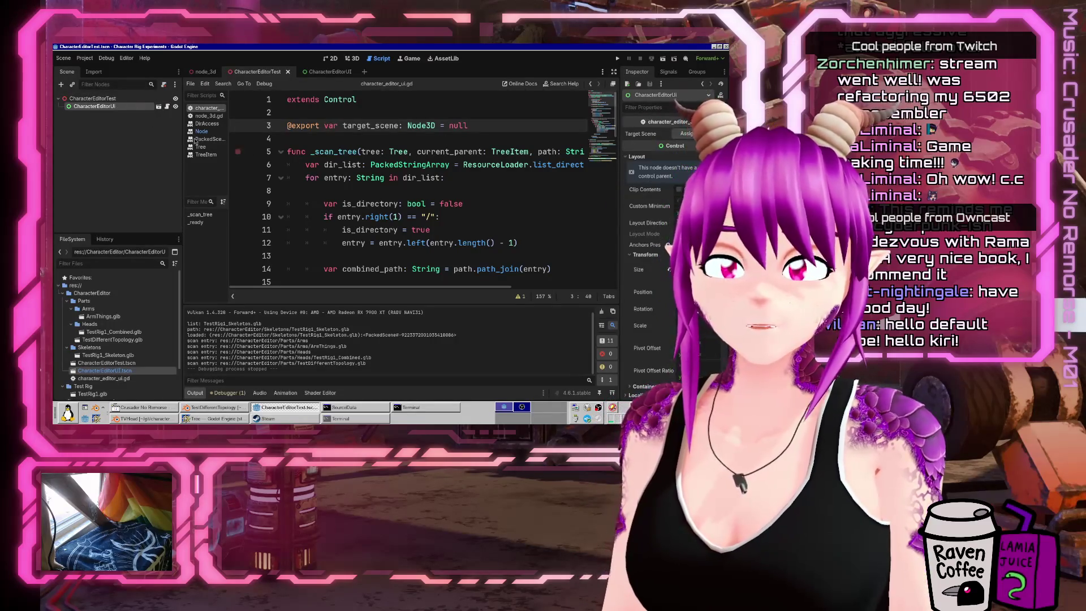
# Add a Node3D under CharacterEditorTest and rename it TargetScene
pyautogui.click(91, 99)
pyautogui.click(61, 84)
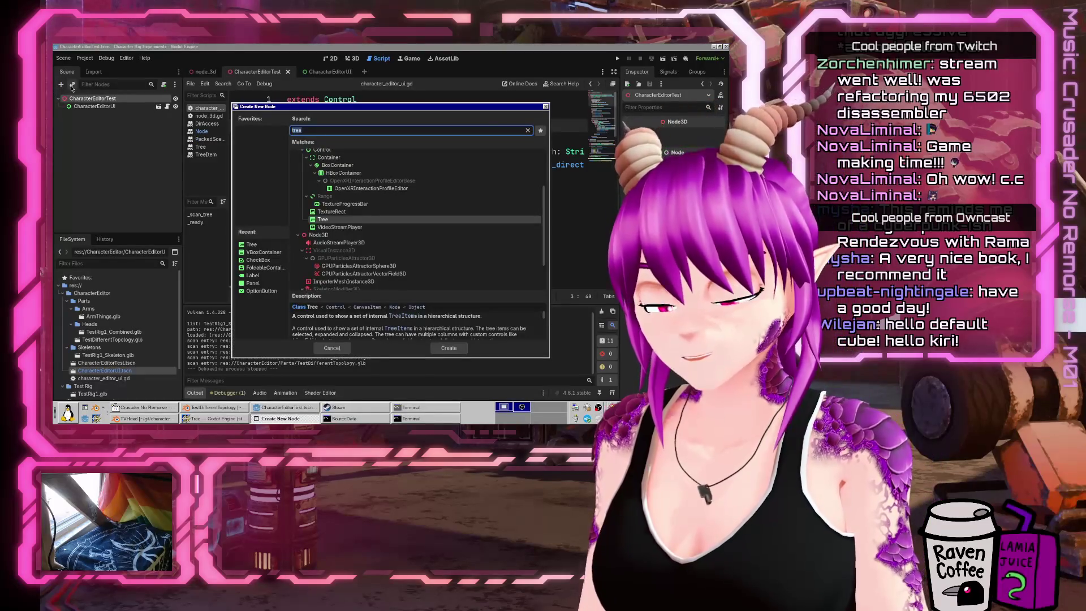
pyautogui.write('node3d')
pyautogui.press('Return')
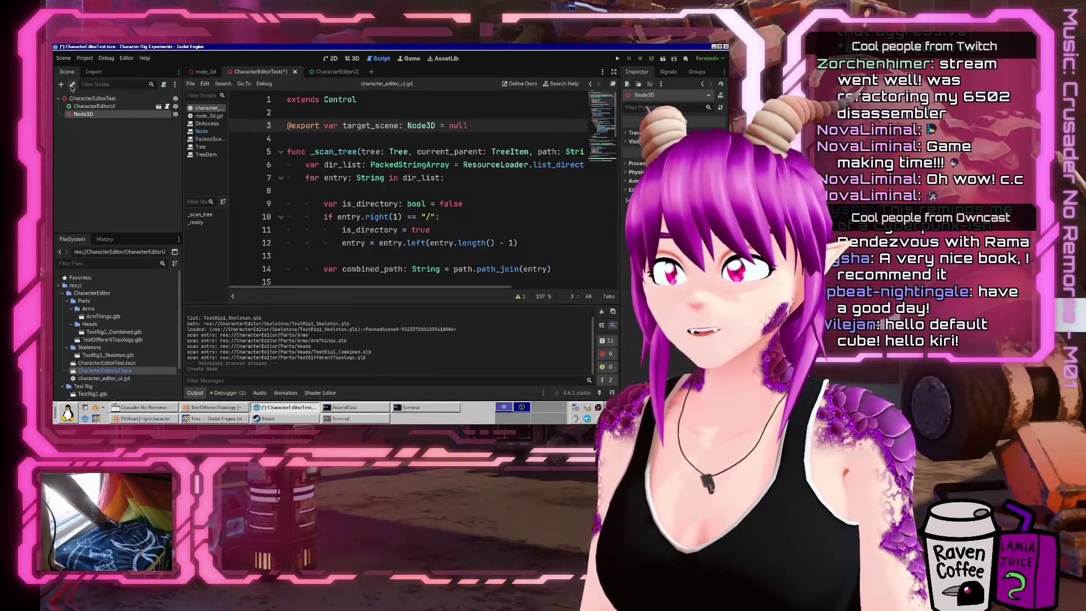
pyautogui.doubleClick(109, 116)
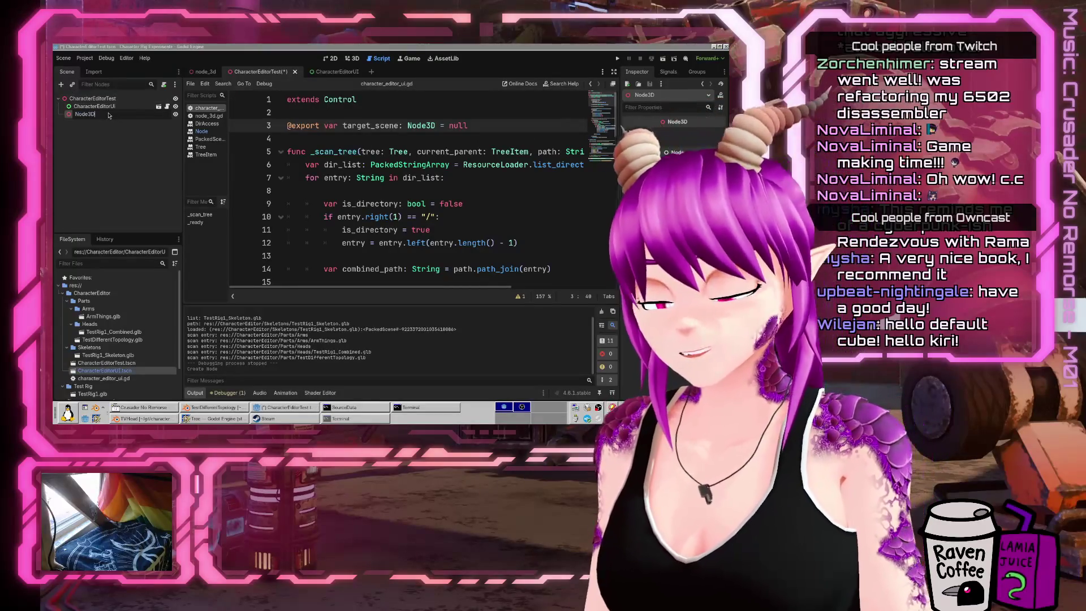
pyautogui.write('cene')
pyautogui.press('Return')
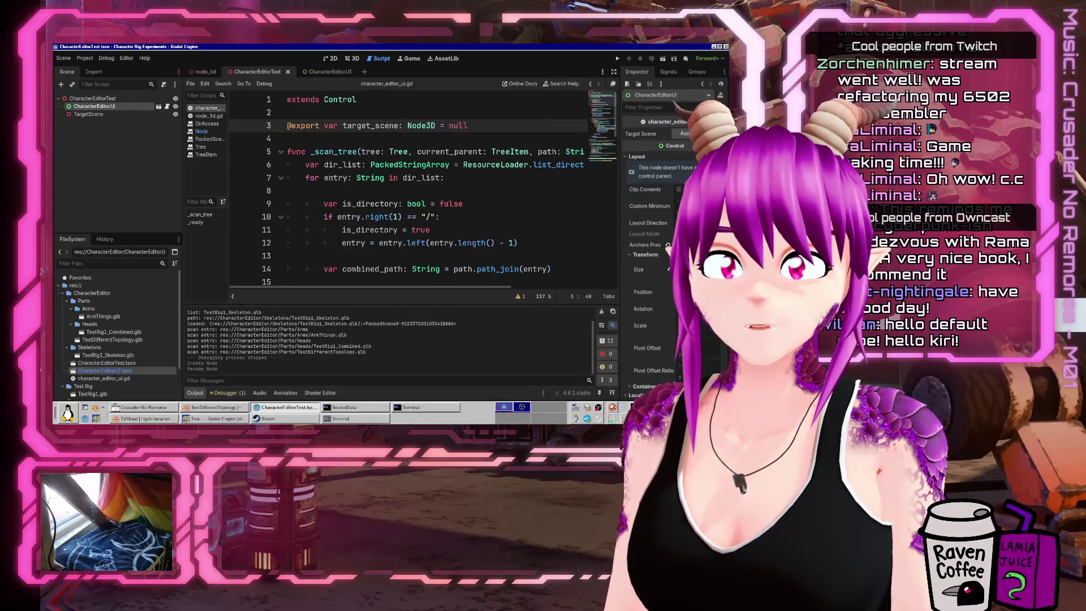
# Assign the TargetScene node to CharacterEditorUI's Target Scene property
pyautogui.click(682, 133)
pyautogui.doubleClick(363, 154)
pyautogui.click(365, 151)
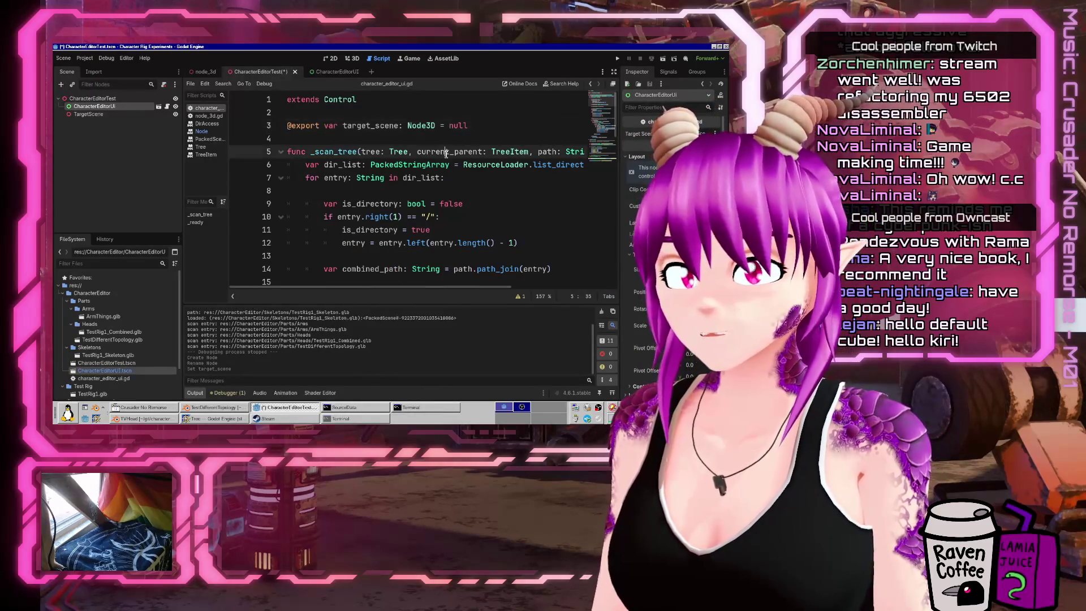
pyautogui.scroll(-15, 365, 151)
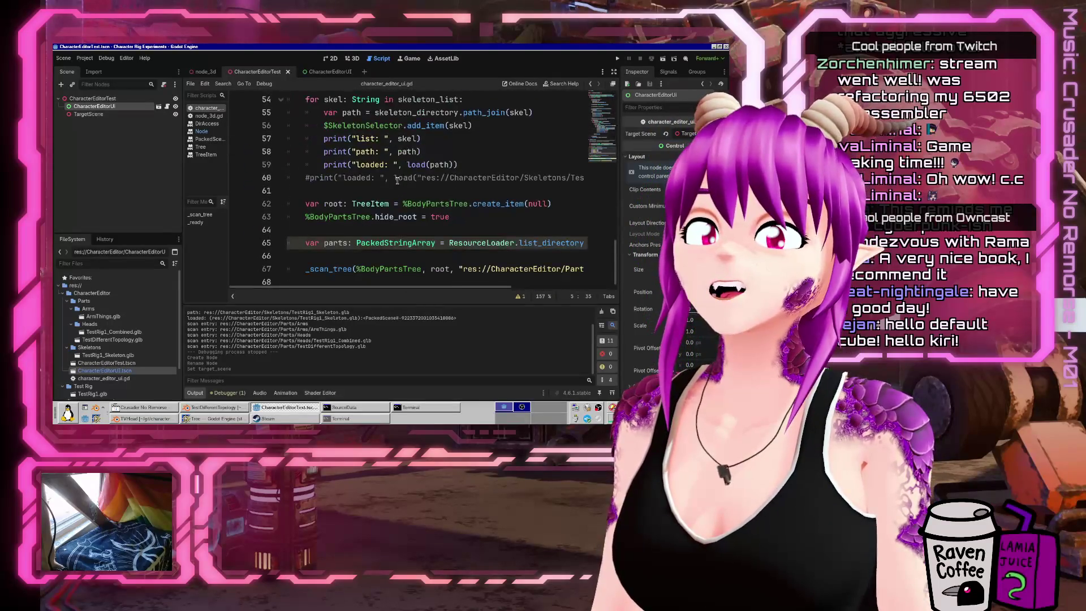
# Set CharacterEditorTest.tscn as the project's main scene in Project Settings
pyautogui.click(83, 59)
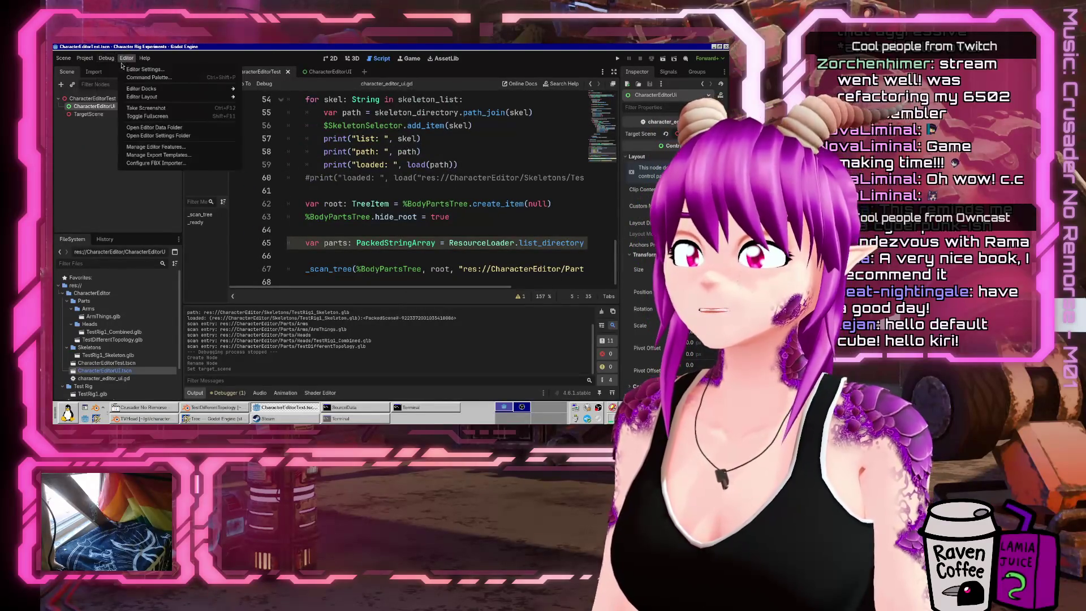
pyautogui.click(86, 70)
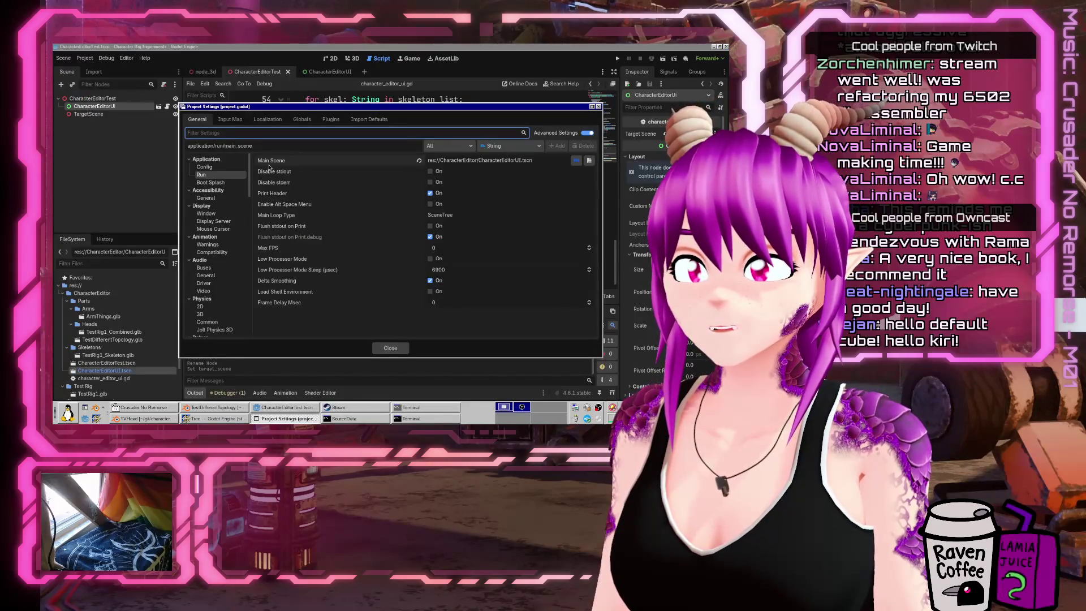
pyautogui.click(576, 160)
pyautogui.click(356, 158)
pyautogui.click(386, 340)
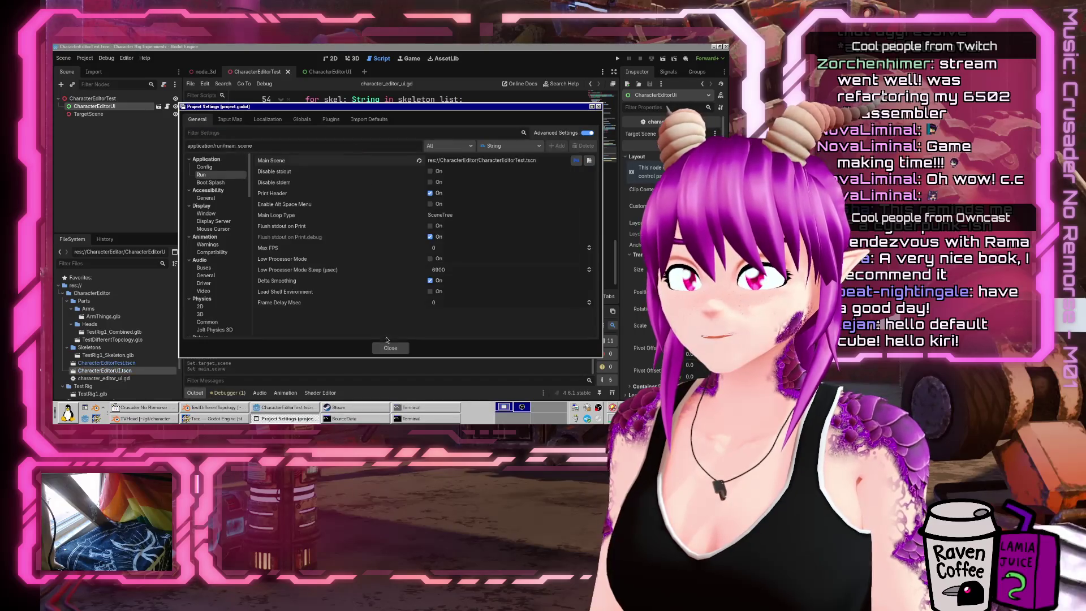
pyautogui.click(389, 346)
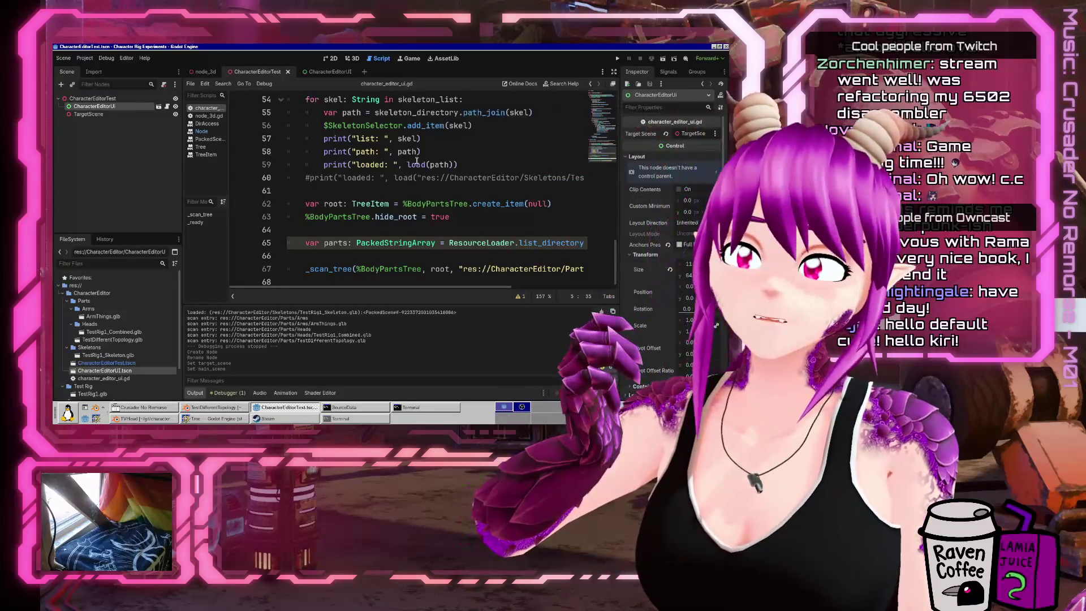
pyautogui.scroll(5, 444, 255)
pyautogui.scroll(-2, 396, 226)
pyautogui.click(90, 98)
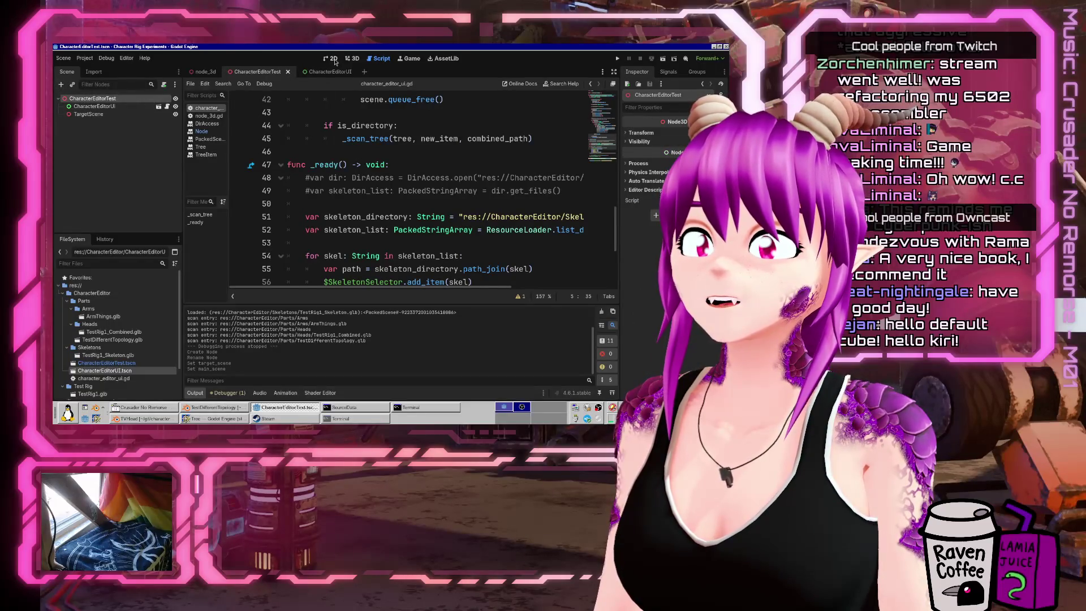
pyautogui.click(352, 59)
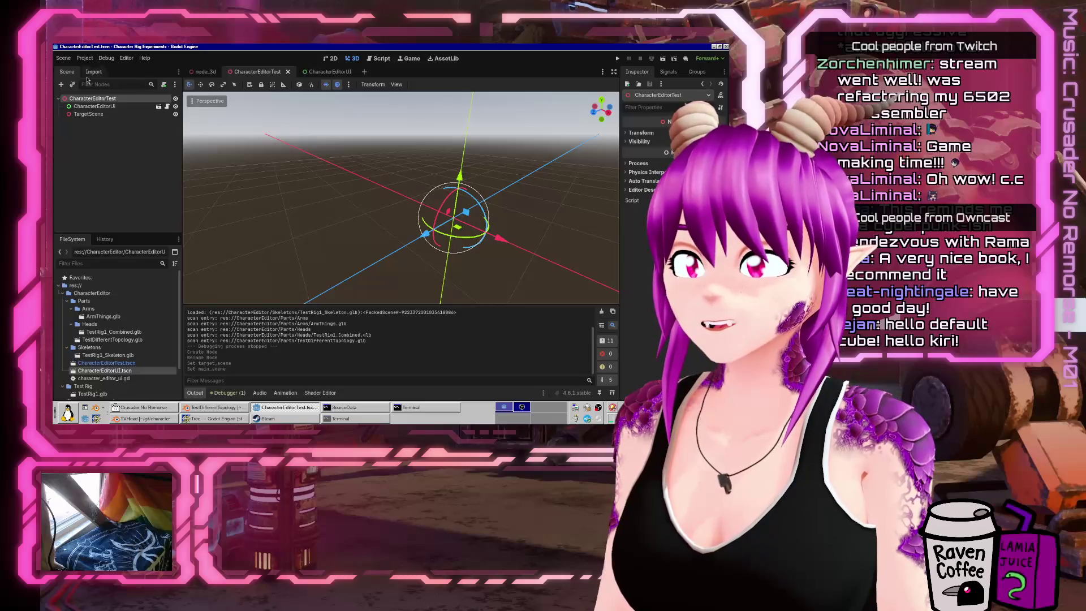
# Add a Camera3D, move it back and up, and briefly preview through it
pyautogui.click(60, 85)
pyautogui.write('camera3')
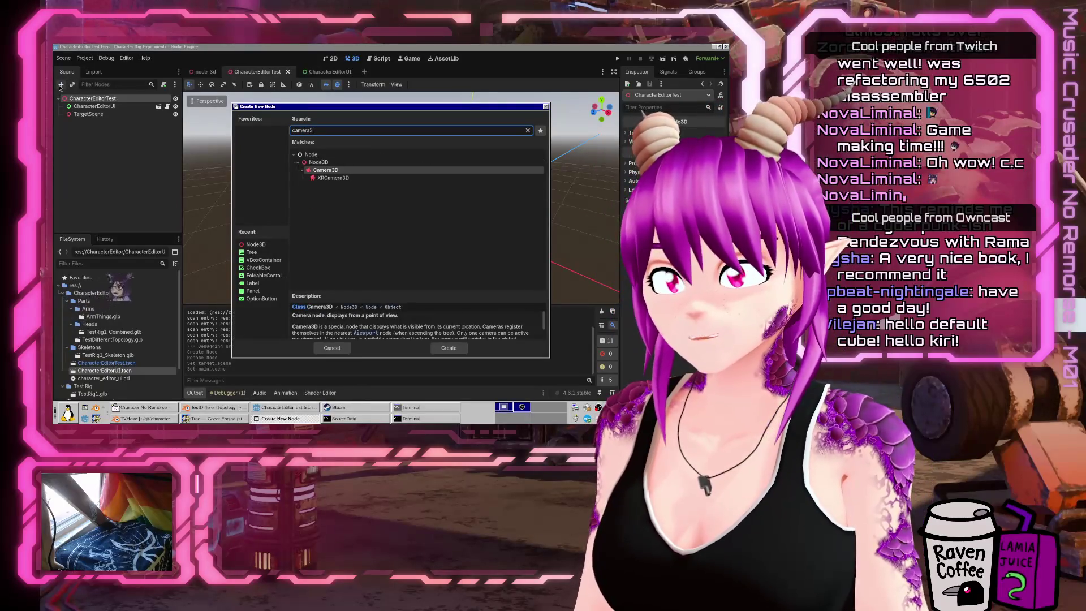
pyautogui.press('Return')
pyautogui.moveTo(427, 233); pyautogui.dragTo(269, 300)
pyautogui.moveTo(304, 175); pyautogui.dragTo(303, 113)
pyautogui.click(193, 114)
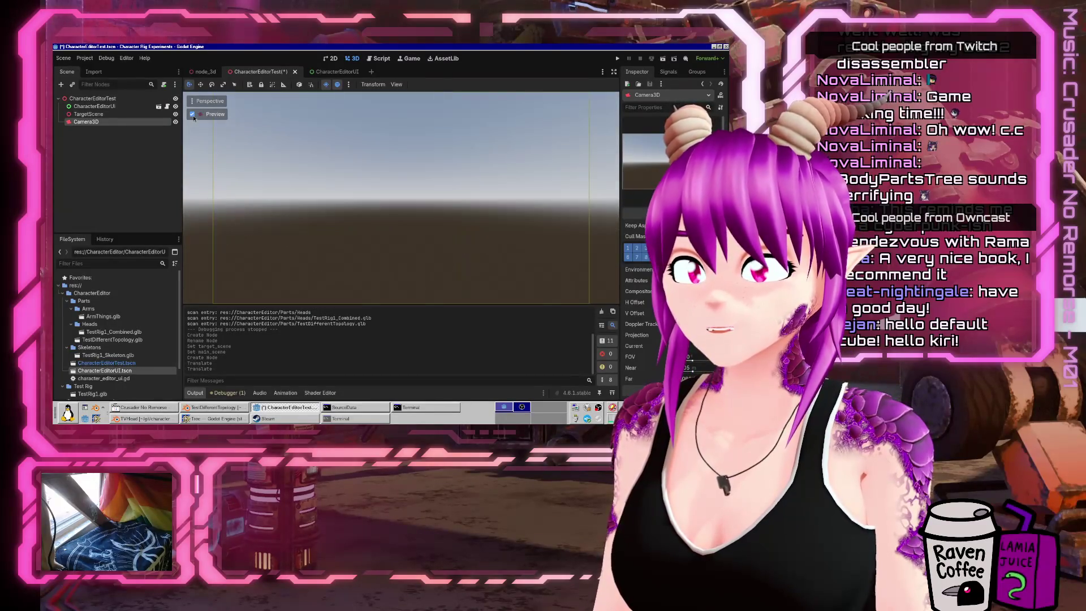
pyautogui.click(193, 114)
# Add a WorldEnvironment node directly under the scene root
pyautogui.click(62, 84)
pyautogui.write('worldenv')
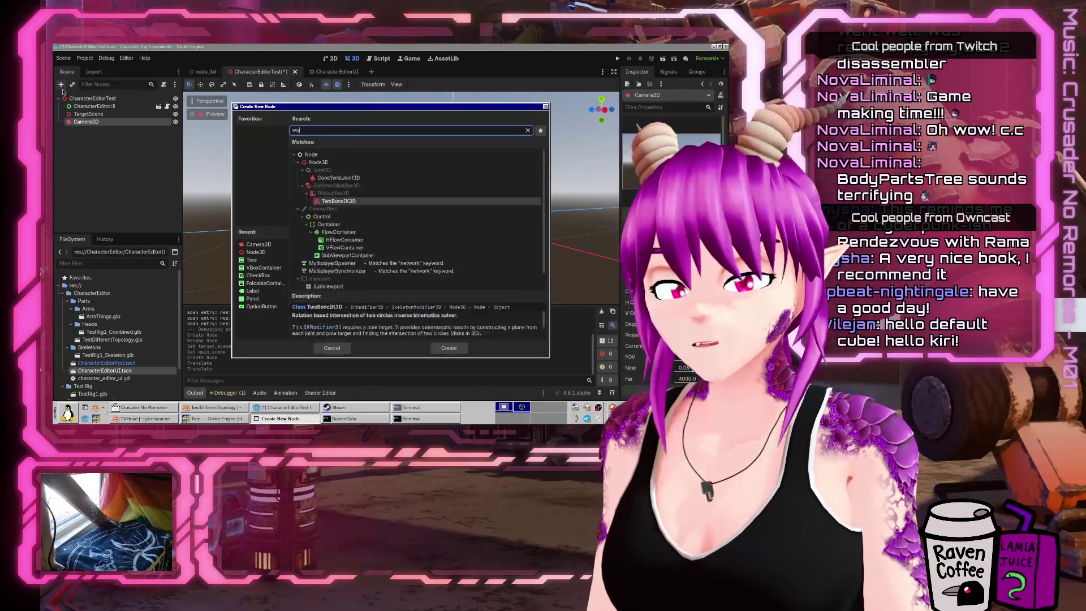
pyautogui.press('Return')
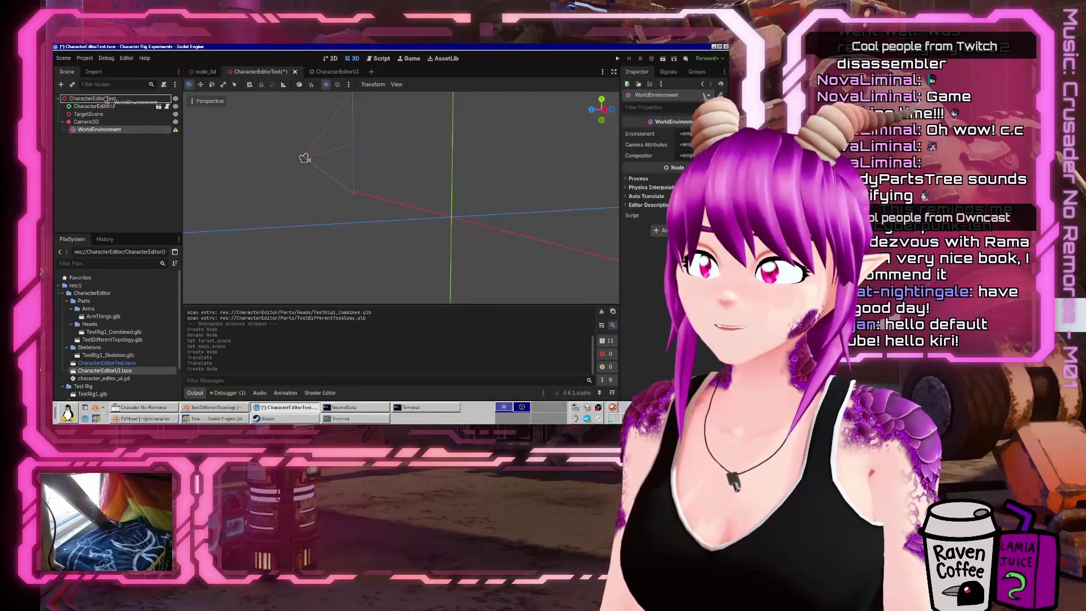
pyautogui.moveTo(100, 132); pyautogui.dragTo(98, 100)
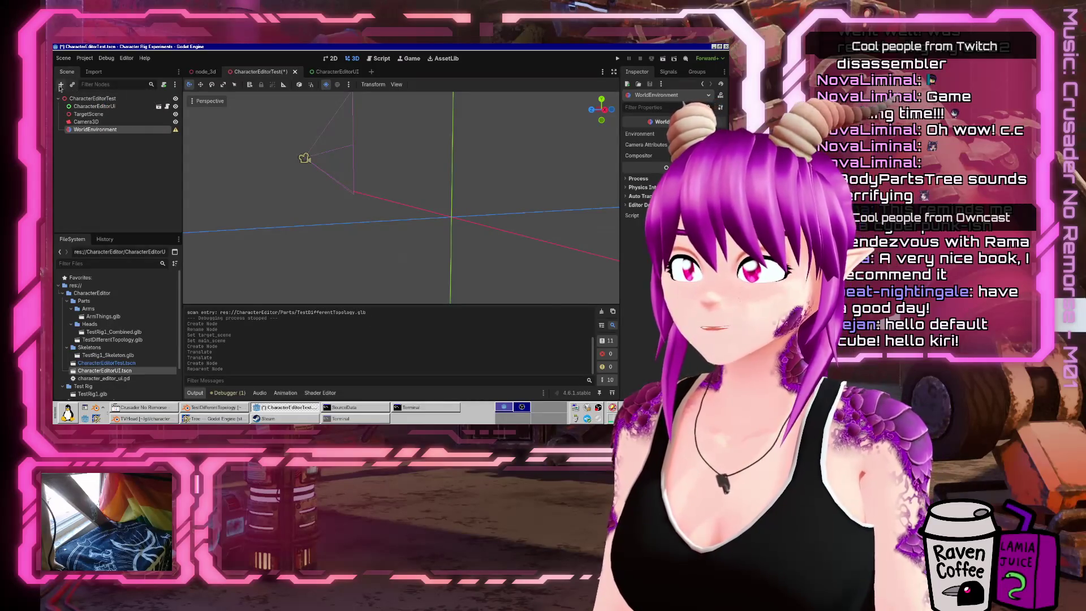
# Add a DirectionalLight3D, raise and angle it, and save the scene
pyautogui.click(61, 84)
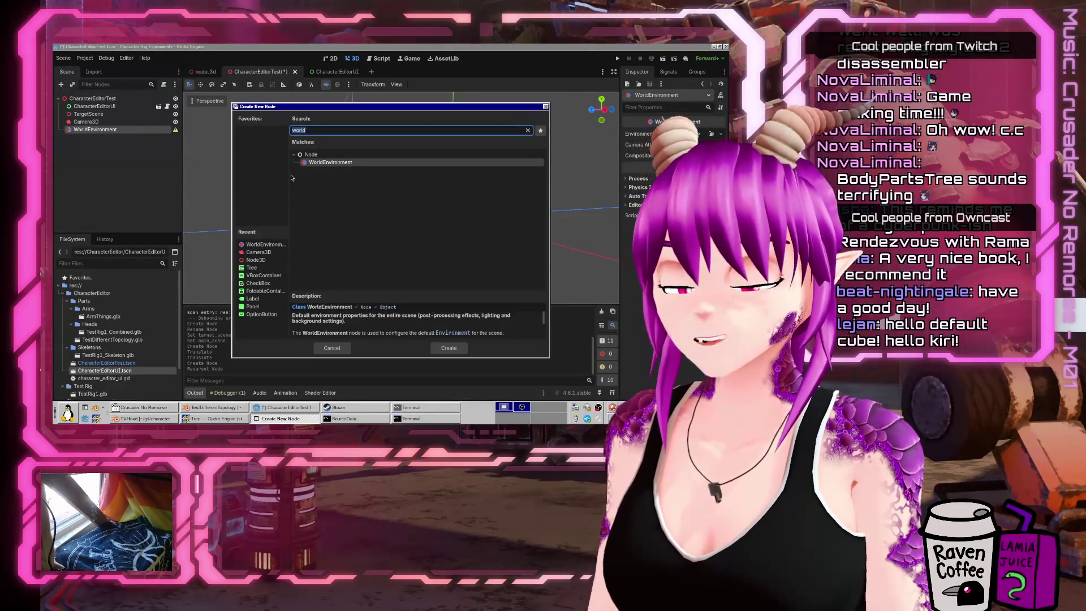
pyautogui.write('su')
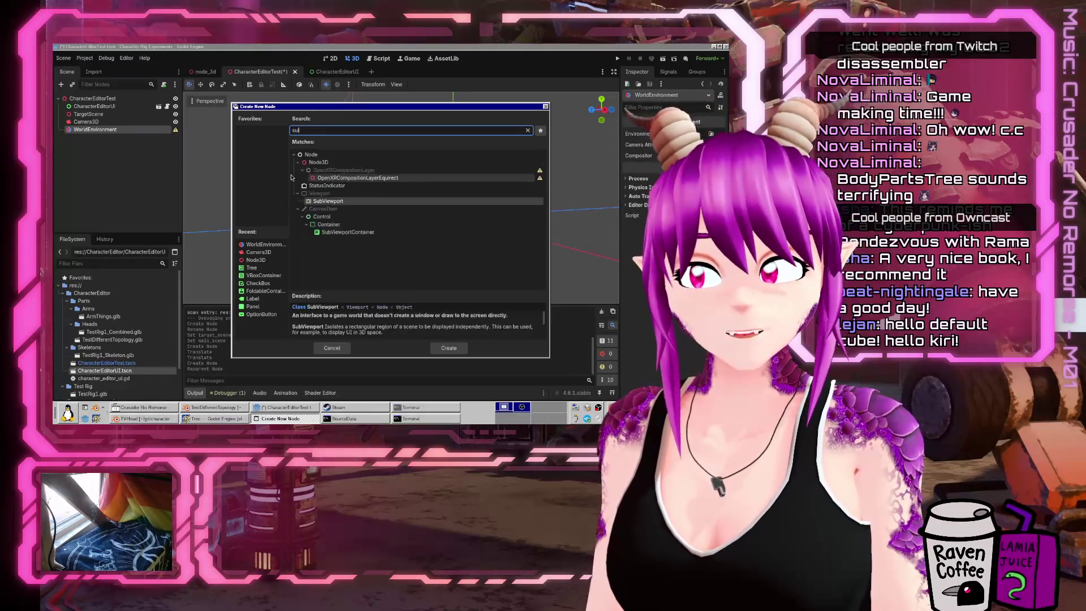
pyautogui.write('nl')
pyautogui.press('BackSpace')
pyautogui.press('BackSpace')
pyautogui.press('BackSpace')
pyautogui.write('direct')
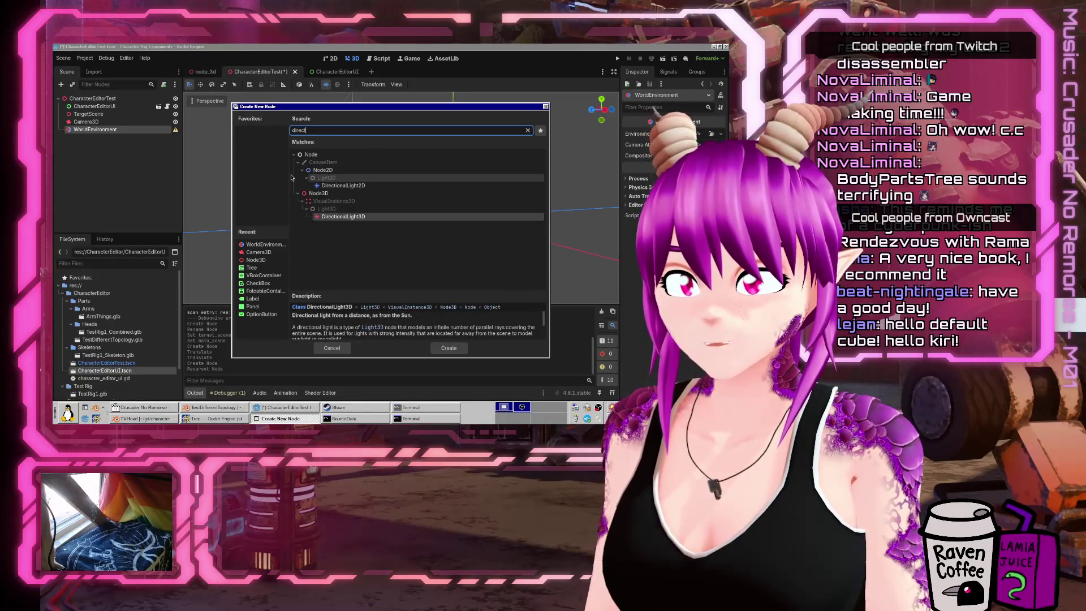
pyautogui.press('Escape')
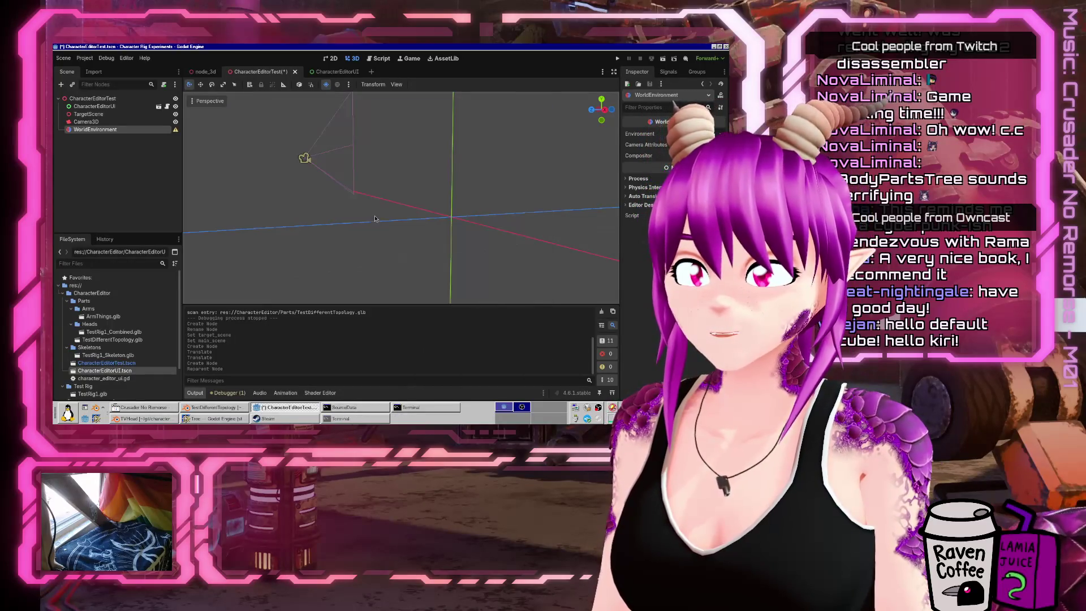
pyautogui.scroll(-3, 362, 187)
pyautogui.moveTo(352, 161); pyautogui.dragTo(353, 95)
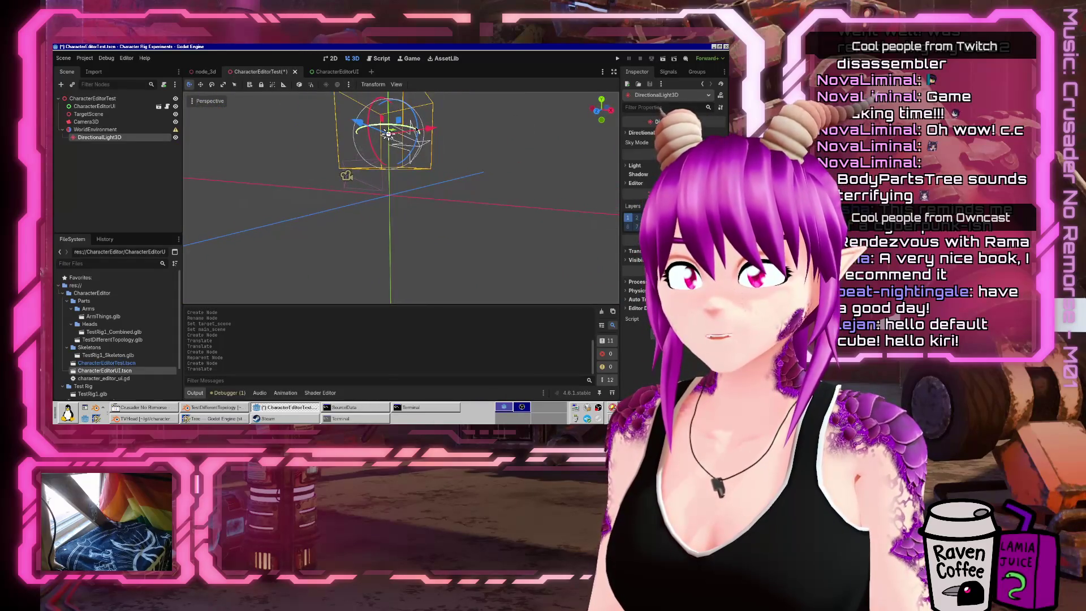
pyautogui.moveTo(416, 129)
pyautogui.mouseDown()
pyautogui.moveTo(553, 69)
pyautogui.moveTo(398, 161)
pyautogui.moveTo(384, 150)
pyautogui.mouseUp()
pyautogui.moveTo(340, 187)
pyautogui.mouseDown()
pyautogui.moveTo(249, 238)
pyautogui.moveTo(436, 172)
pyautogui.mouseUp()
pyautogui.hotkey('ctrl', 's')
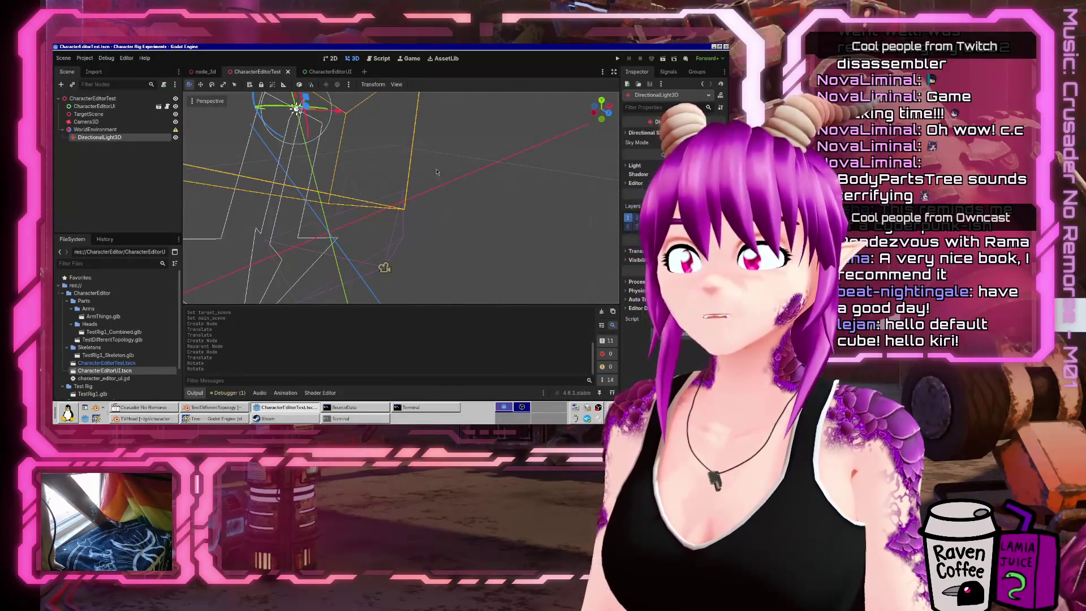
# Give WorldEnvironment a new Environment resource, save, and run the project
pyautogui.click(95, 129)
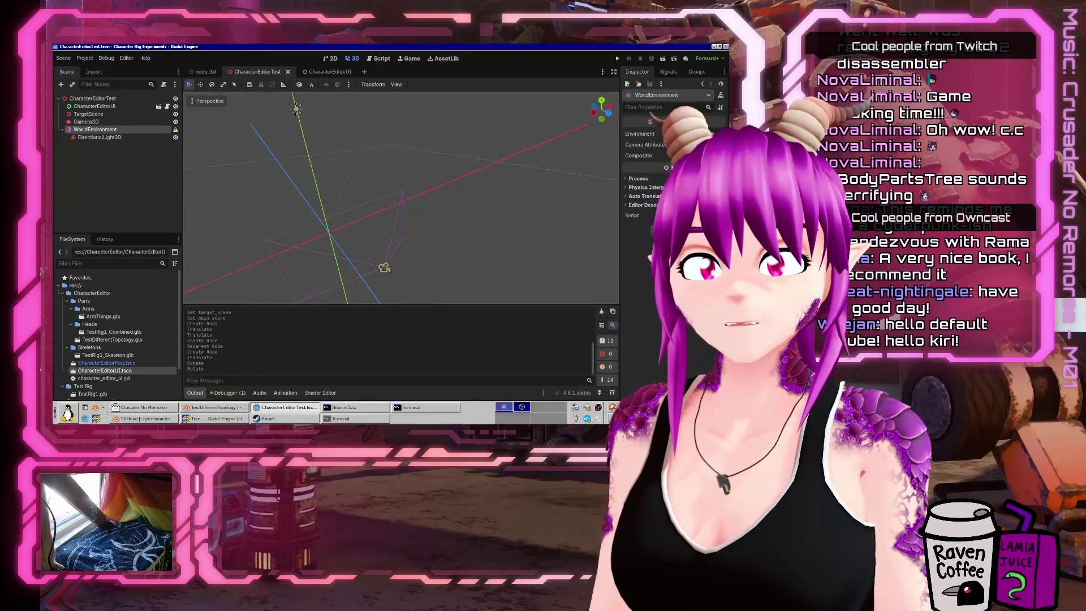
pyautogui.click(680, 154)
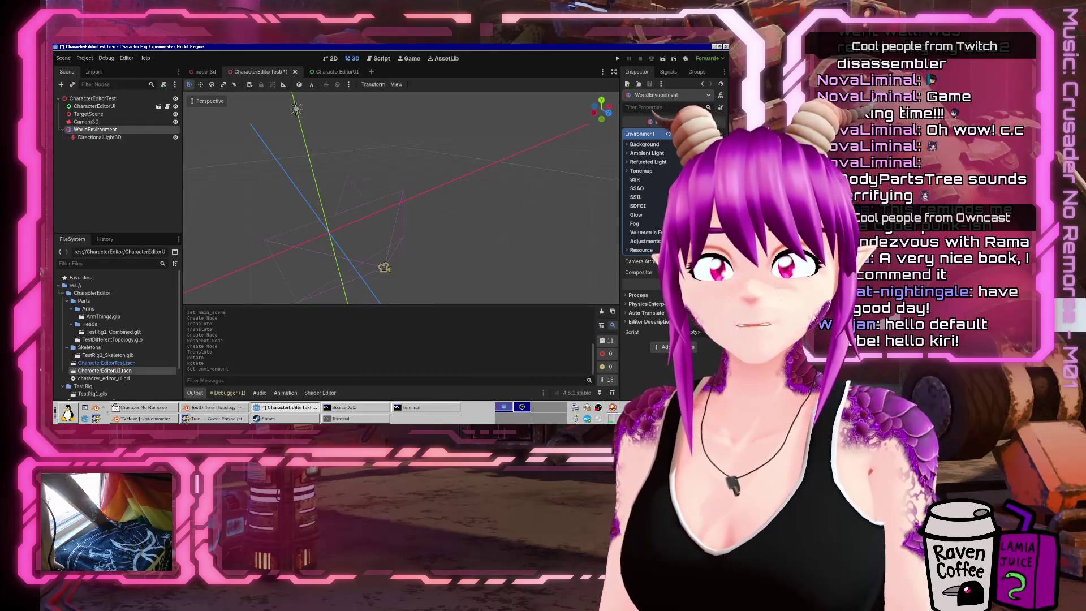
pyautogui.hotkey('ctrl', 's')
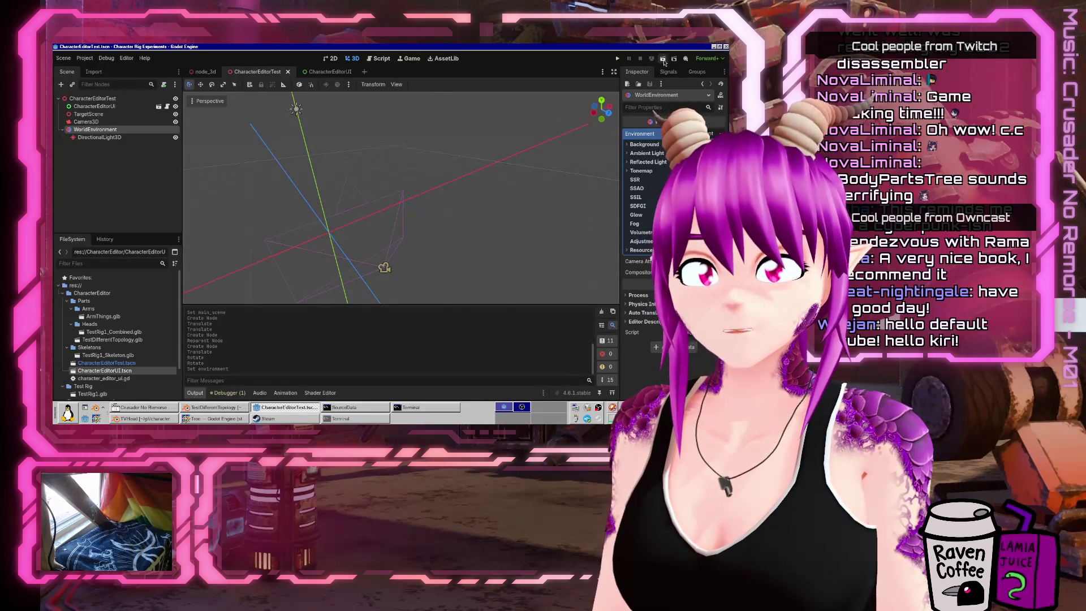
pyautogui.click(622, 59)
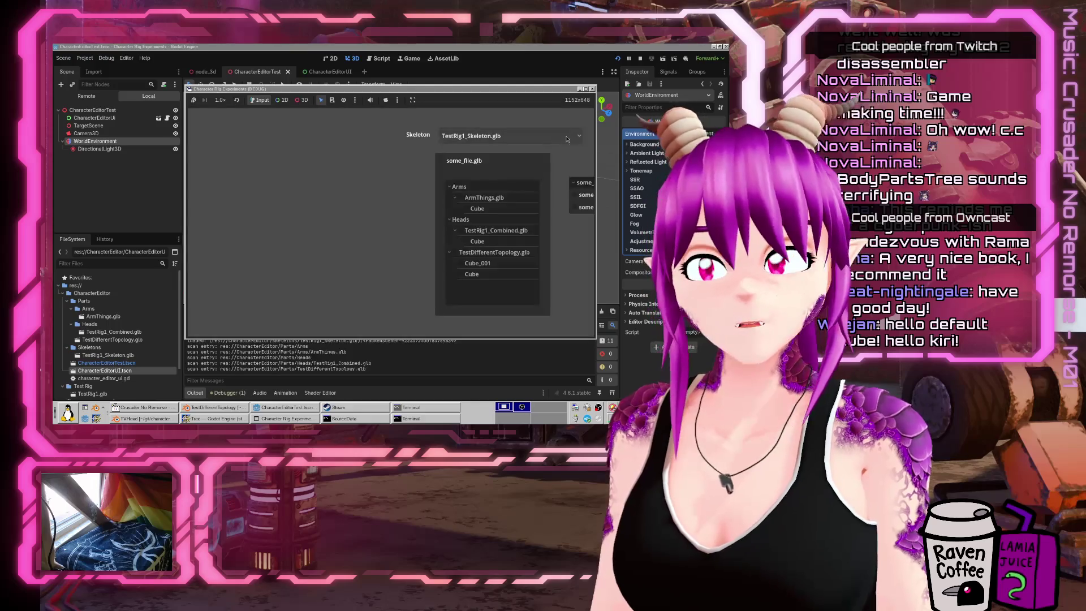
# Stop the game and add a MeshInstance3D with a new PlaneMesh under CharacterEditorTest
pyautogui.click(593, 89)
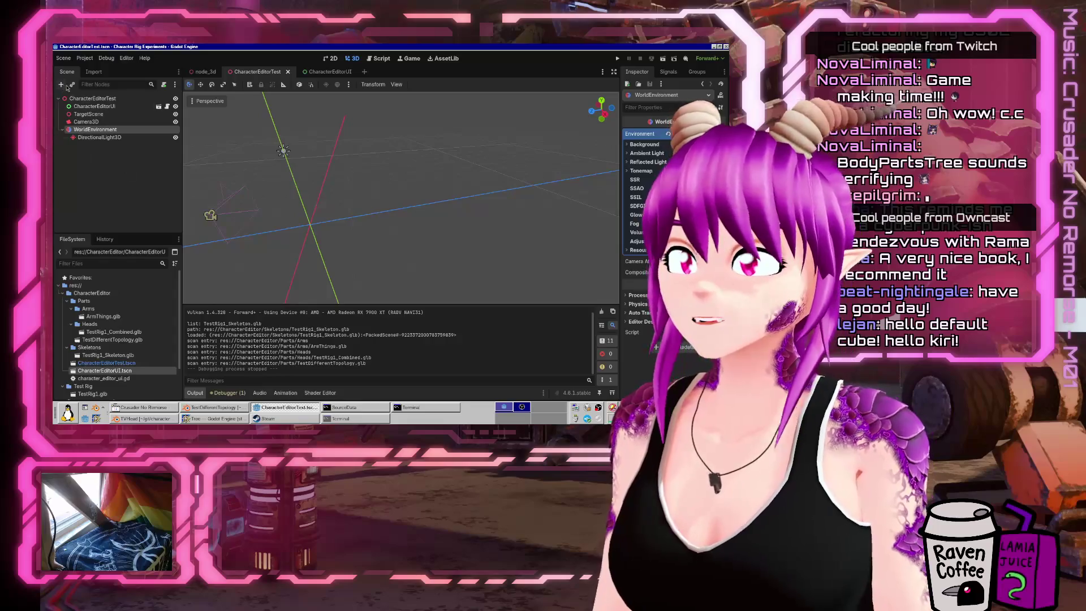
pyautogui.click(81, 99)
pyautogui.click(60, 85)
pyautogui.write('meshinstance')
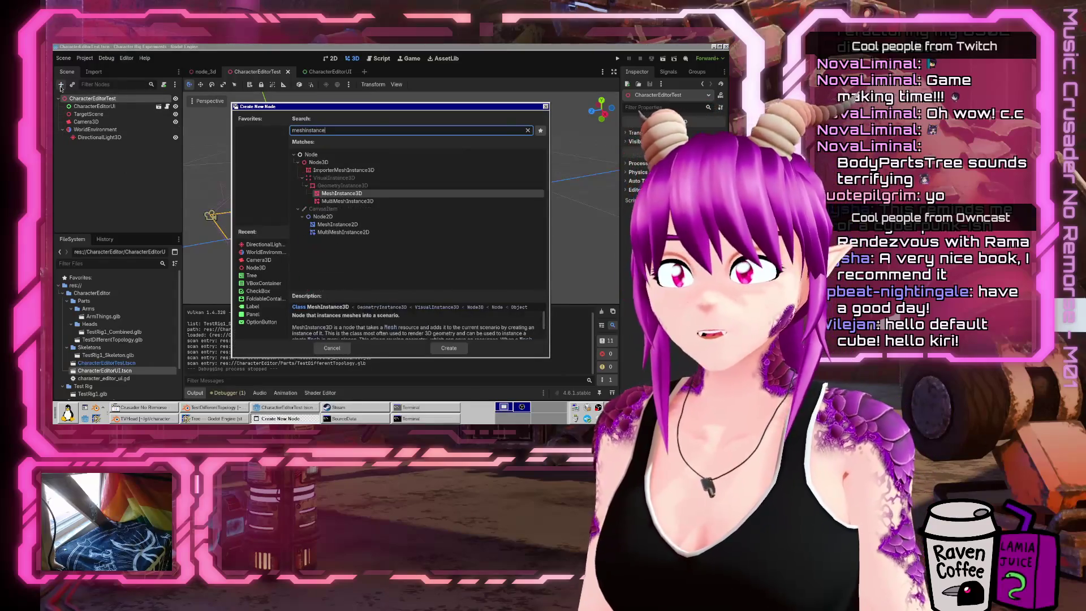
pyautogui.press('Return')
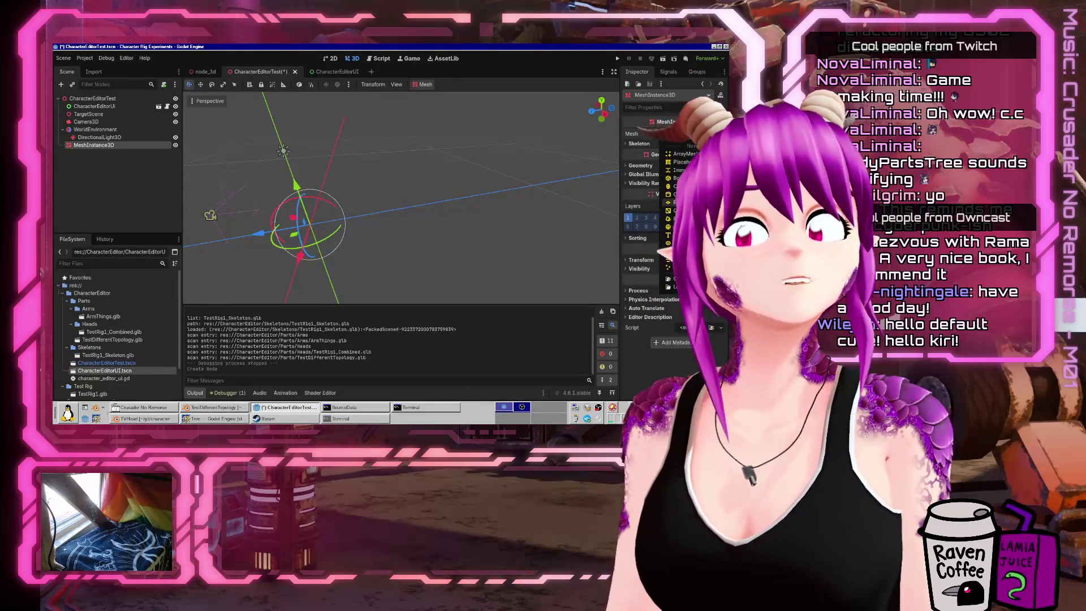
pyautogui.click(679, 202)
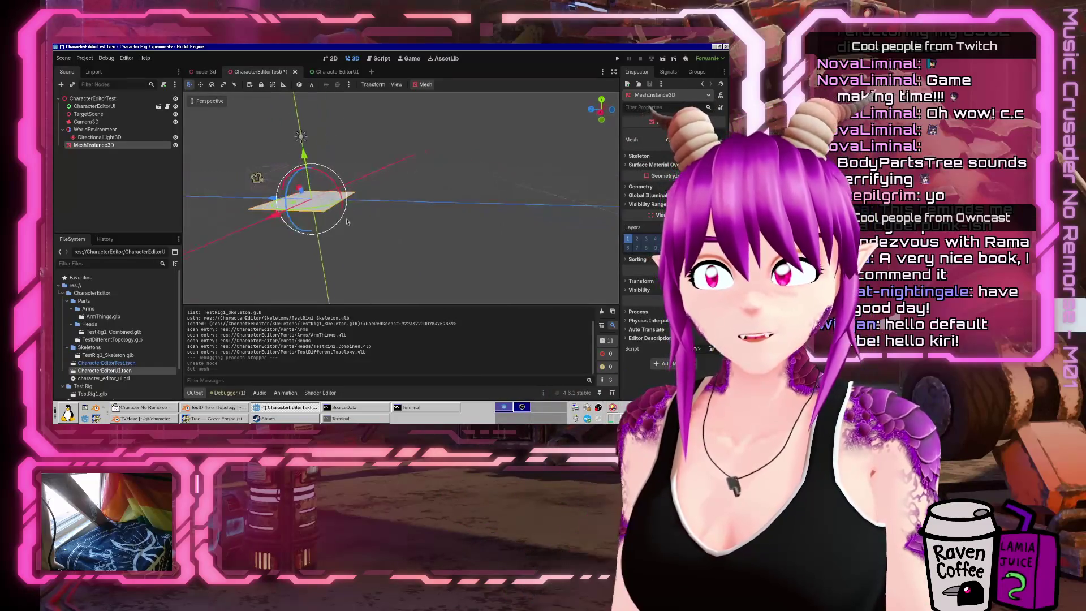
# Save the scene and test-run the project once more
pyautogui.hotkey('ctrl', 's')
pyautogui.click(620, 59)
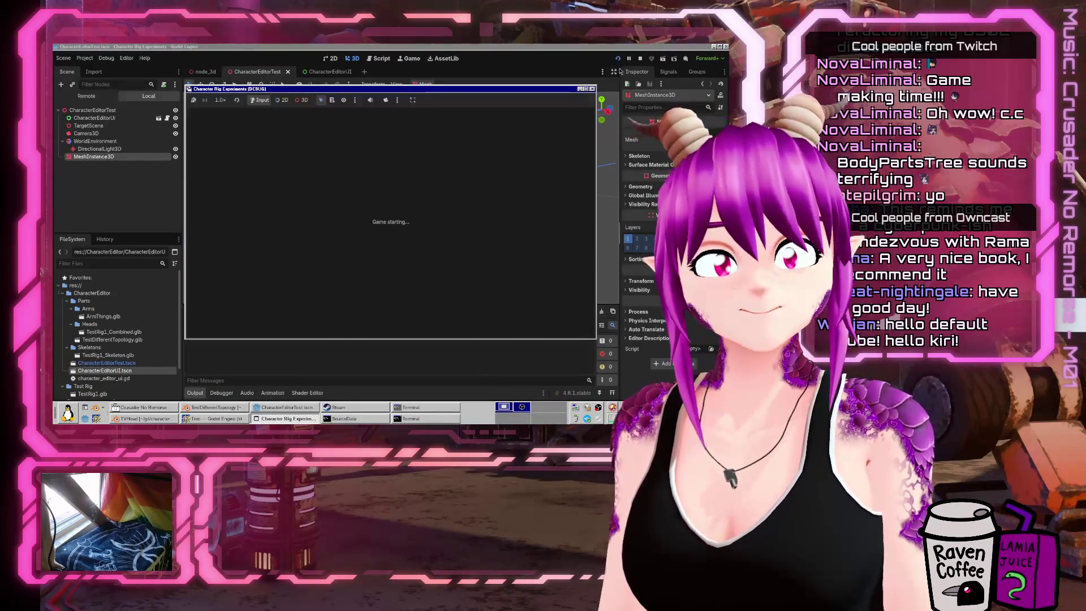
pyautogui.click(592, 89)
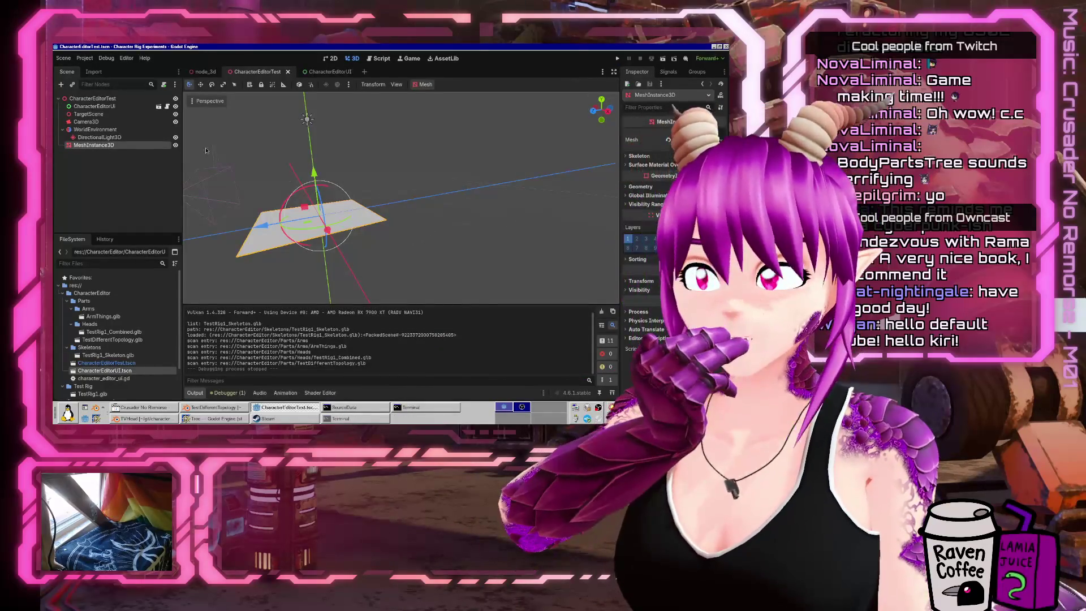
pyautogui.click(88, 107)
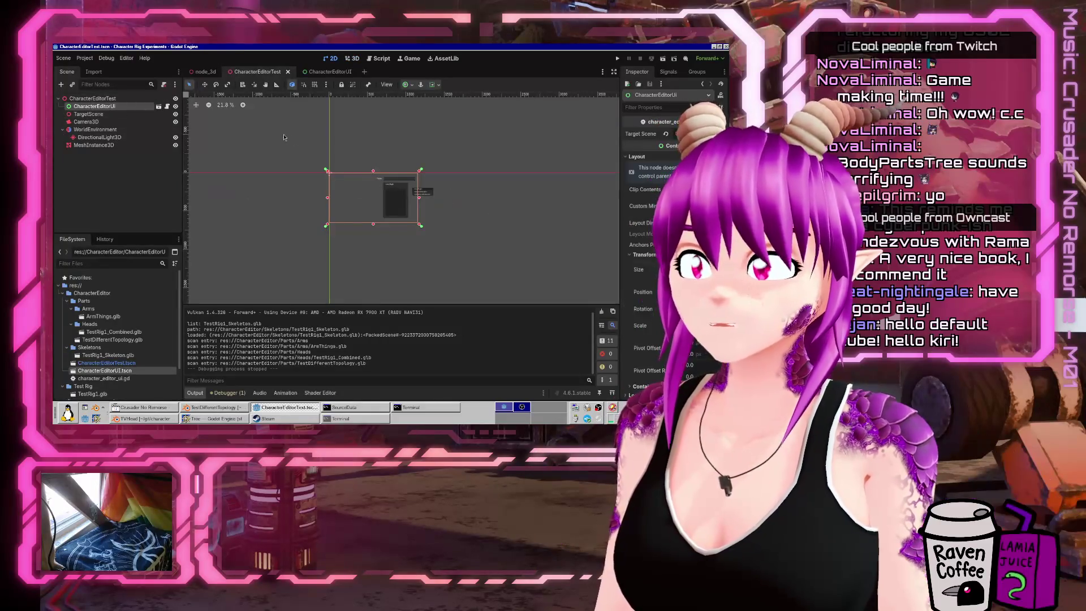
# Create a 'func _rebuild_scene() -> void:' stub above _scan_tree in character_editor_ui.gd
pyautogui.click(379, 59)
pyautogui.scroll(10, 362, 143)
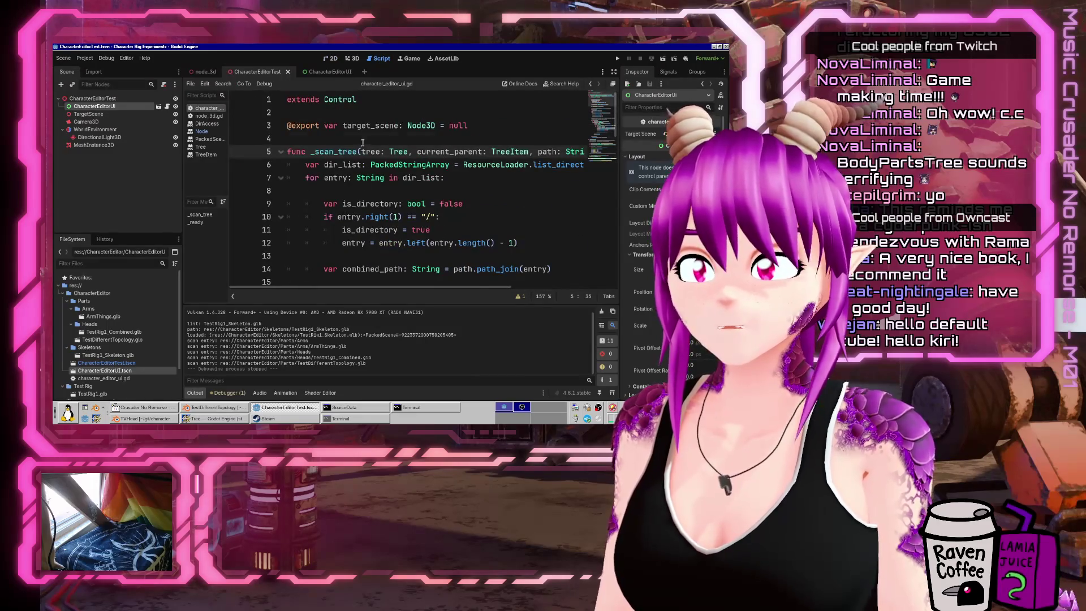
pyautogui.click(362, 143)
pyautogui.press('Return')
pyautogui.press('Return')
pyautogui.press('Up')
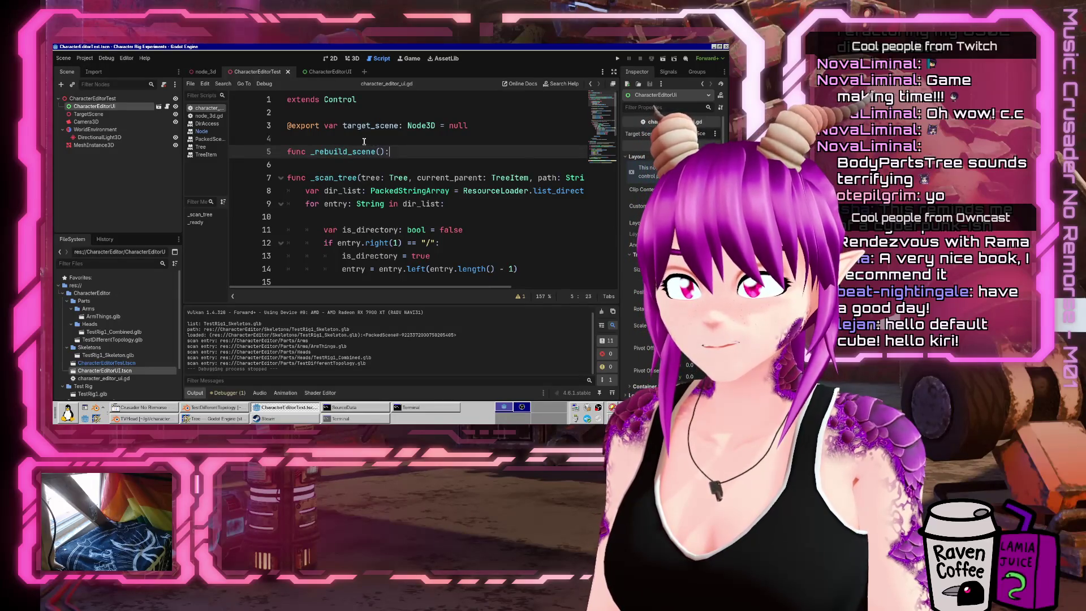
pyautogui.press('BackSpace')
pyautogui.write(':')
pyautogui.press('Return')
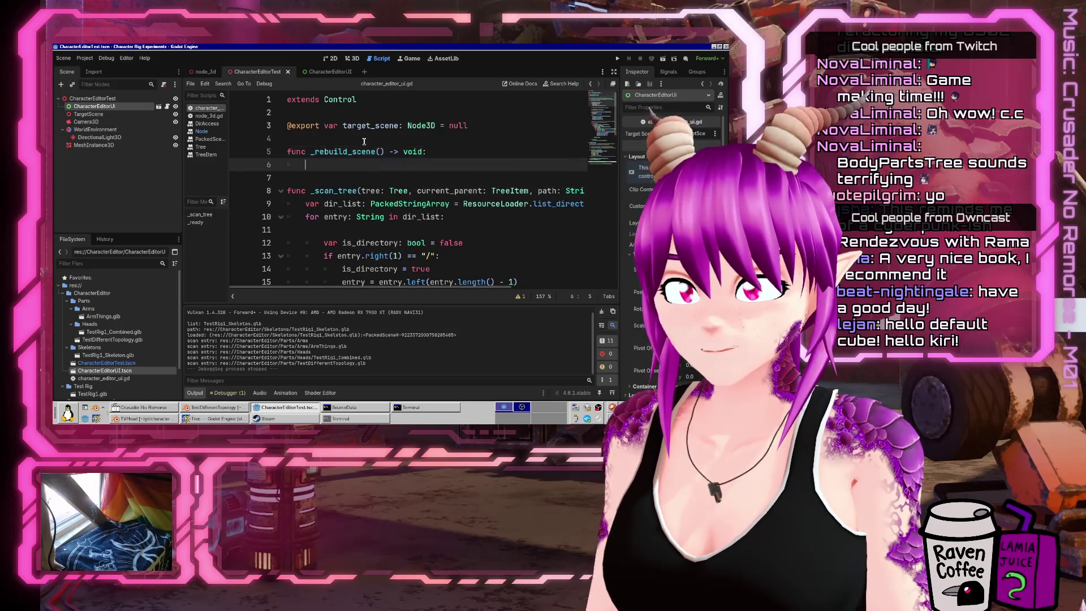
pyautogui.press('Home')
pyautogui.press('Return')
pyautogui.press('Return')
pyautogui.press('Return')
pyautogui.press('Up')
pyautogui.press('Up')
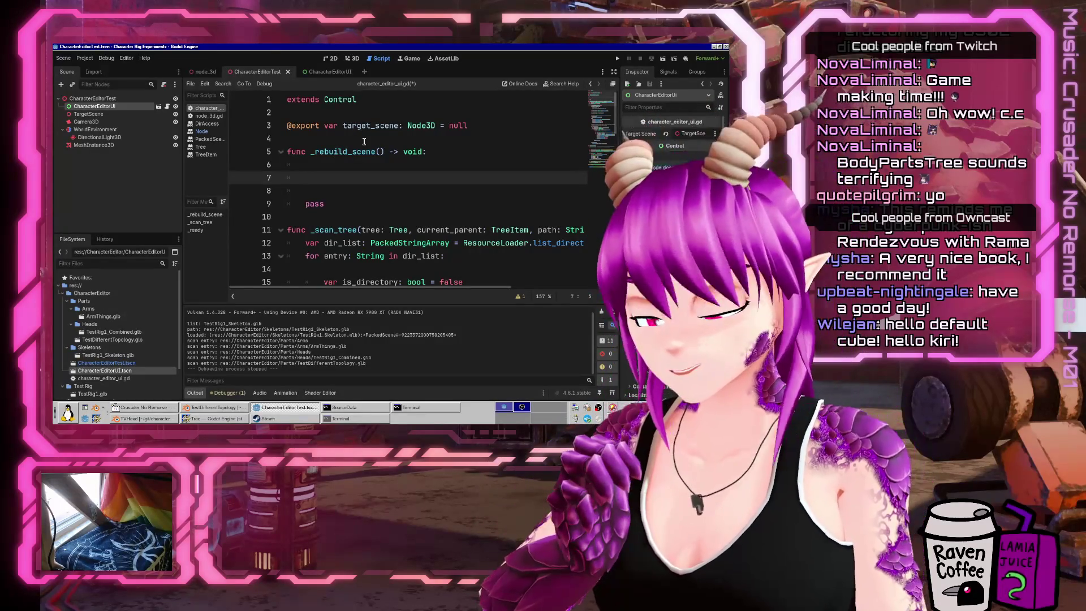
# Write a loop over target_scene.get_children() calling child.queue_free(), removing the leftover pass
pyautogui.write('for child: N')
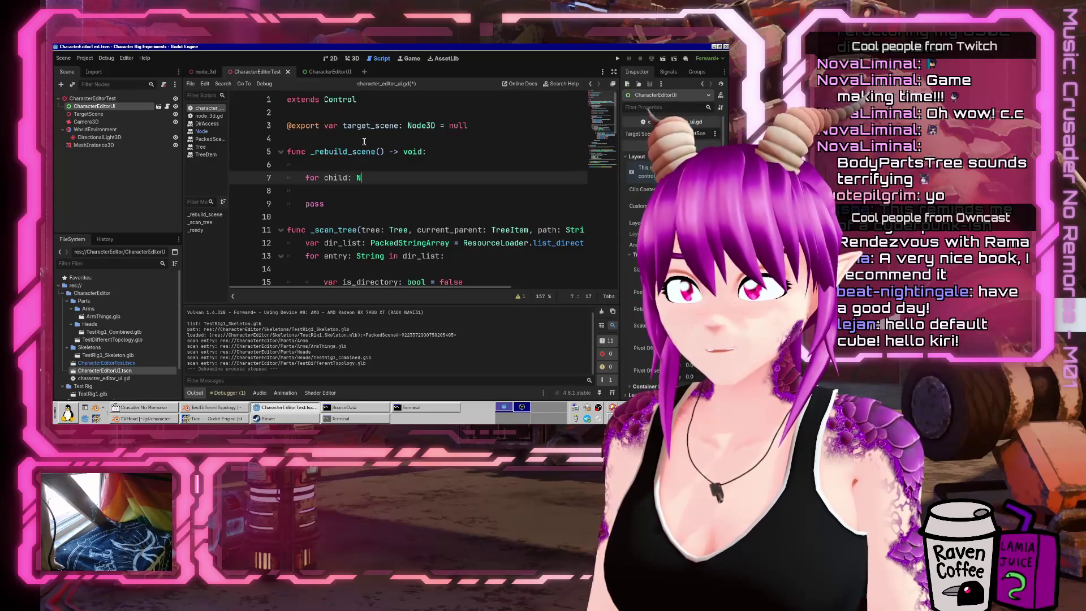
pyautogui.write('in target_sc')
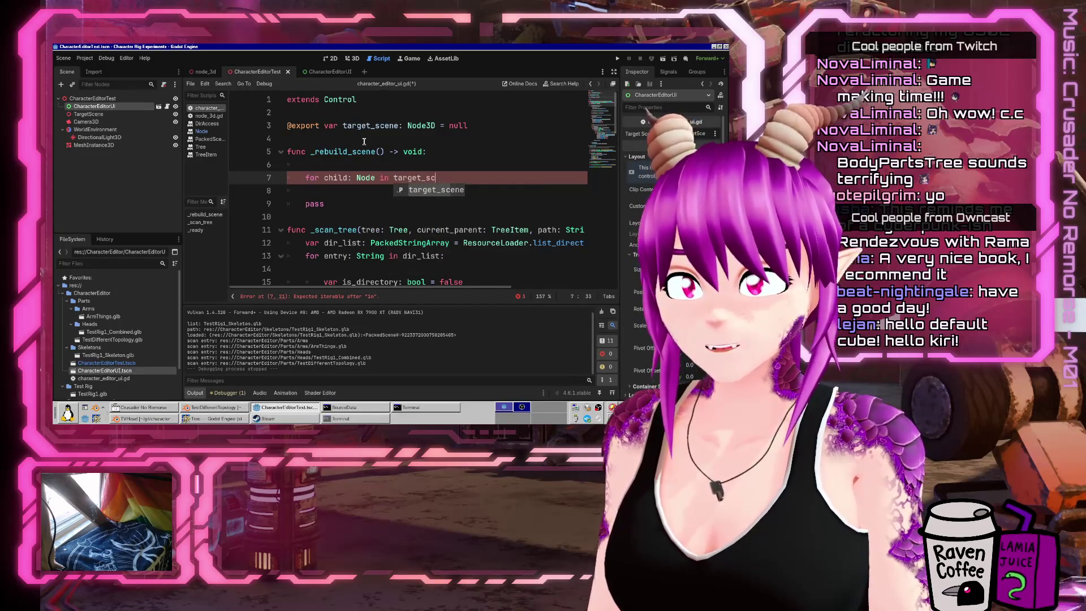
pyautogui.press('Return')
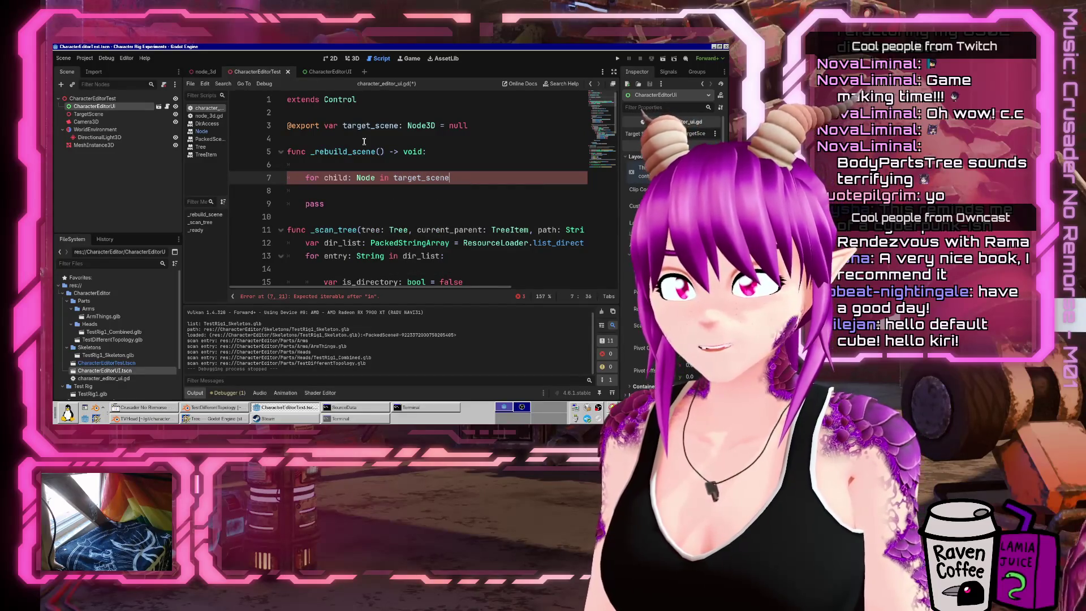
pyautogui.write('.get_chil')
pyautogui.press('Down')
pyautogui.press('Return')
pyautogui.write(':')
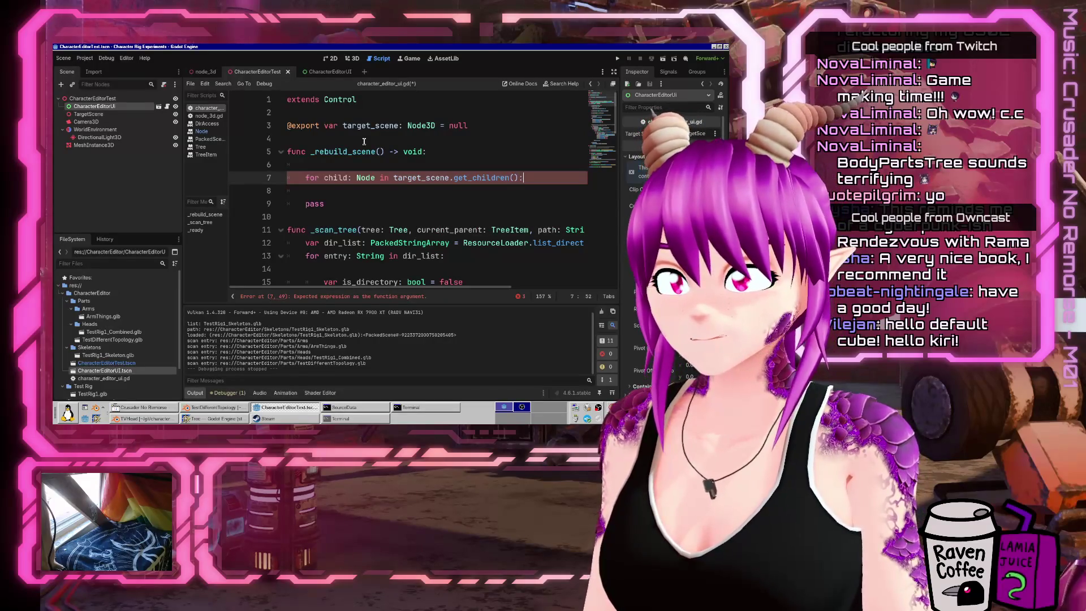
pyautogui.press('Return')
pyautogui.write('child.queue_free()')
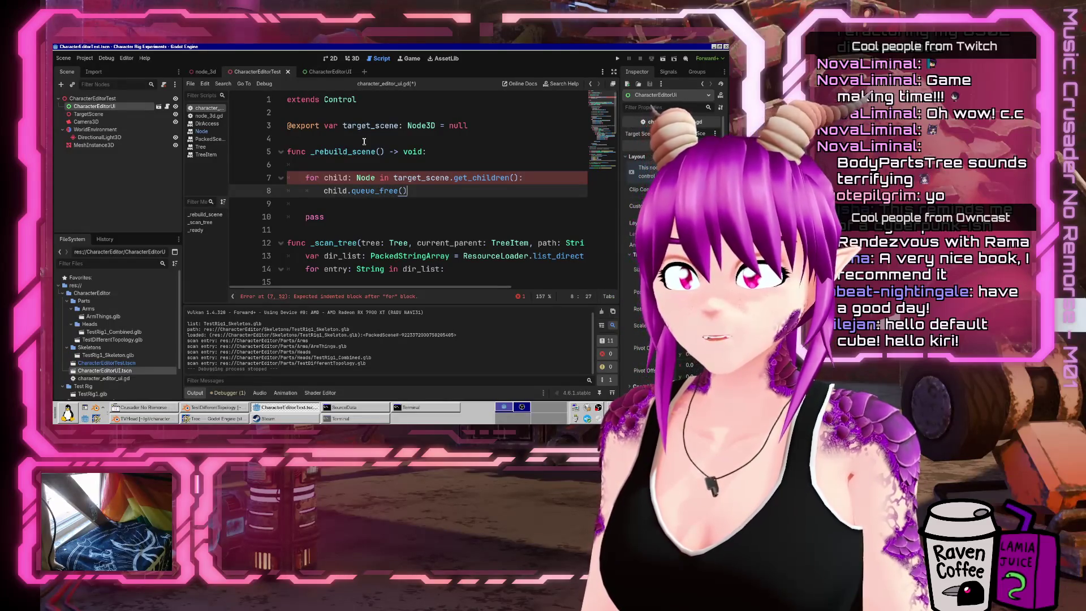
pyautogui.press('Return')
pyautogui.press('Down')
pyautogui.press('Return')
pyautogui.hotkey('shift', 'End')
pyautogui.press('Delete')
pyautogui.press('Up')
pyautogui.press('Up')
pyautogui.press('Up')
# Add the comment 'Delete all old nodes.' above the loop, save, and open the CharacterEditorUI scene
pyautogui.press('Return')
pyautogui.press('Tab')
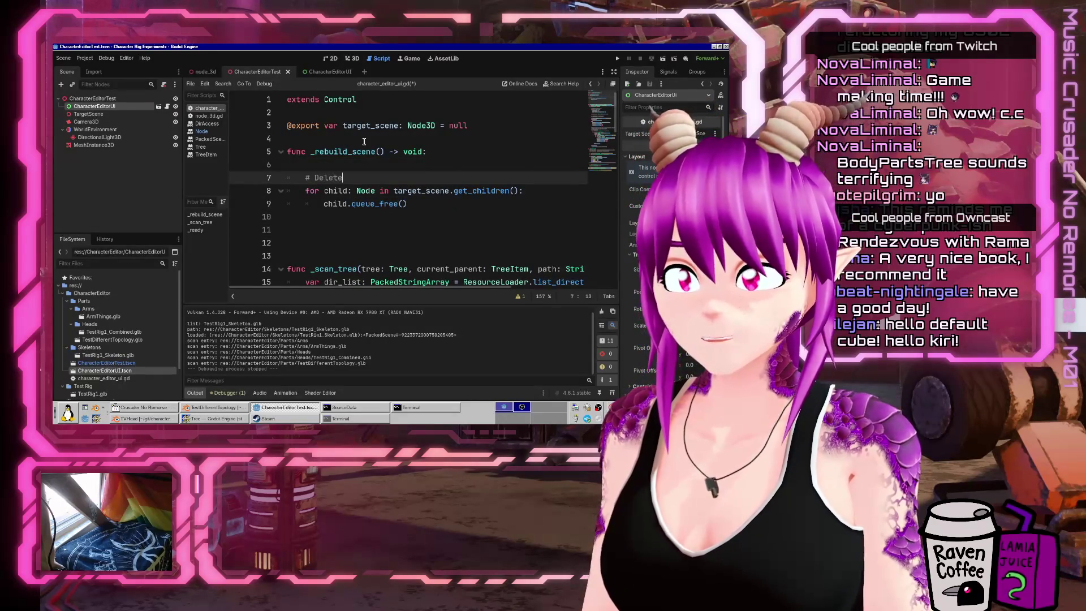
pyautogui.write('noed')
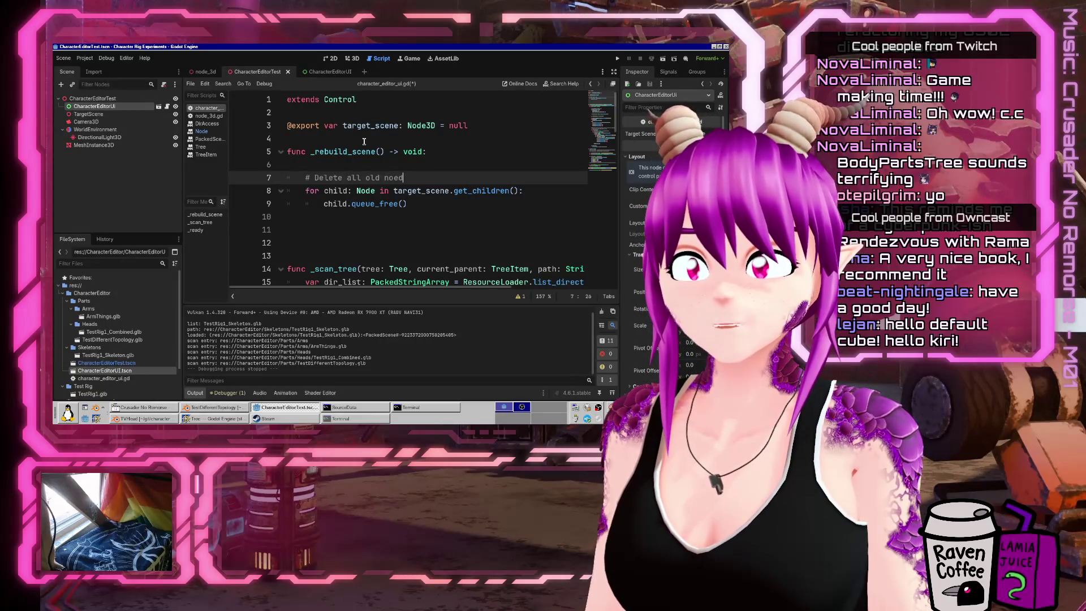
pyautogui.write('.')
pyautogui.press('Down')
pyautogui.press('Down')
pyautogui.press('Down')
pyautogui.press('Return')
pyautogui.hotkey('ctrl', 's')
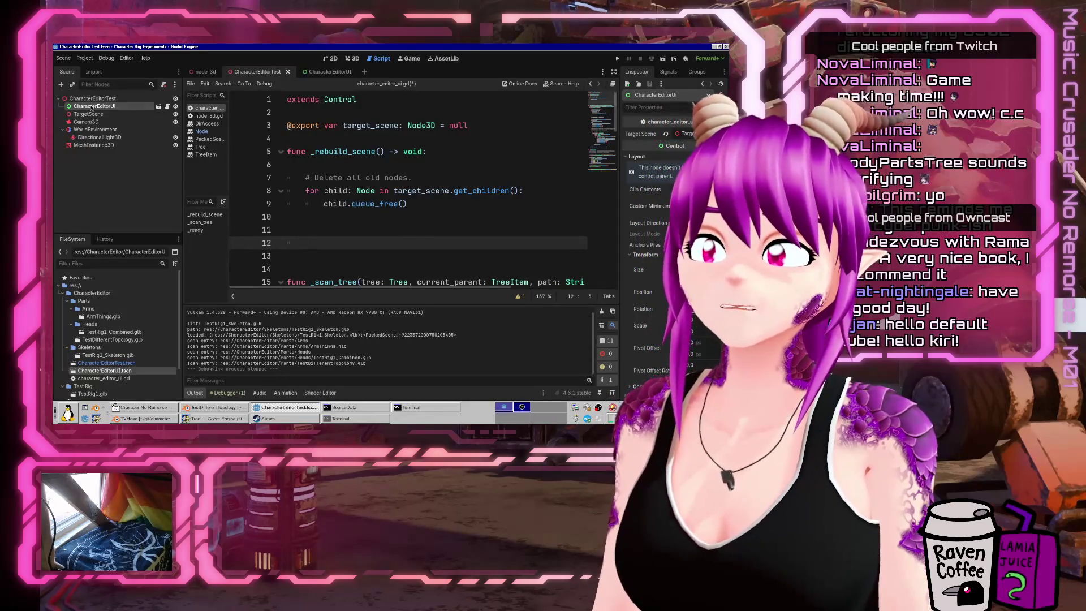
pyautogui.click(321, 71)
pyautogui.click(94, 107)
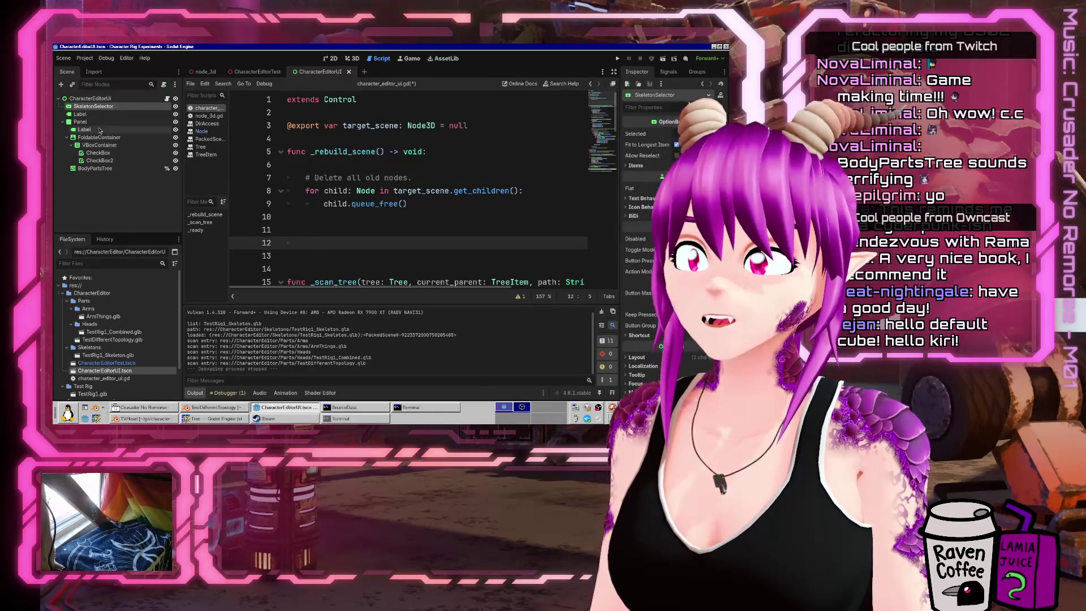
# Set SkeletonSelector to Access as Unique Name and return to empty line 12 of _rebuild_scene
pyautogui.rightClick(86, 107)
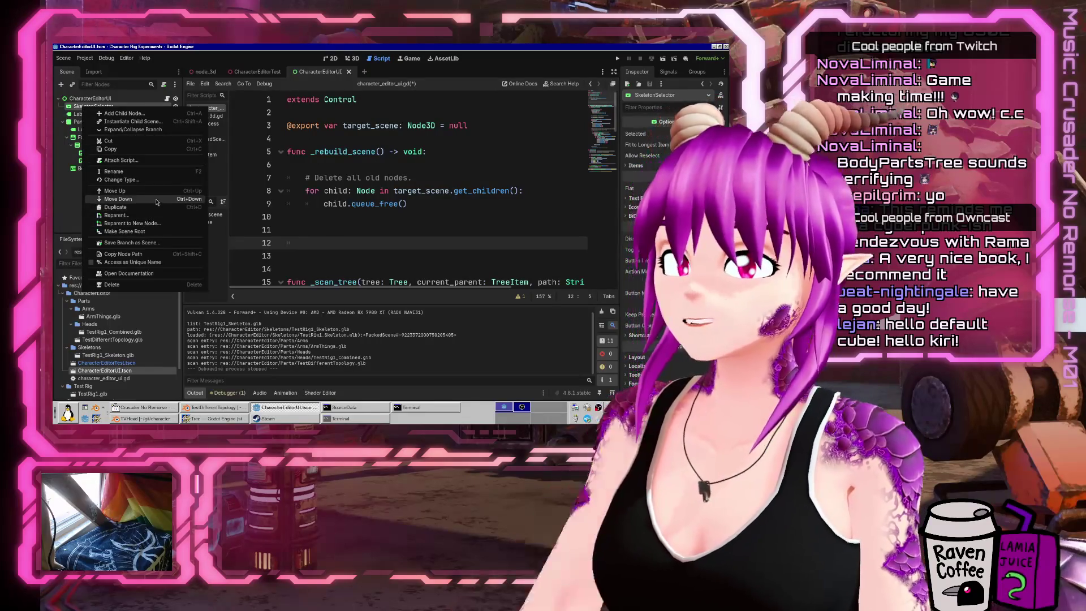
pyautogui.click(136, 263)
pyautogui.click(324, 230)
pyautogui.click(389, 236)
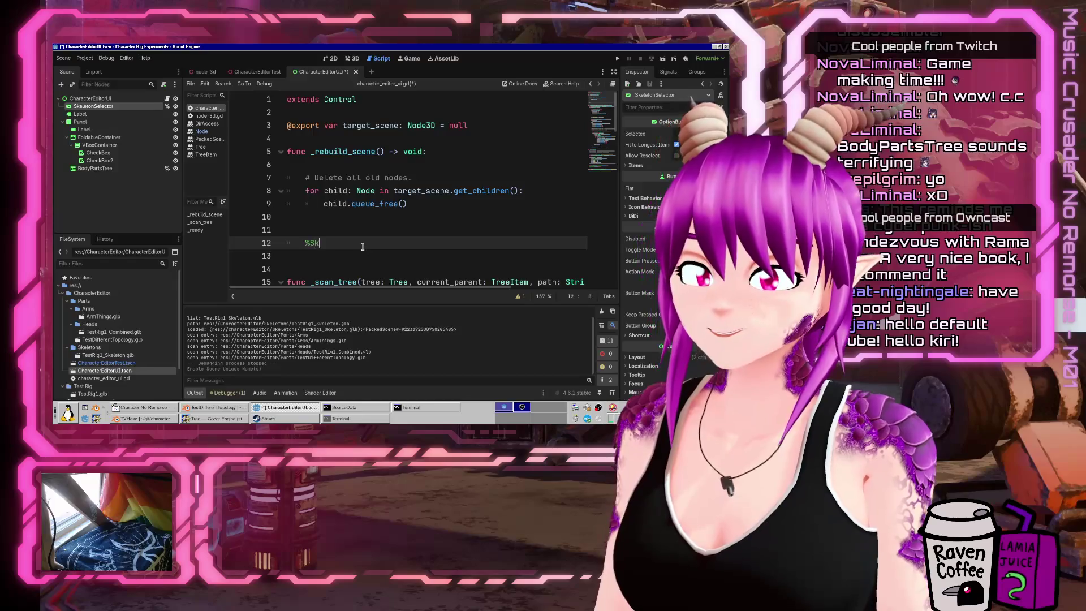
# Complete the %SkeletonSelector reference, then undo the partial get_sele call
pyautogui.write('eleto')
pyautogui.press('Return')
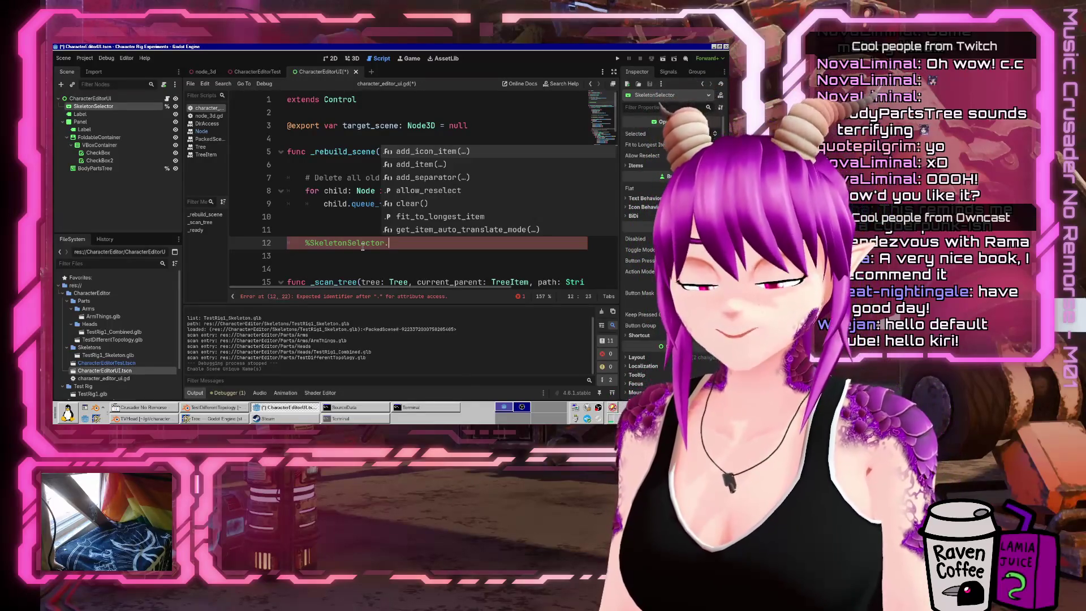
pyautogui.write('get_sele')
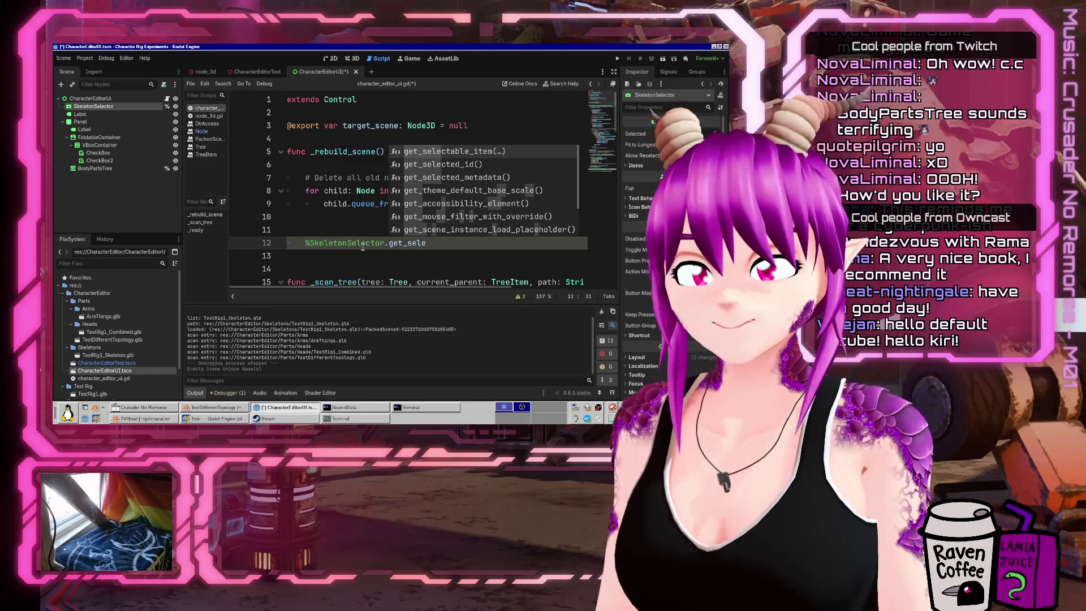
pyautogui.hotkey('ctrl', 'z')
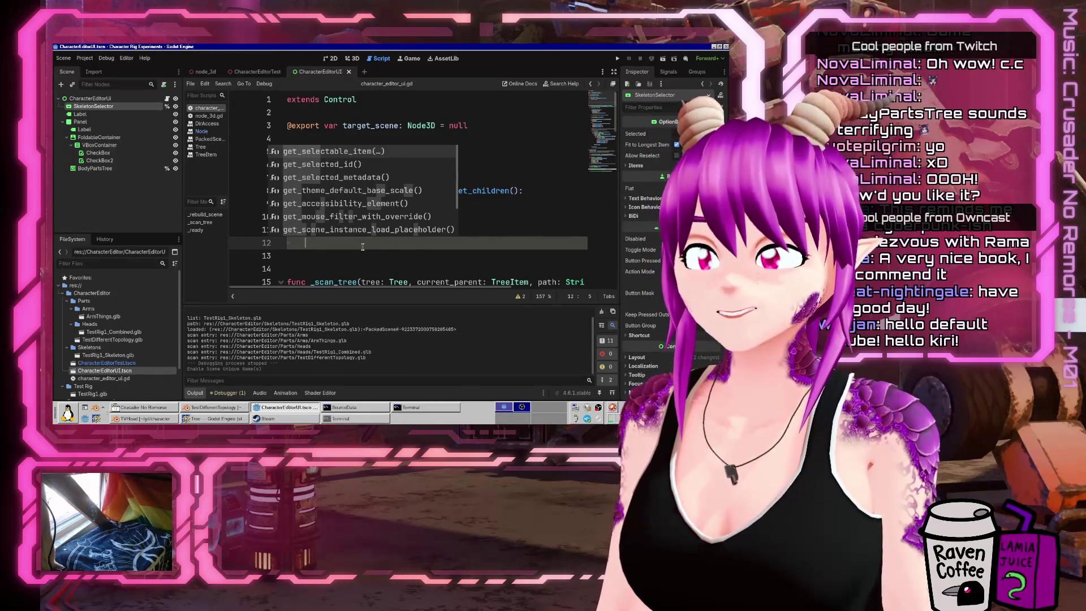
pyautogui.hotkey('ctrl', 'z')
# Look up the OptionButton class in Search Help and skim its Properties and Methods
pyautogui.click(560, 83)
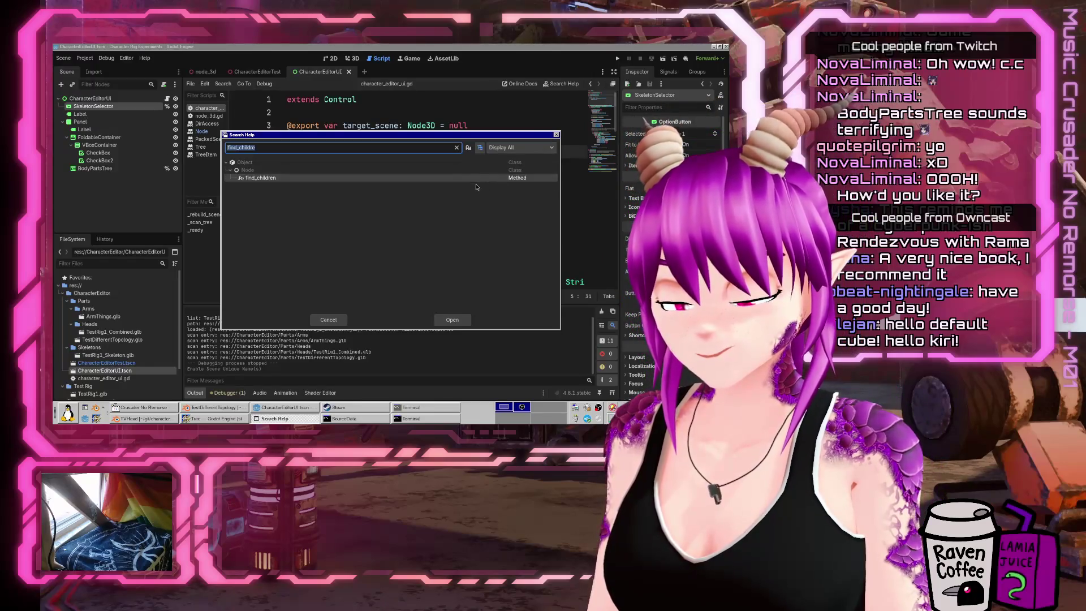
pyautogui.write('selector')
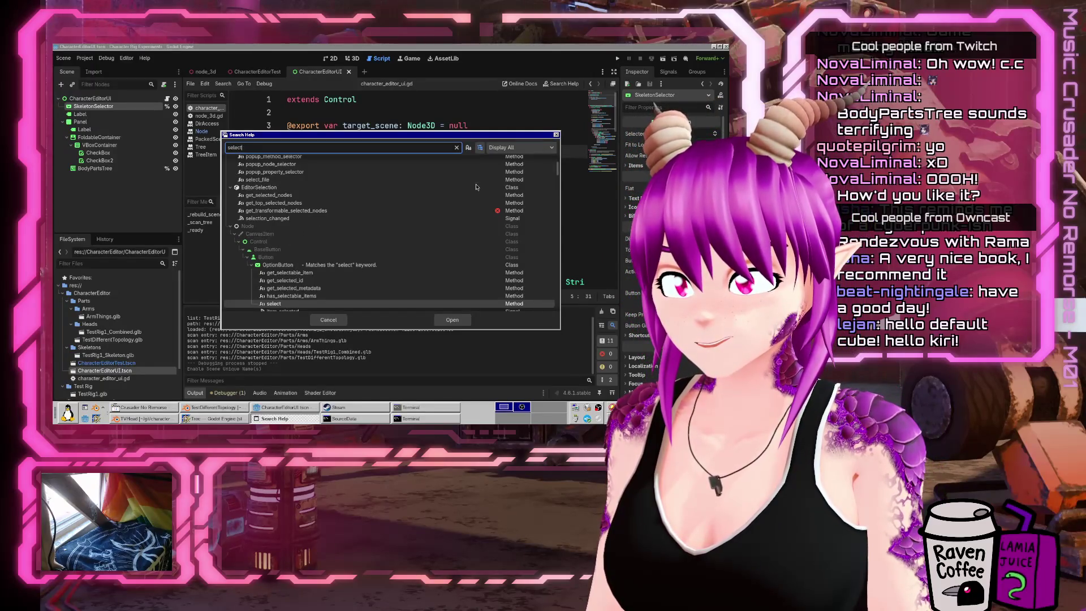
pyautogui.doubleClick(301, 265)
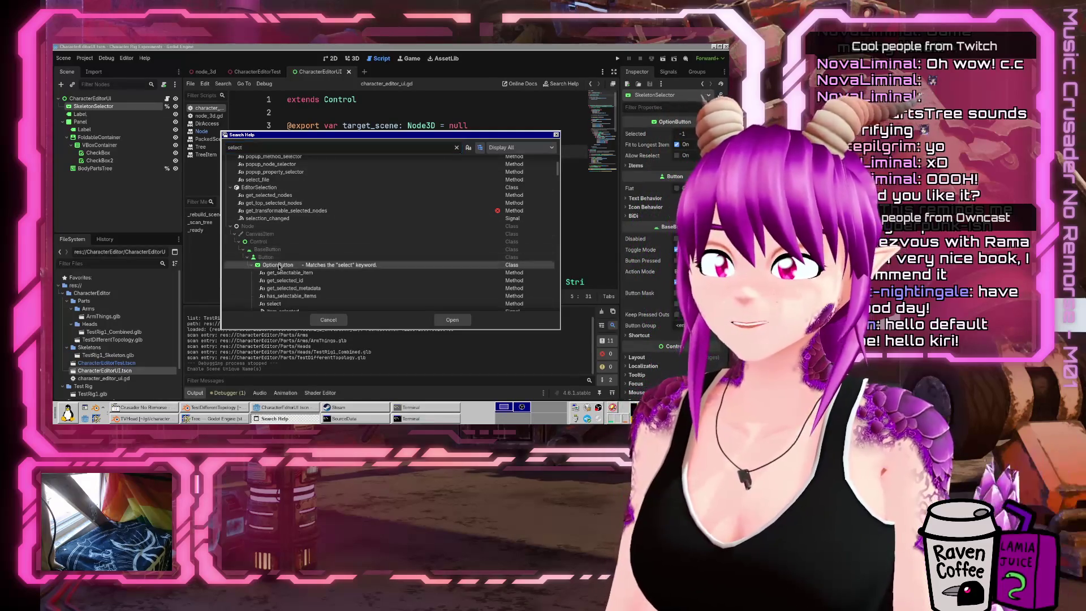
pyautogui.scroll(-3, 316, 238)
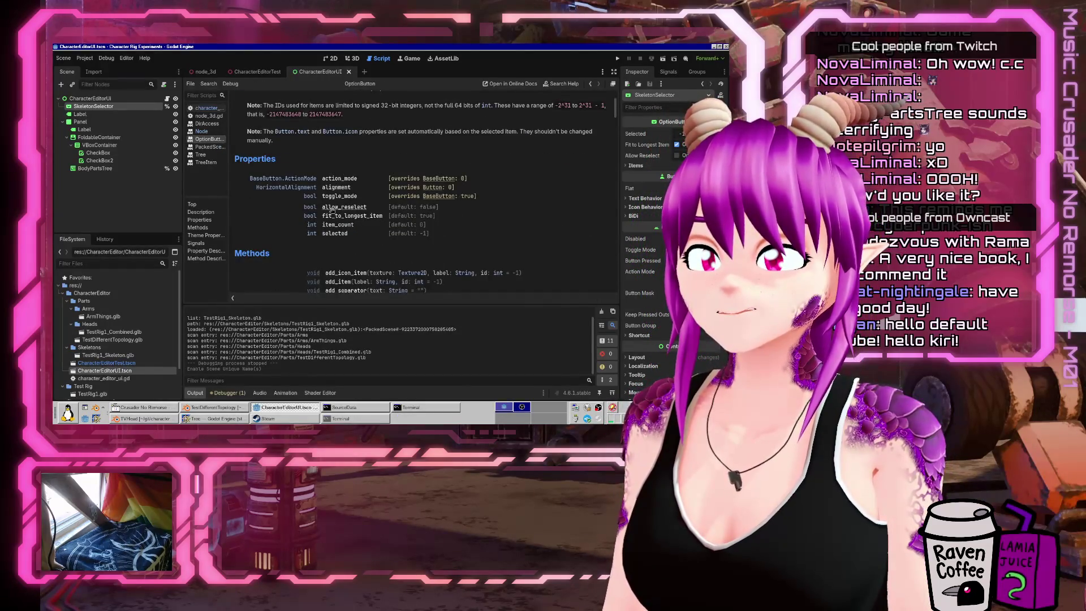
pyautogui.scroll(-2, 325, 246)
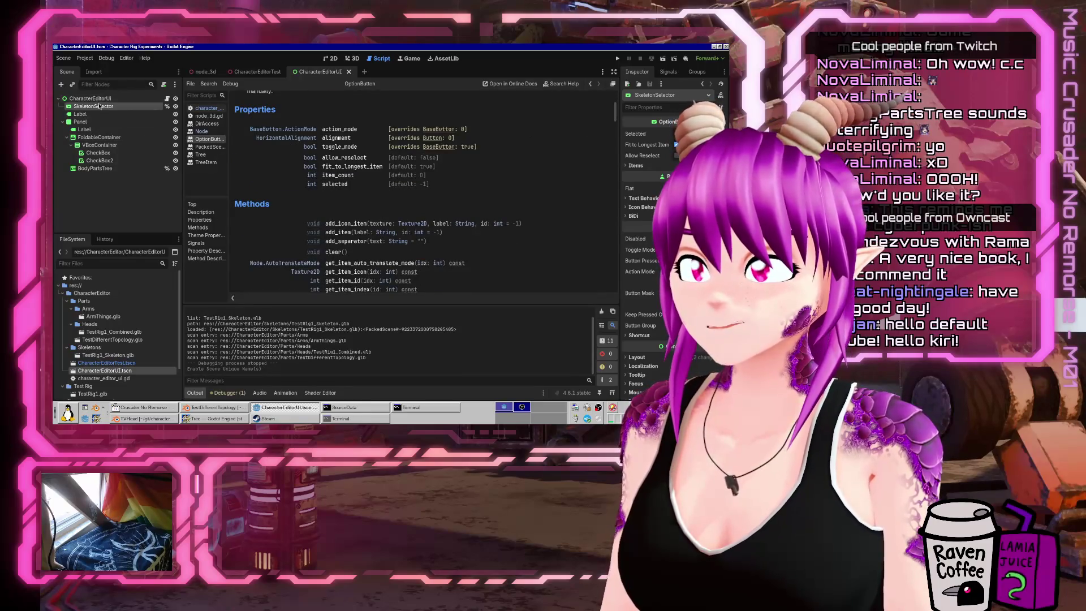
pyautogui.click(167, 100)
pyautogui.click(359, 225)
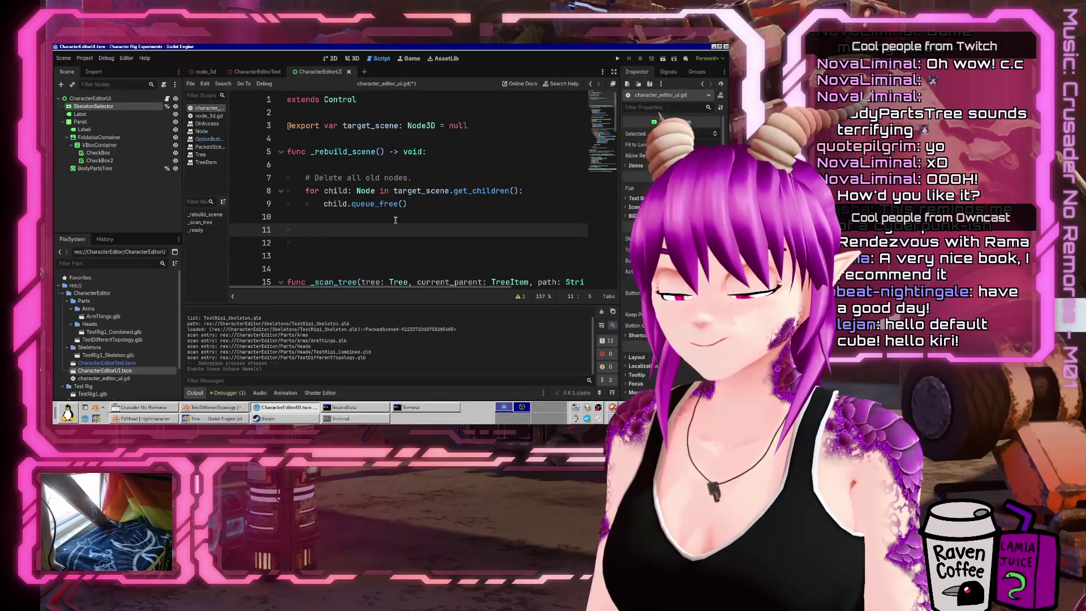
# Write %SkeletonSelector.get_item_text(%SkeletonSelector.selected) on a new line in _rebuild_scene
pyautogui.write('keletonSelector.sel')
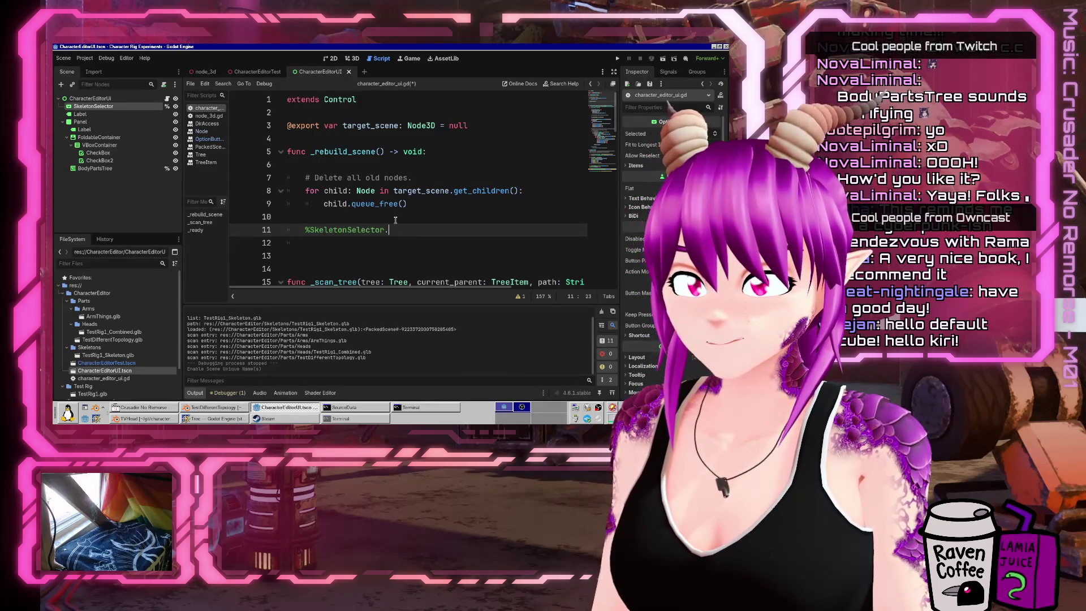
pyautogui.write('eced')
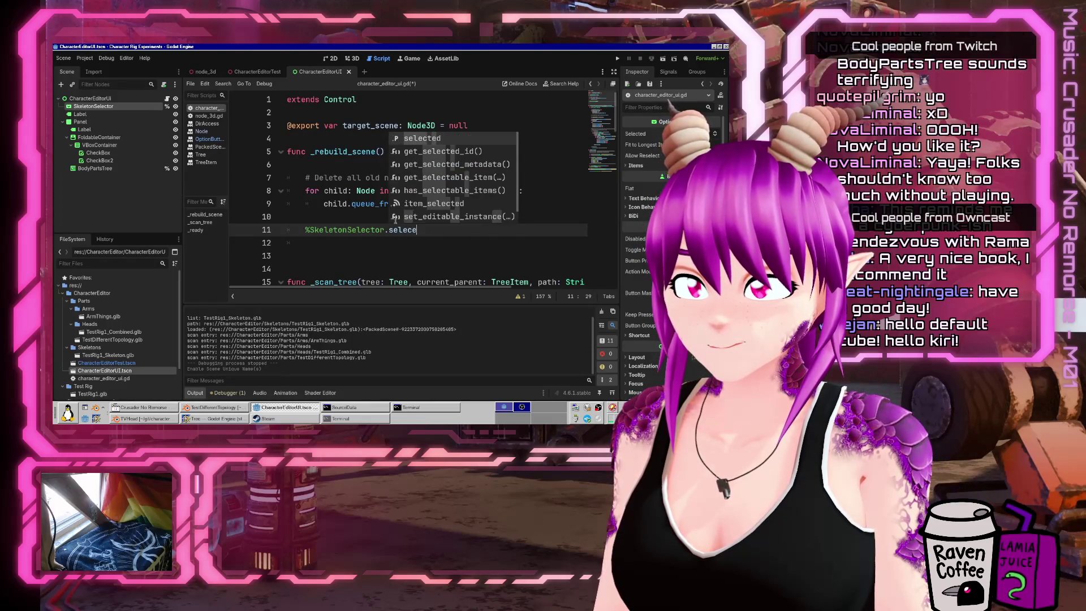
pyautogui.write(':')
pyautogui.press('Return')
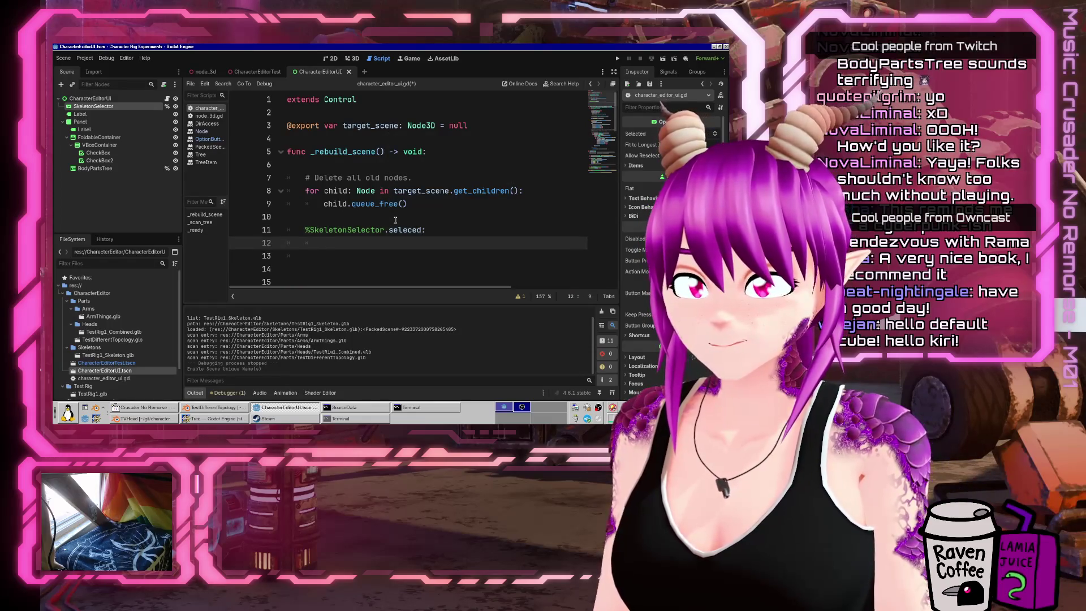
pyautogui.hotkey('ctrl', 'z')
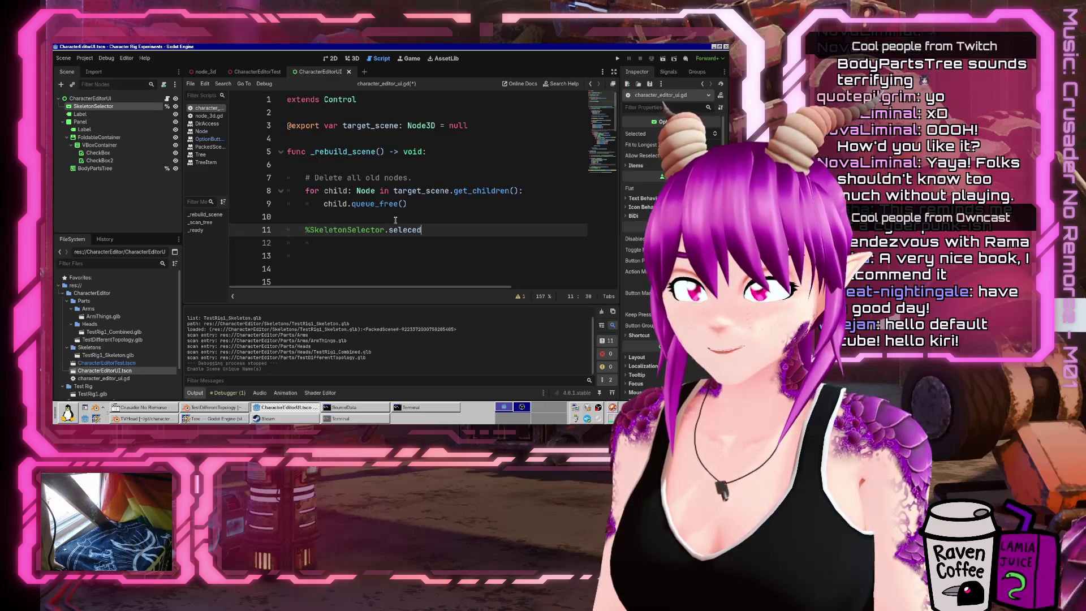
pyautogui.press('Return')
pyautogui.press('Up')
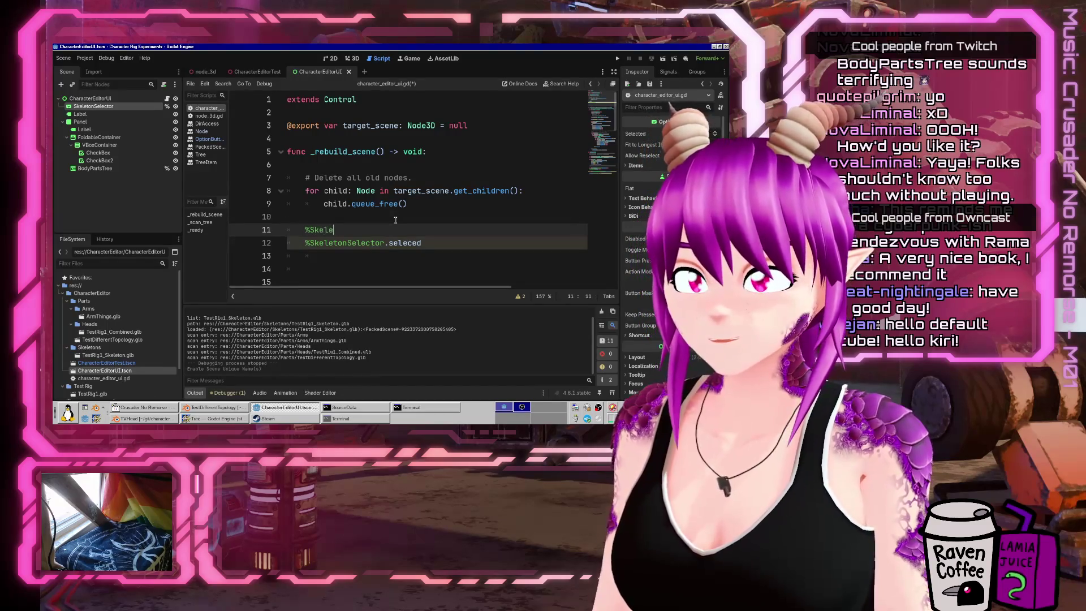
pyautogui.write('tonSelector.get_ite')
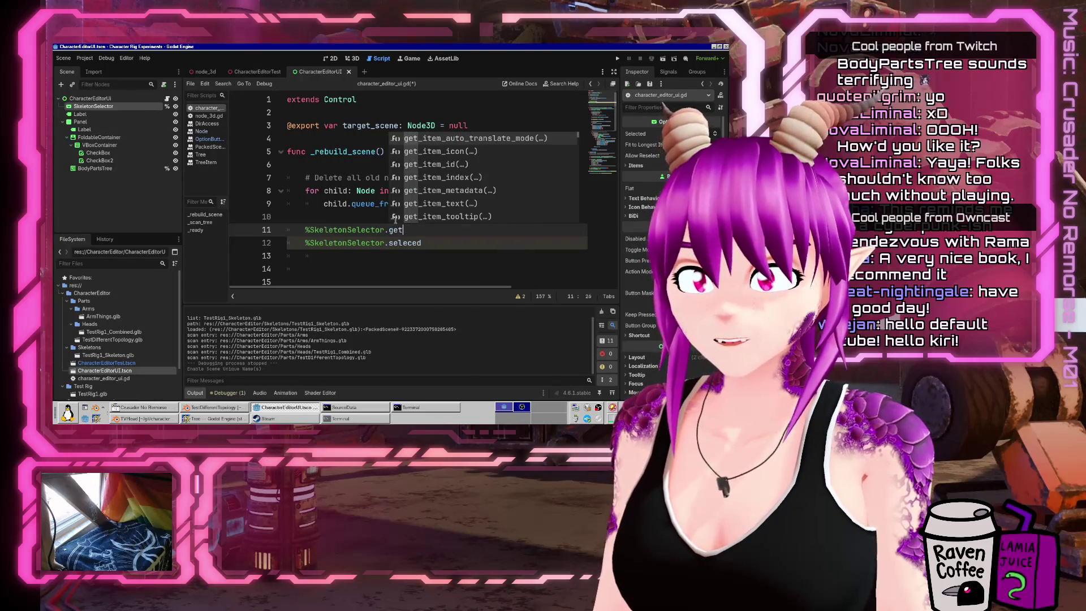
pyautogui.press('Return')
pyautogui.press('BackSpace')
pyautogui.press('BackSpace')
pyautogui.press('BackSpace')
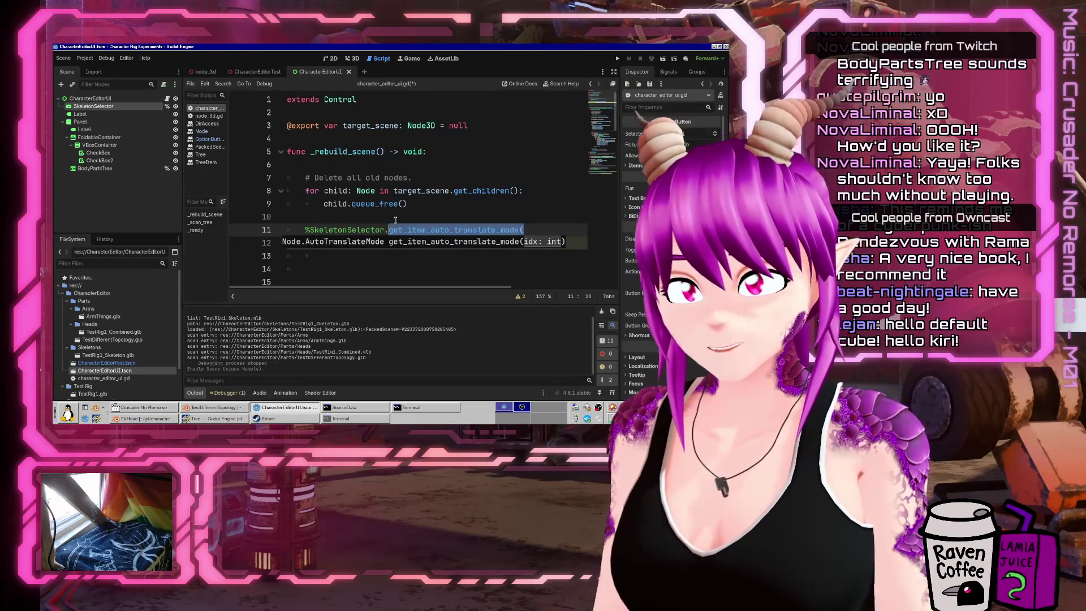
pyautogui.write('_text(')
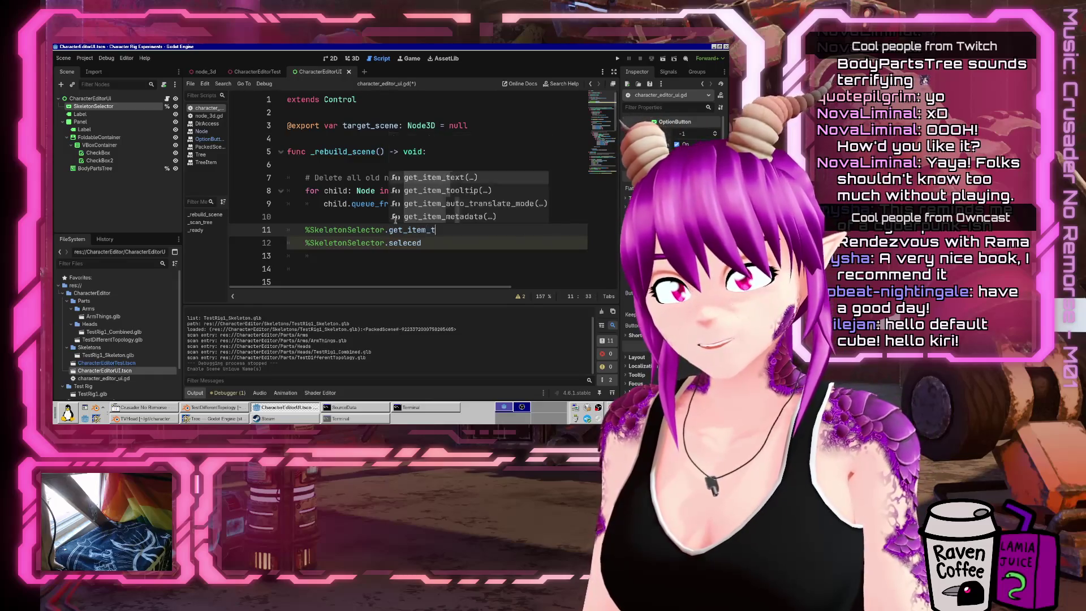
pyautogui.write('%SkeletonSelector.selected')
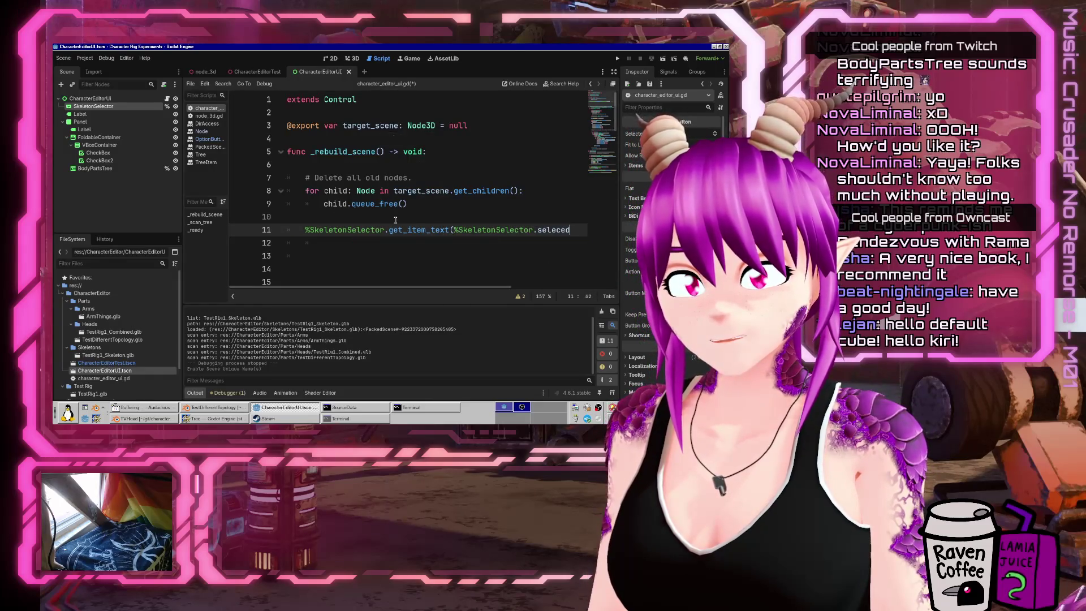
pyautogui.press('Left')
pyautogui.press('Left')
pyautogui.write('t')
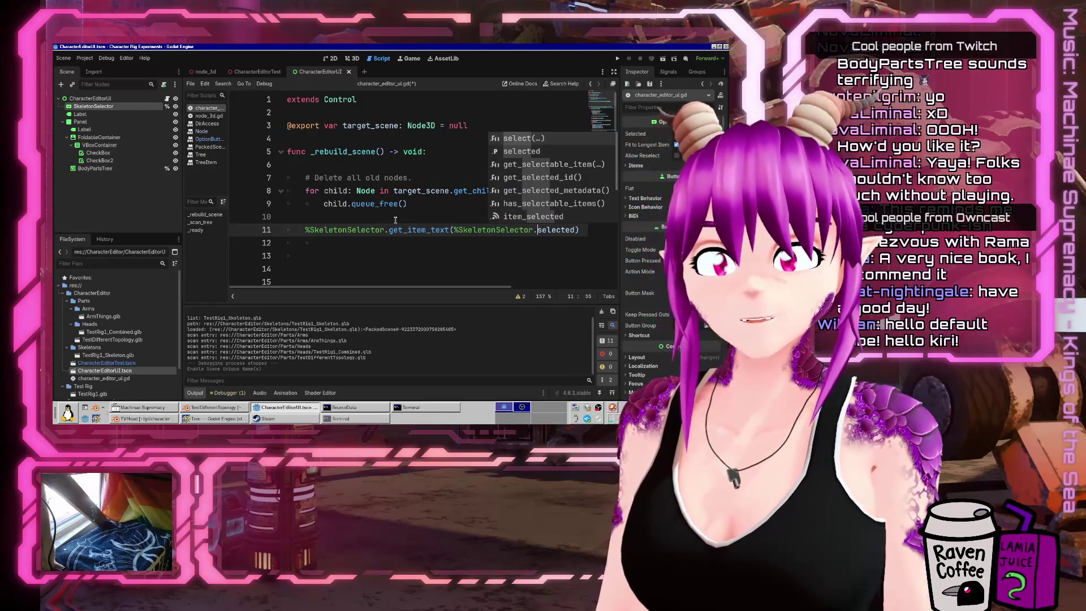
# Add 'if %SkeletonSelector.selected == -1: return' above the item-text line
pyautogui.click(395, 220)
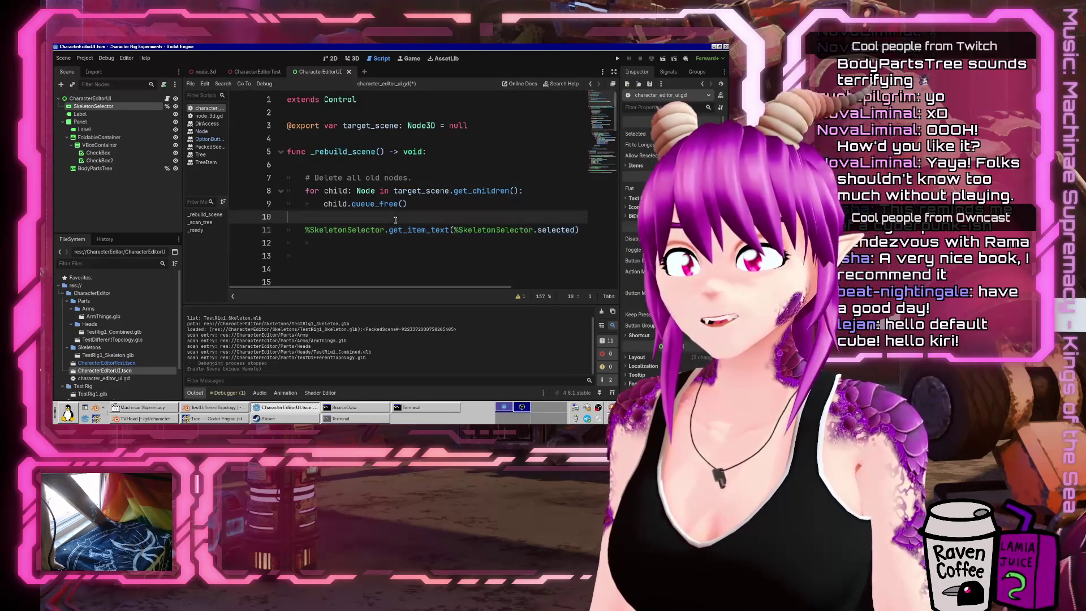
pyautogui.press('Return')
pyautogui.press('Return')
pyautogui.write('SkeletonSelector.selected')
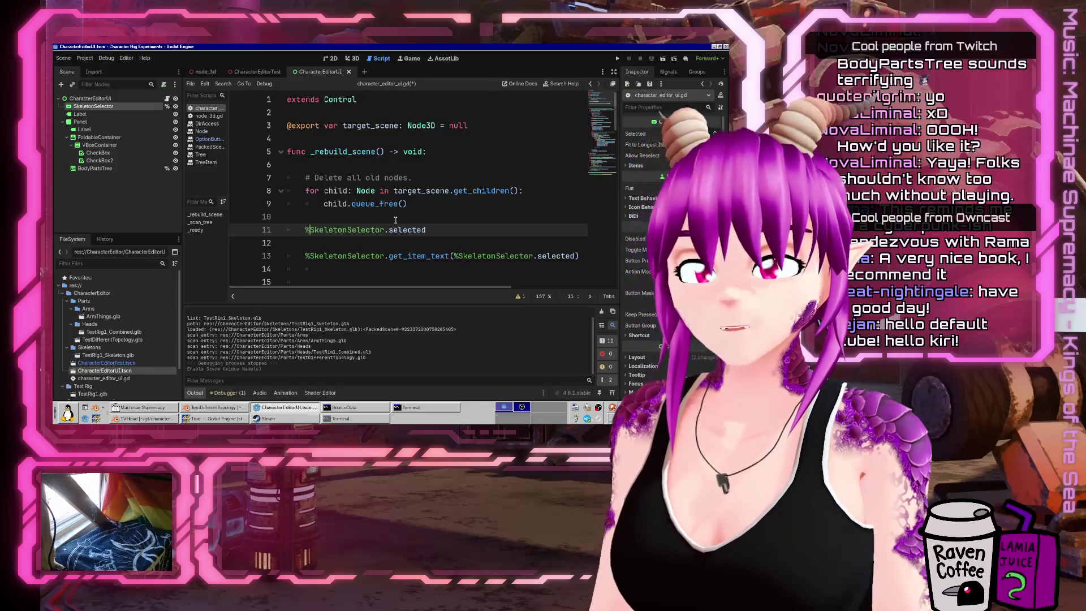
pyautogui.press('End')
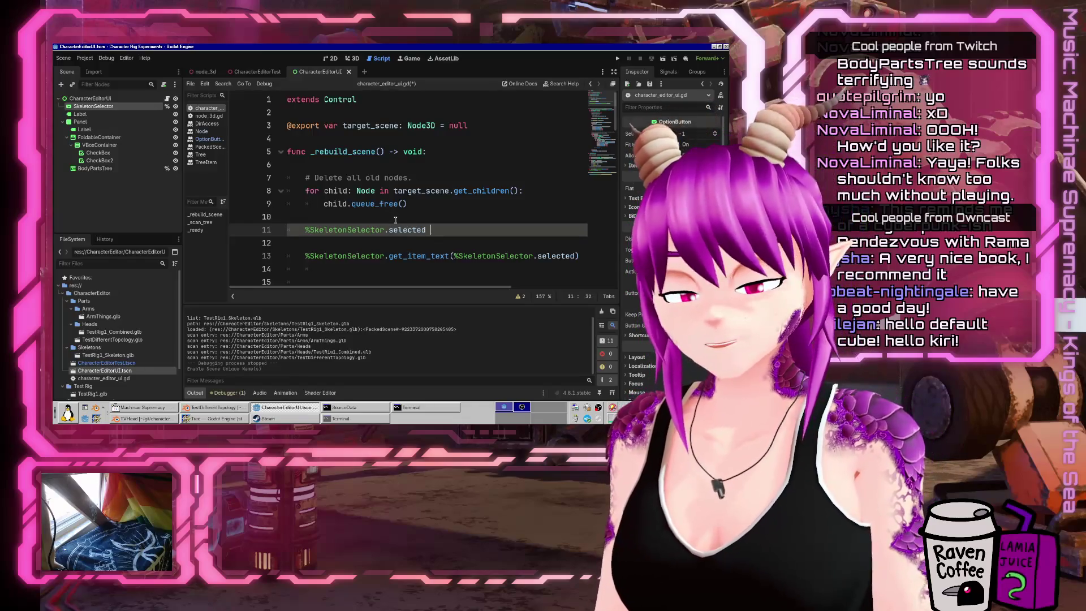
pyautogui.press('Home')
pyautogui.write('if')
pyautogui.press('End')
pyautogui.press('Return')
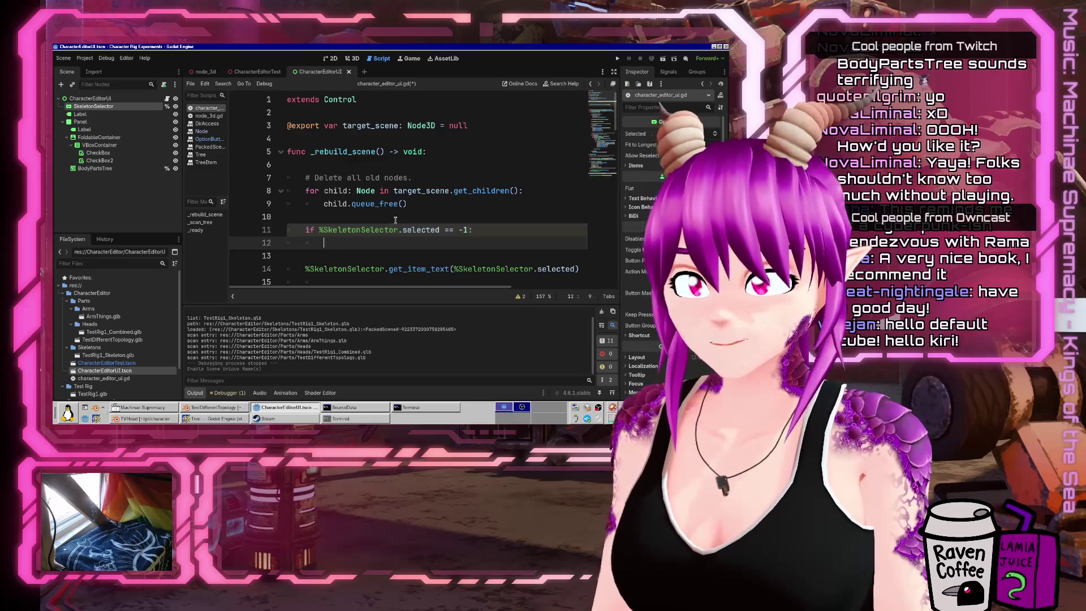
pyautogui.press('Down')
pyautogui.press('Down')
pyautogui.press('Down')
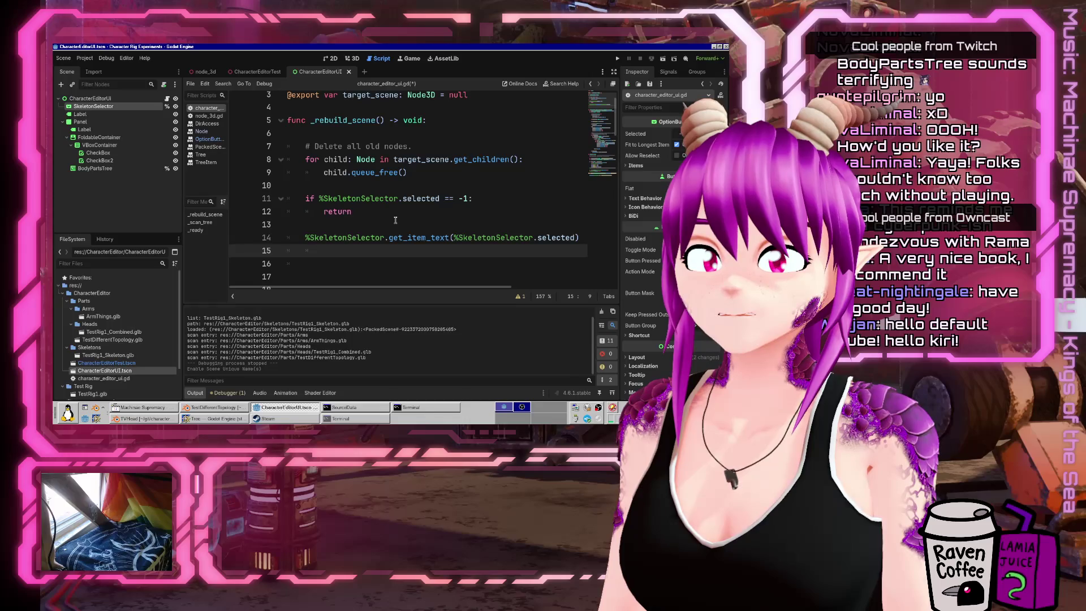
# Store that item text in 'var skeleton_name: String'
pyautogui.press('Up')
pyautogui.press('Home')
pyautogui.write('var ')
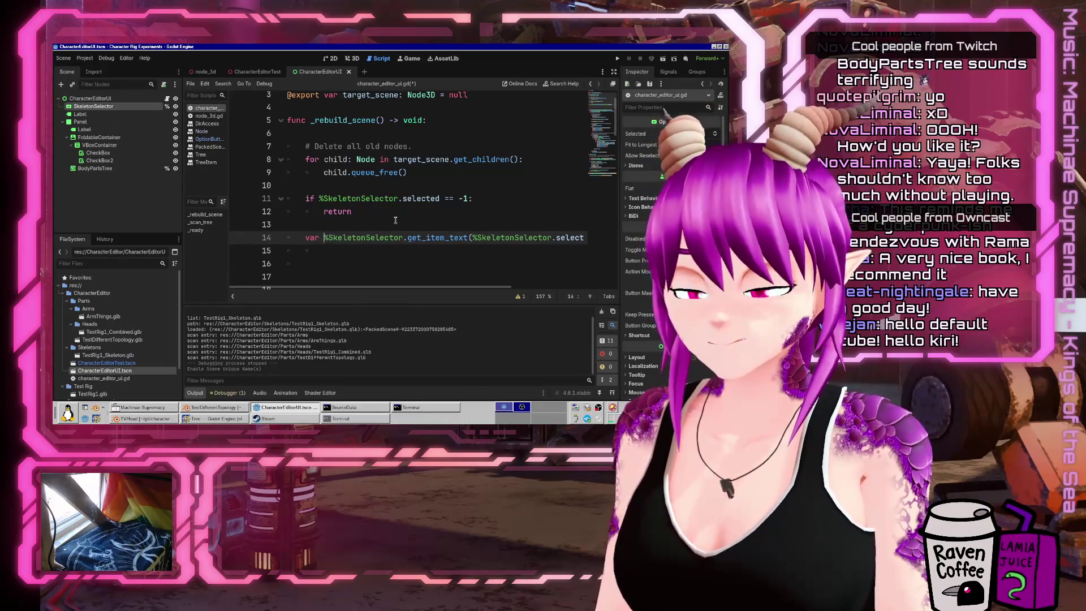
pyautogui.write('skeleton_name ')
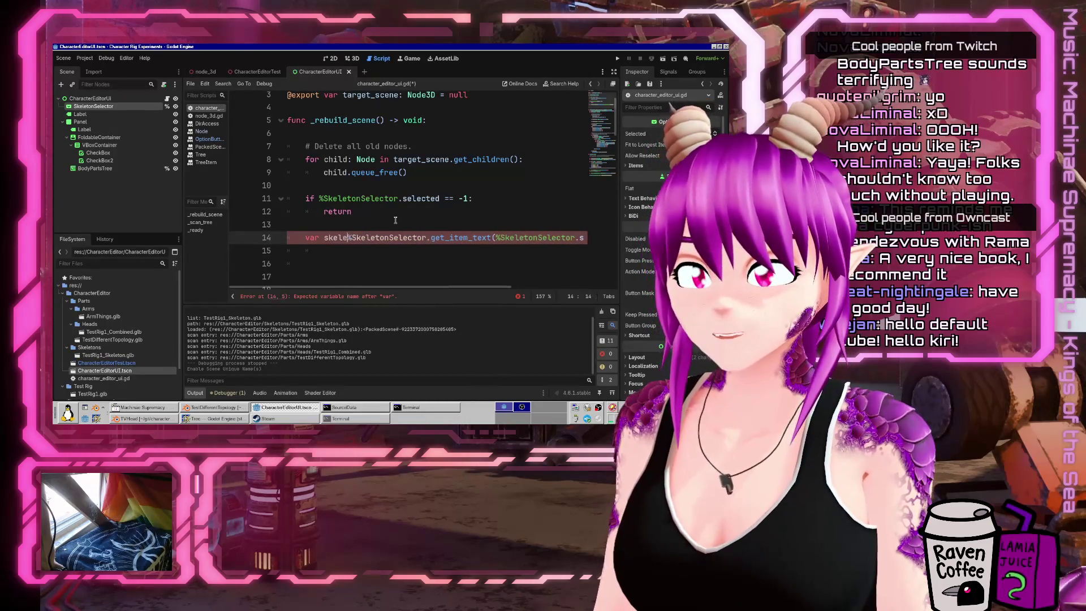
pyautogui.write('=')
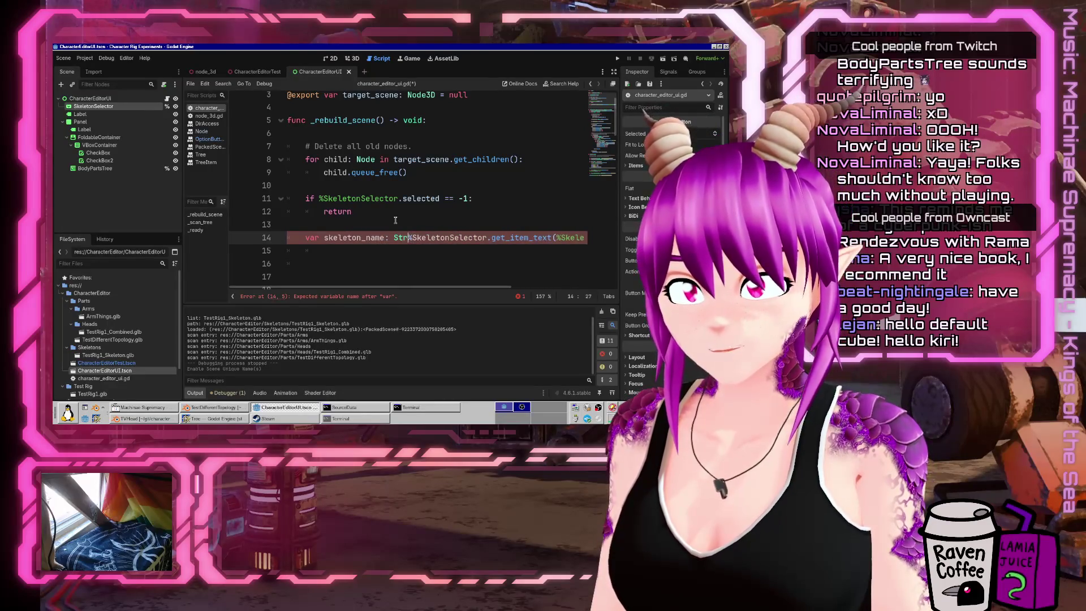
pyautogui.press('End')
pyautogui.press('Return')
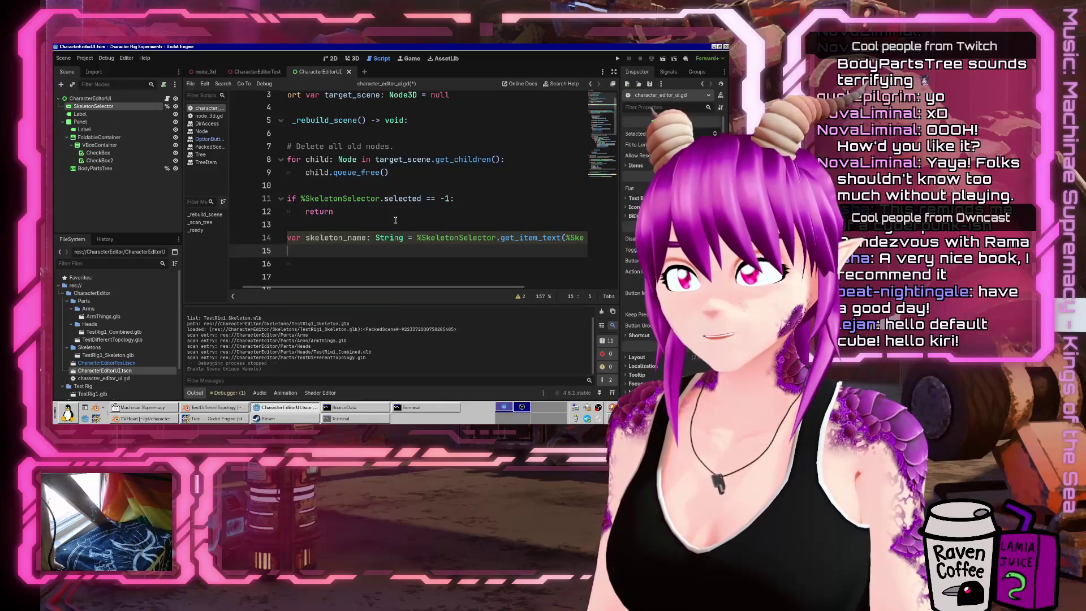
pyautogui.press('Down')
pyautogui.press('Down')
pyautogui.press('Down')
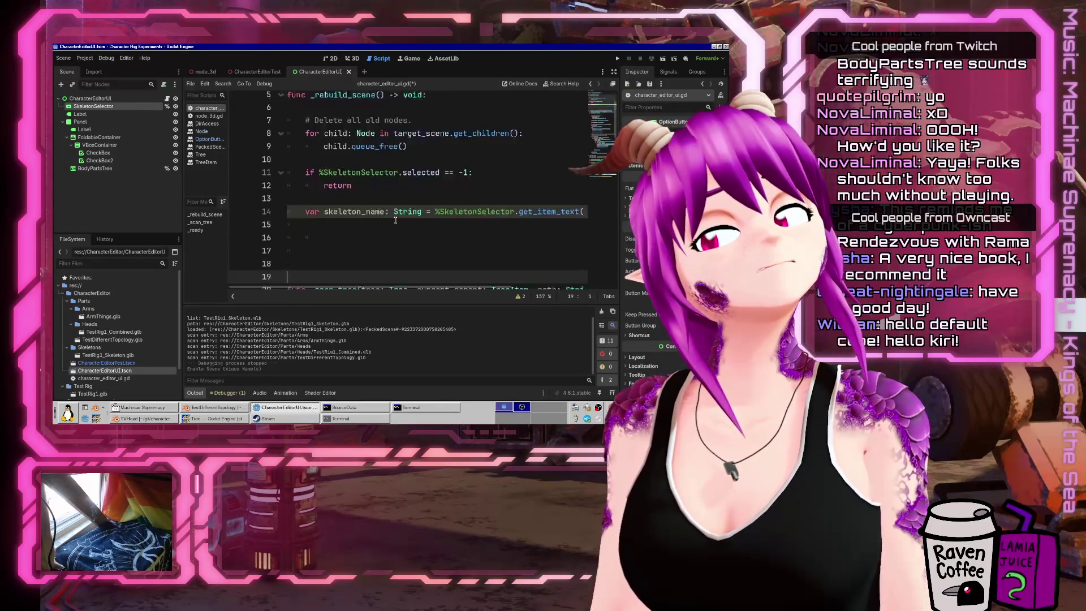
# Paste skeleton_directory as a script-level variable at the top of the script
pyautogui.press('Down')
pyautogui.press('Down')
pyautogui.press('Down')
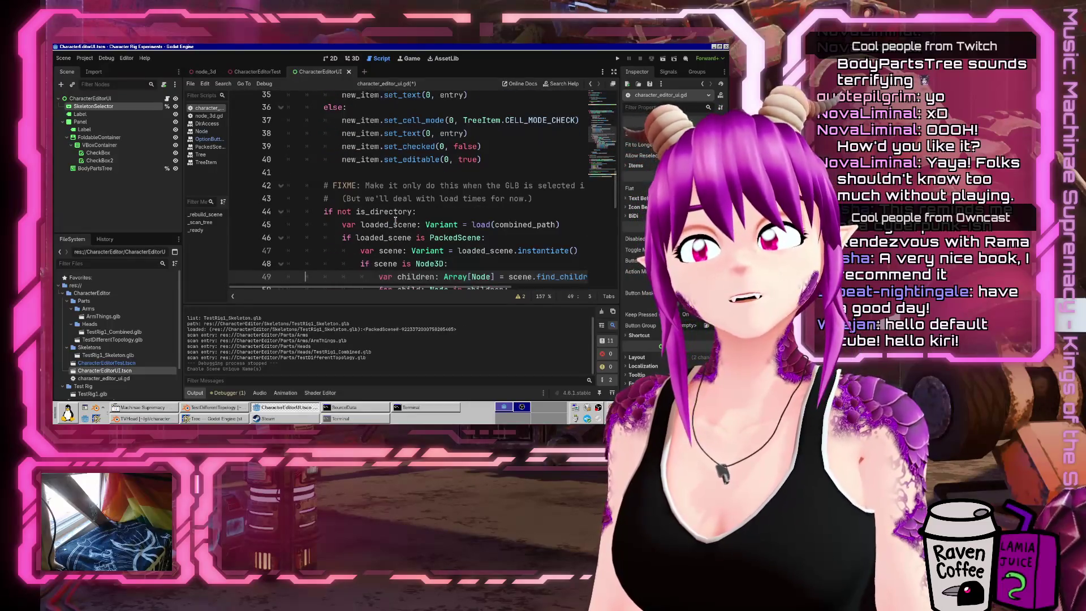
pyautogui.press('Up')
pyautogui.press('Up')
pyautogui.press('Up')
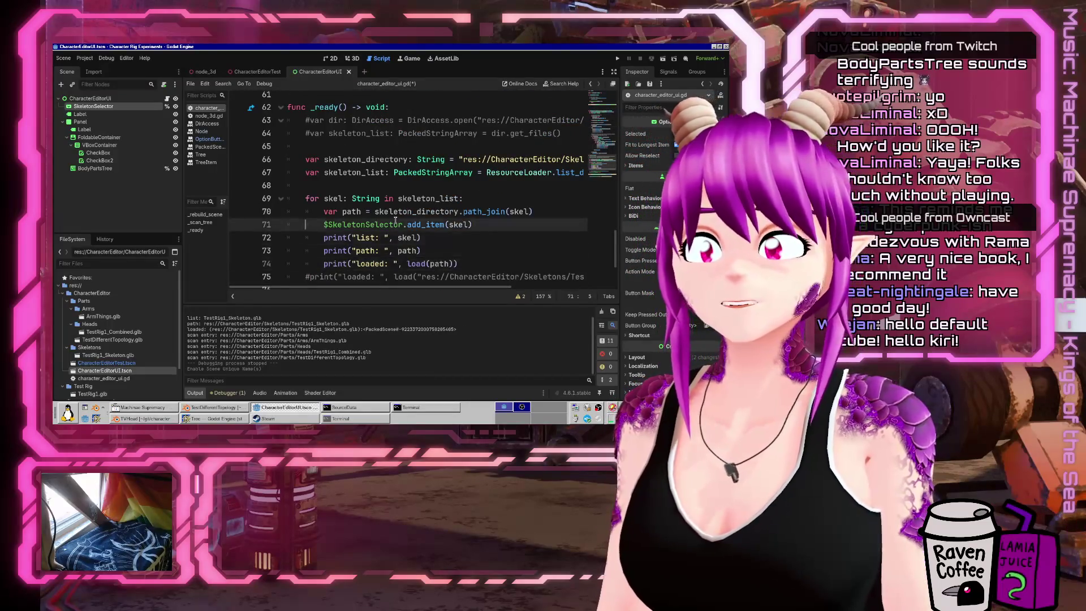
pyautogui.press('Up')
pyautogui.press('Up')
pyautogui.press('Up')
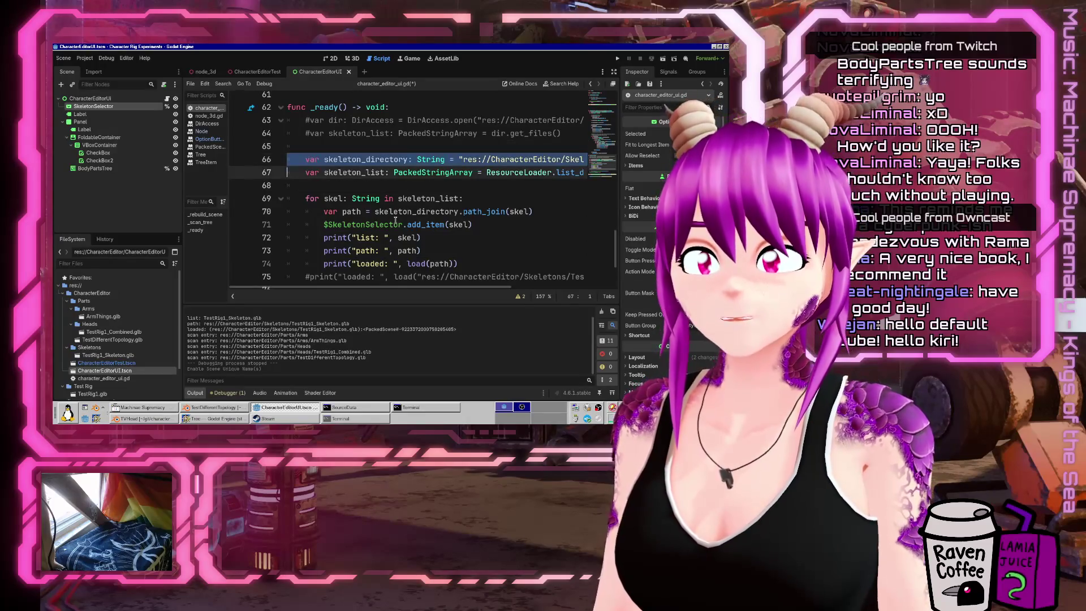
pyautogui.hotkey('ctrl', 'v')
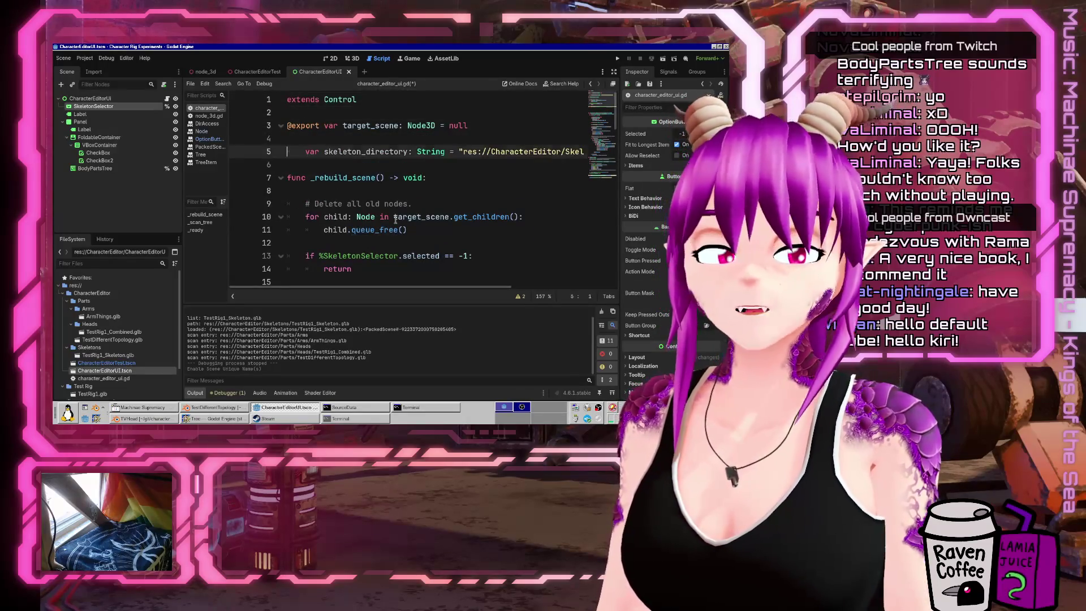
pyautogui.press('Home')
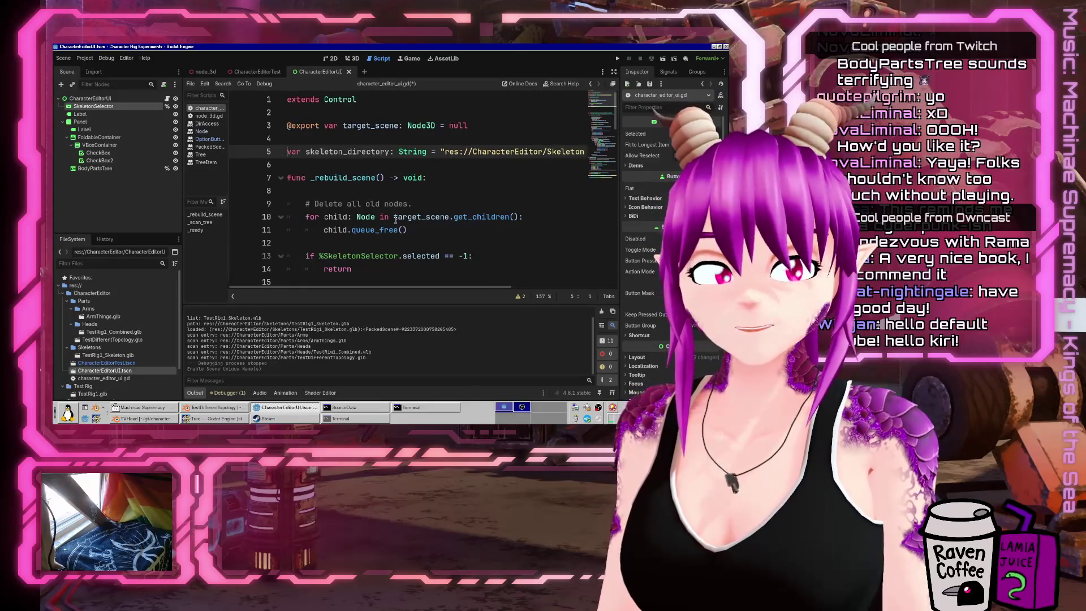
pyautogui.hotkey('ctrl', 'Right')
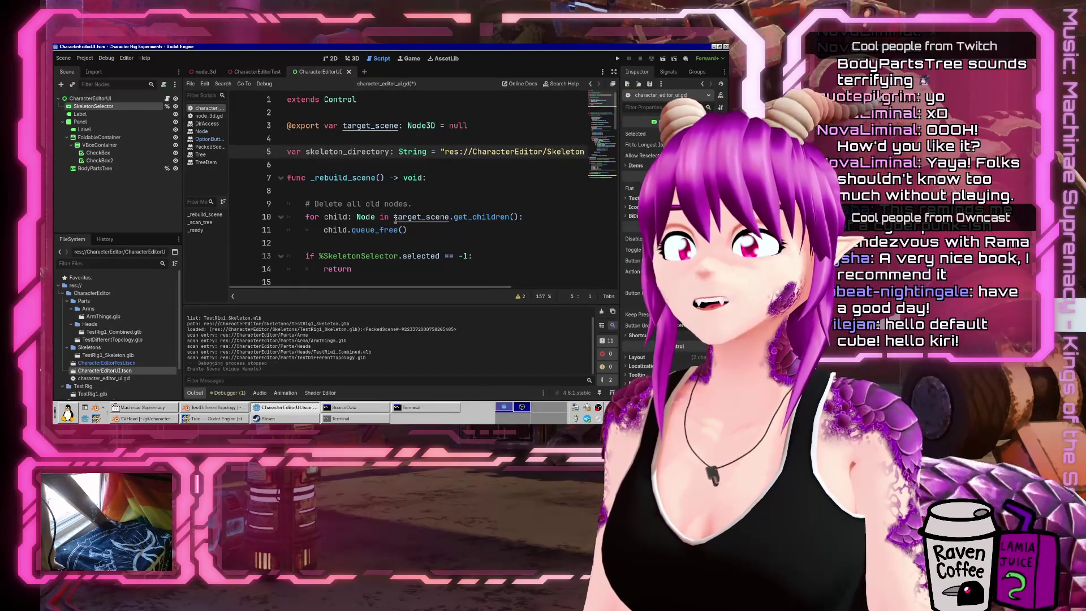
pyautogui.hotkey('ctrl', 'Left')
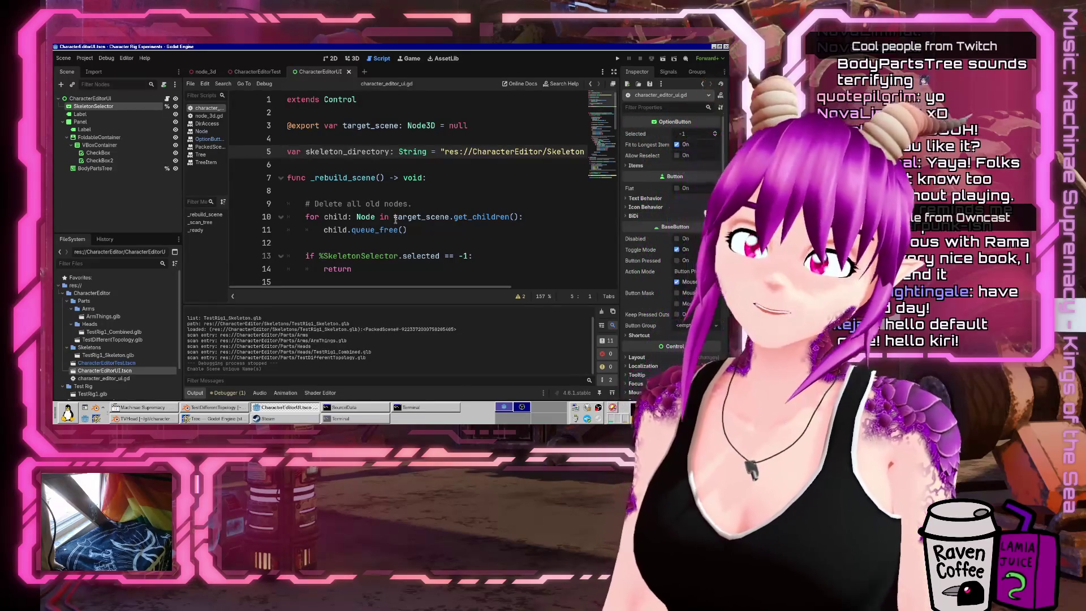
# Add a '# FIXME' comment above skeleton_directory about exporting it to make it selectable
pyautogui.press('Up')
pyautogui.press('Return')
pyautogui.write('# FIXME: Figure out ')
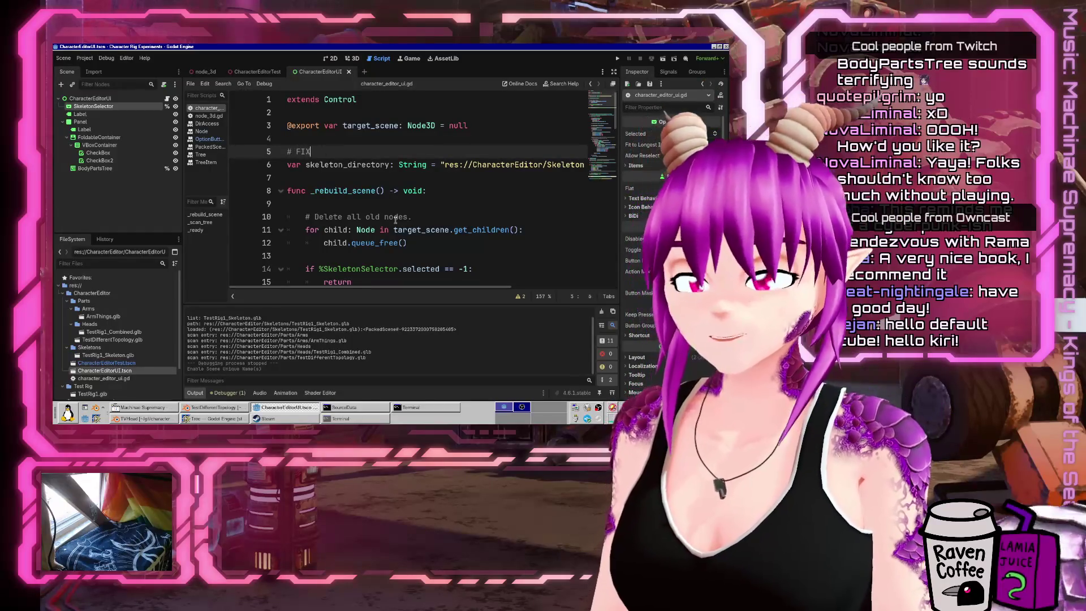
pyautogui.write('how to export this so it m')
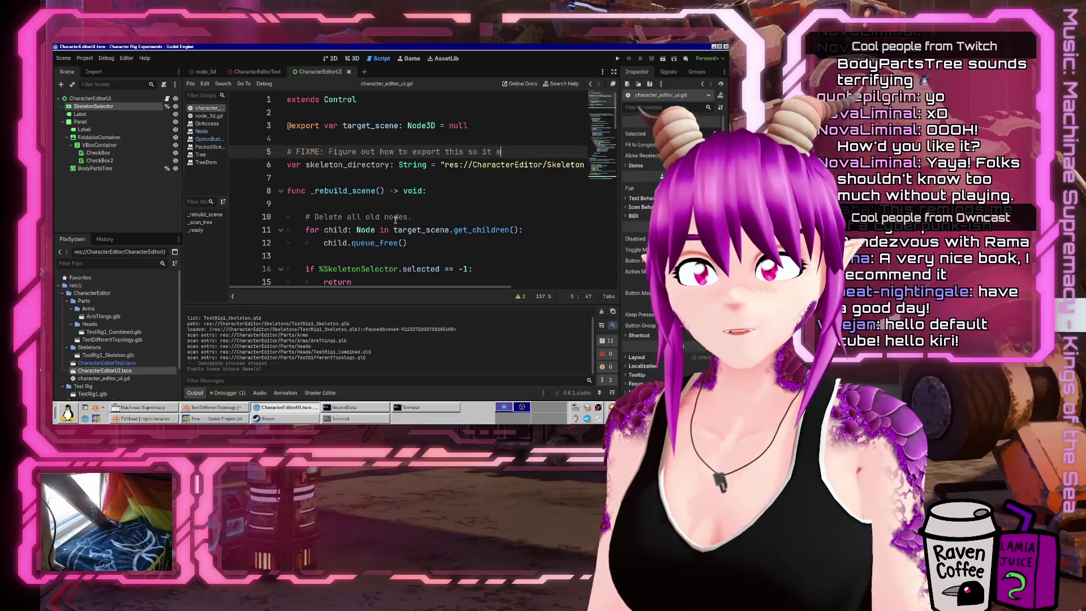
pyautogui.write('table all s')
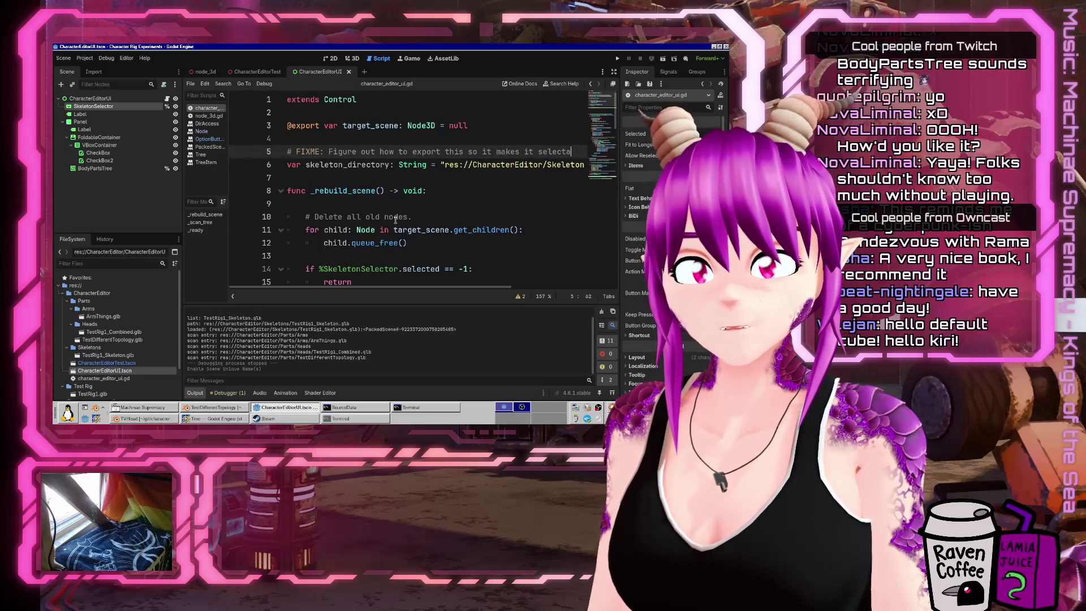
pyautogui.press('Home')
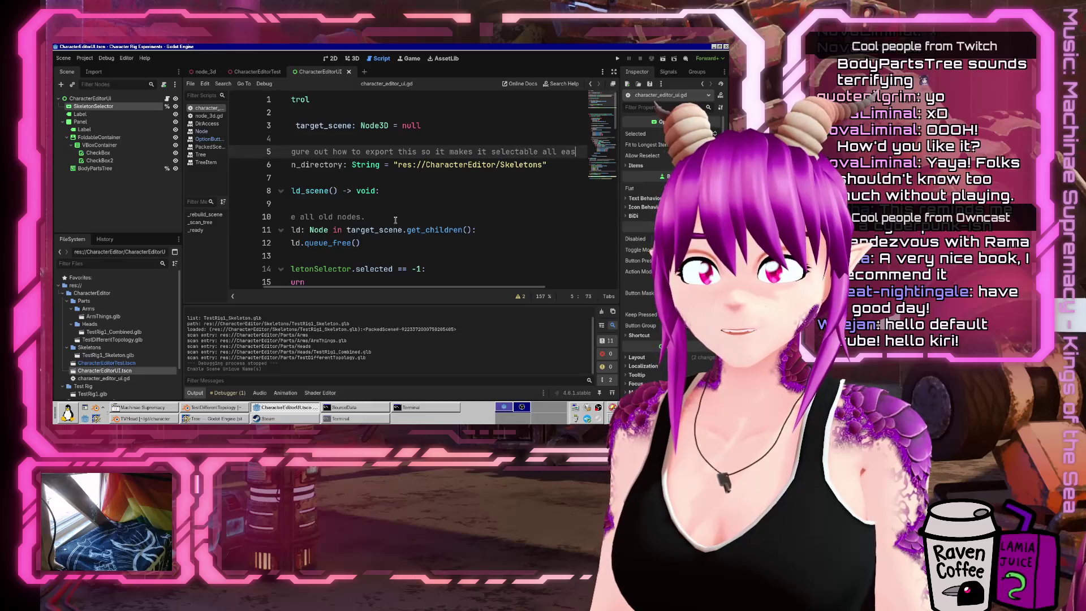
pyautogui.press('Down')
pyautogui.press('Down')
pyautogui.press('Down')
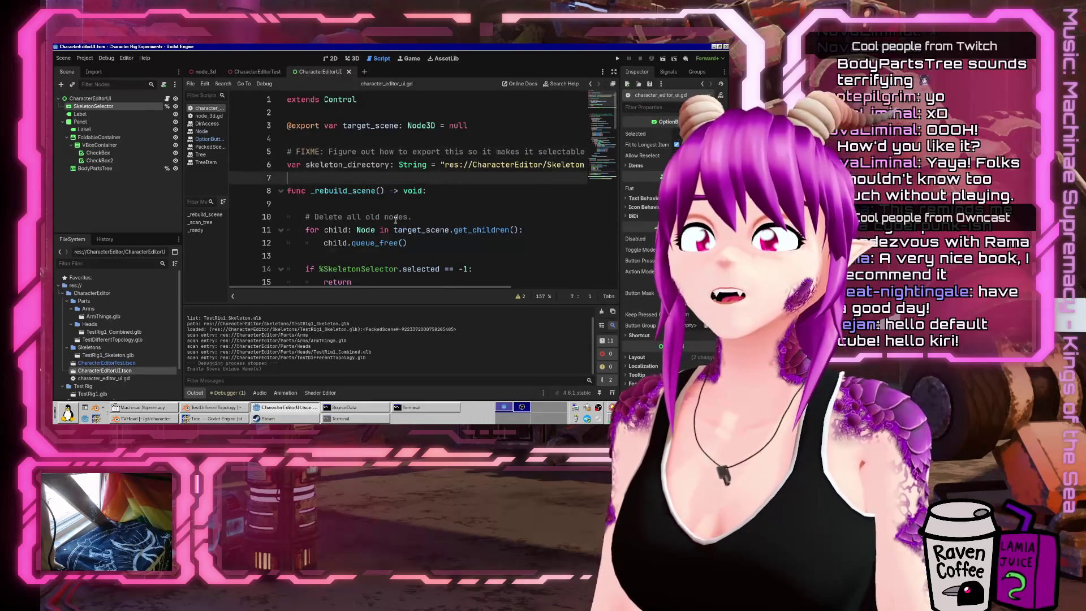
# Build full_skeleton_asset_name: String = skeleton_directory.path_join(skeleton_name) and print it
pyautogui.click(396, 220)
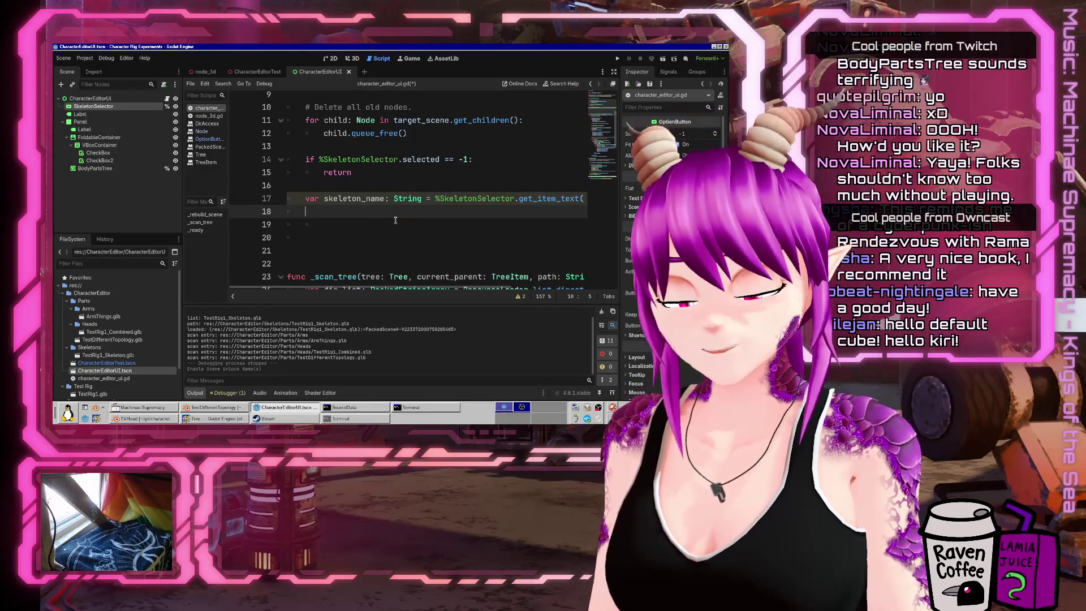
pyautogui.write('ton_directory')
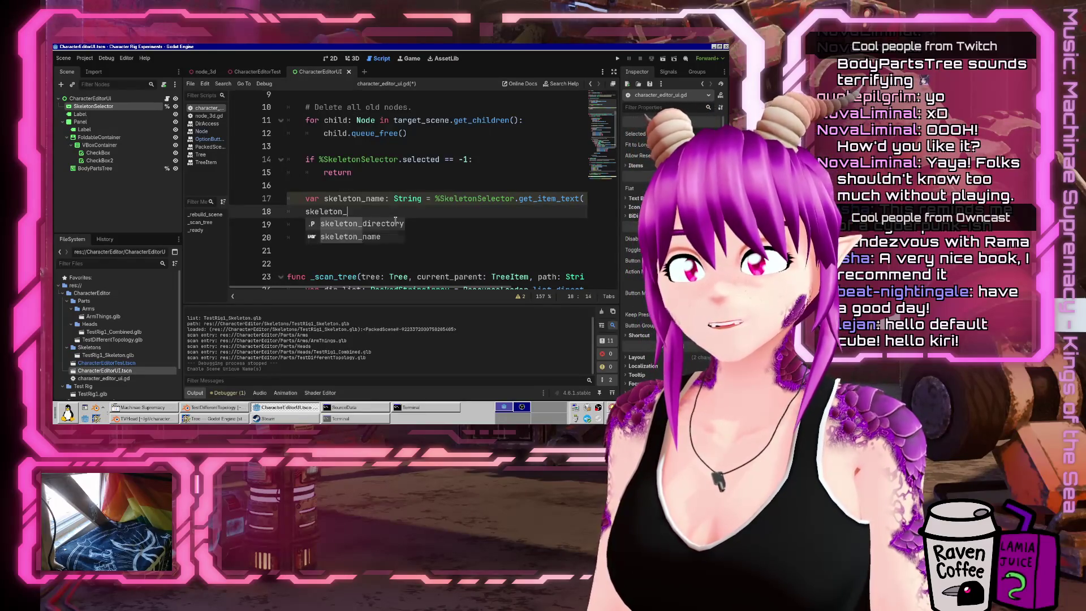
pyautogui.press('BackSpace')
pyautogui.press('BackSpace')
pyautogui.press('BackSpace')
pyautogui.write('.path_join(sk')
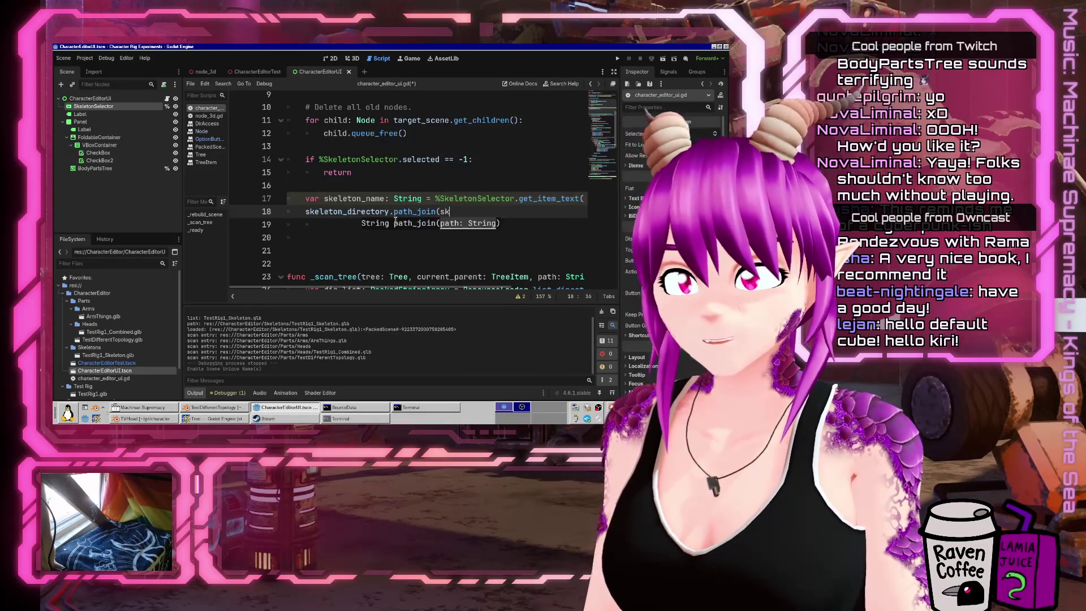
pyautogui.write('ton_name)')
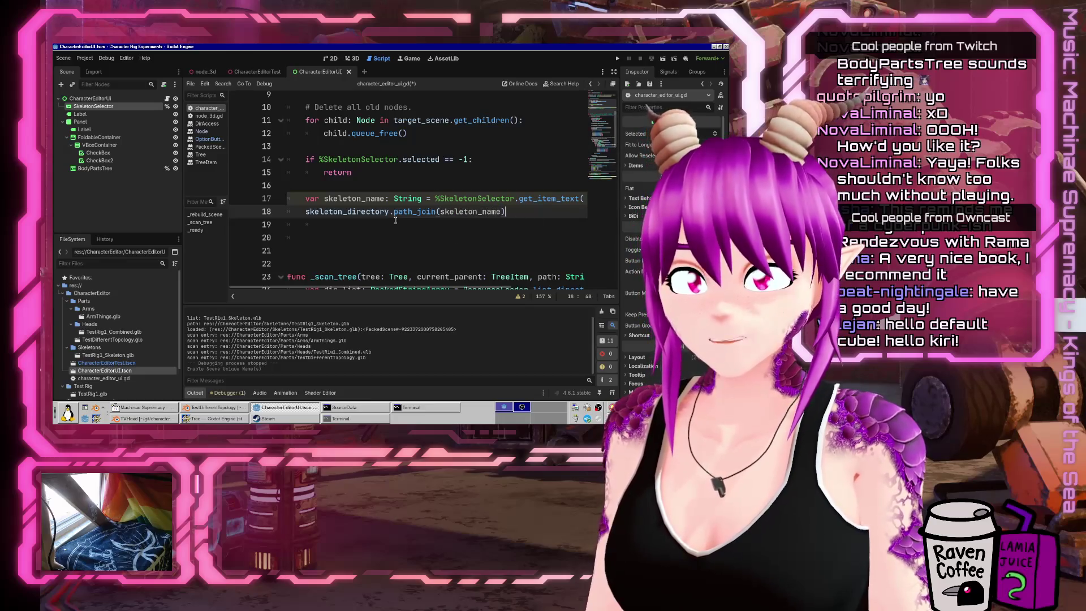
pyautogui.write('var full_skelet')
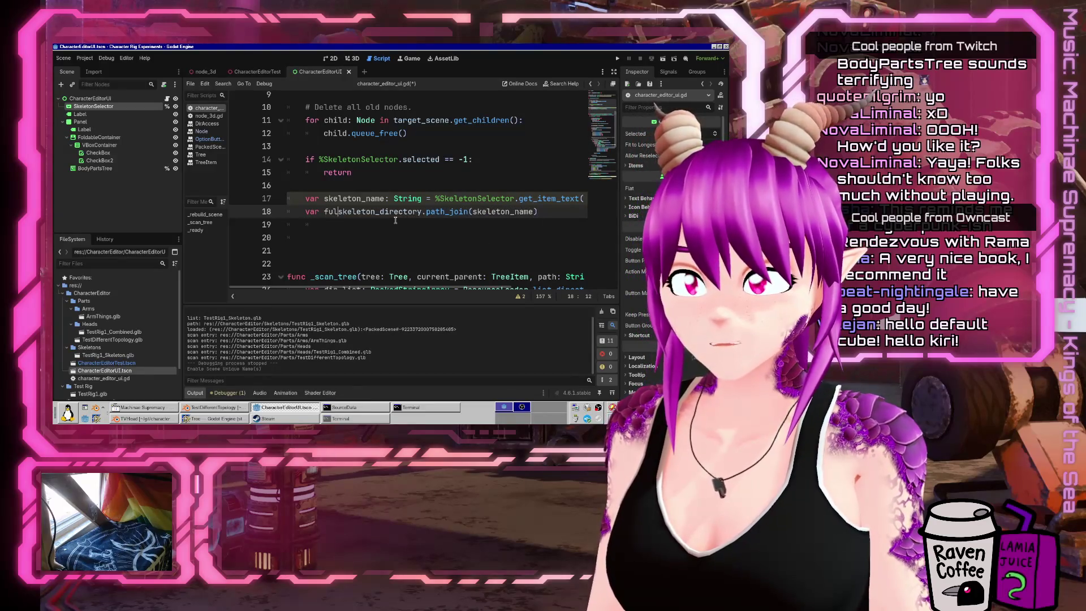
pyautogui.write('on_asset_name: S')
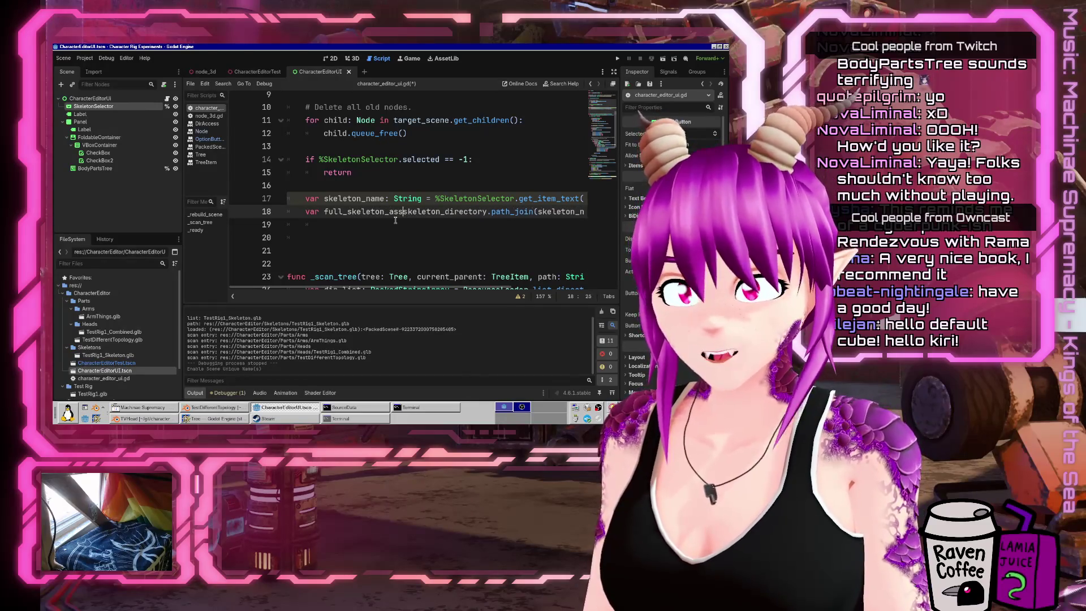
pyautogui.write('tring =')
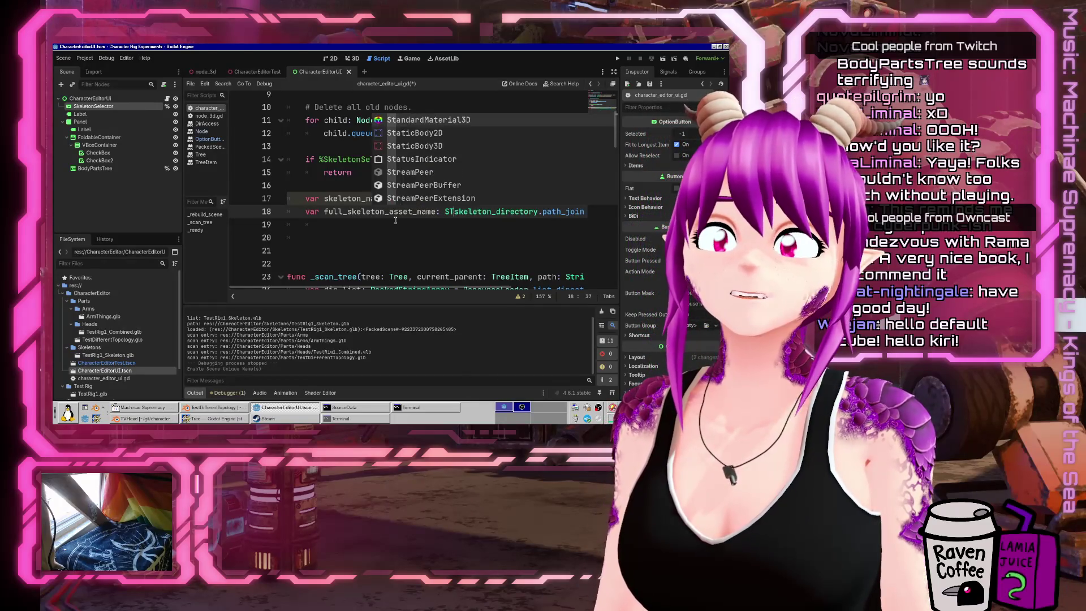
pyautogui.press('End')
pyautogui.press('Return')
pyautogui.write('print("')
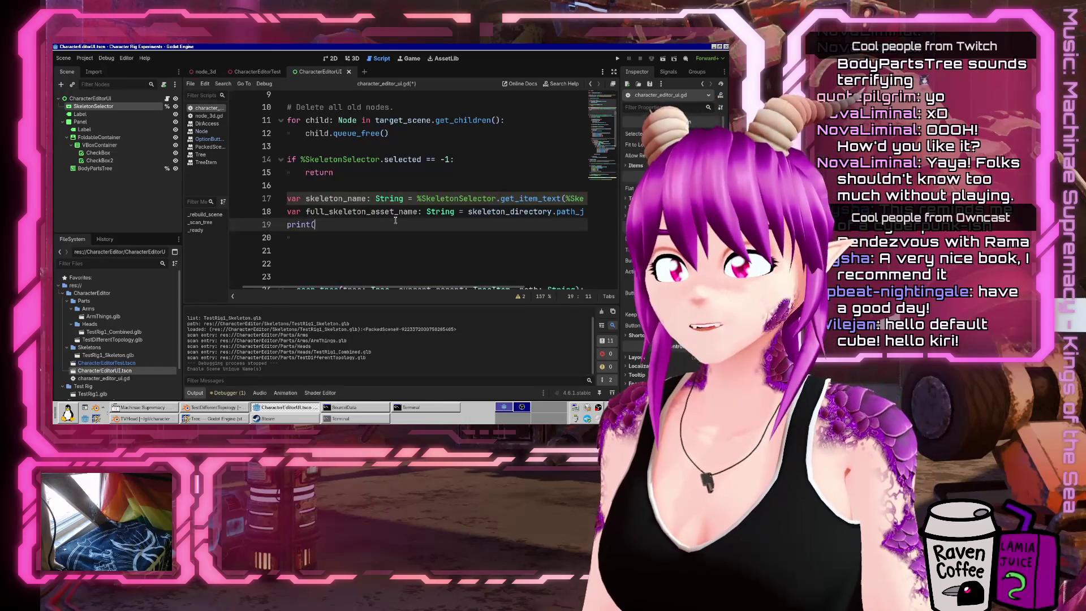
pyautogui.doubleClick(395, 217)
pyautogui.hotkey('ctrl', 'c')
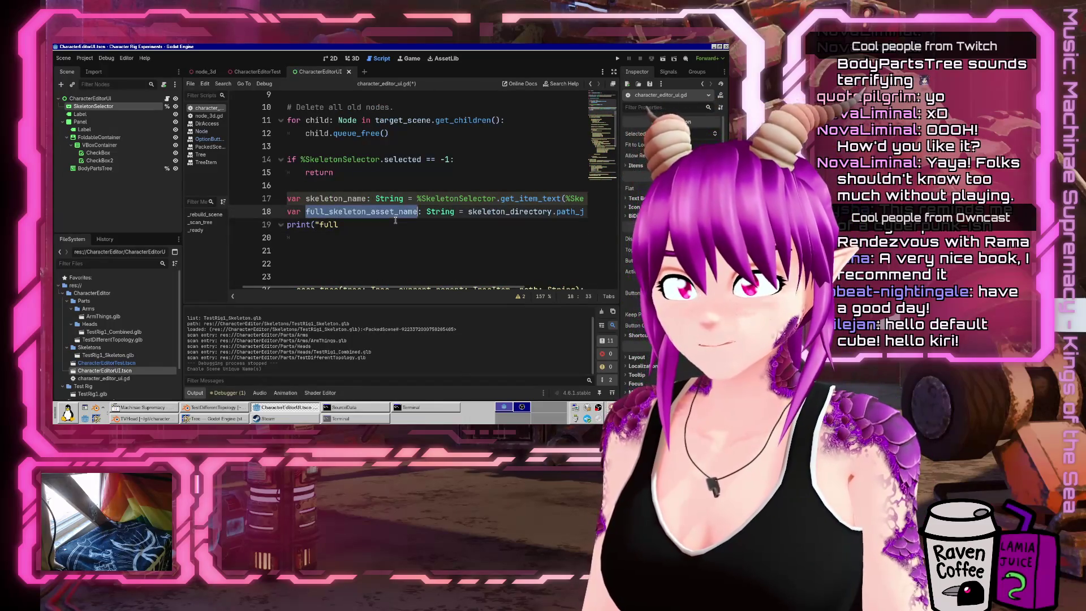
pyautogui.click(396, 222)
pyautogui.hotkey('ctrl', 'v')
pyautogui.press('Right')
pyautogui.press('Right')
pyautogui.press('Delete')
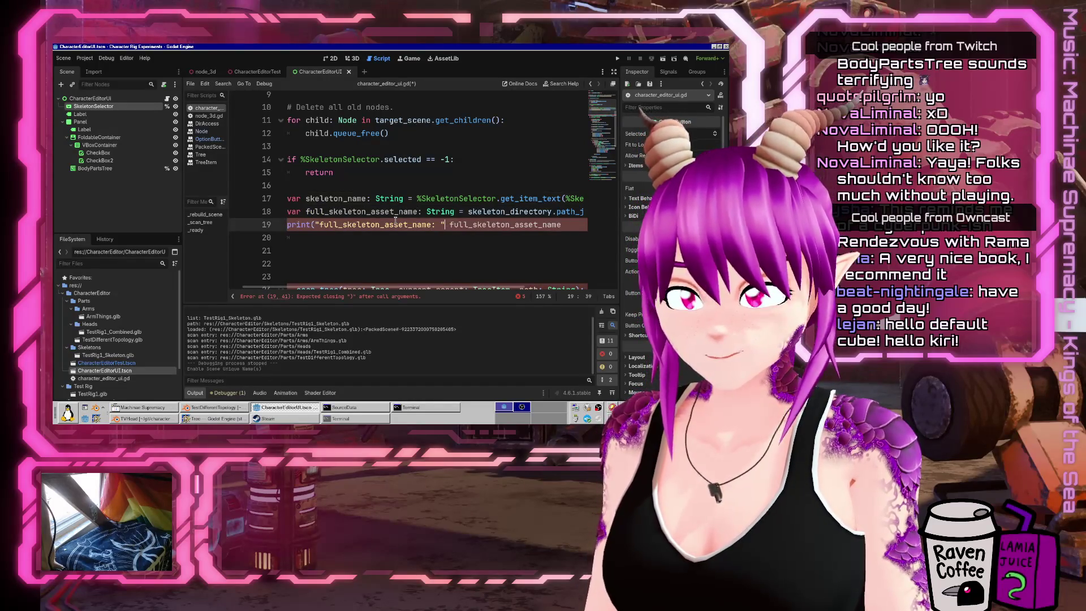
# Add a _rebuild_scene() call on a new line above func _ready
pyautogui.press('Down')
pyautogui.press('Down')
pyautogui.press('Down')
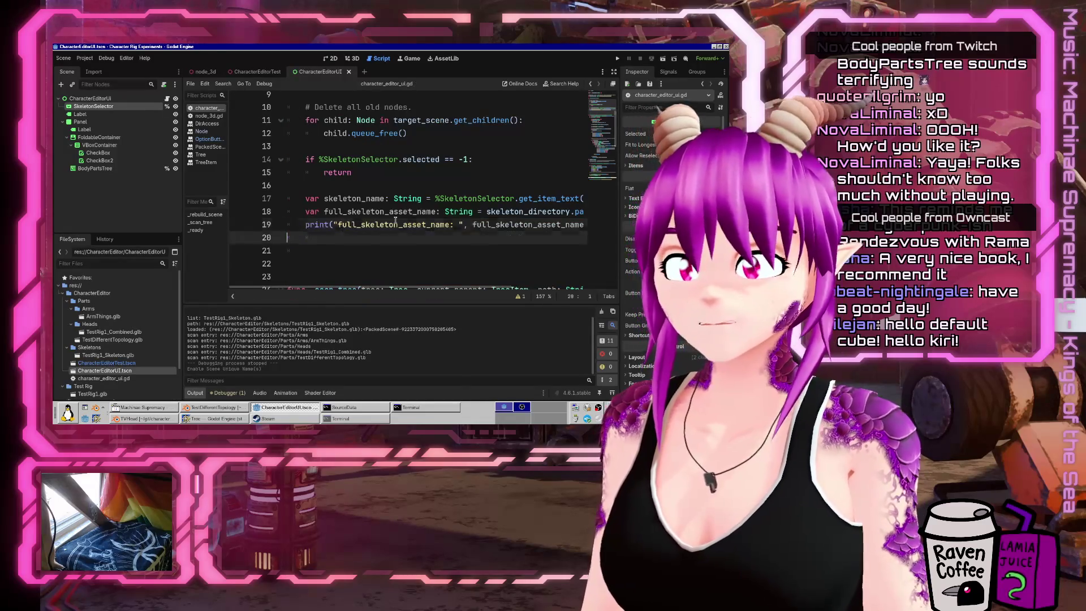
pyautogui.press('Down')
pyautogui.press('Down')
pyautogui.press('Down')
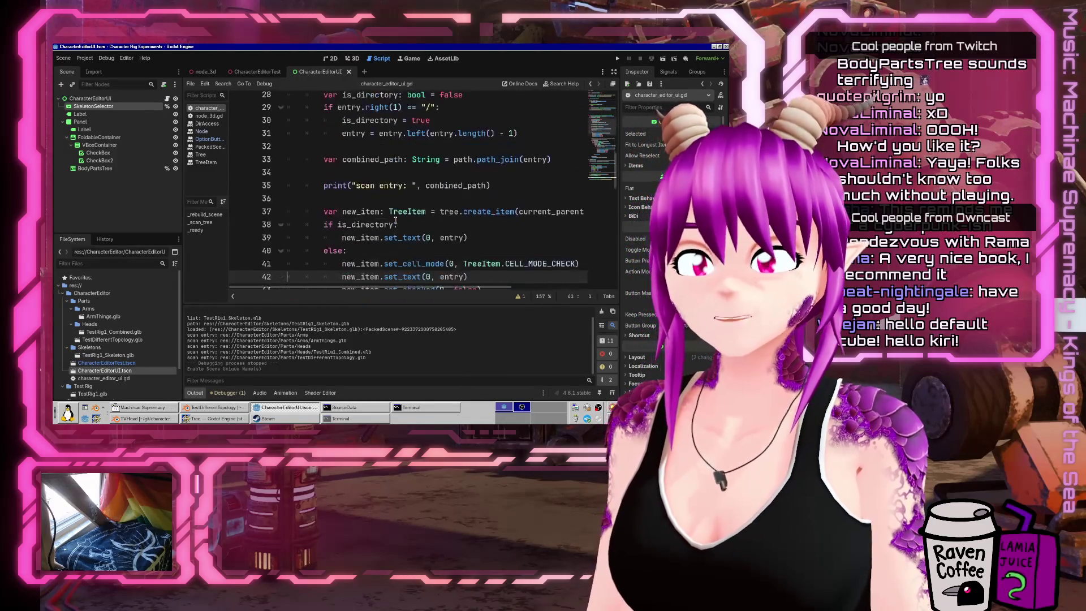
pyautogui.press('Down')
pyautogui.press('Down')
pyautogui.press('Up')
pyautogui.press('Up')
pyautogui.press('Up')
pyautogui.press('Return')
pyautogui.press('Return')
pyautogui.press('Up')
pyautogui.press('Up')
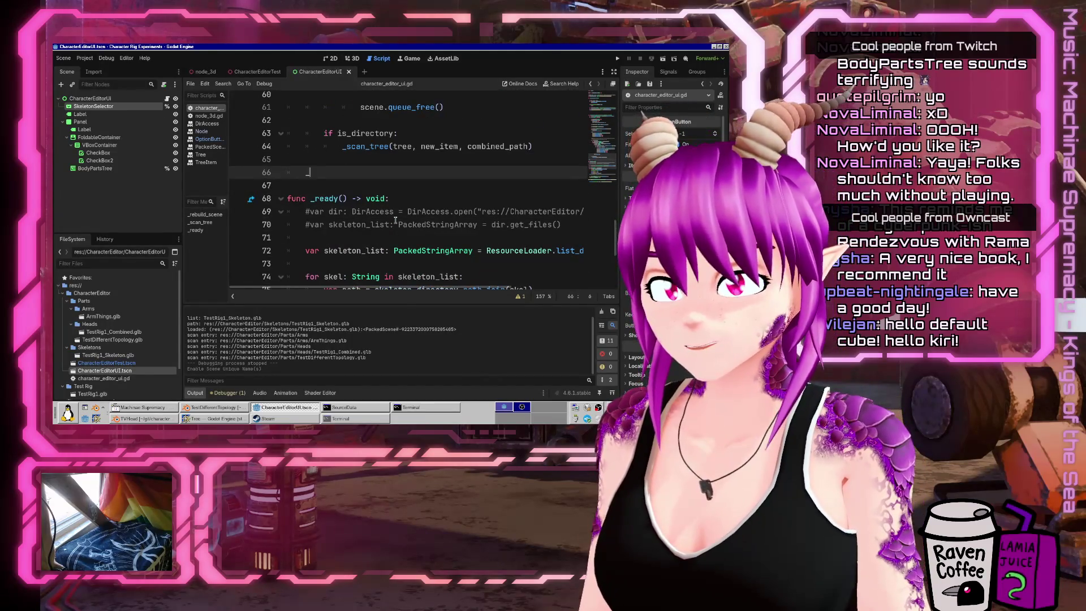
pyautogui.write('reb')
pyautogui.press('Return')
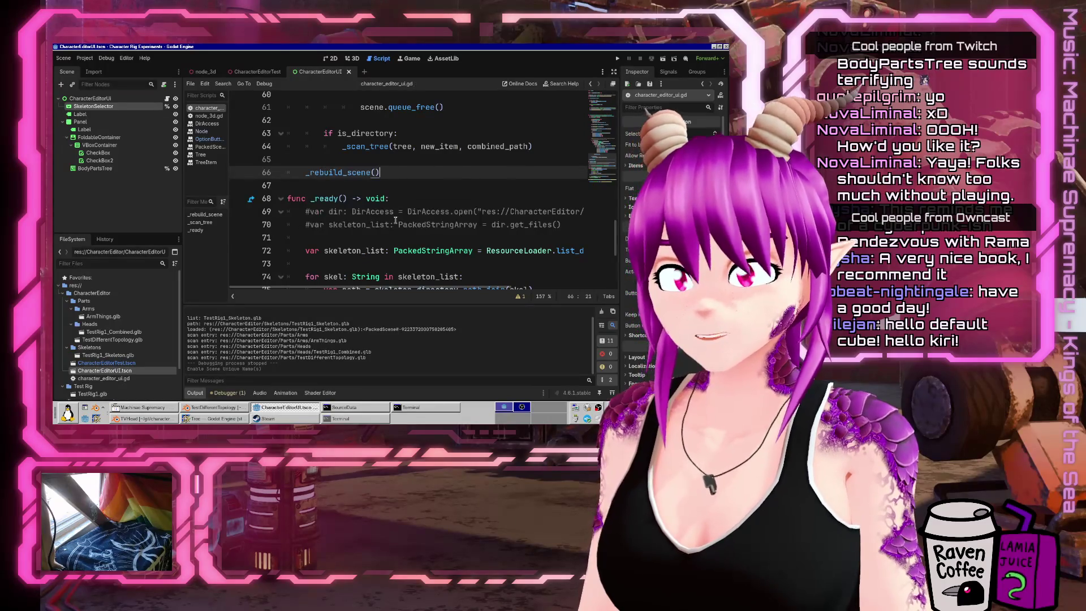
# Test-run the project, stop it, and return to the script
pyautogui.click(618, 58)
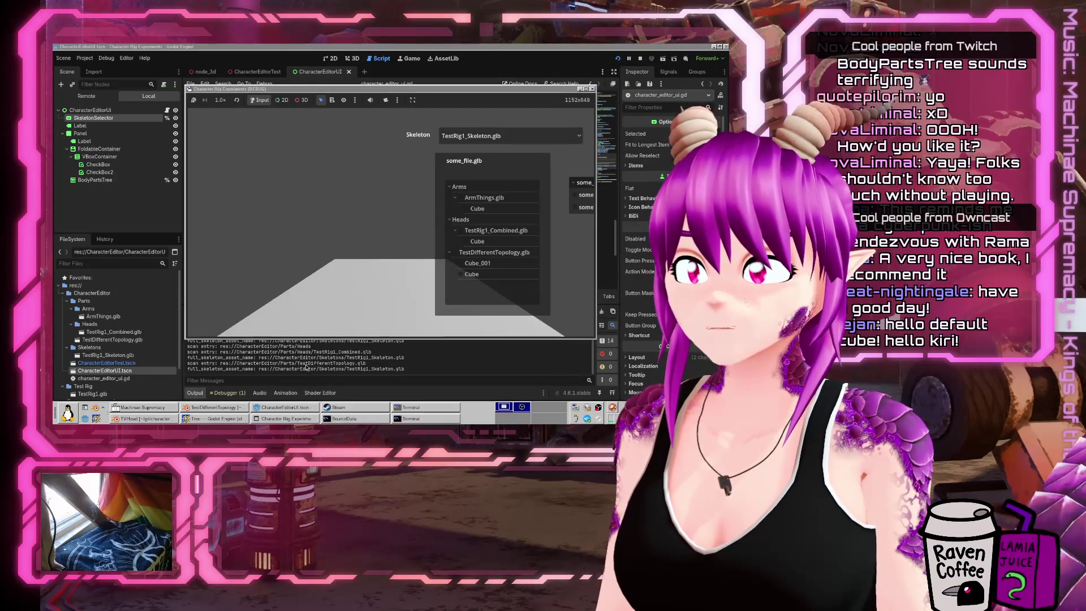
pyautogui.click(591, 89)
pyautogui.scroll(10, 403, 204)
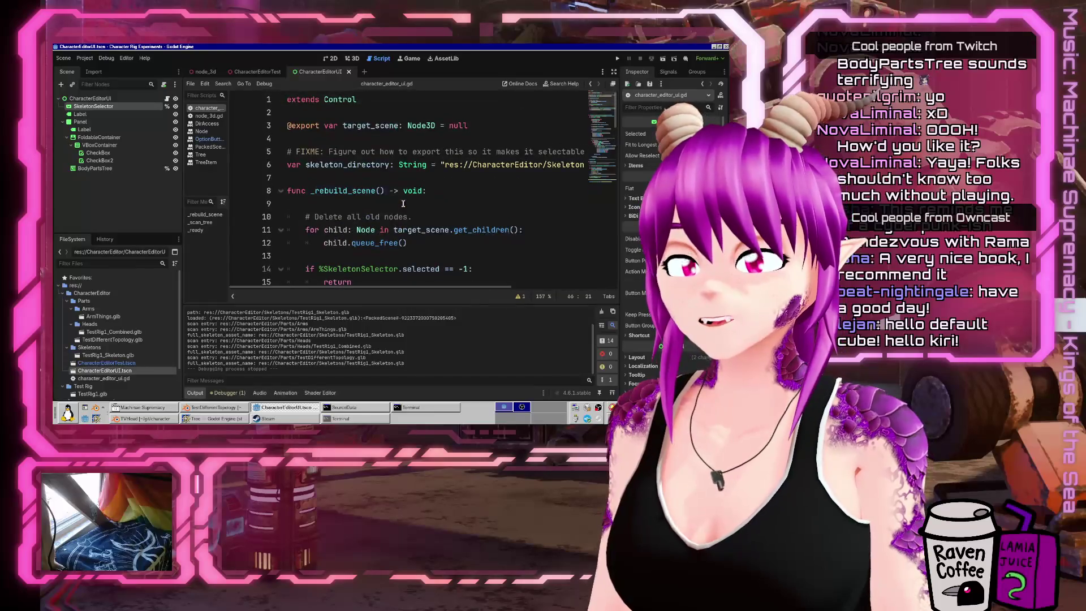
pyautogui.click(380, 183)
pyautogui.scroll(-4, 461, 215)
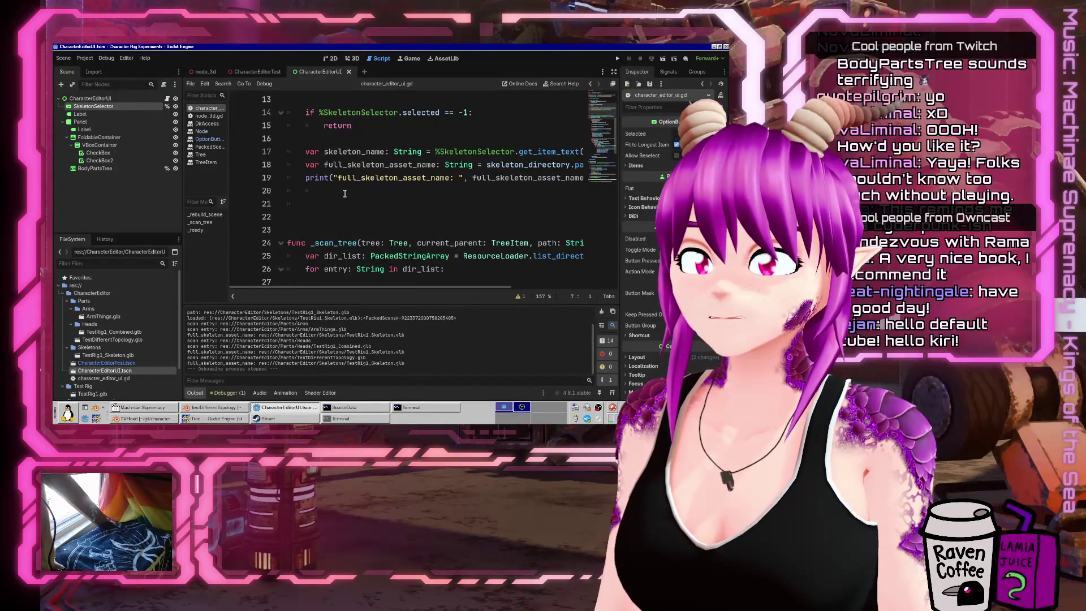
pyautogui.click(345, 191)
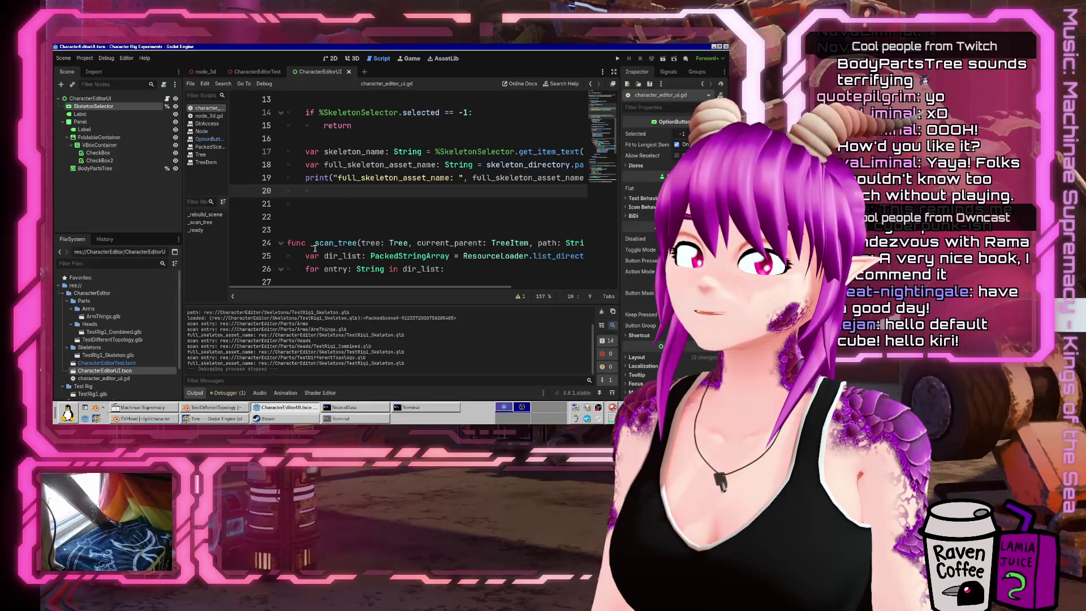
# Move the _rebuild_scene() call to the end of _ready, save, and rerun the game
pyautogui.scroll(-5, 351, 211)
pyautogui.scroll(-12, 351, 210)
pyautogui.click(306, 125)
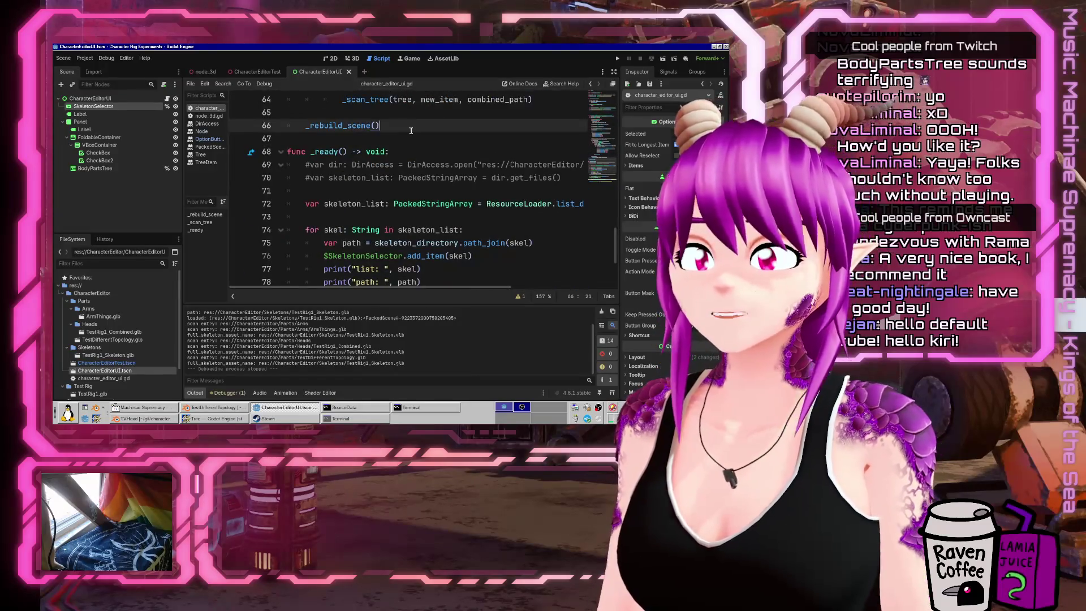
pyautogui.press('Home')
pyautogui.hotkey('shift', 'Down')
pyautogui.hotkey('shift', 'Down')
pyautogui.hotkey('ctrl', 'x')
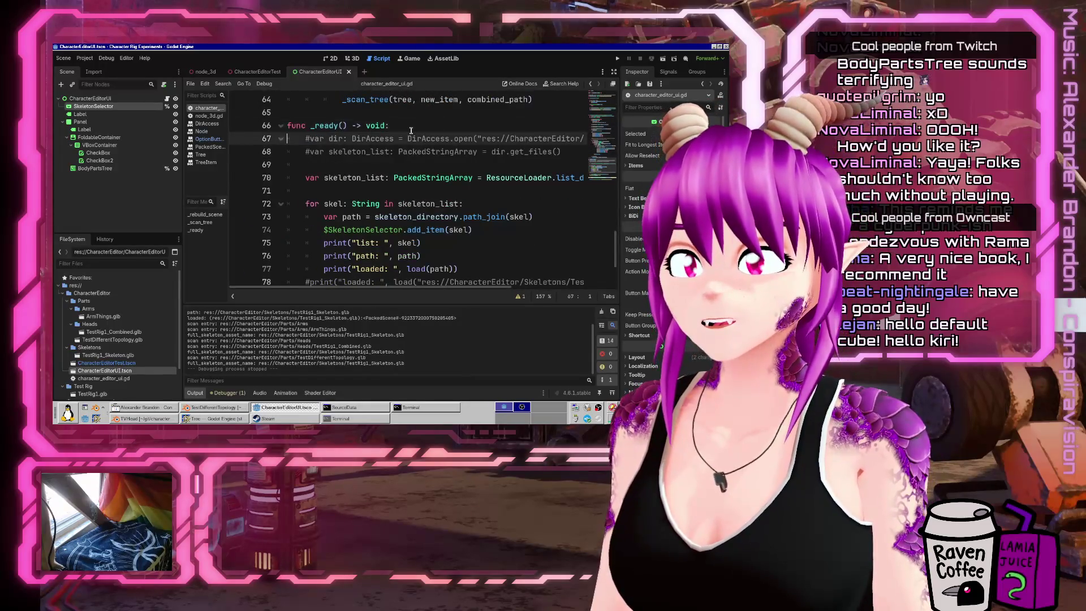
pyautogui.press('Down')
pyautogui.press('Down')
pyautogui.press('Down')
pyautogui.press('Down')
pyautogui.press('Down')
pyautogui.press('Down')
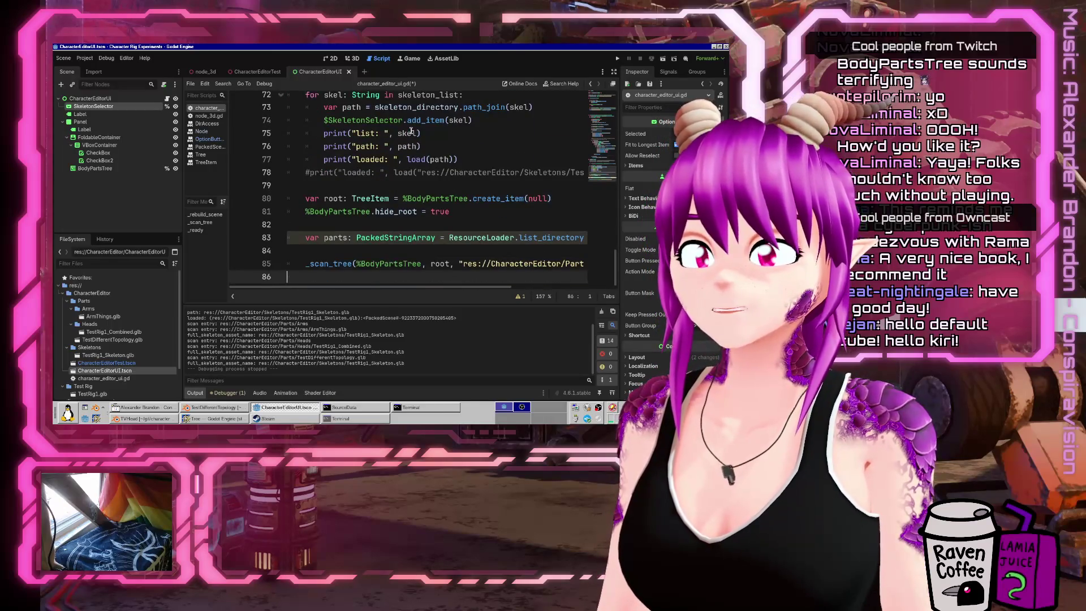
pyautogui.hotkey('ctrl', 'v')
pyautogui.press('BackSpace')
pyautogui.hotkey('ctrl', 's')
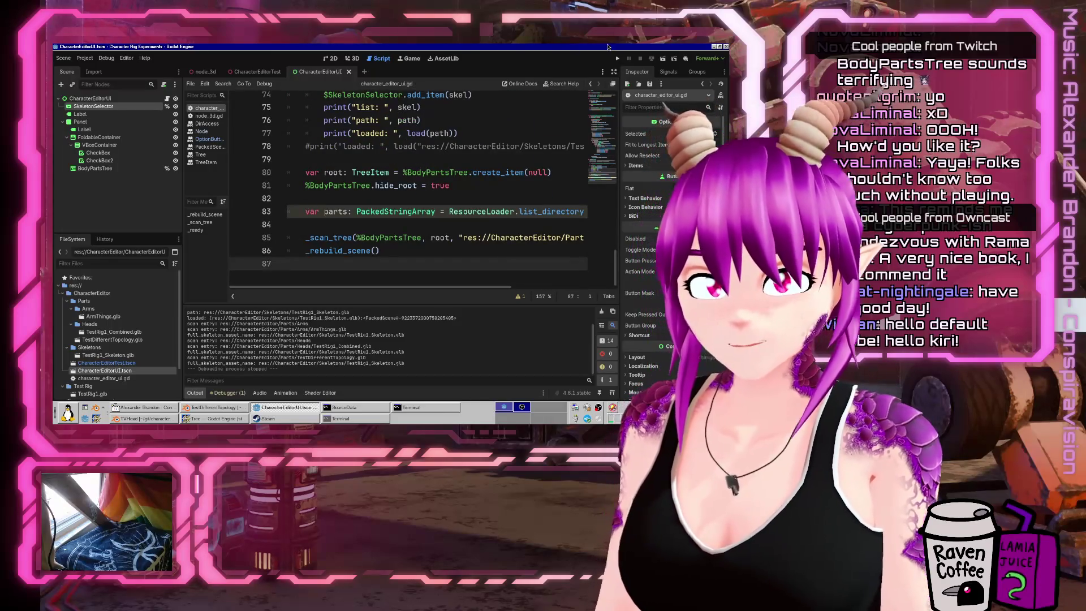
pyautogui.click(617, 58)
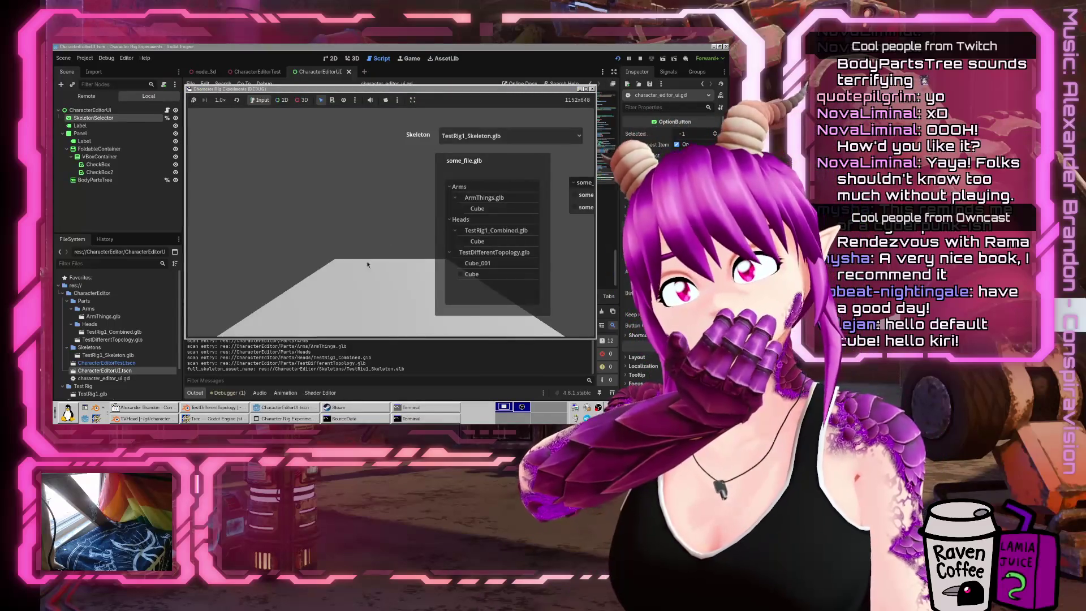
pyautogui.press('F8')
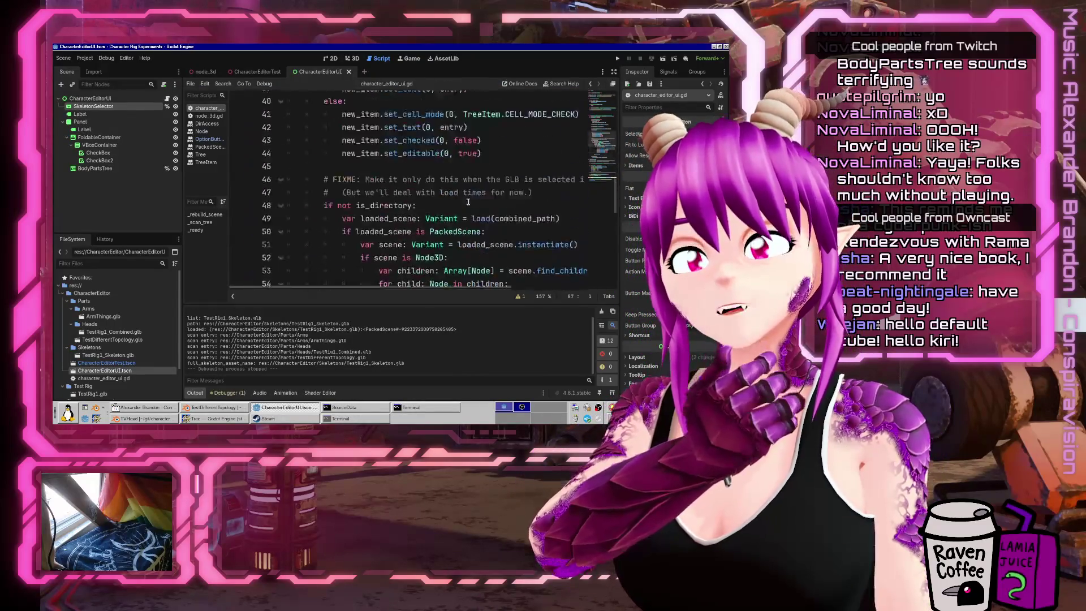
# Add 'var skeleton_packed: PackedScene = load(...)' below the debug print line
pyautogui.scroll(12, 468, 202)
pyautogui.scroll(-2, 458, 227)
pyautogui.click(453, 235)
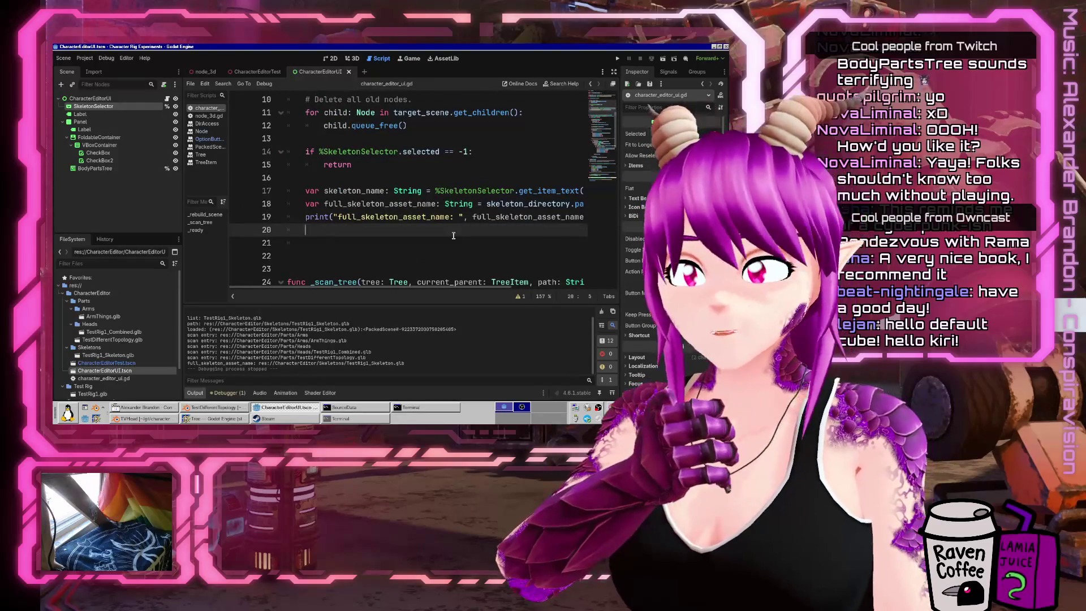
pyautogui.press('Return')
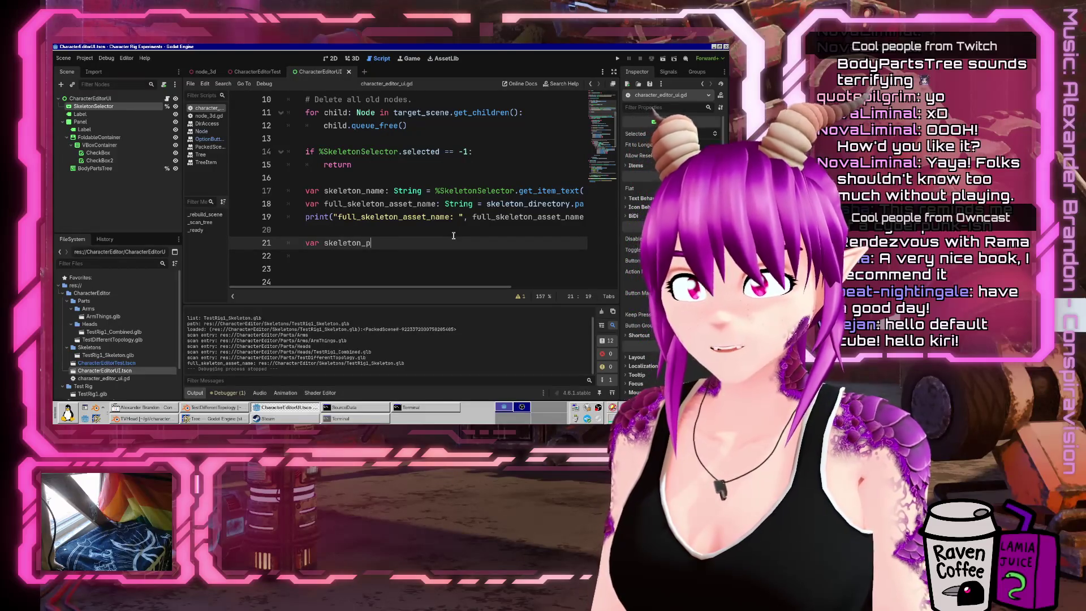
pyautogui.click(453, 235)
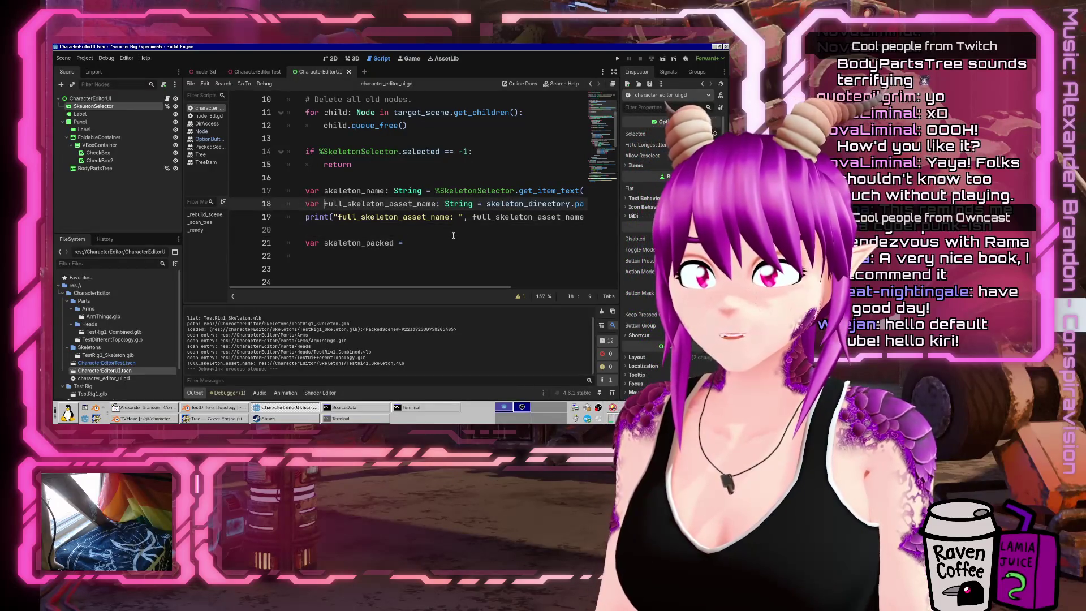
pyautogui.press('Down')
pyautogui.press('End')
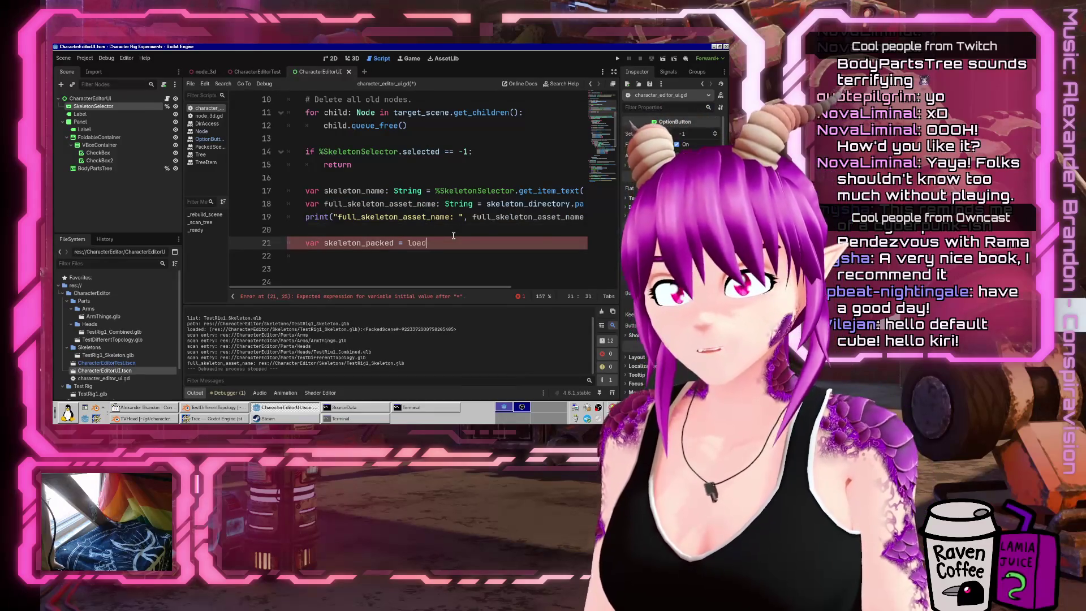
pyautogui.press('Home')
pyautogui.hotkey('ctrl', 'Right')
pyautogui.hotkey('ctrl', 'Right')
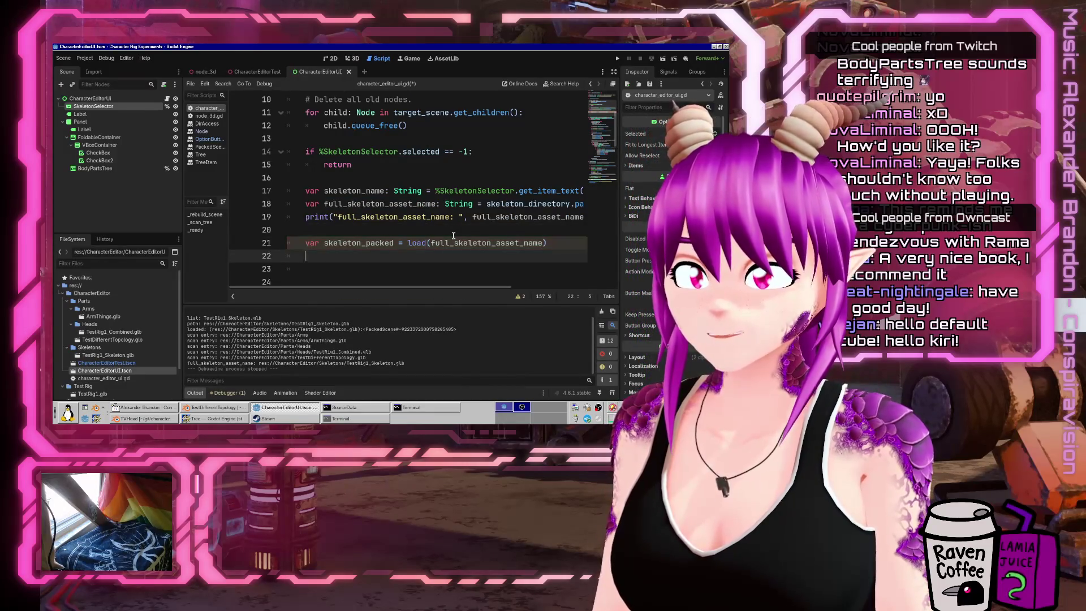
pyautogui.write(': PackedScene')
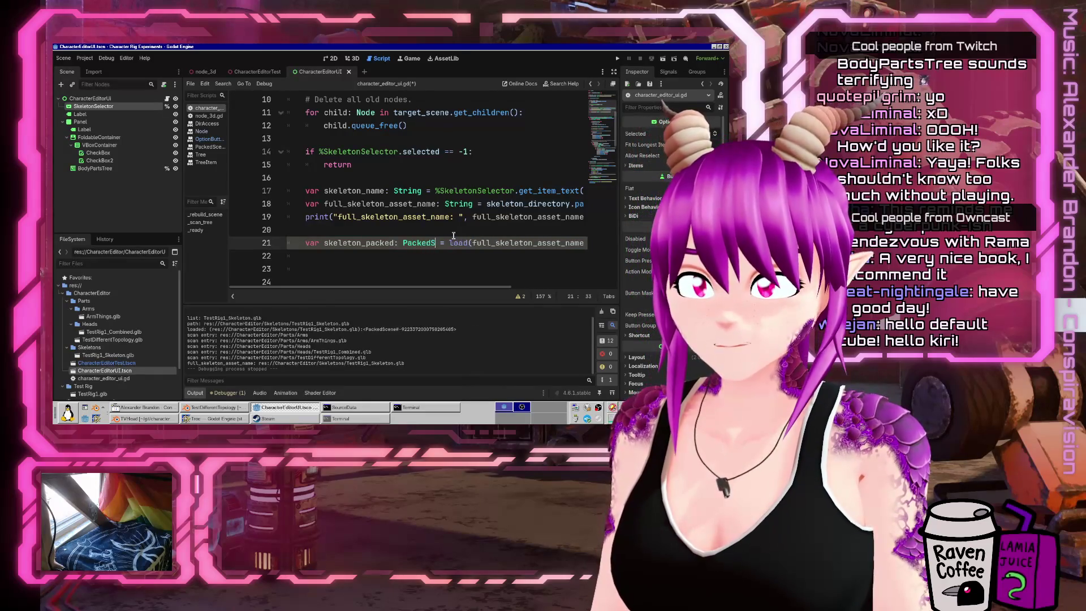
# Instantiate skeleton_packed, add it via target_scene.add_child(skeleton), and save the script
pyautogui.press('Down')
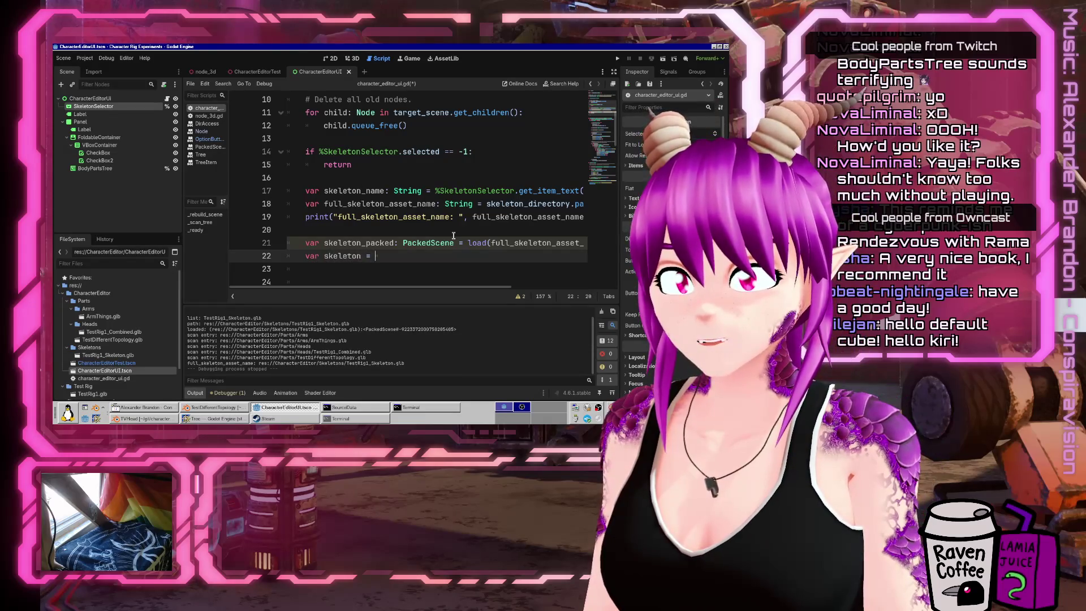
pyautogui.write('skele')
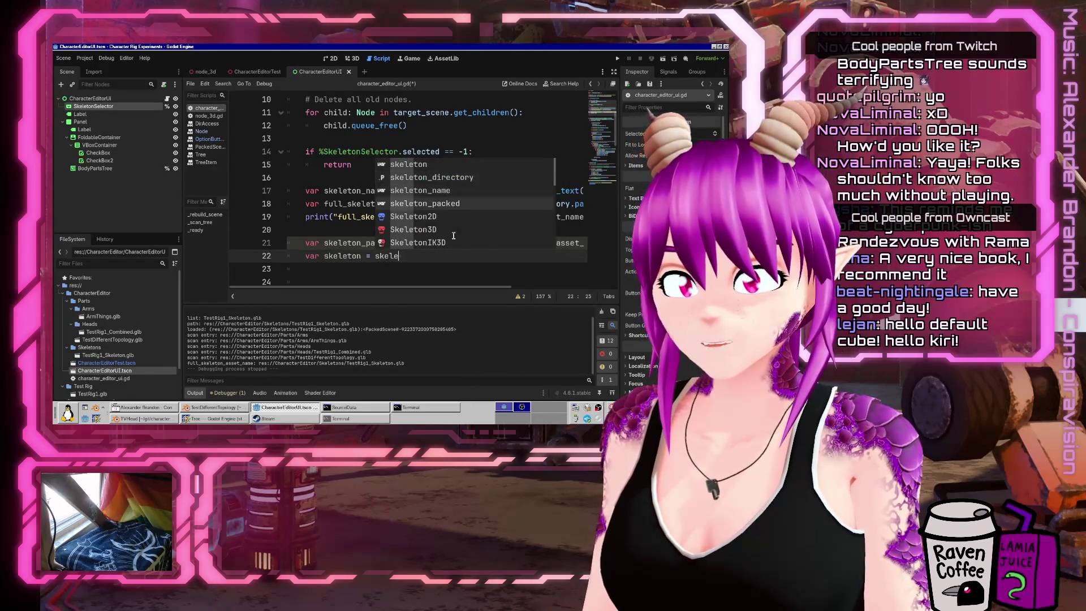
pyautogui.write('ton_packed.instantiate(')
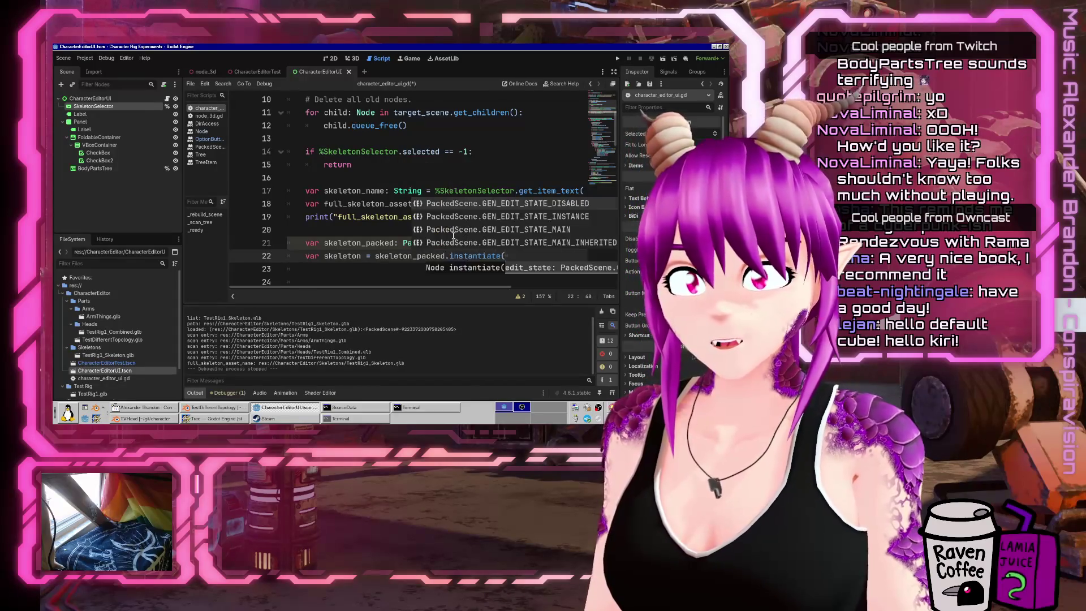
pyautogui.write(')')
pyautogui.hotkey('ctrl', 's')
pyautogui.press('Return')
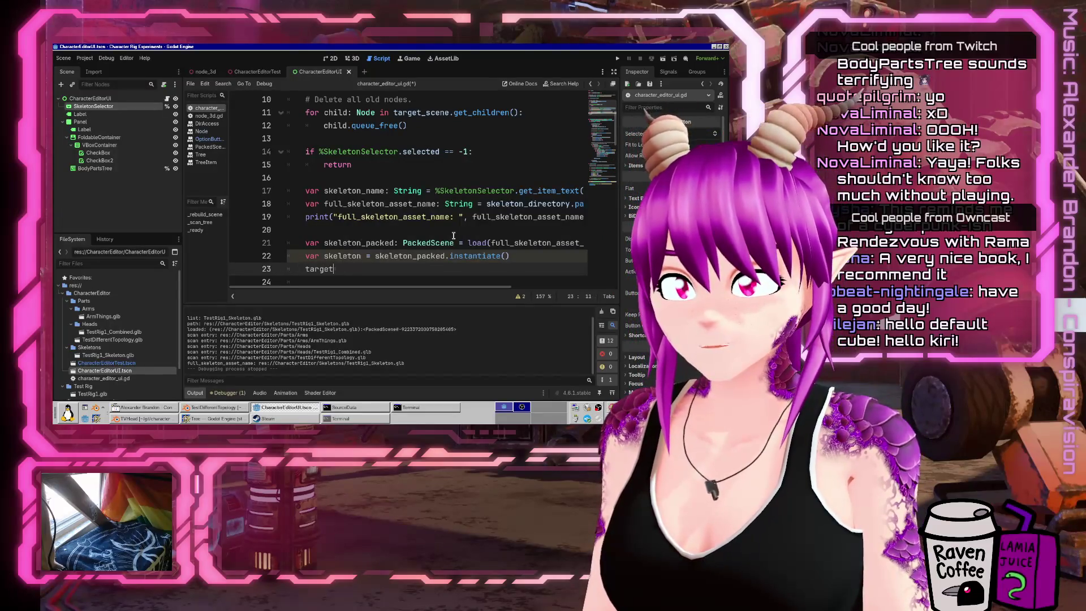
pyautogui.write('.add')
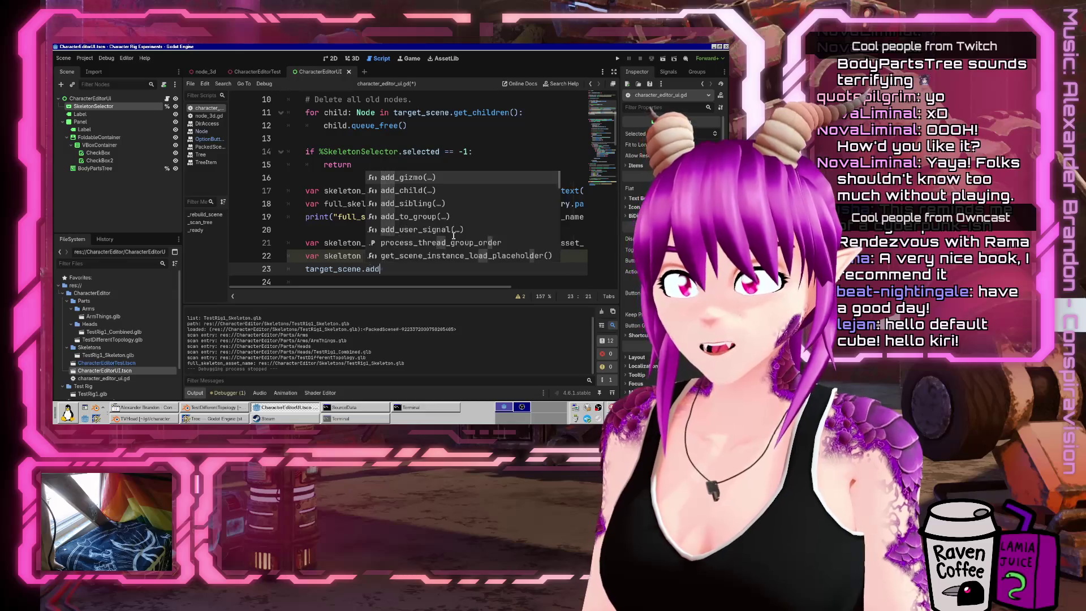
pyautogui.press('Down')
pyautogui.press('Return')
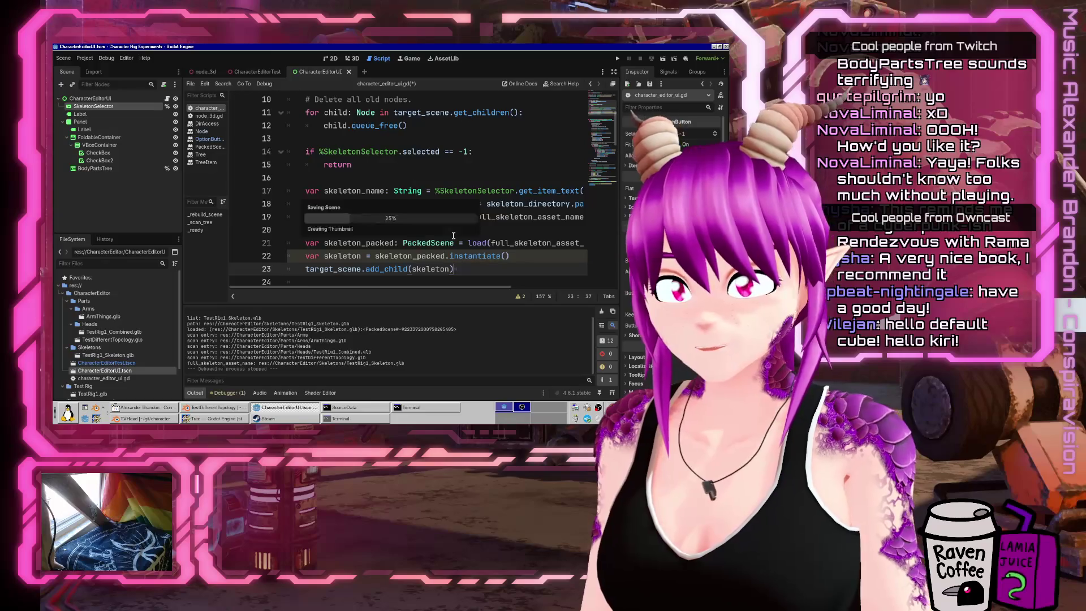
pyautogui.write(')')
pyautogui.press('Return')
pyautogui.press('BackSpace')
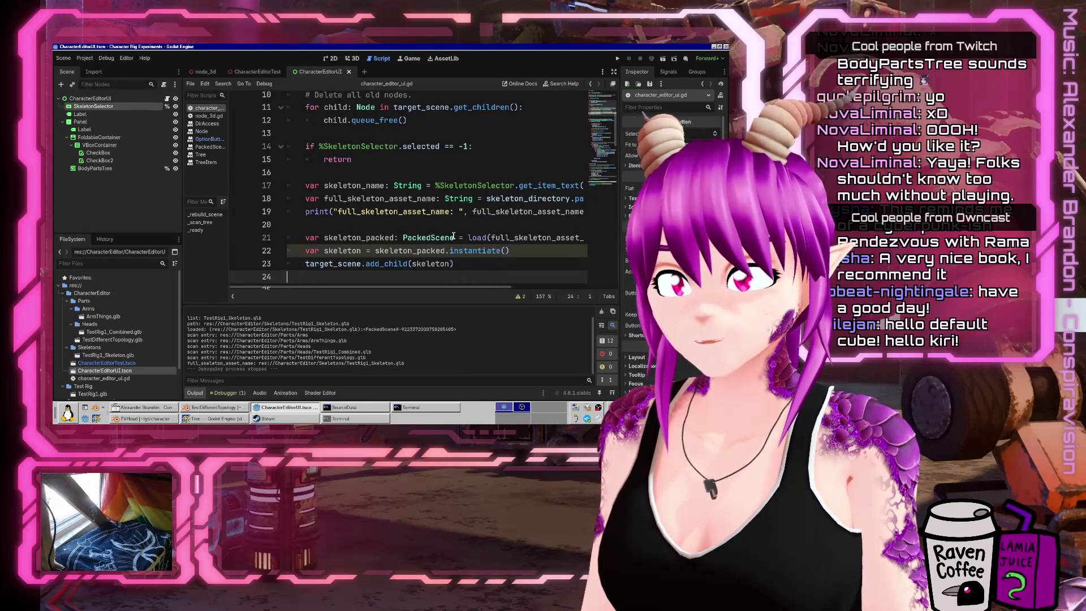
pyautogui.press('Return')
pyautogui.click(618, 57)
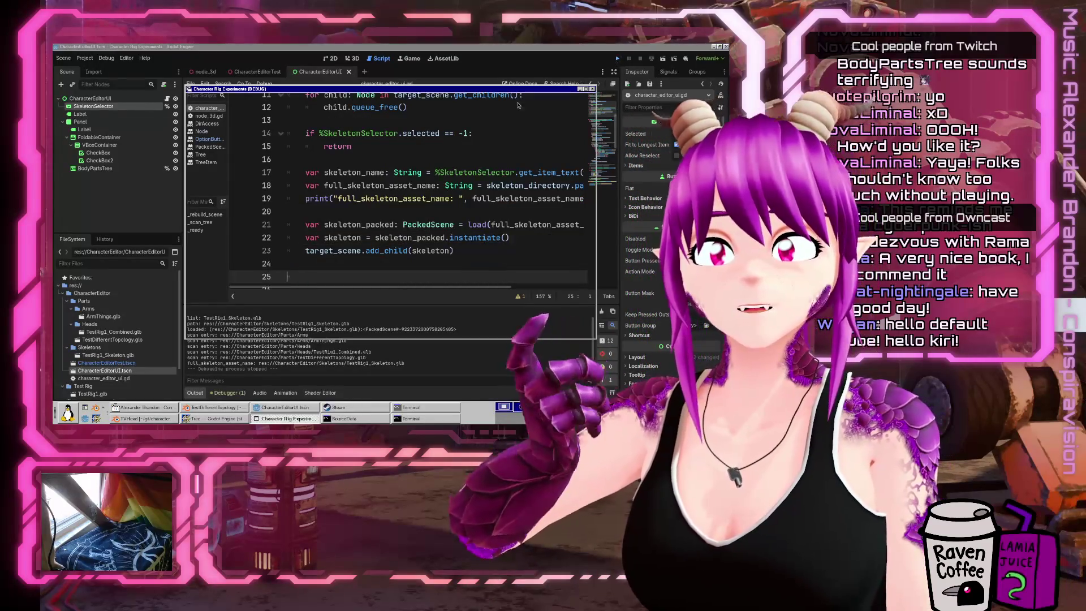
# In the live scene tree, expand TargetScene > TestRig1_Skeleton > metarig and inspect Skeleton3D
pyautogui.click(90, 97)
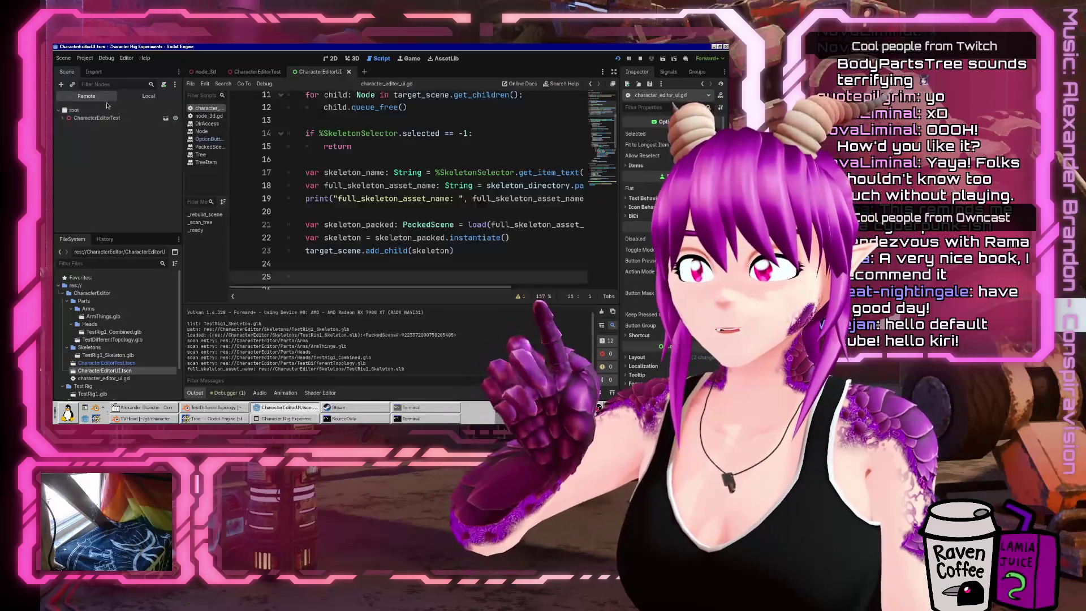
pyautogui.click(67, 134)
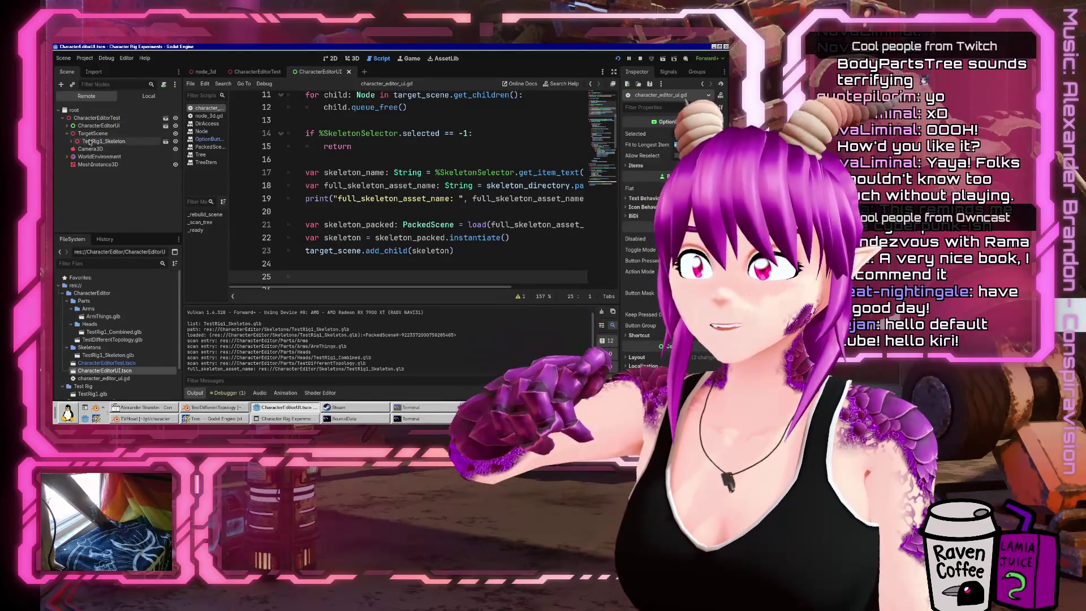
pyautogui.click(71, 141)
pyautogui.click(76, 148)
pyautogui.click(92, 149)
pyautogui.click(99, 157)
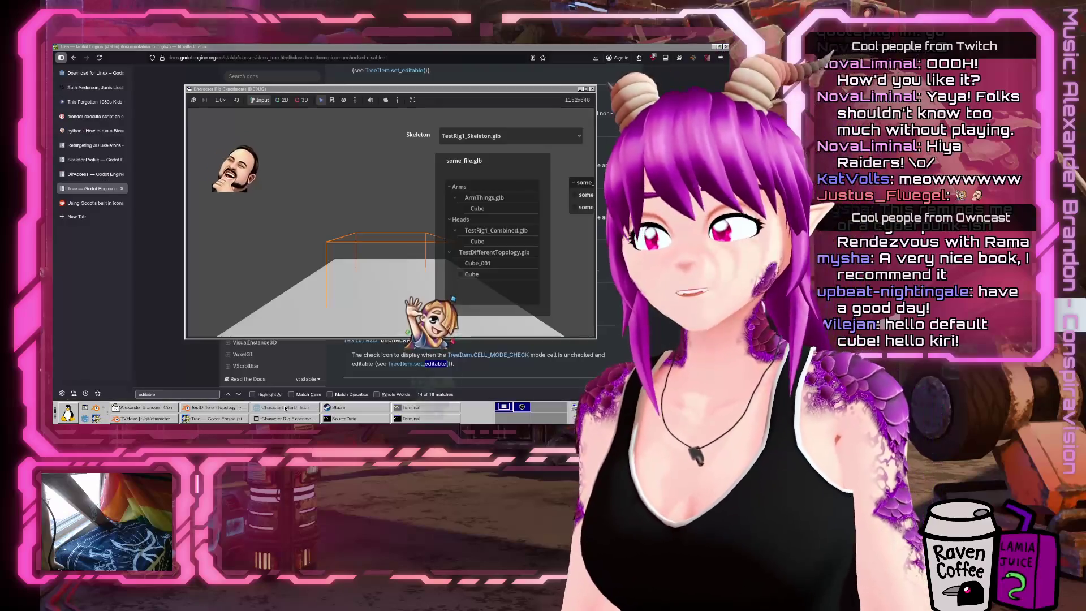
pyautogui.click(237, 408)
pyautogui.click(144, 419)
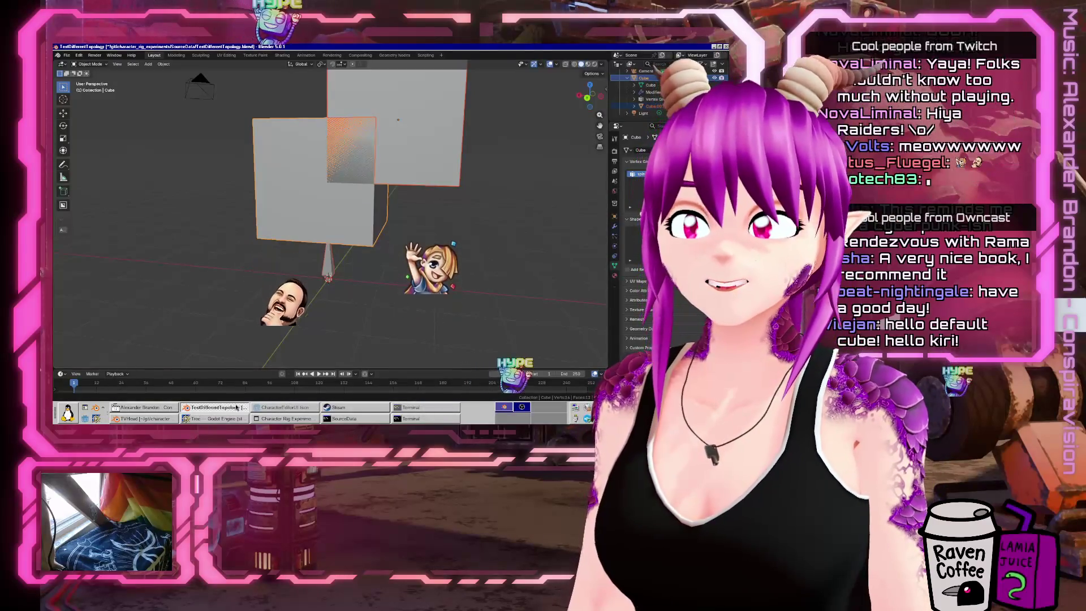
pyautogui.moveTo(301, 292)
pyautogui.mouseDown()
pyautogui.moveTo(340, 271)
pyautogui.moveTo(317, 255)
pyautogui.moveTo(294, 283)
pyautogui.mouseUp()
pyautogui.click(286, 407)
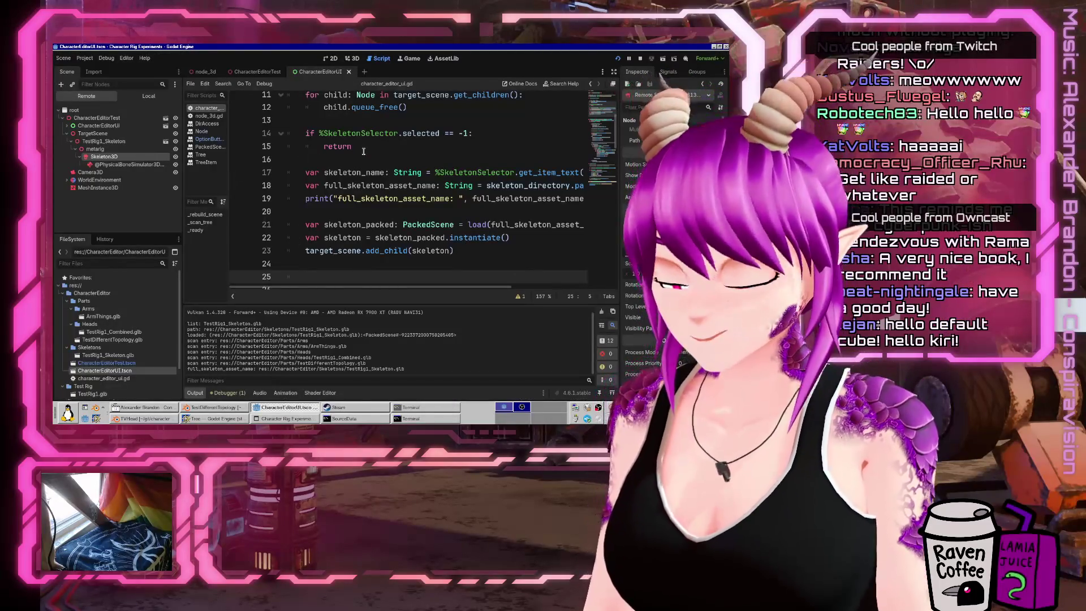
# Run the game maximized and open the Skeleton dropdown to try the selector
pyautogui.click(620, 59)
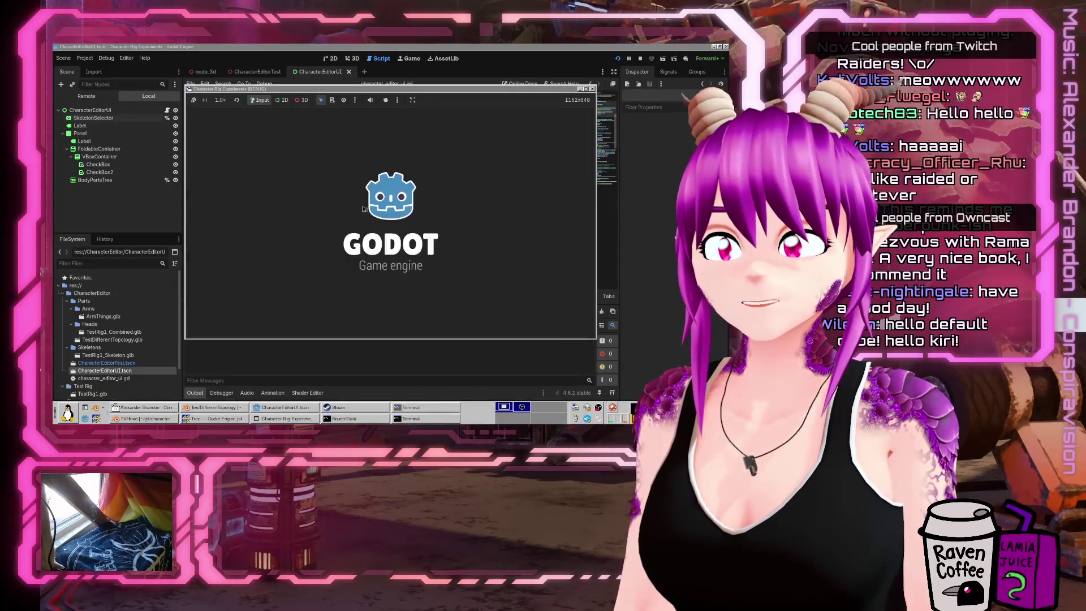
pyautogui.click(586, 90)
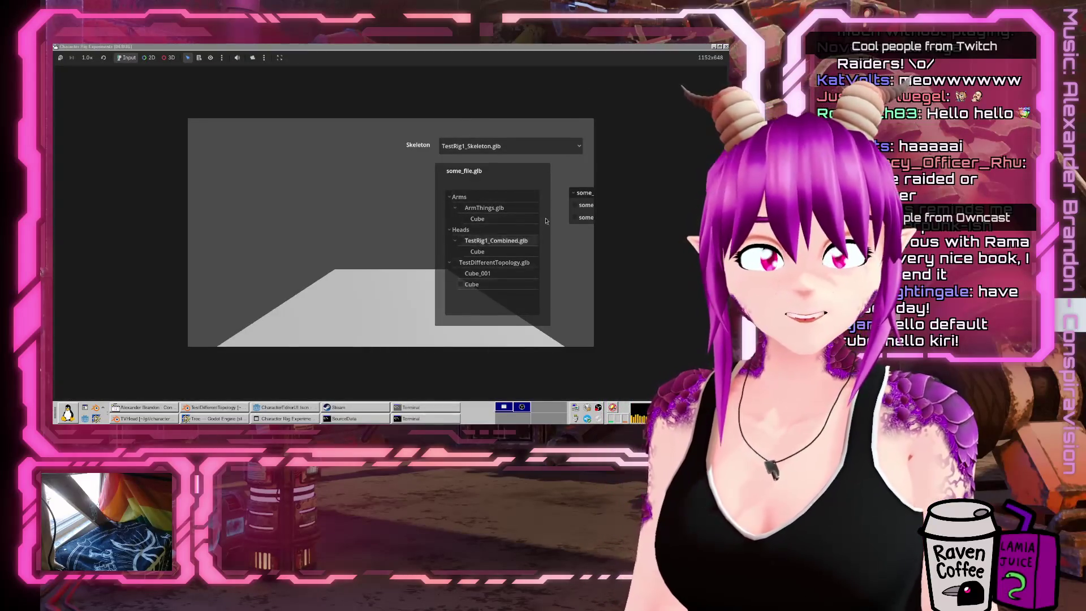
pyautogui.click(509, 146)
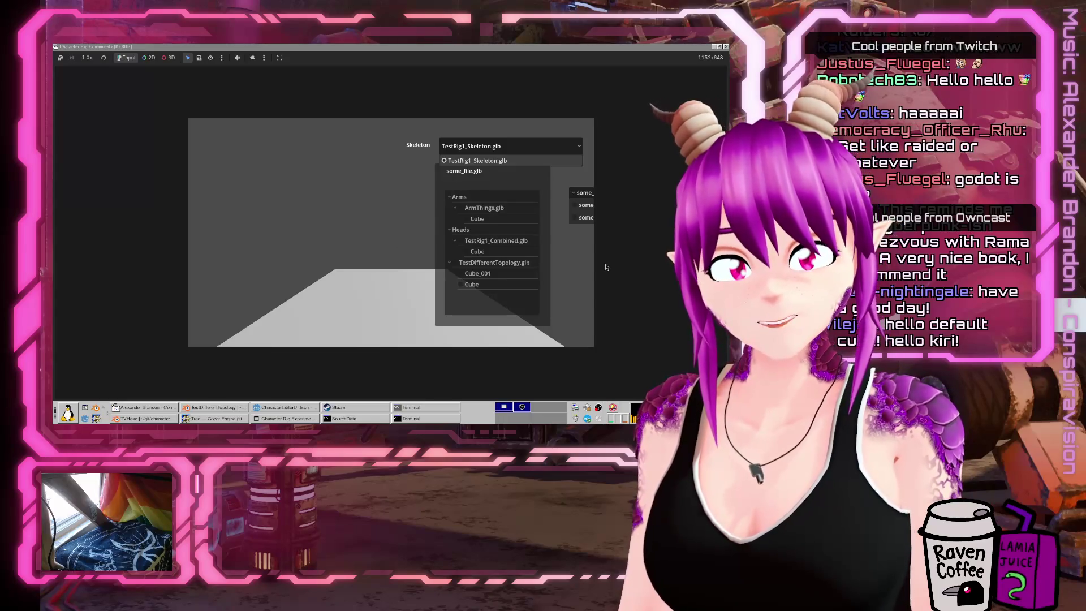
pyautogui.click(451, 262)
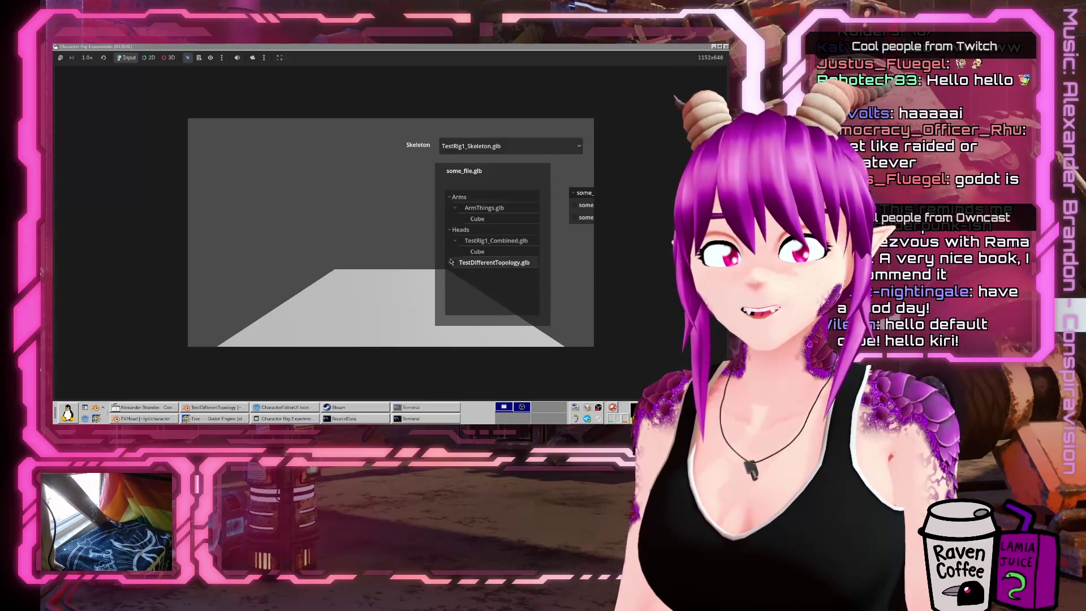
pyautogui.moveTo(451, 262); pyautogui.dragTo(261, 386)
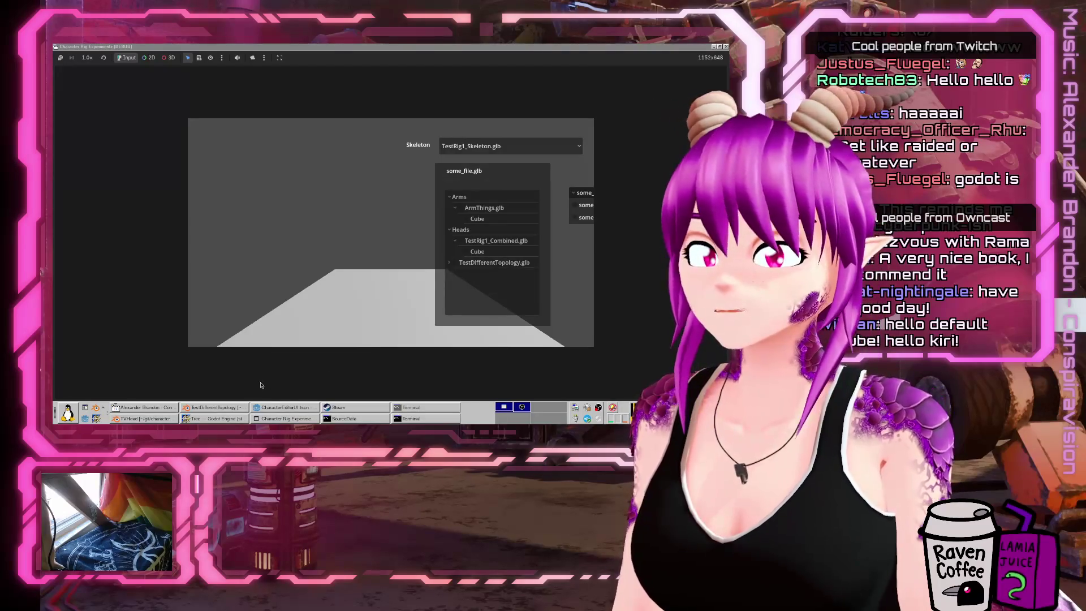
# Back in the editor, hide the Output panel and widen the script area
pyautogui.click(277, 408)
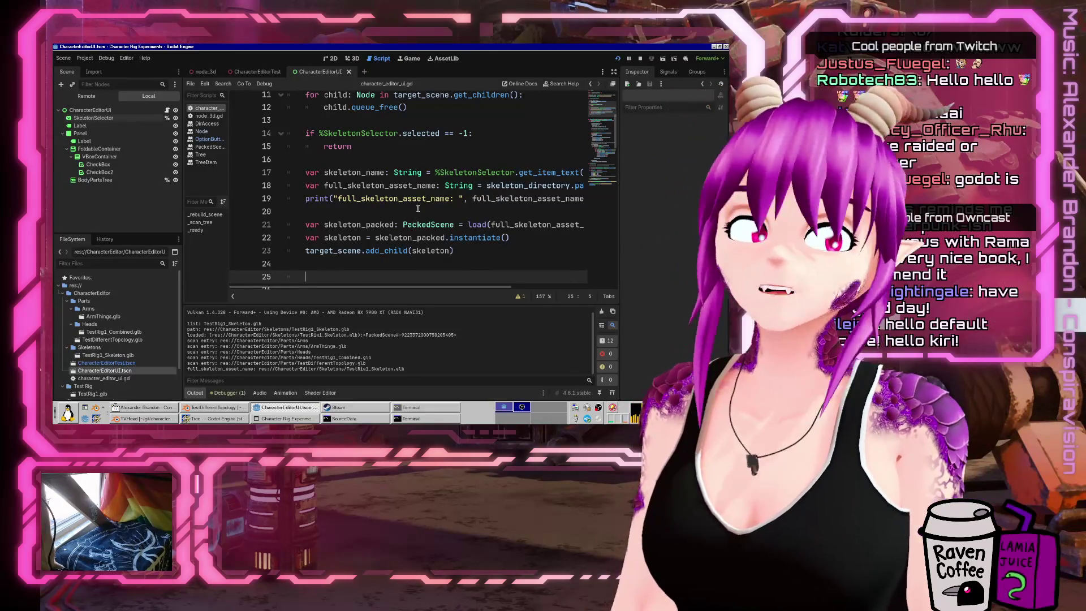
pyautogui.click(199, 393)
pyautogui.click(446, 269)
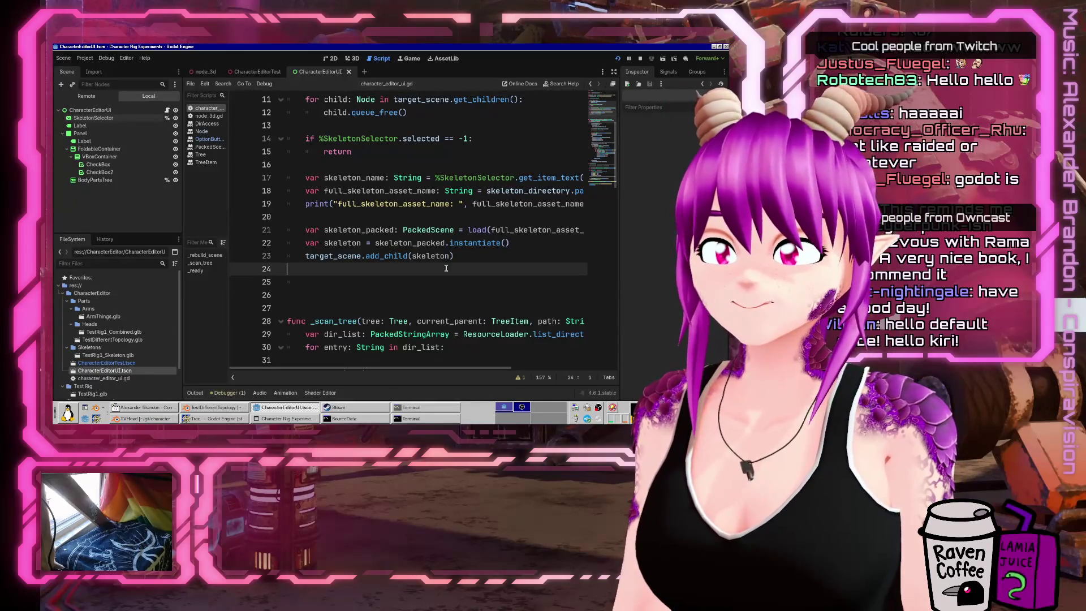
pyautogui.keyDown('ctrl'); pyautogui.scroll(-4, 480, 289); pyautogui.keyUp('ctrl')
pyautogui.moveTo(185, 198); pyautogui.dragTo(149, 197)
pyautogui.click(290, 249)
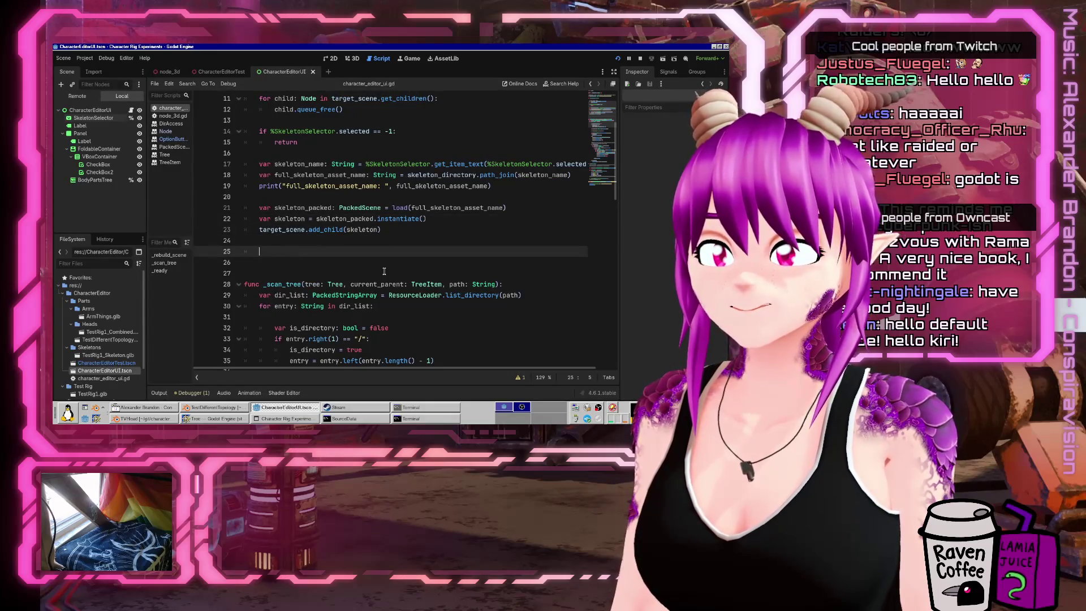